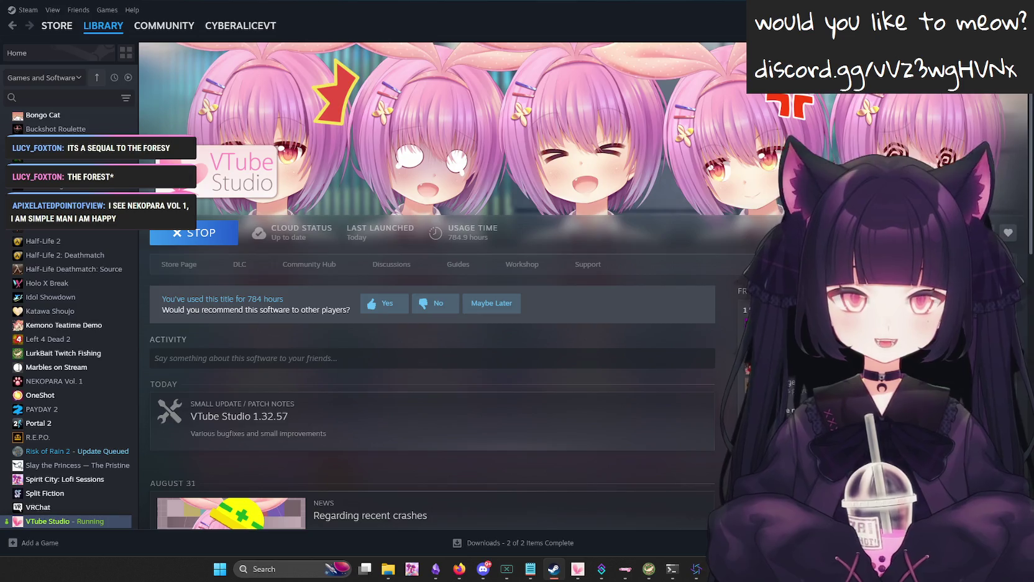
# Switch briefly to Visual Studio and back to Steam, then bring the Godot editor forward.
pyautogui.hotkey('alt', 'Tab')
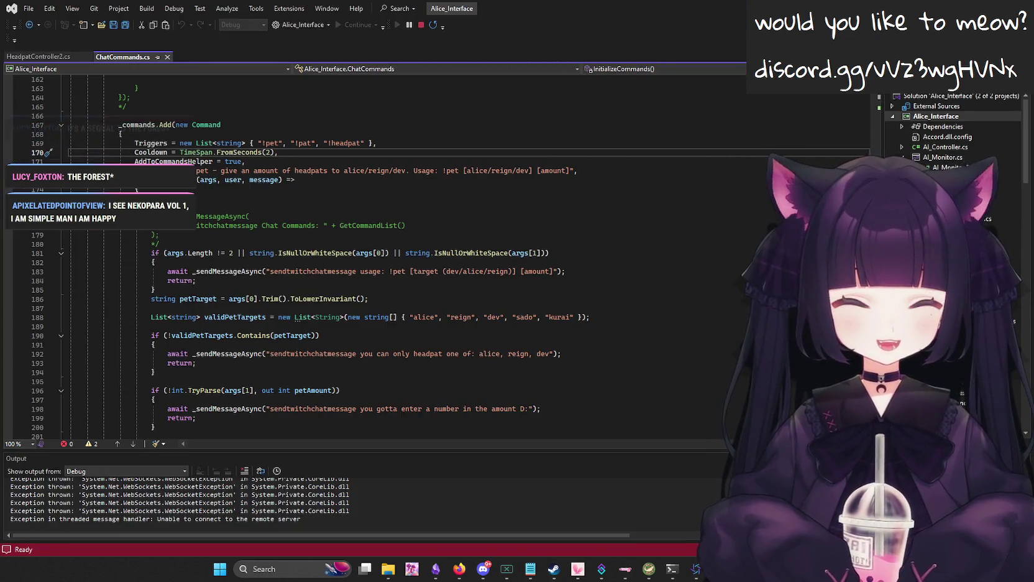
pyautogui.hotkey('alt', 'Tab')
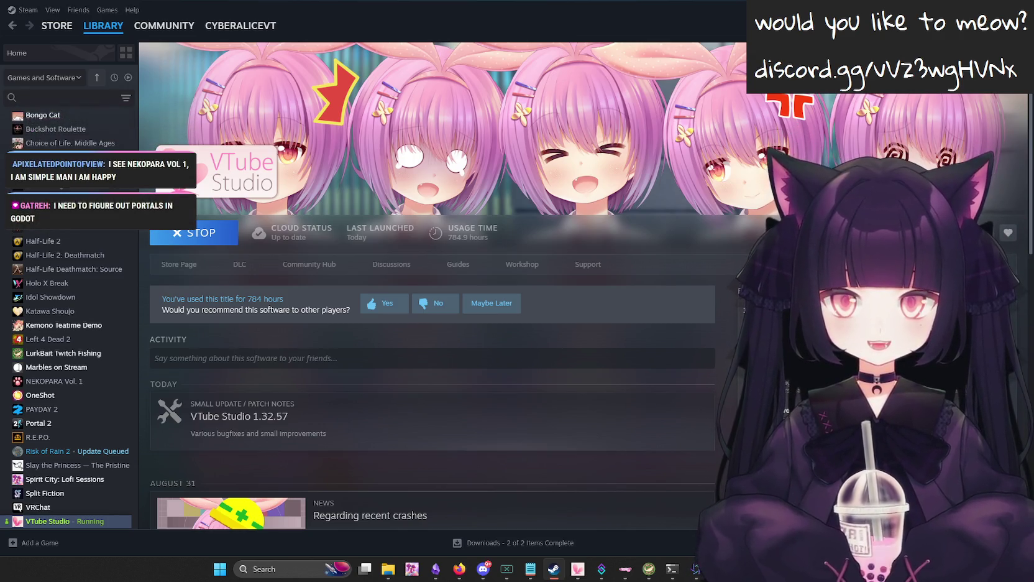
pyautogui.moveTo(696, 570)
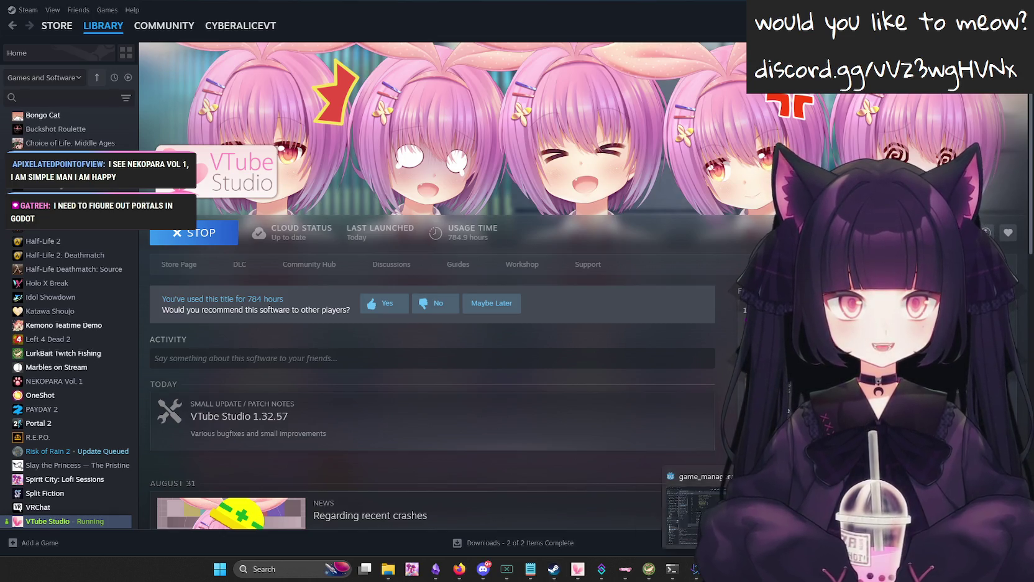
pyautogui.click(667, 515)
# Make line 475 print(enemy.base.sprite_orientation), put a breakpoint on line 476, and run the game.
pyautogui.scroll(-2, 402, 218)
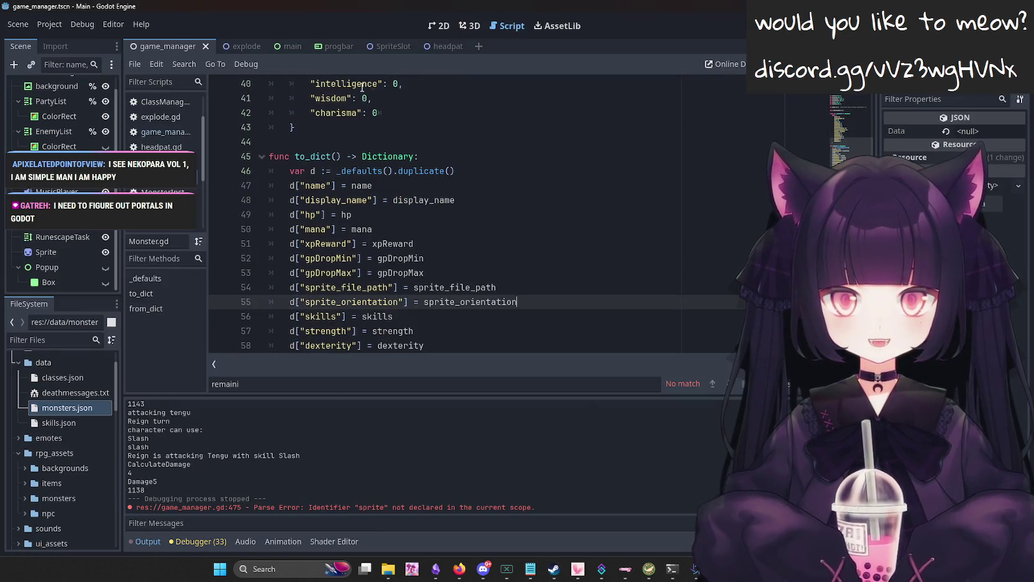
pyautogui.click(280, 47)
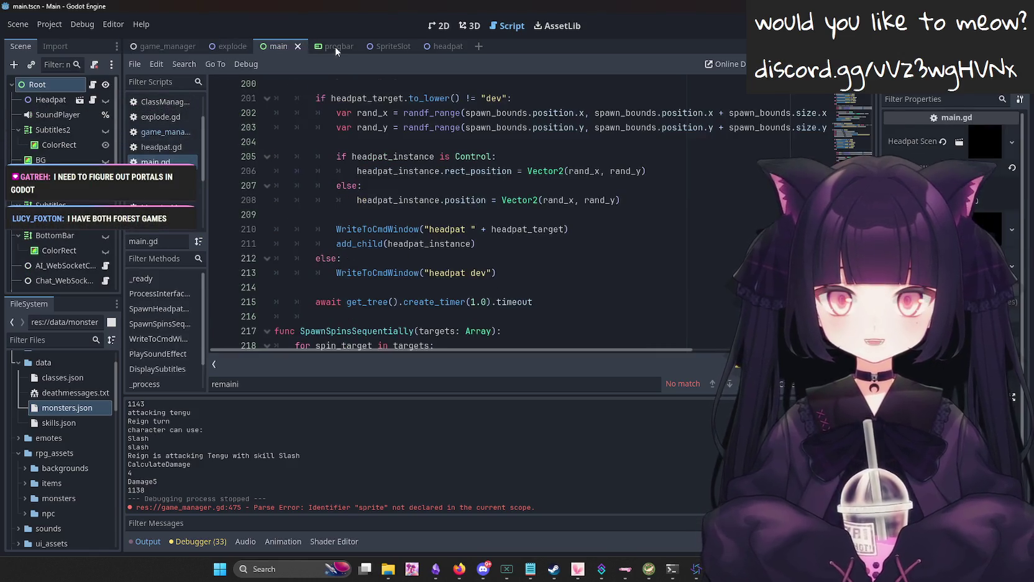
pyautogui.click(170, 132)
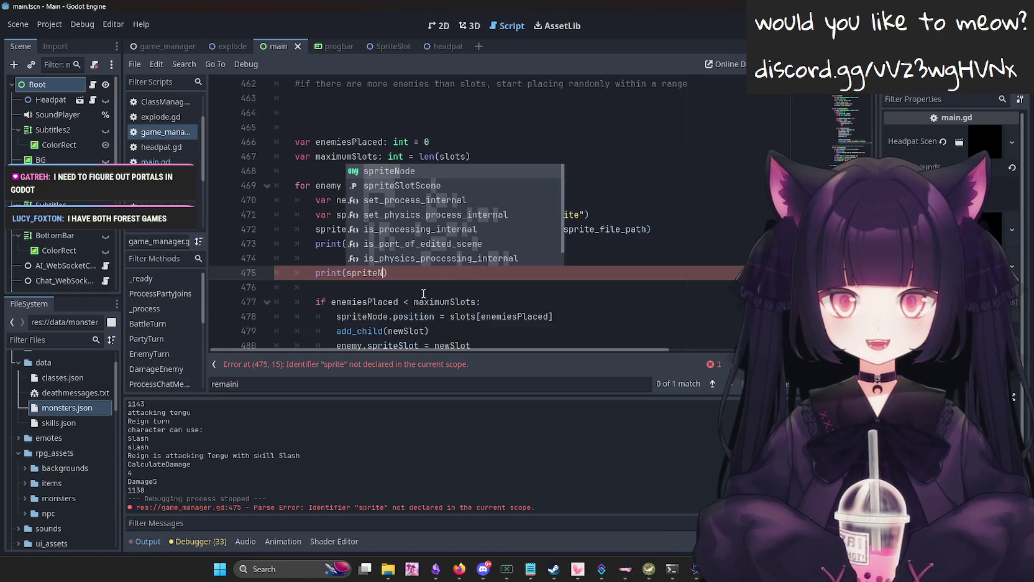
pyautogui.hotkey('ctrl', 'space')
pyautogui.press('BackSpace')
pyautogui.press('BackSpace')
pyautogui.press('BackSpace')
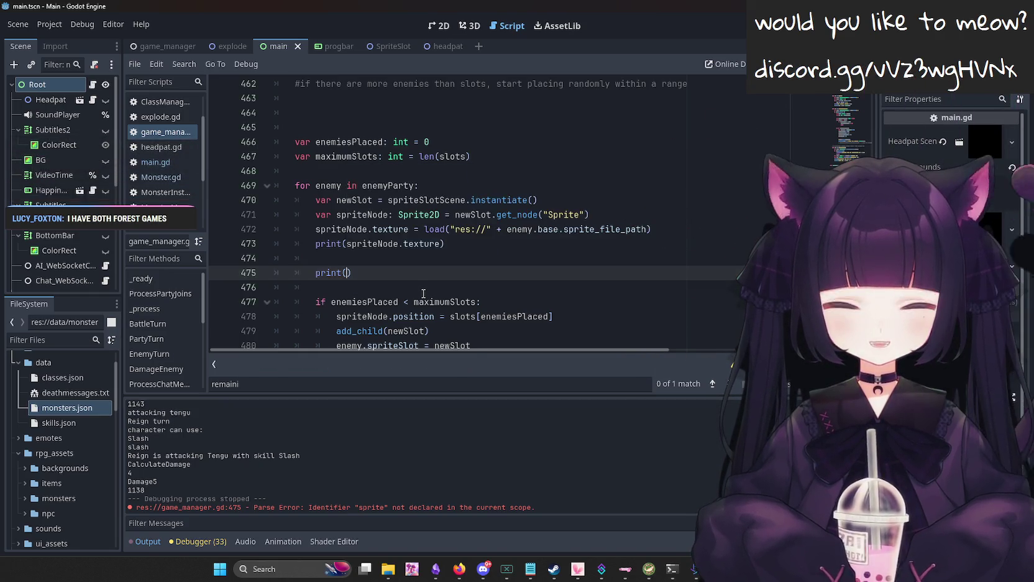
pyautogui.write('enemy.base.ori')
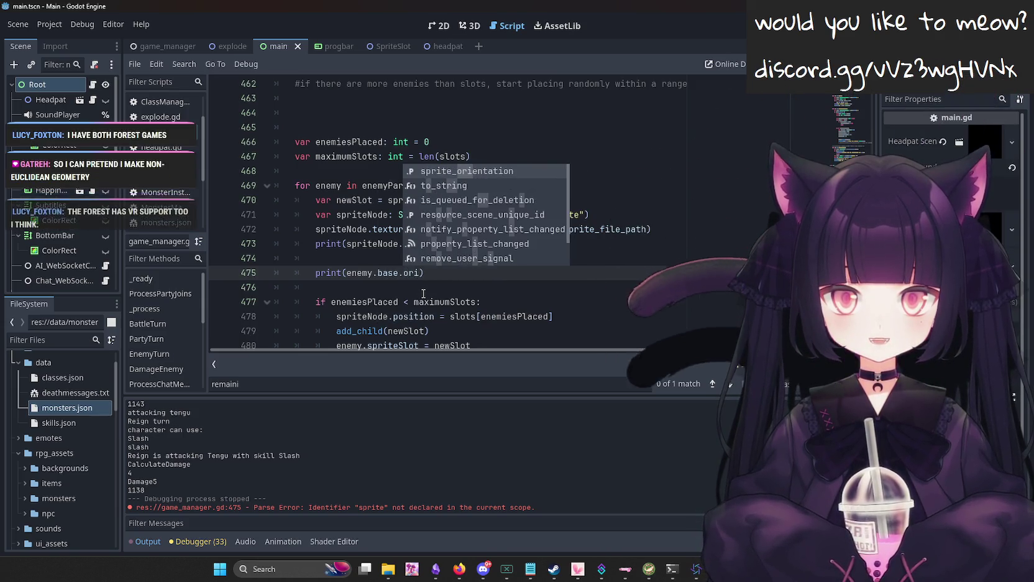
pyautogui.press('Return')
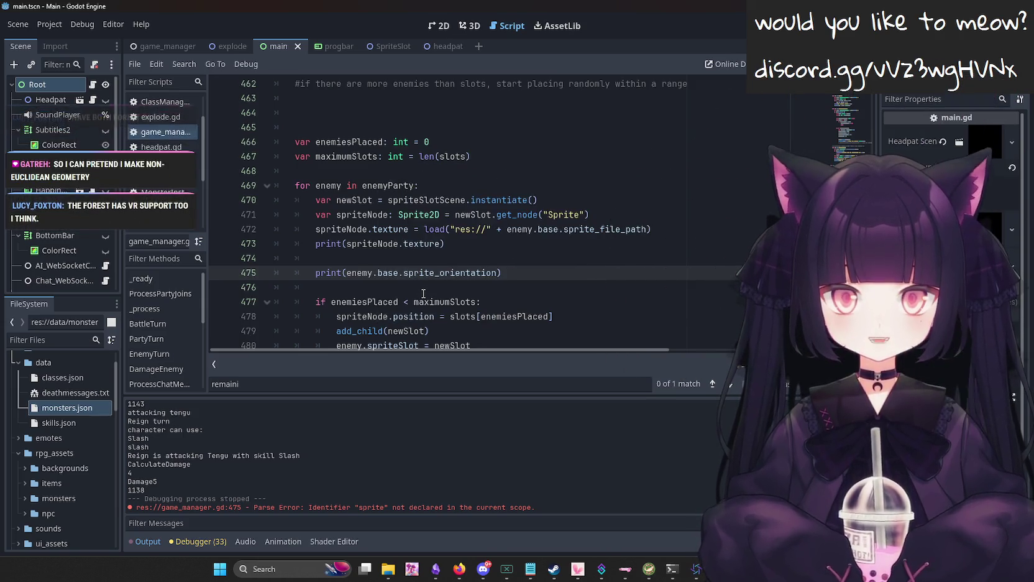
pyautogui.click(219, 287)
pyautogui.press('F5')
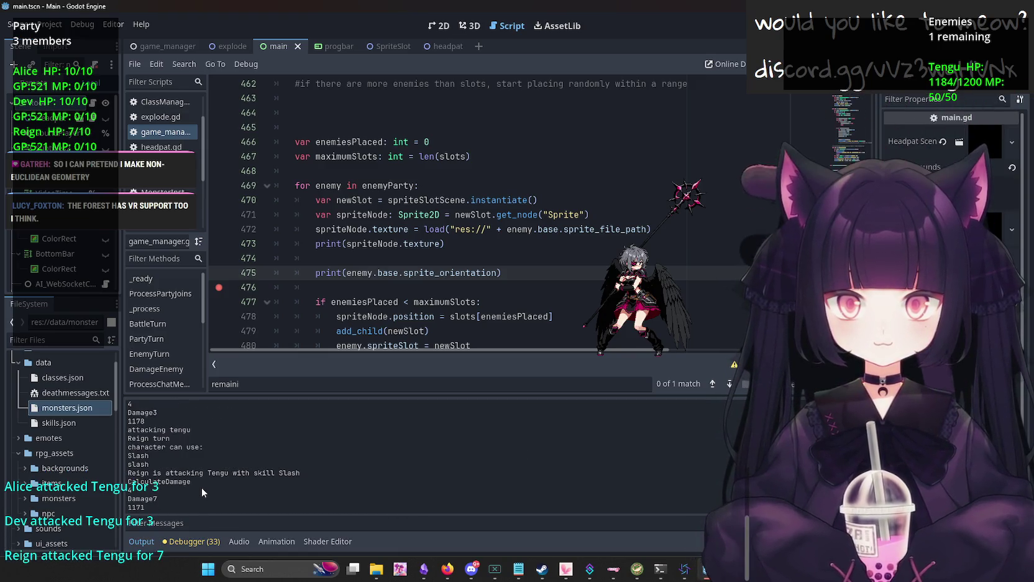
# Stop the game, move the breakpoint from line 476 to line 475, and relaunch with F5.
pyautogui.click(238, 291)
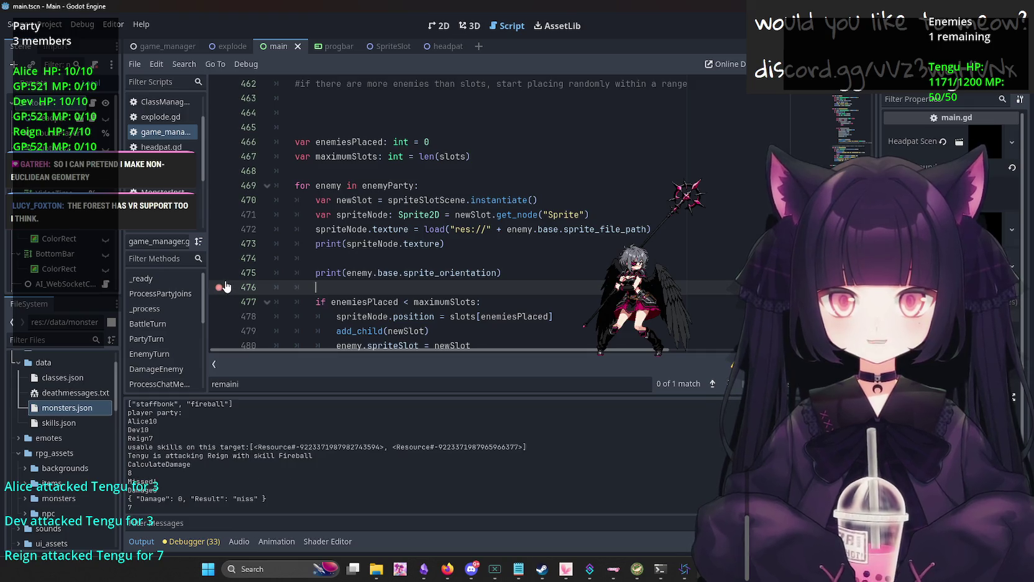
pyautogui.click(225, 286)
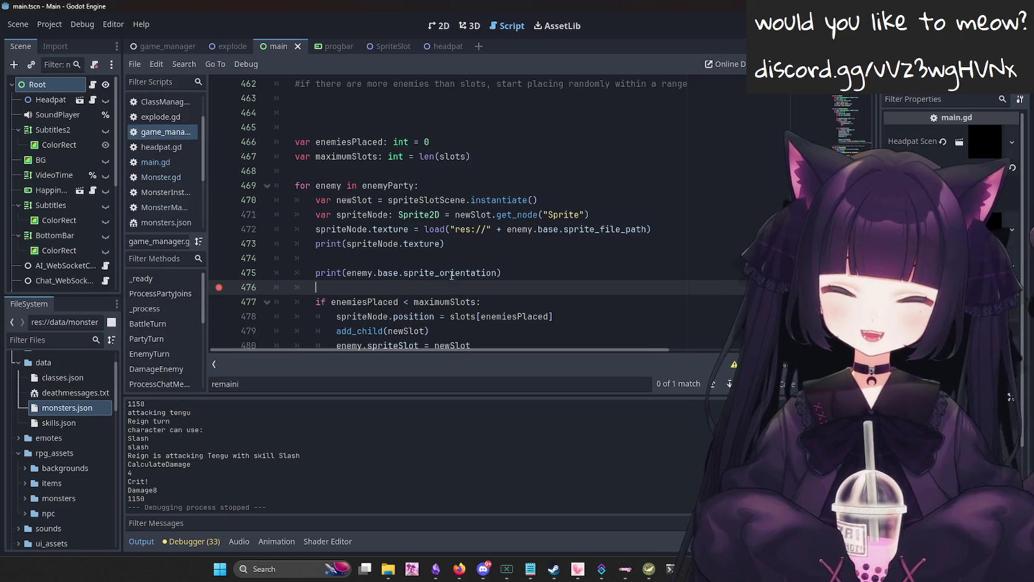
pyautogui.click(220, 286)
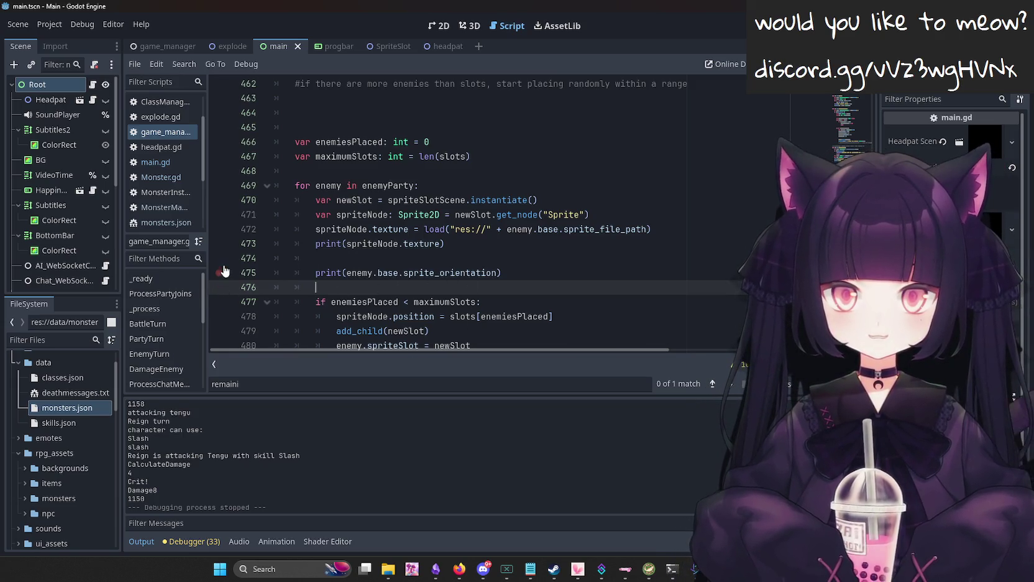
pyautogui.click(239, 272)
pyautogui.click(219, 273)
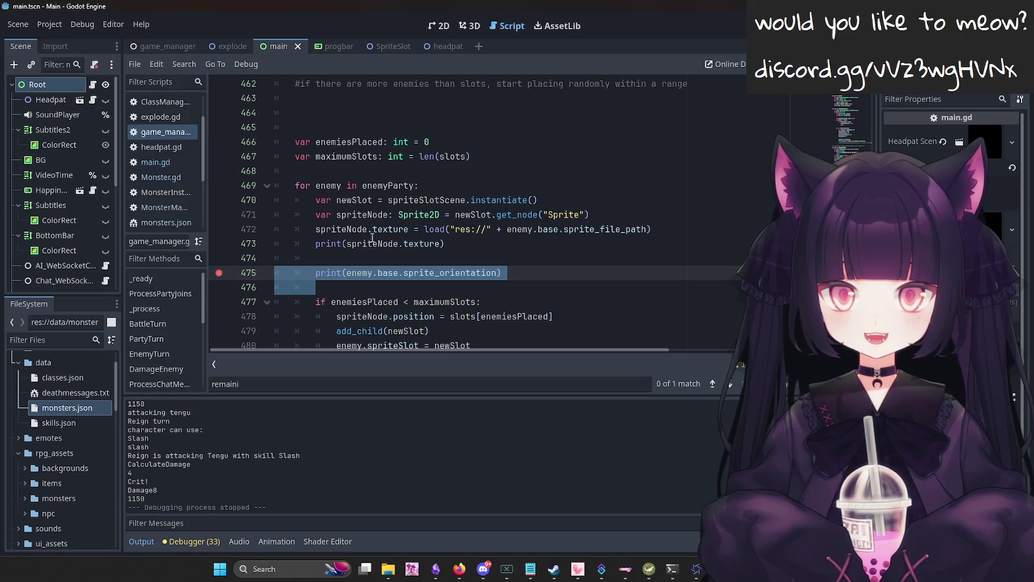
pyautogui.click(458, 265)
pyautogui.press('F5')
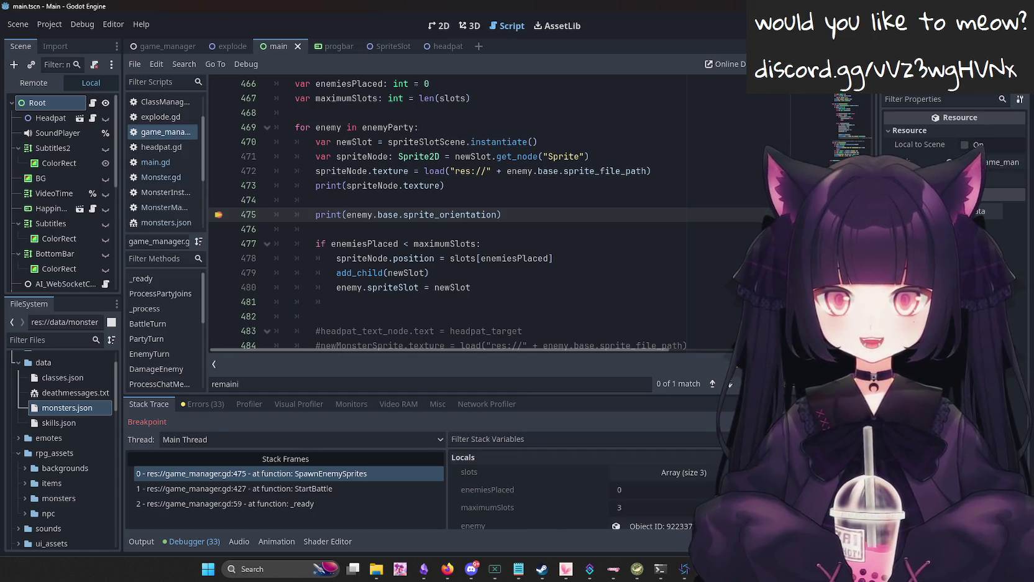
# Relaunch with a breakpoint on line 477 and confirm the Output log prints orientation 'right'.
pyautogui.click(151, 538)
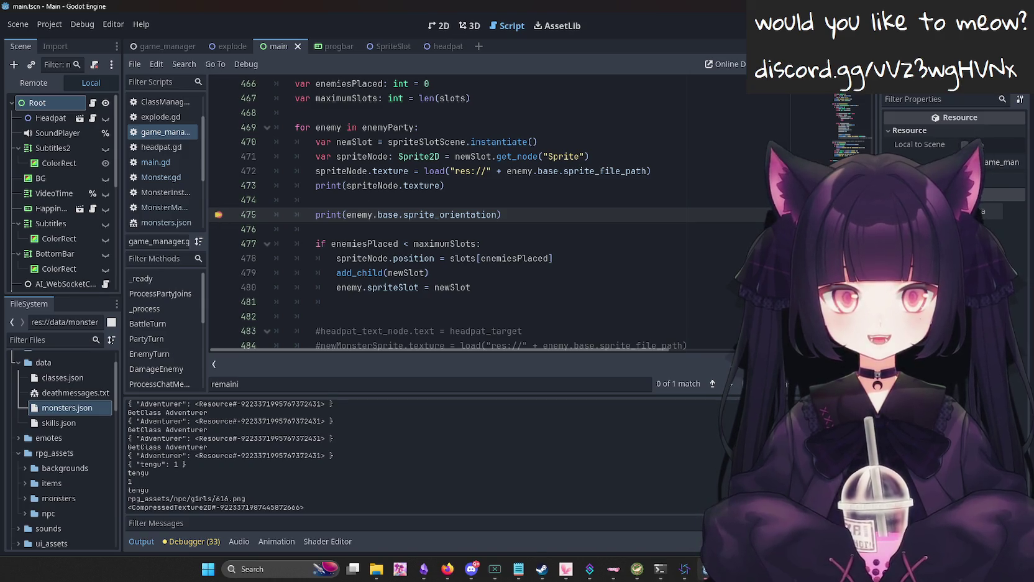
pyautogui.press('F8')
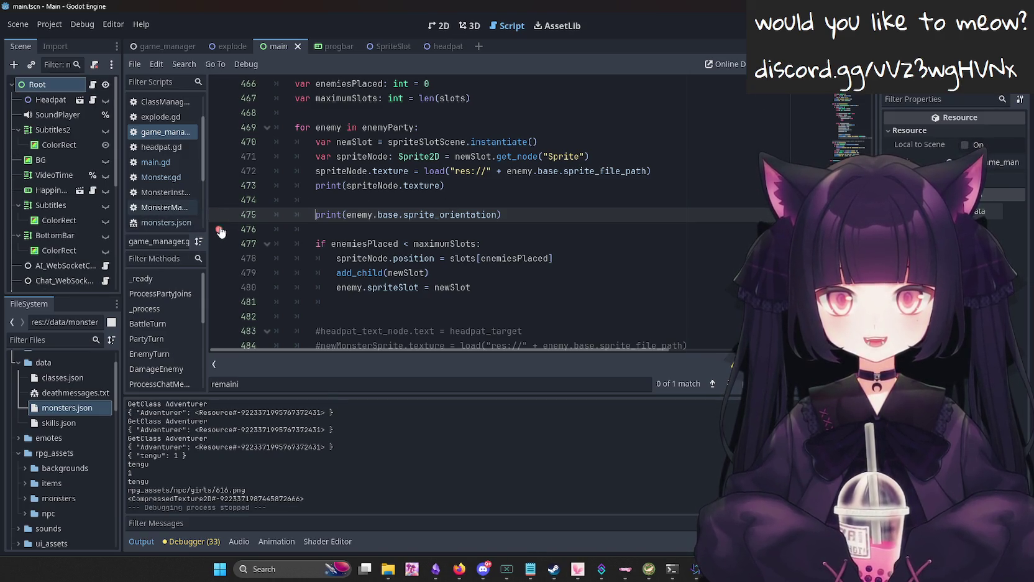
pyautogui.press('F5')
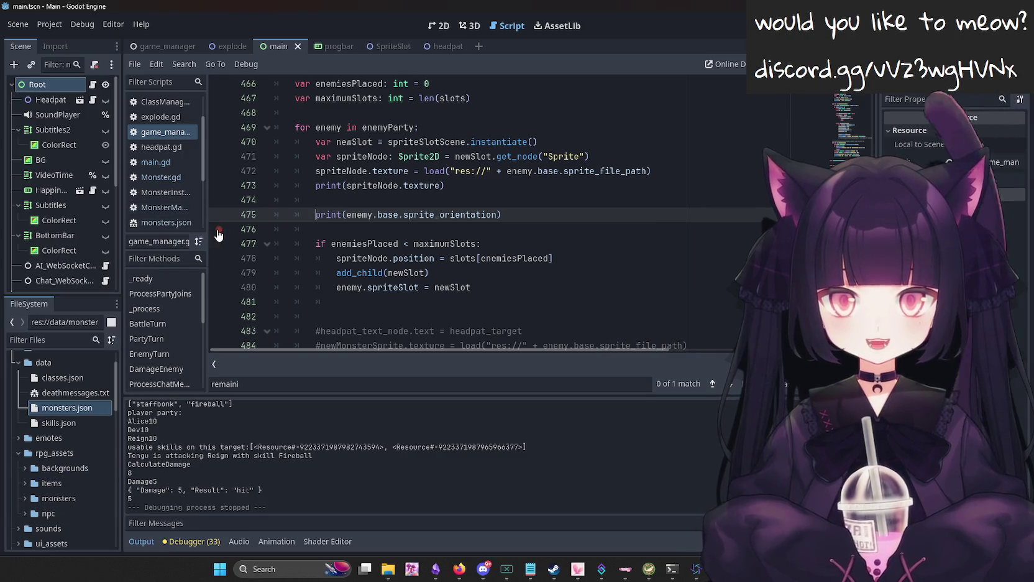
pyautogui.click(219, 244)
pyautogui.press('F5')
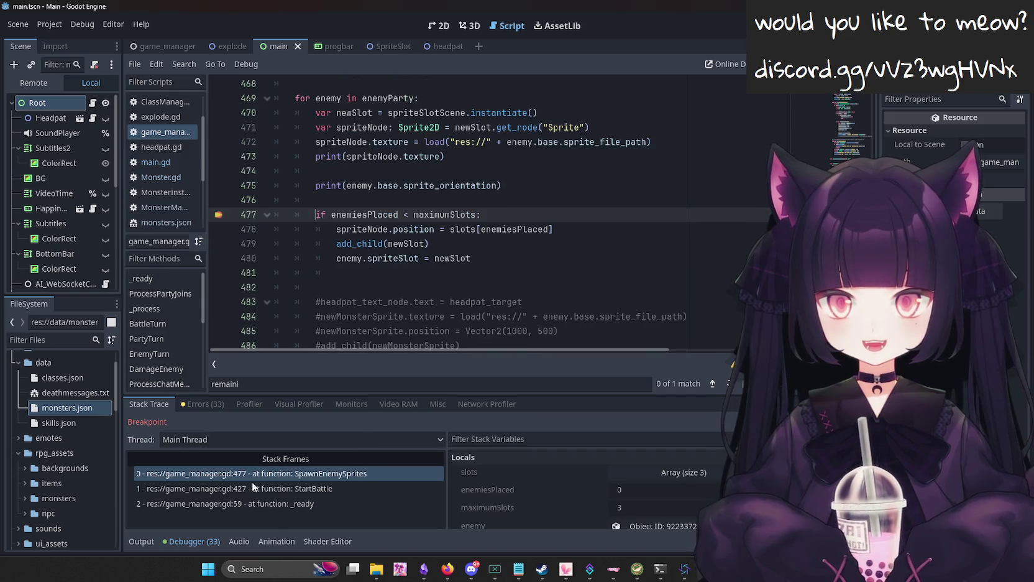
pyautogui.click(139, 541)
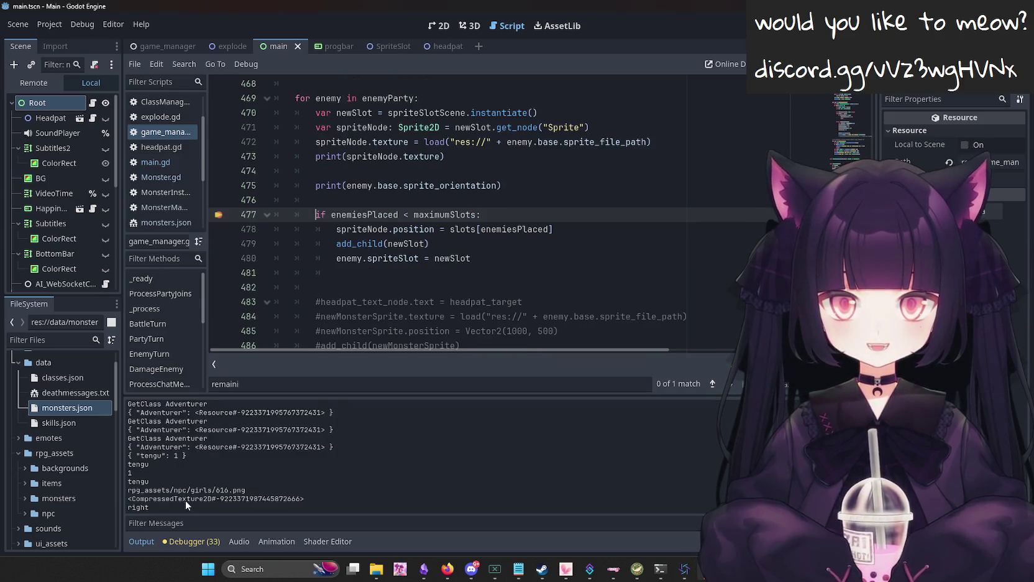
pyautogui.click(528, 200)
# Write `if enemy.base.sprite_orientation == "right":` on line 476 with a blank body line below.
pyautogui.write('ife')
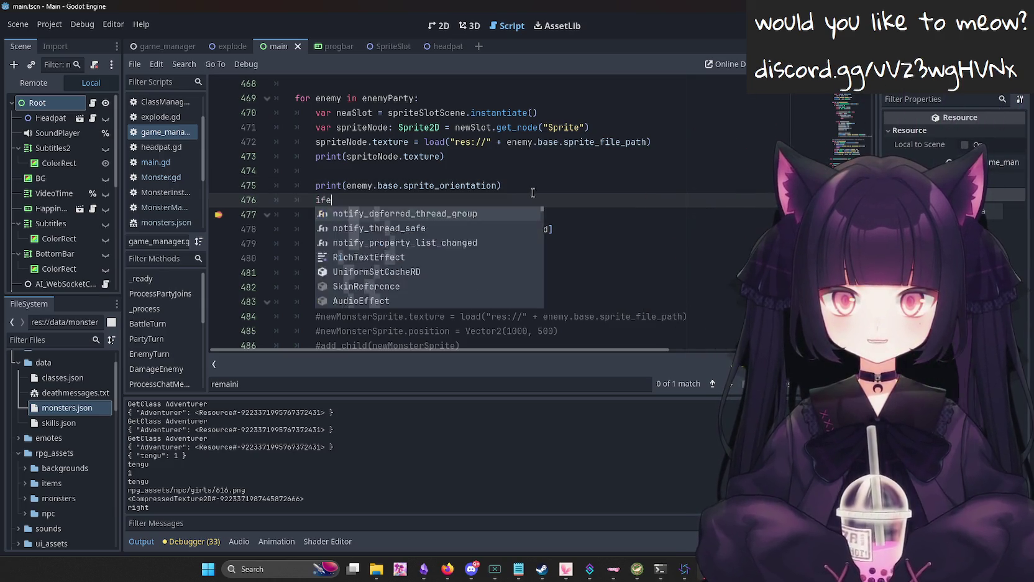
pyautogui.press('BackSpace')
pyautogui.write('enemy.')
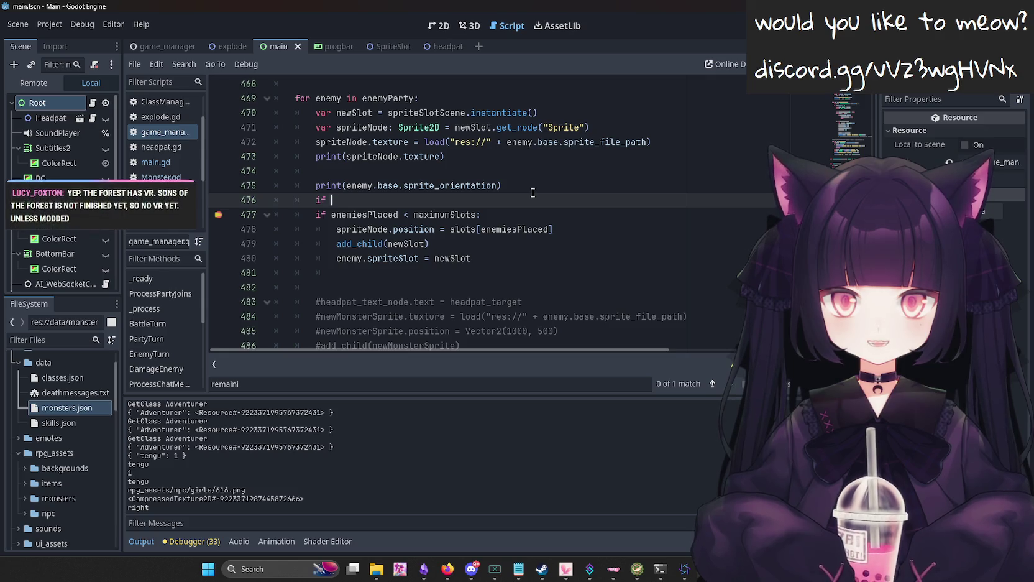
pyautogui.write('base.sprite_')
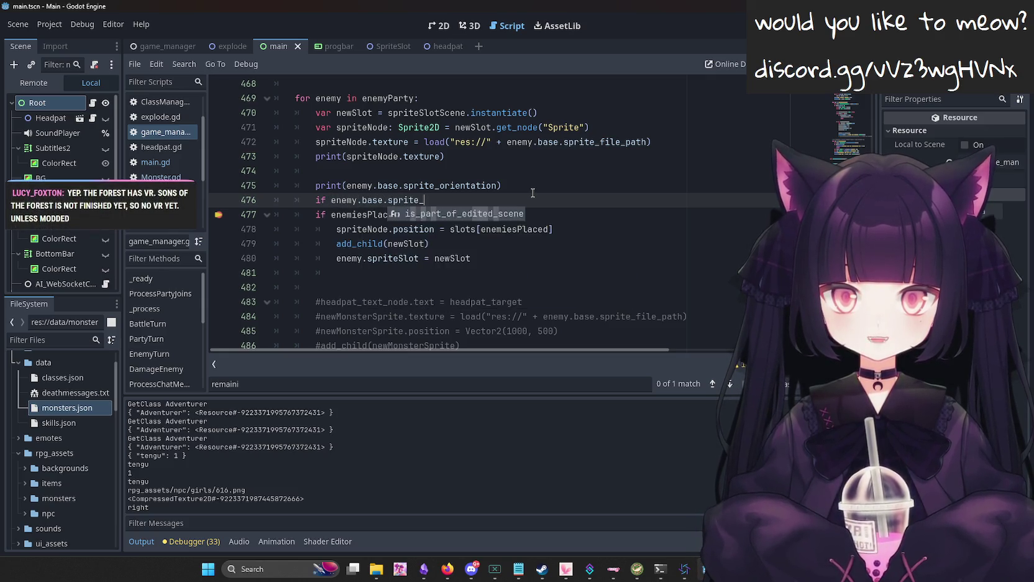
pyautogui.write('orientation == "right":')
pyautogui.press('Return')
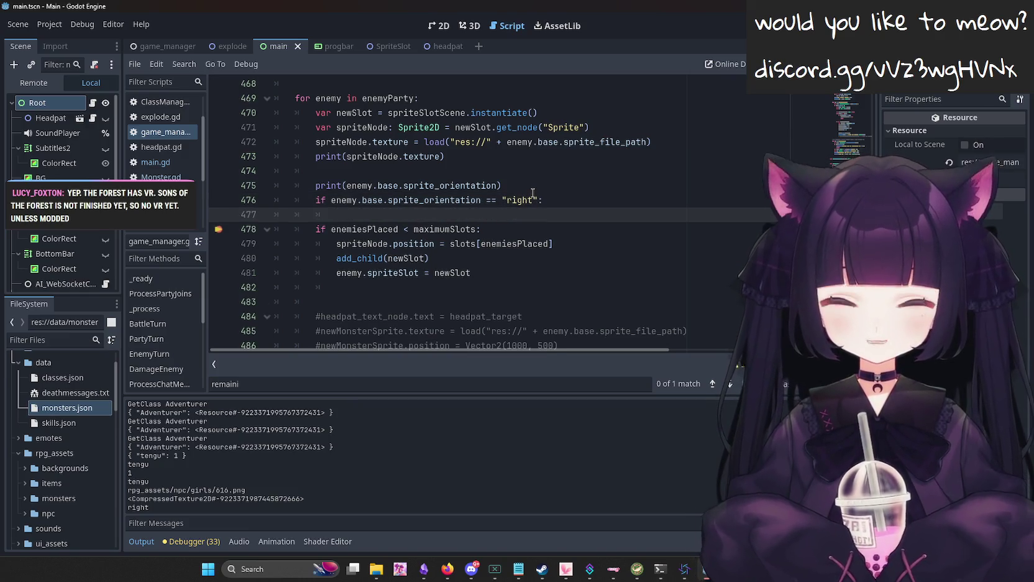
pyautogui.press('Return')
pyautogui.press('Up')
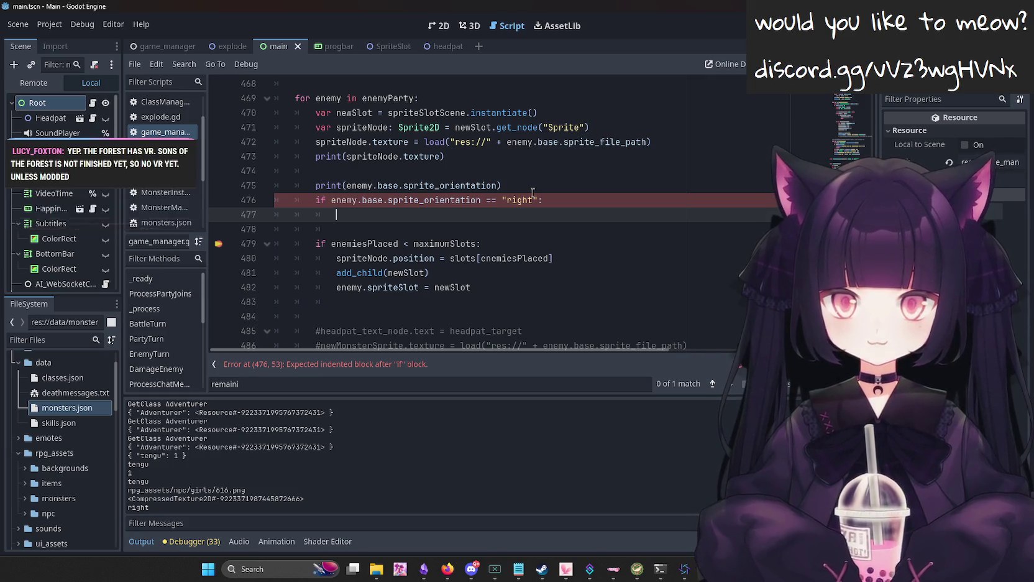
pyautogui.click(542, 569)
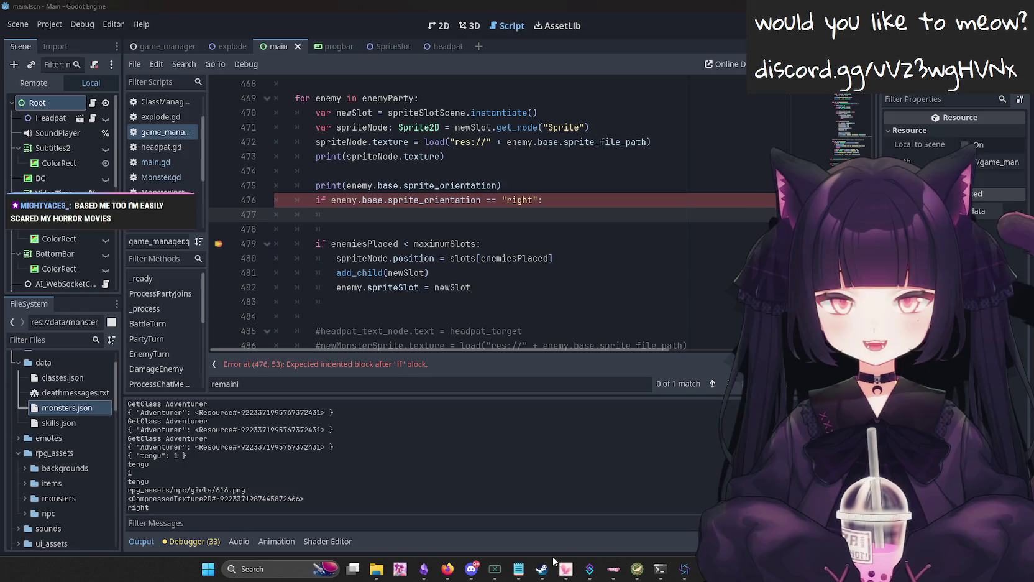
# Scroll Steam's library to check VTube Studio is running, then return to Godot.
pyautogui.scroll(2, 53, 442)
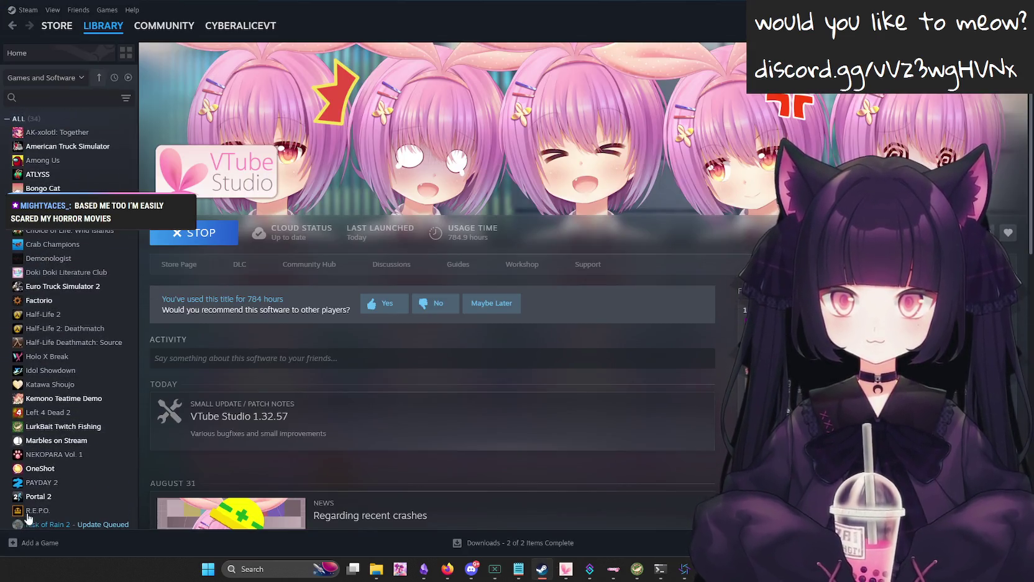
pyautogui.scroll(2, 38, 358)
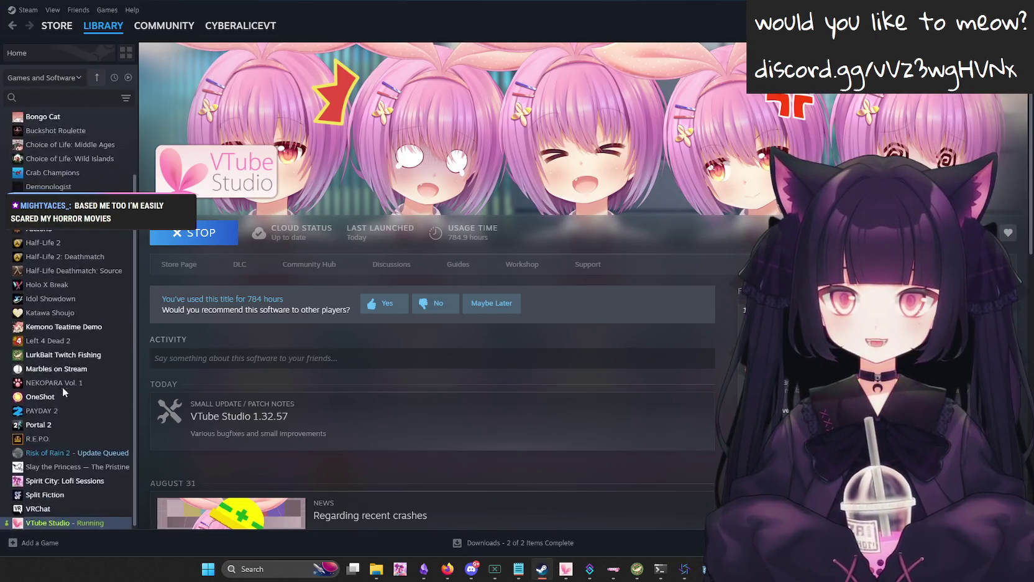
pyautogui.scroll(-3, 102, 132)
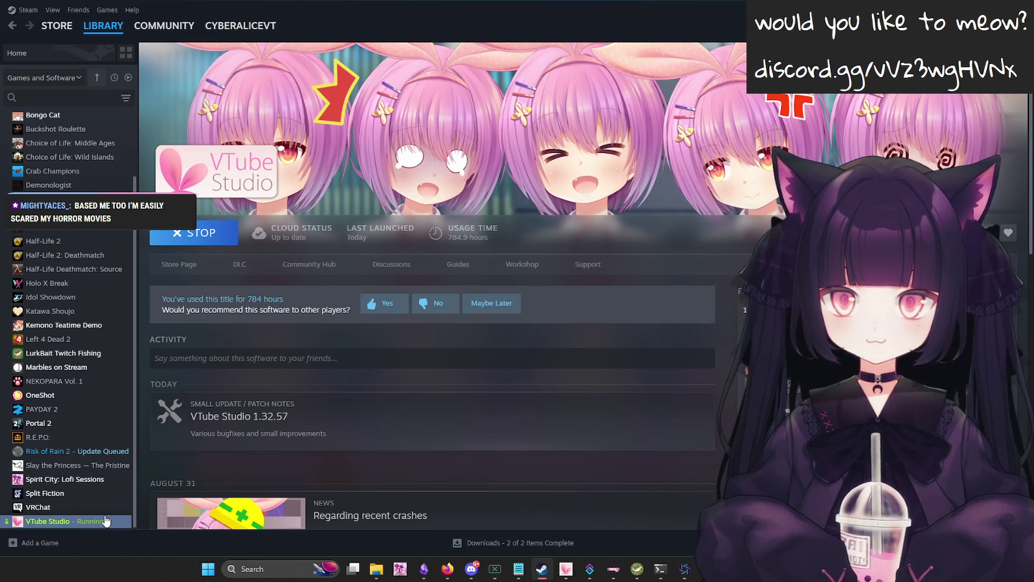
pyautogui.scroll(3, 105, 519)
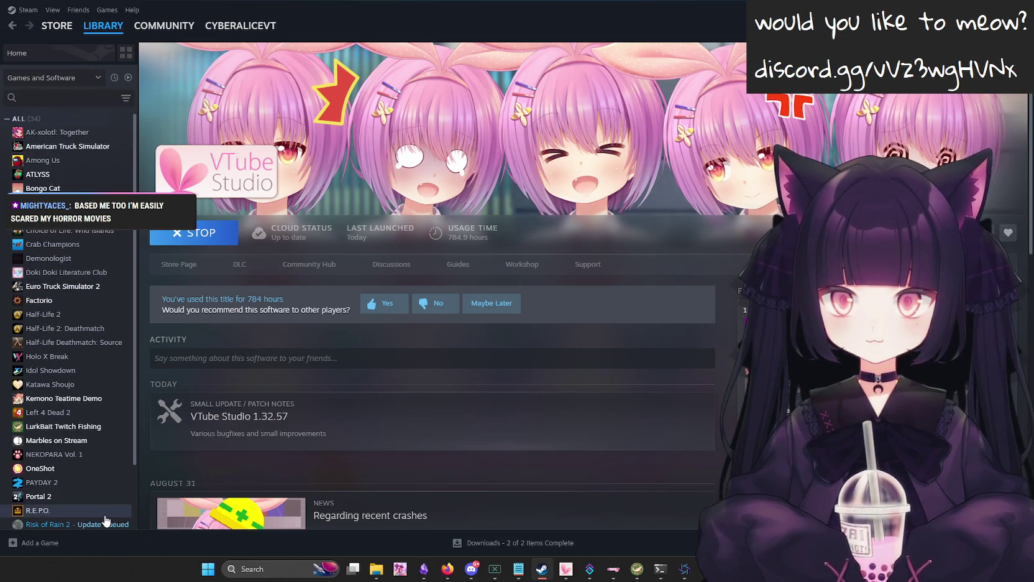
pyautogui.scroll(-3, 106, 519)
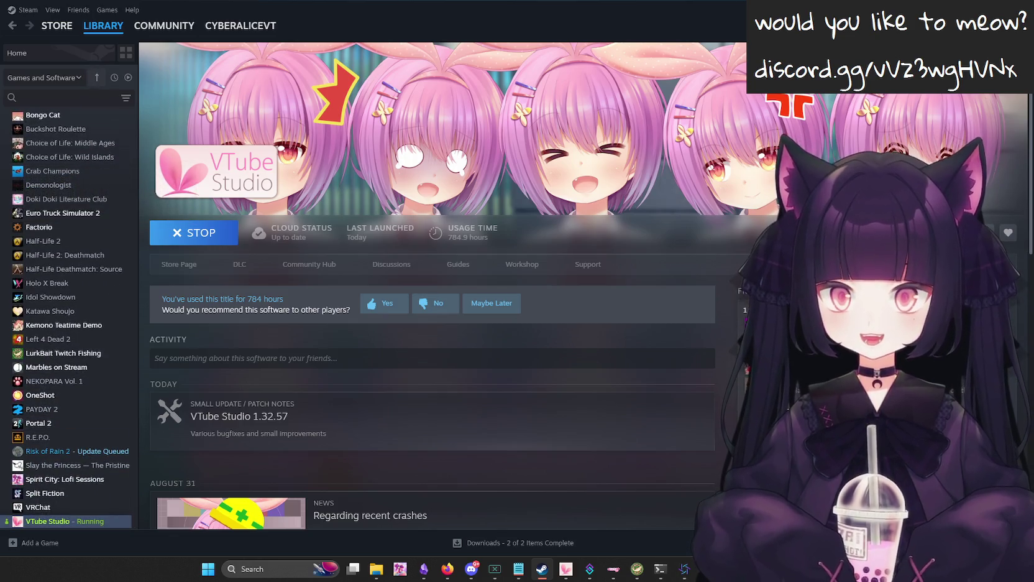
pyautogui.click(684, 569)
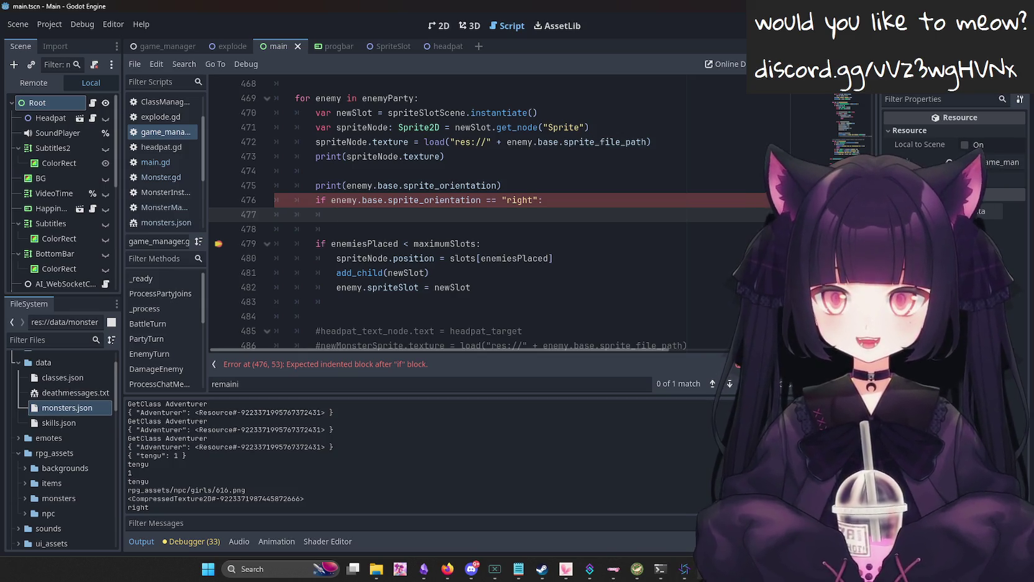
# Search the web for 'godot flip sprite' in Firefox.
pyautogui.click(448, 569)
pyautogui.write('god')
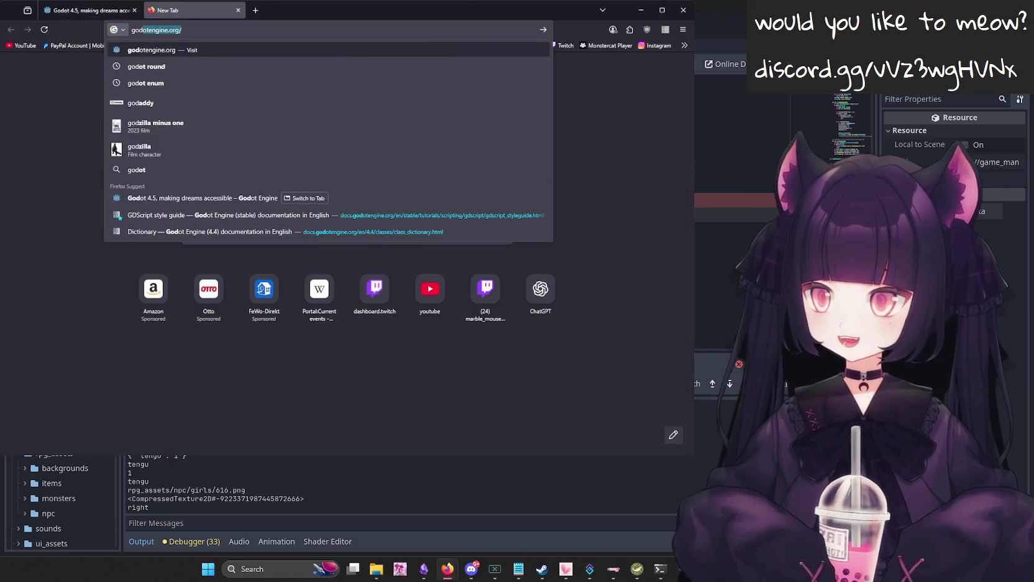
pyautogui.write('ot flip')
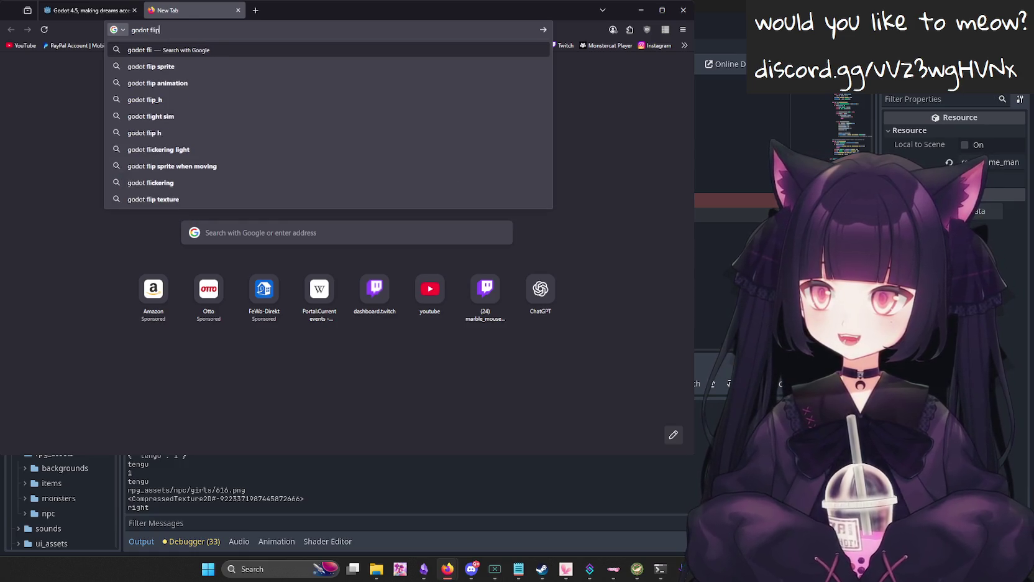
pyautogui.write(' sprite')
pyautogui.press('Return')
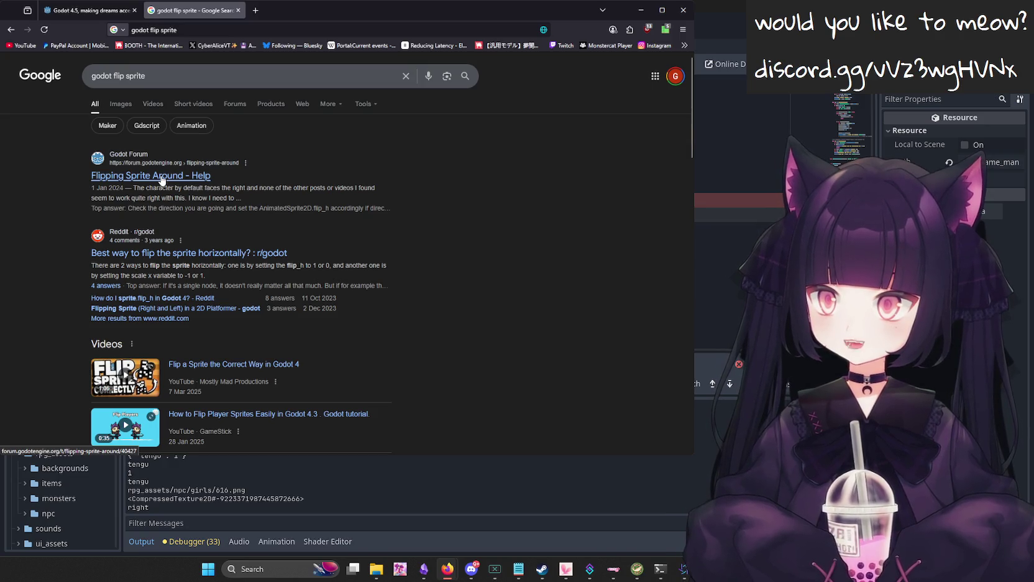
# Read the r/godot thread on flipping sprites horizontally, then return to Godot.
pyautogui.click(219, 256)
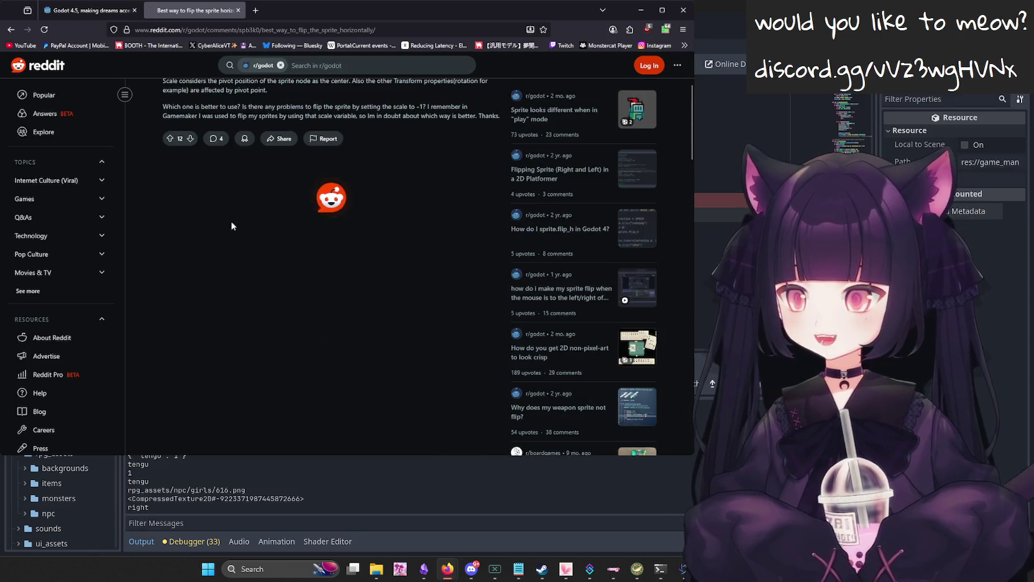
pyautogui.scroll(-3, 351, 336)
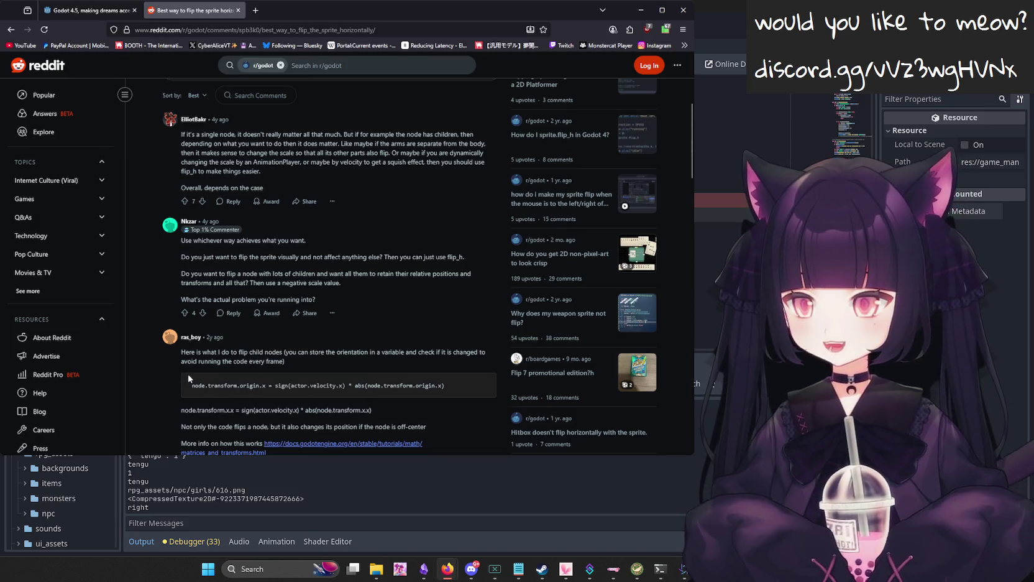
pyautogui.scroll(-2, 380, 355)
pyautogui.scroll(-3, 455, 340)
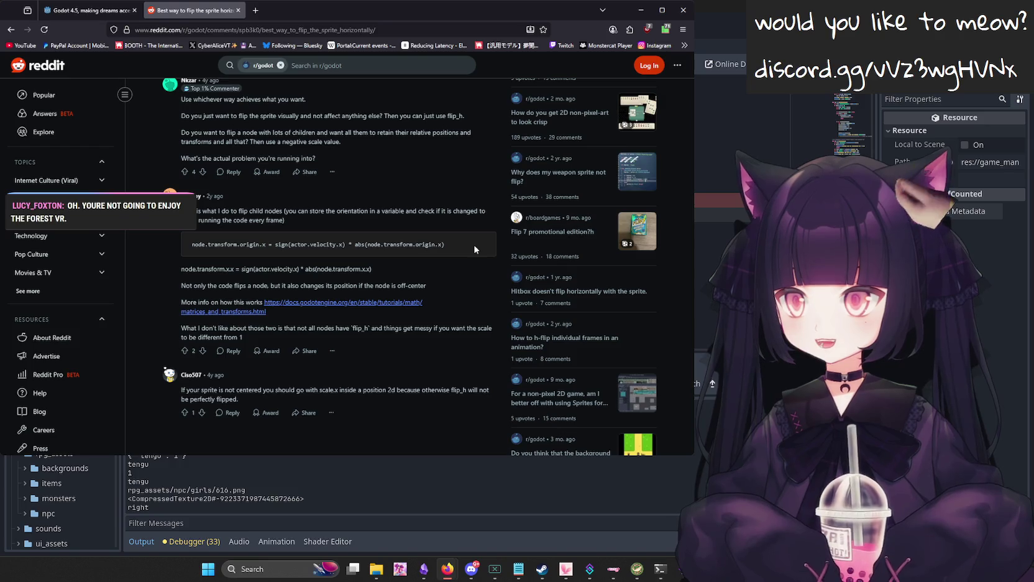
pyautogui.scroll(3, 474, 246)
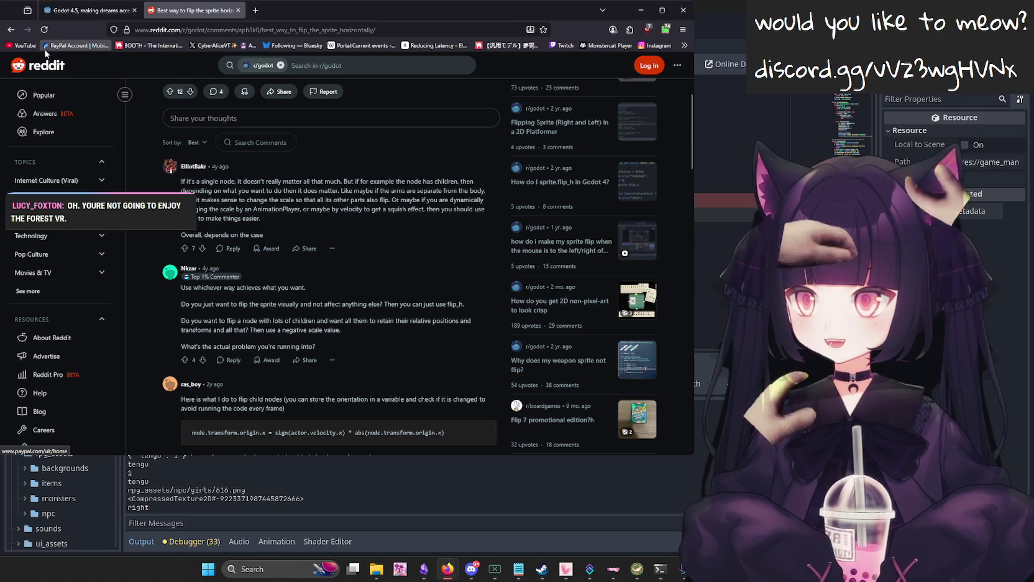
pyautogui.hotkey('alt', 'Tab')
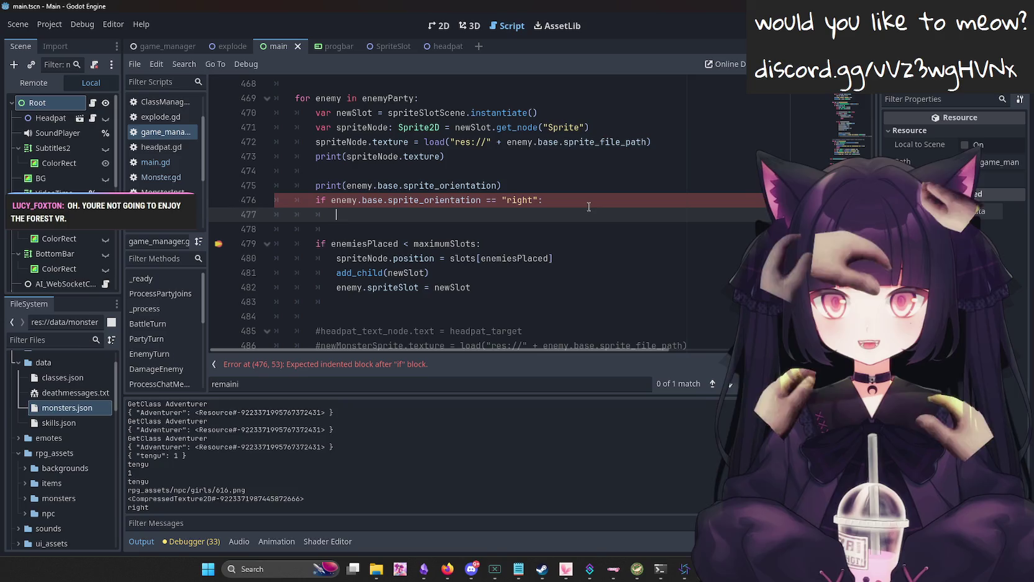
# Delete the unfinished orientation check, then undo to restore it.
pyautogui.moveTo(589, 200); pyautogui.dragTo(274, 200)
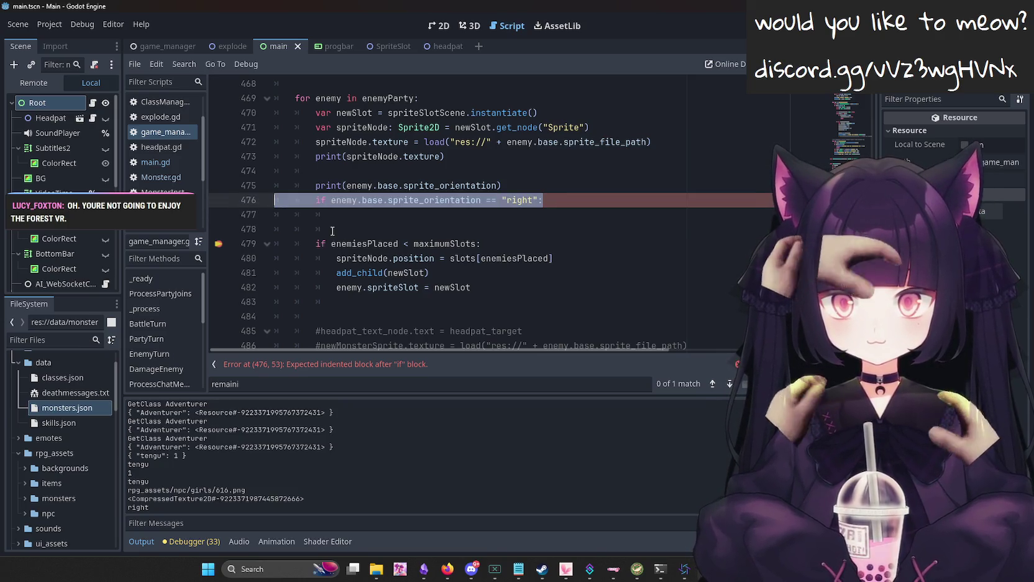
pyautogui.press('BackSpace')
pyautogui.press('BackSpace')
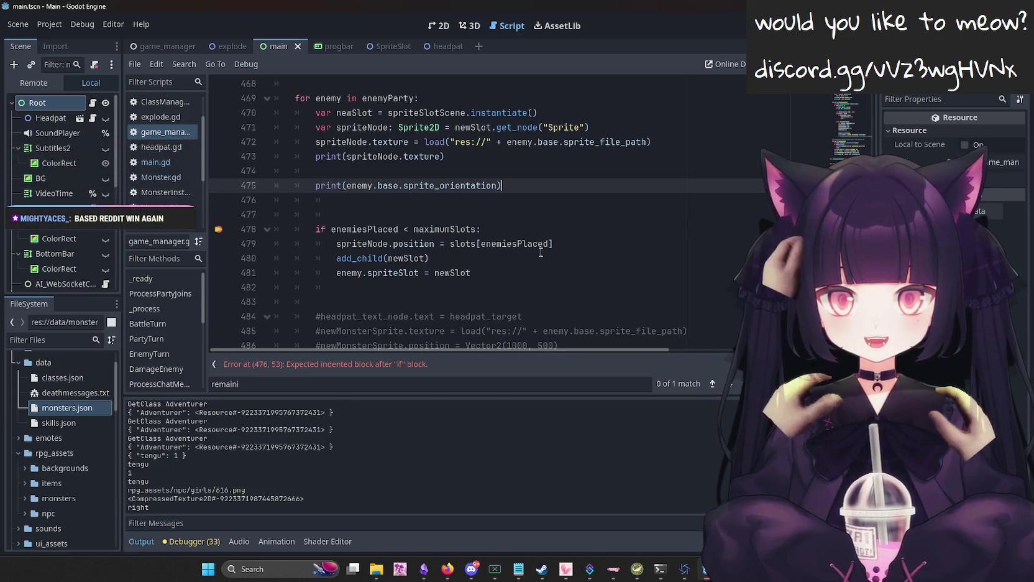
pyautogui.click(612, 240)
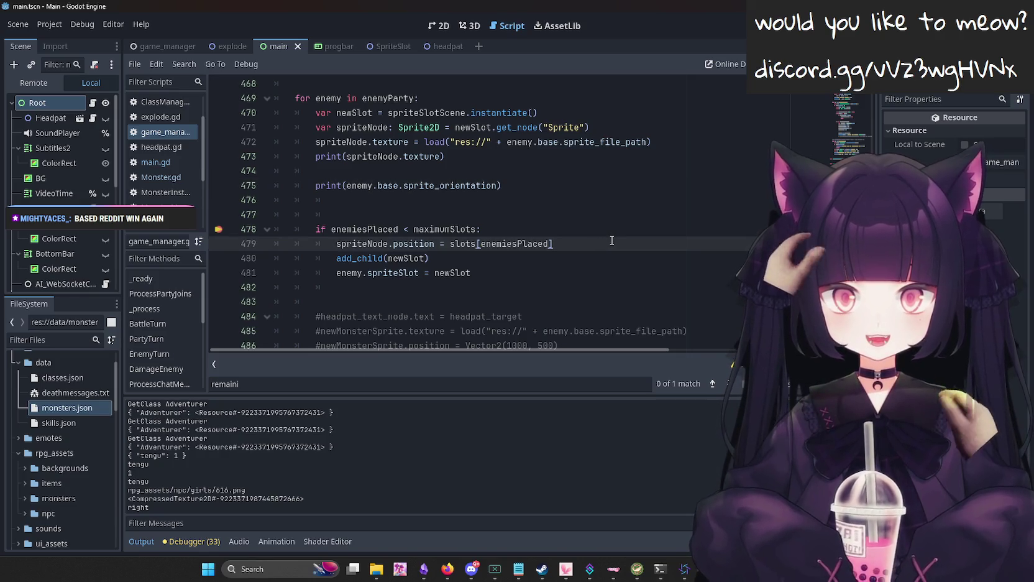
pyautogui.press('Return')
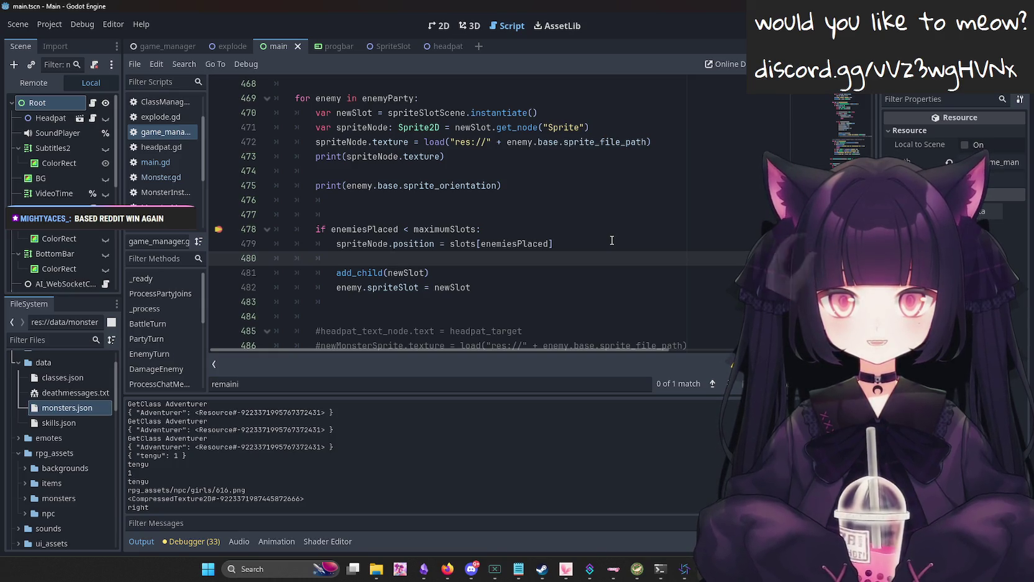
pyautogui.hotkey('ctrl', 'z')
pyautogui.hotkey('ctrl', 'z')
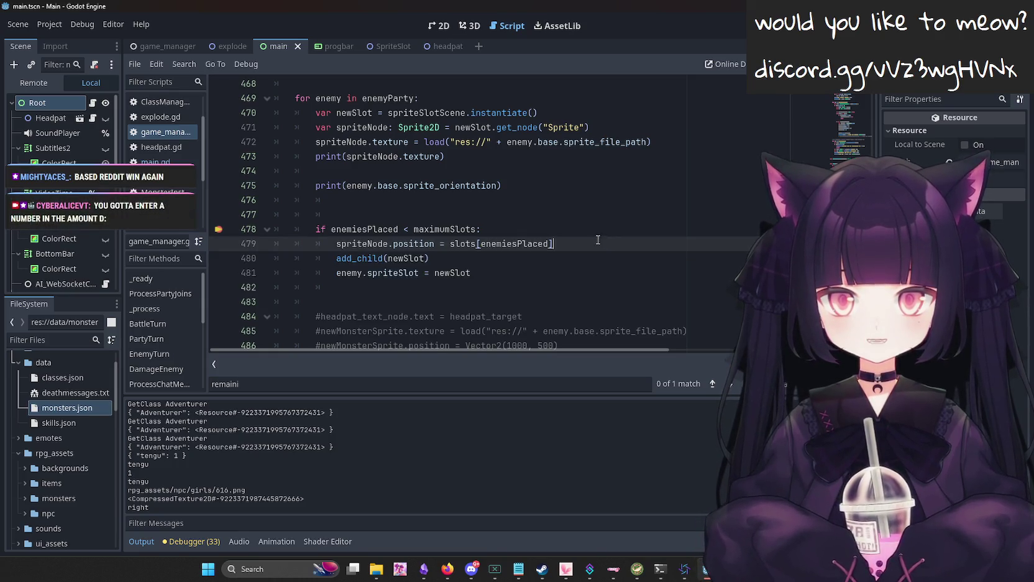
# Re-indent the orientation check on line 477 and cut it from there.
pyautogui.click(374, 214)
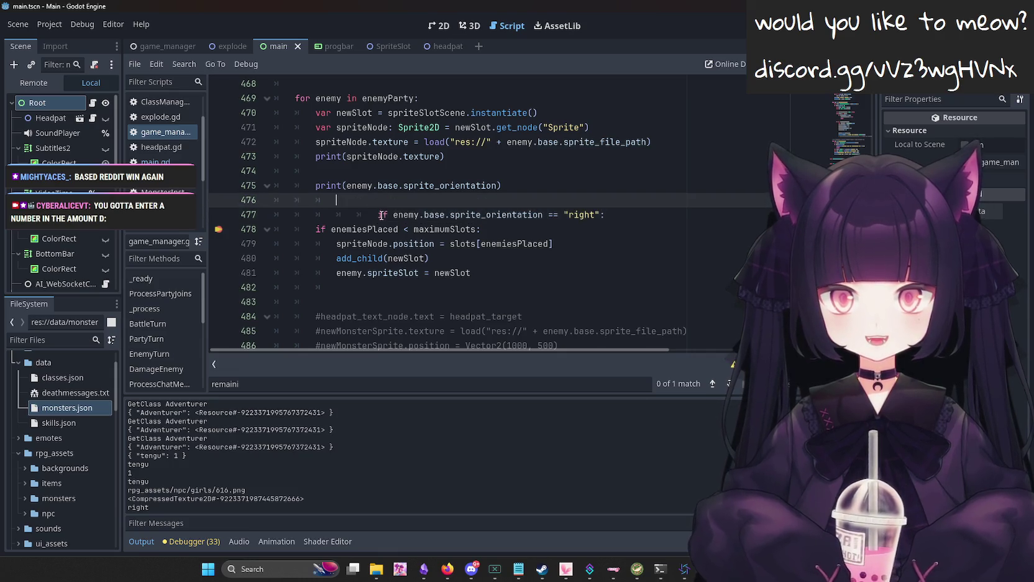
pyautogui.press('BackSpace')
pyautogui.press('BackSpace')
pyautogui.press('BackSpace')
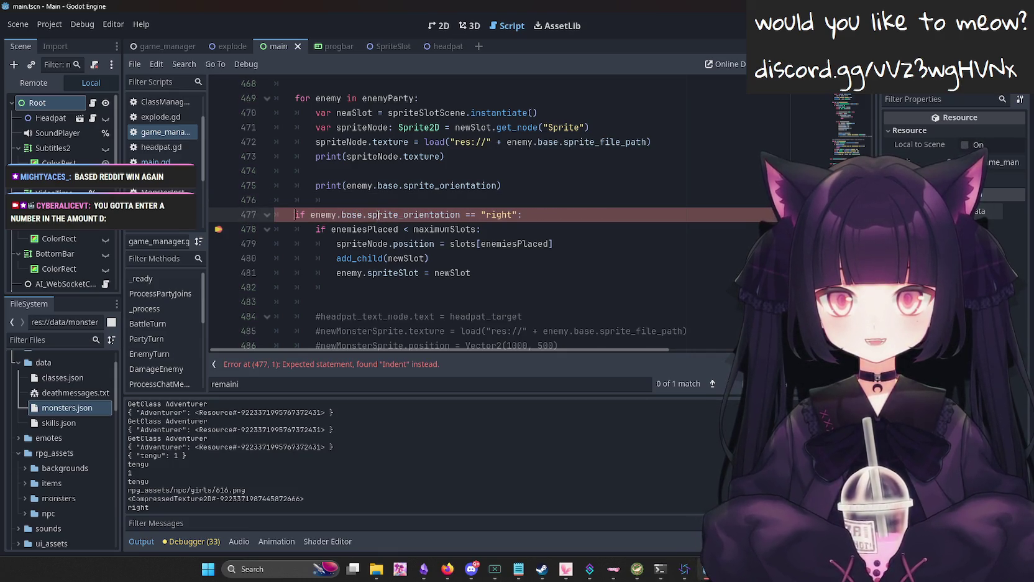
pyautogui.press('Tab')
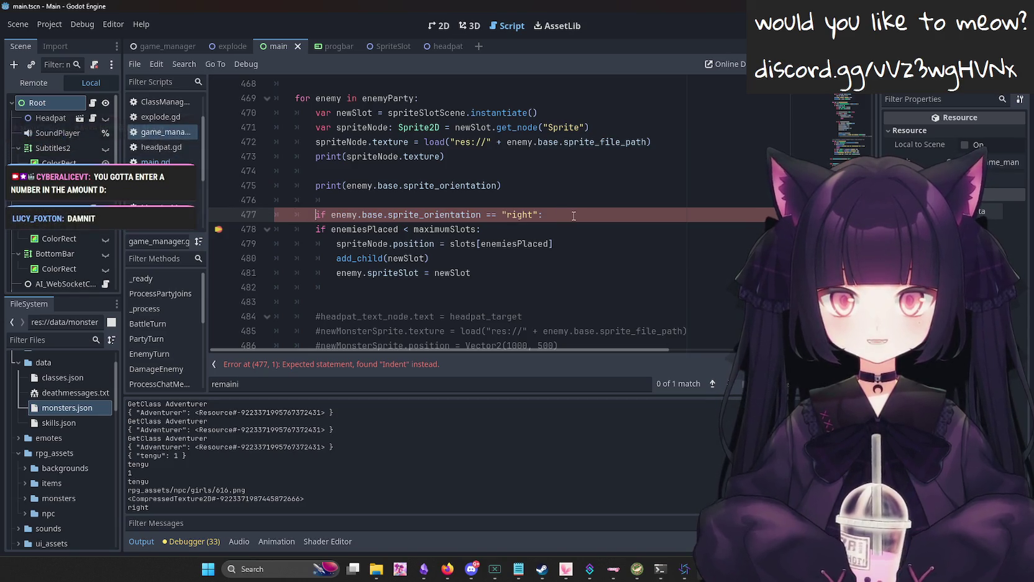
pyautogui.moveTo(574, 214); pyautogui.dragTo(503, 214)
pyautogui.tripleClick(346, 213)
pyautogui.hotkey('ctrl', 'c')
pyautogui.press('BackSpace')
# Paste the check after enemy.spriteSlot = newSlot, reduce its indentation, and open a body line.
pyautogui.click(502, 272)
pyautogui.press('Return')
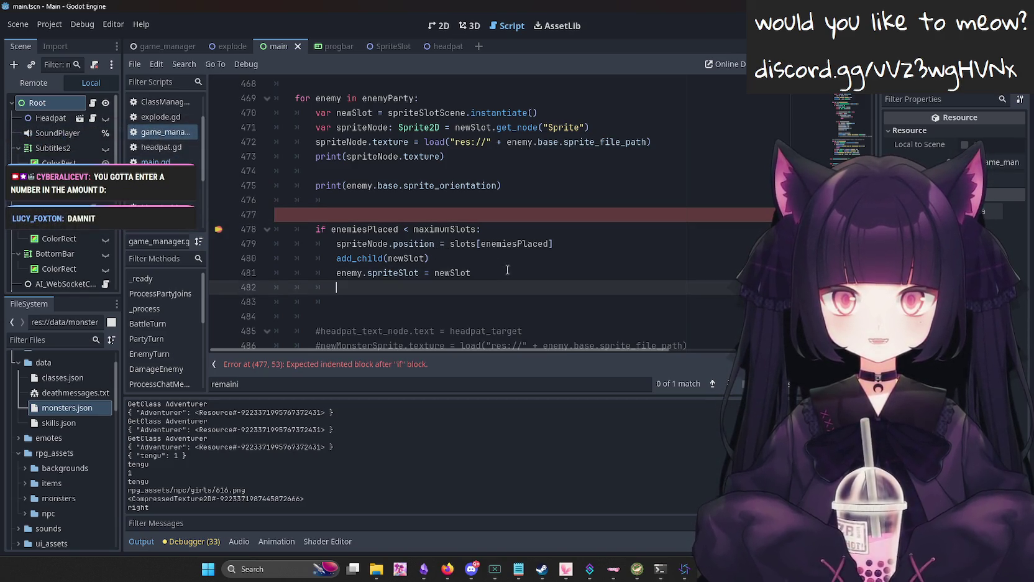
pyautogui.hotkey('ctrl', 'v')
pyautogui.press('BackSpace')
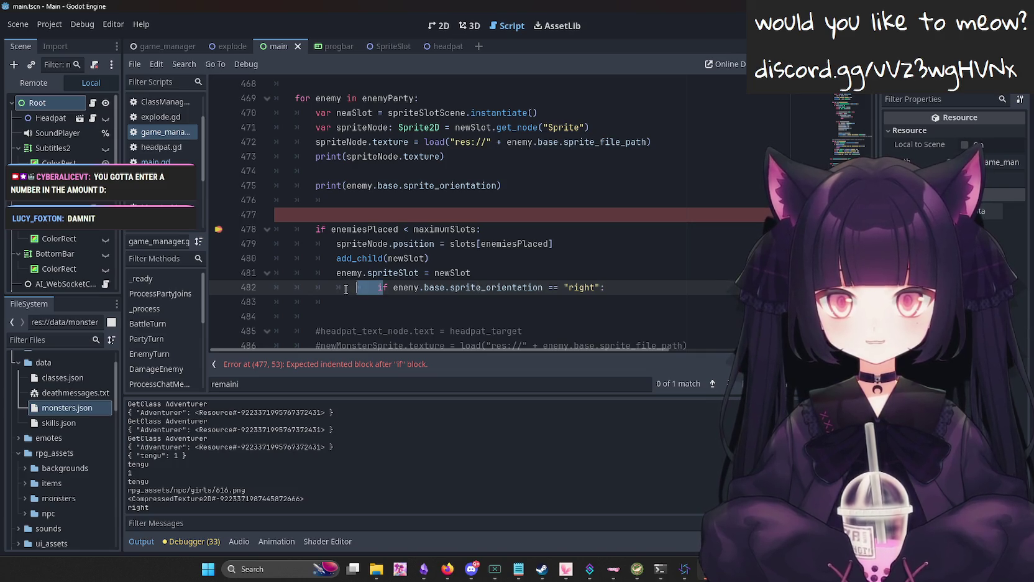
pyautogui.press('BackSpace')
pyautogui.click(635, 291)
pyautogui.press('Return')
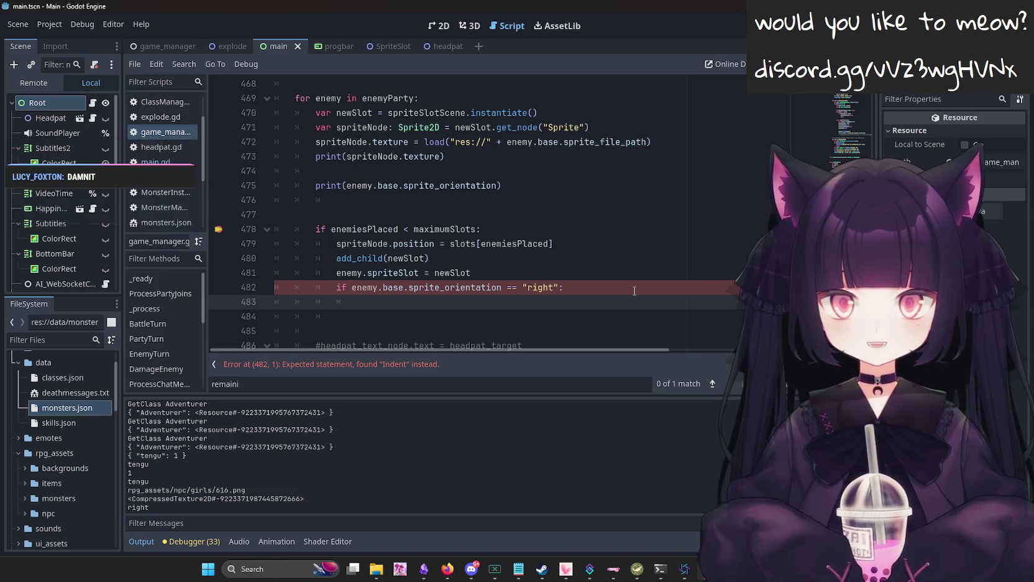
# Move the check to just after add_child(newSlot) and begin newSlot.flip_h beneath it.
pyautogui.moveTo(585, 288); pyautogui.dragTo(276, 288)
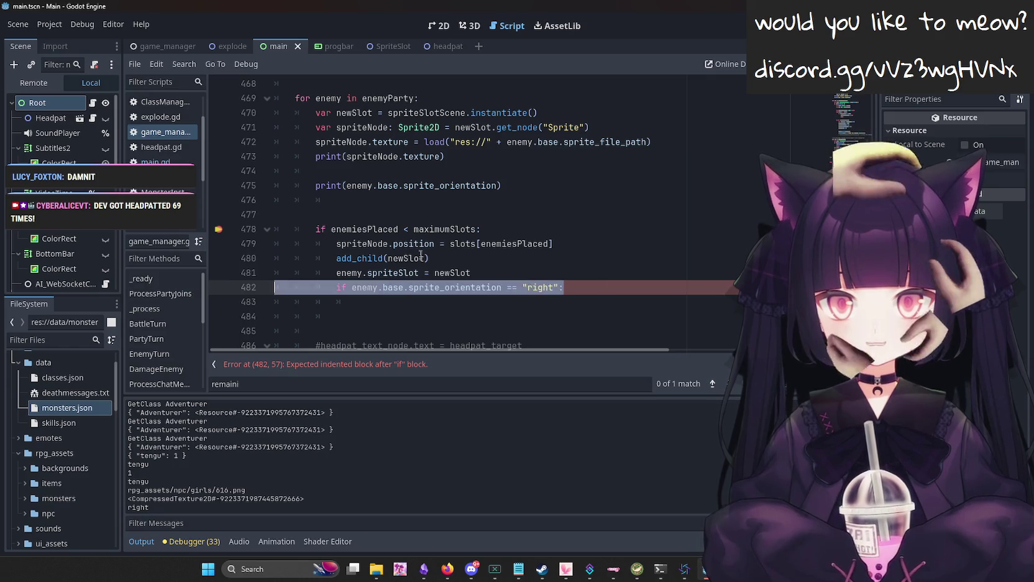
pyautogui.hotkey('ctrl', 'x')
pyautogui.hotkey('alt', 'Up')
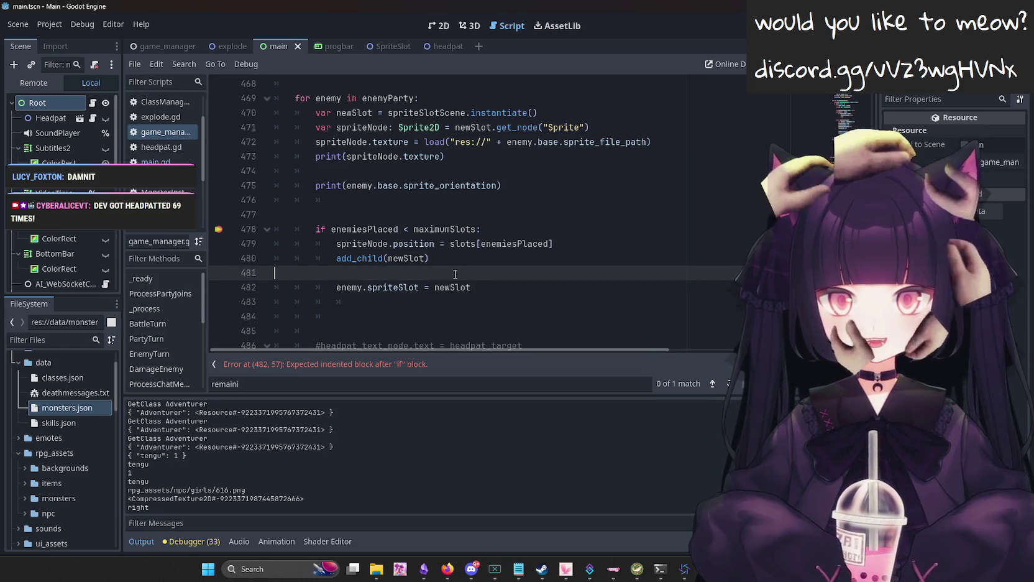
pyautogui.hotkey('ctrl', 'v')
pyautogui.press('Return')
pyautogui.write('ne')
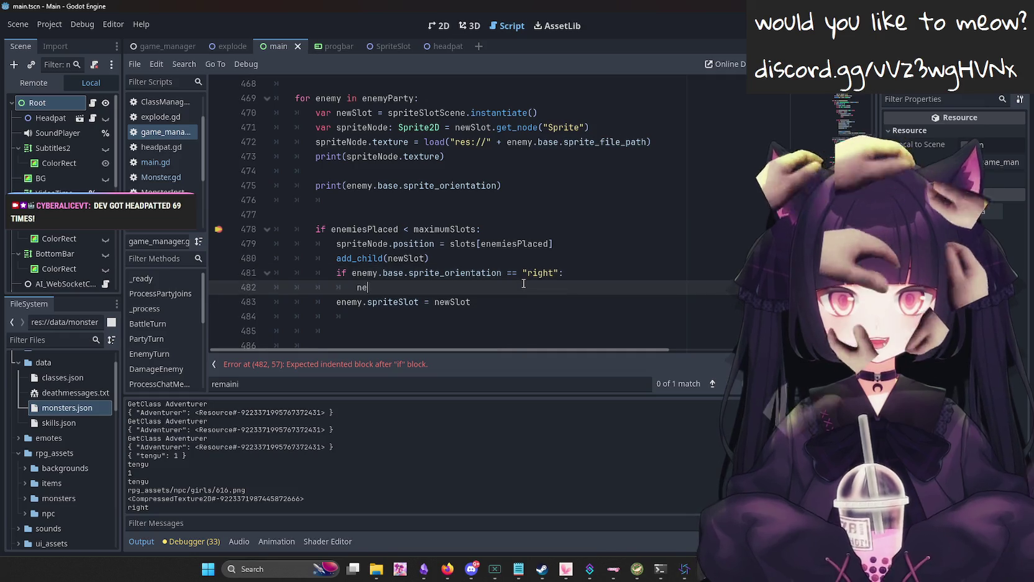
pyautogui.write('wSlot.flip_h')
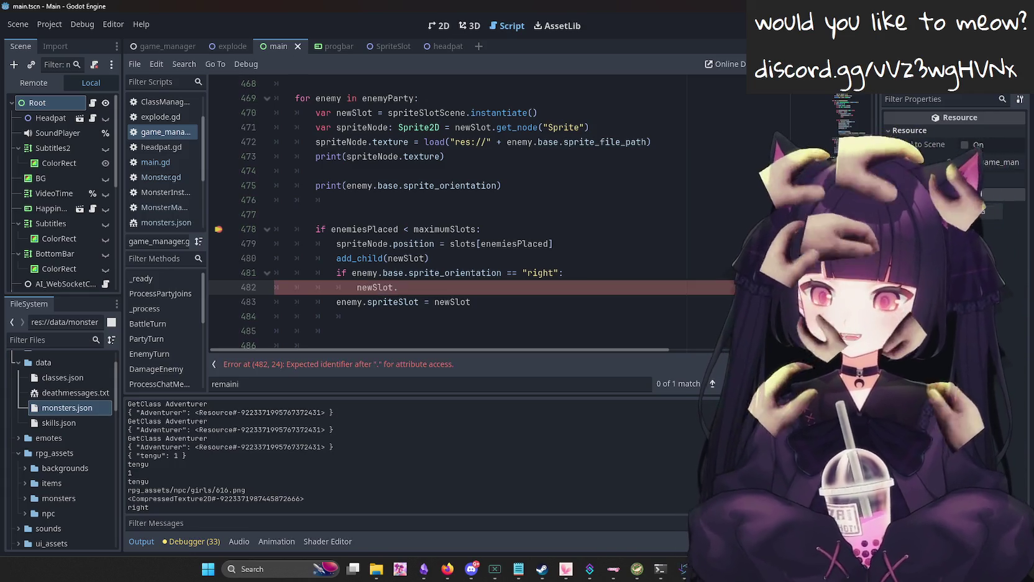
pyautogui.click(448, 569)
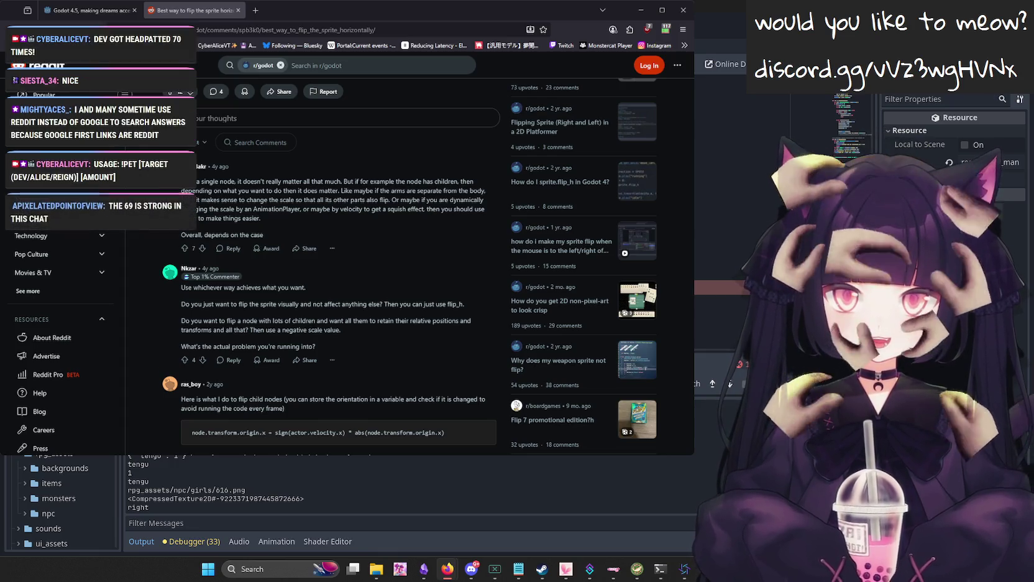
# Find and read the r/godot thread 'How do I sprite.flip_h in Godot 4?', then return to Godot.
pyautogui.hotkey('alt', 'Tab')
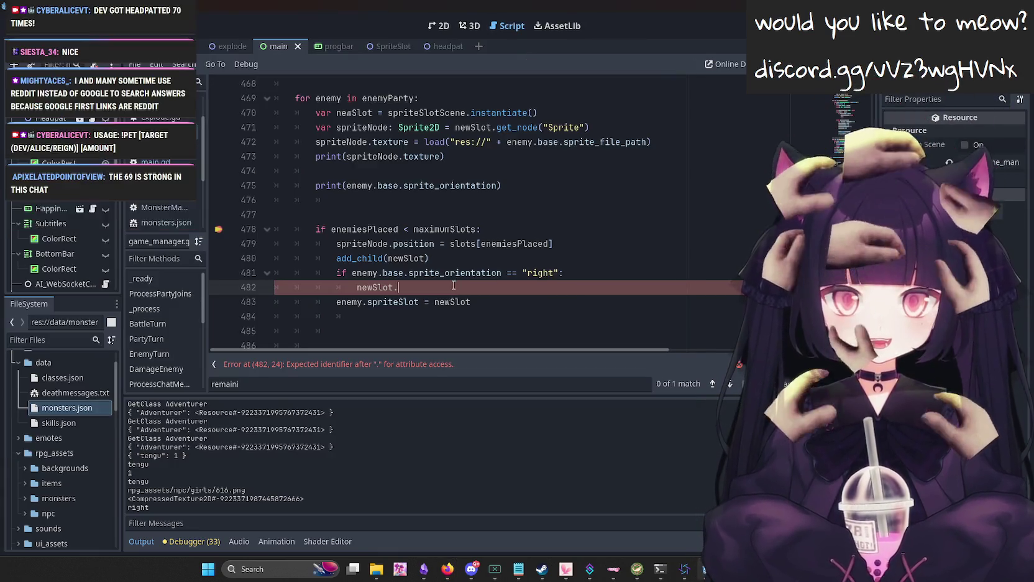
pyautogui.hotkey('alt', 'Tab')
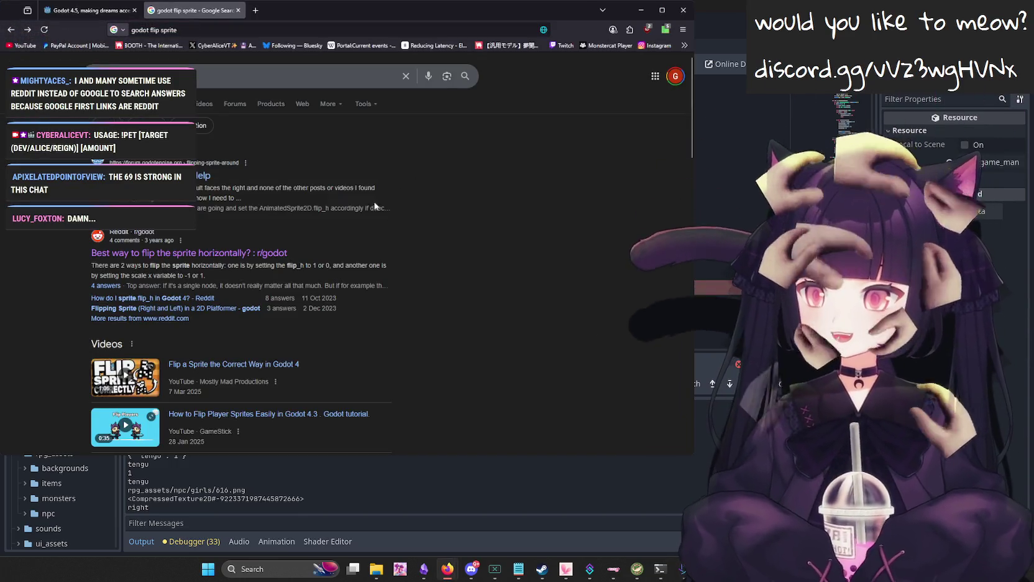
pyautogui.click(162, 319)
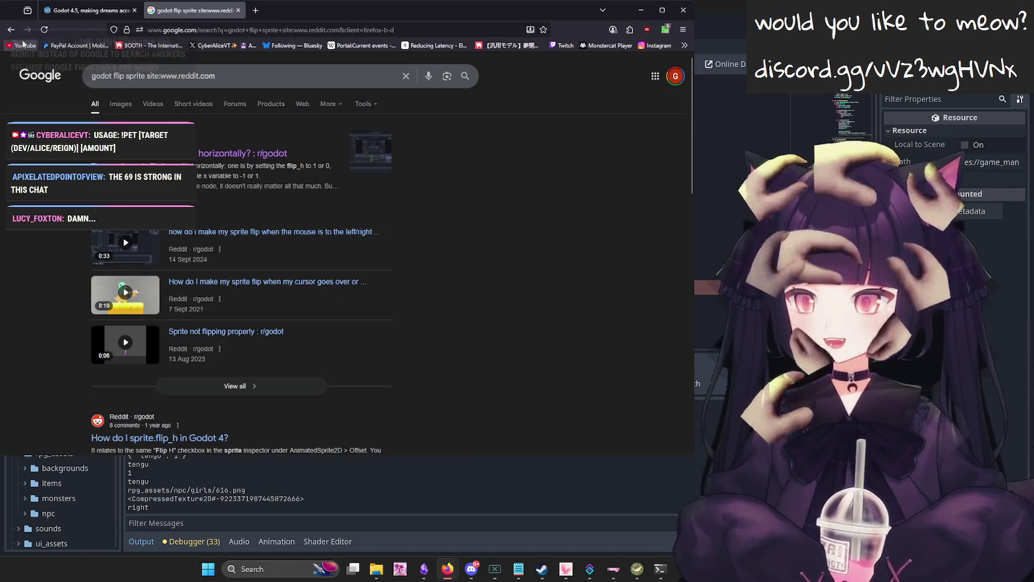
pyautogui.hotkey('alt', 'Left')
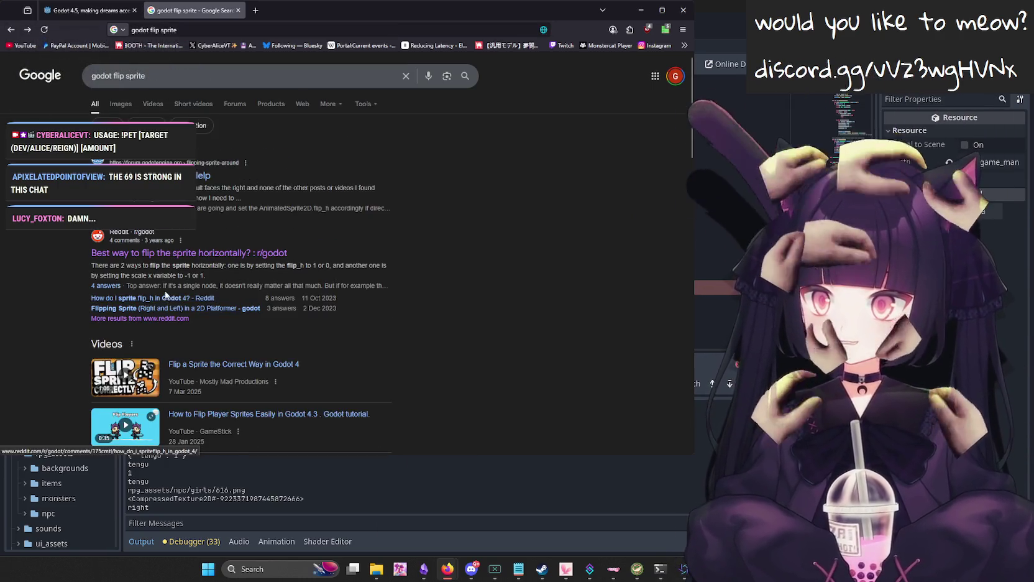
pyautogui.click(174, 298)
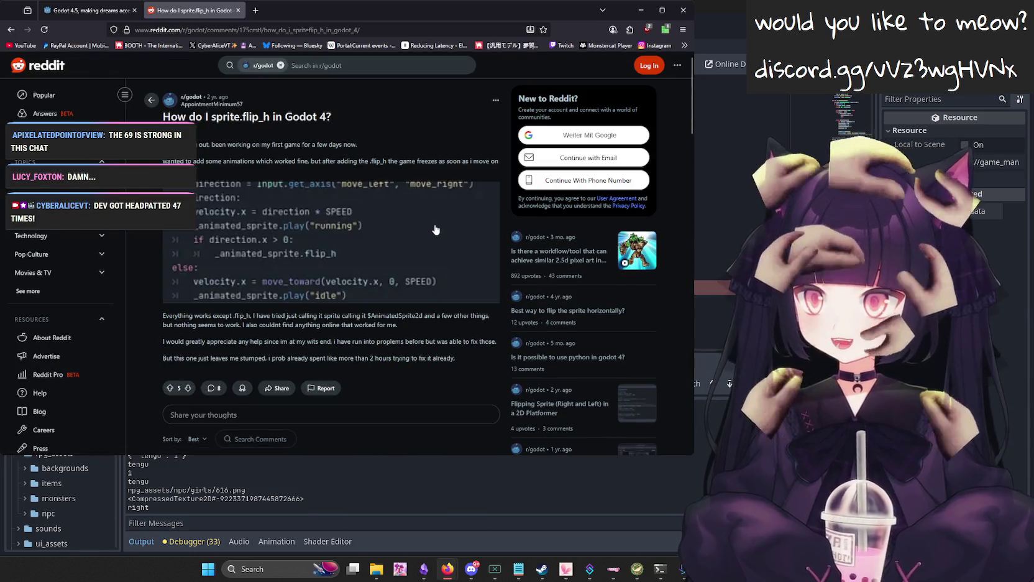
pyautogui.scroll(-3, 428, 231)
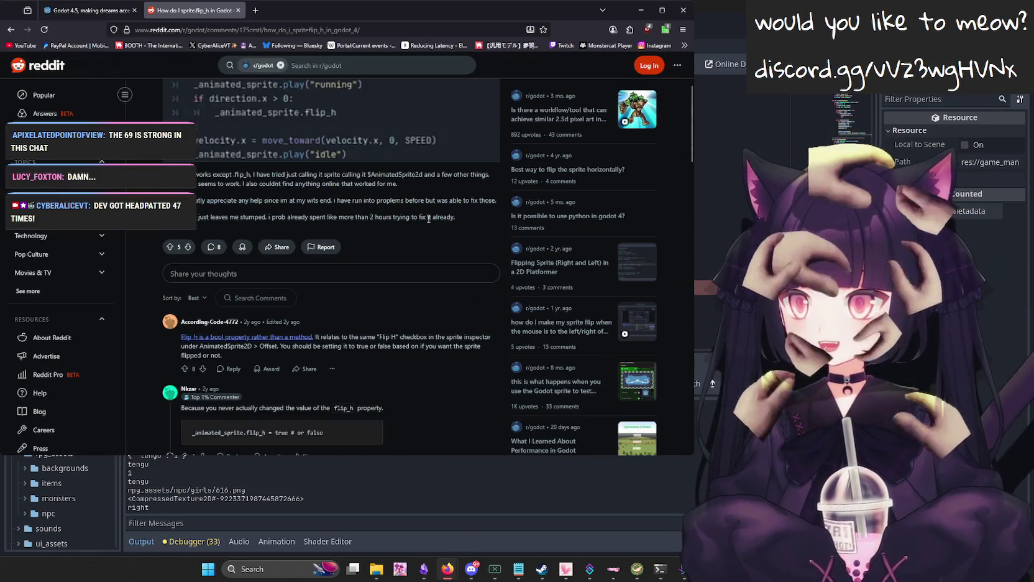
pyautogui.hotkey('alt', 'Tab')
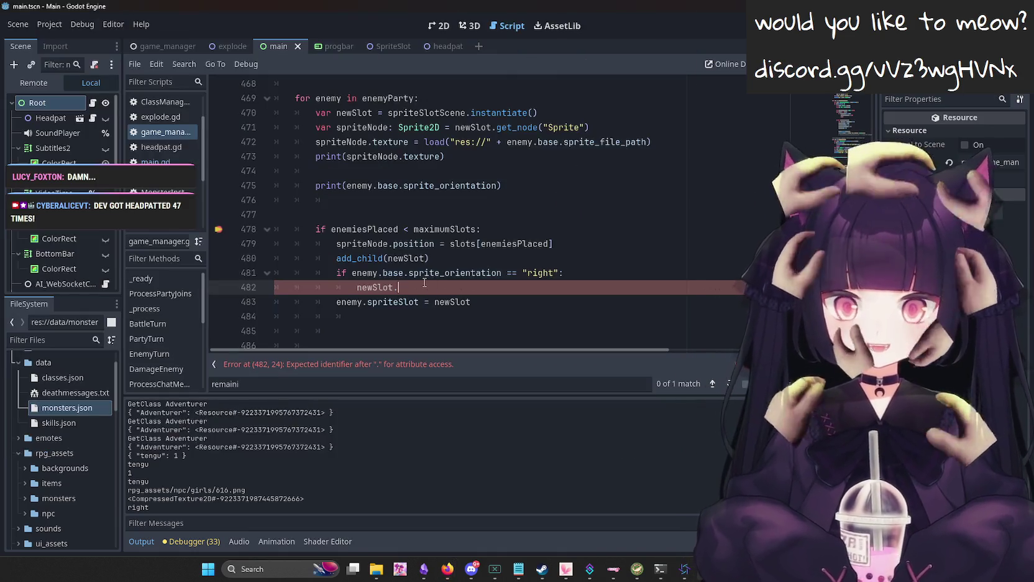
# Complete line 482 as newSlot.flip_h = true and test-run it, stopping after the flip_h error.
pyautogui.write('flip_h = true')
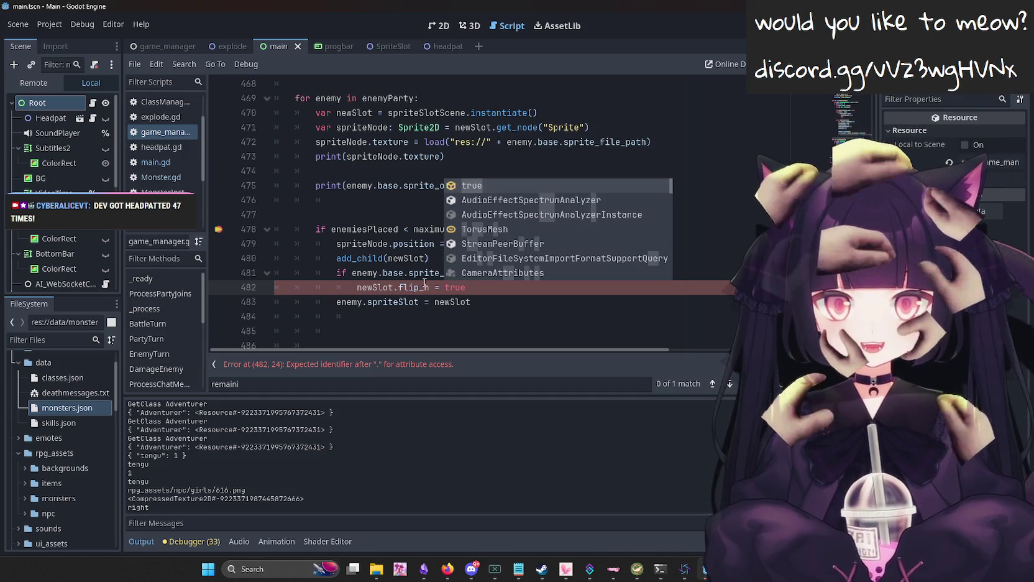
pyautogui.press('F5')
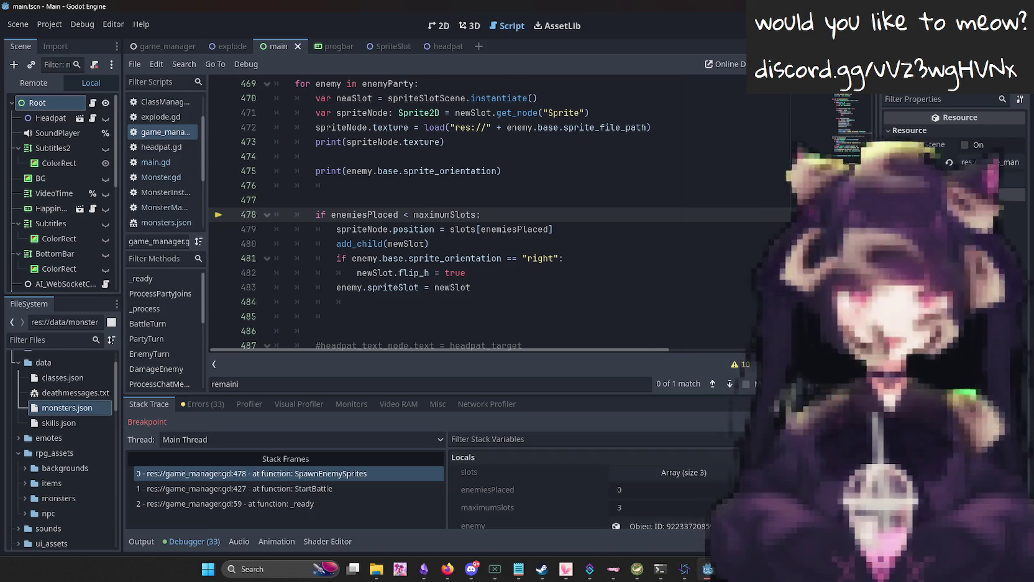
pyautogui.press('F8')
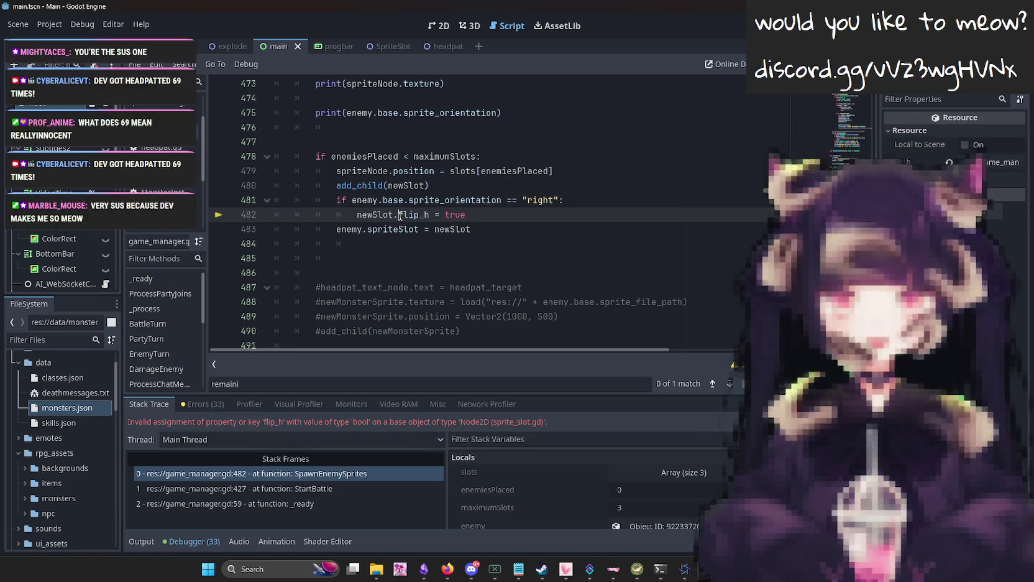
pyautogui.press('F8')
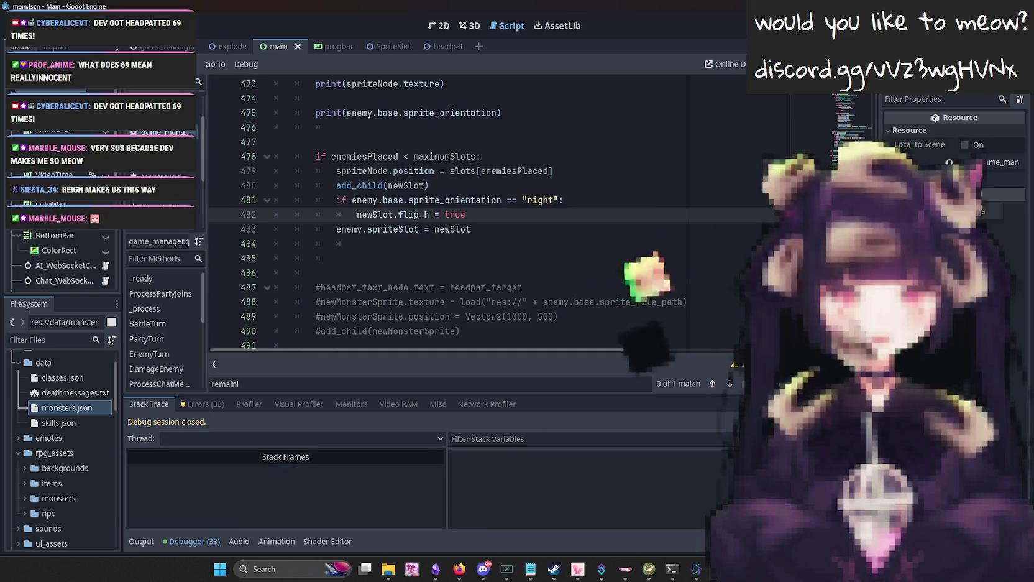
# Change the line to newSlot.sprite.flip_h = true and run the game again.
pyautogui.write('.sprite')
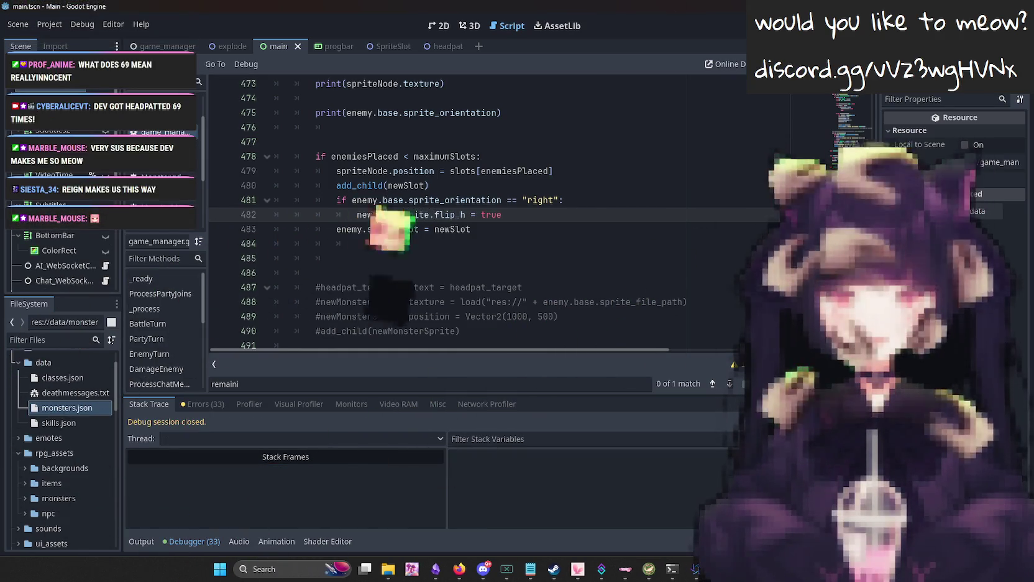
pyautogui.press('F5')
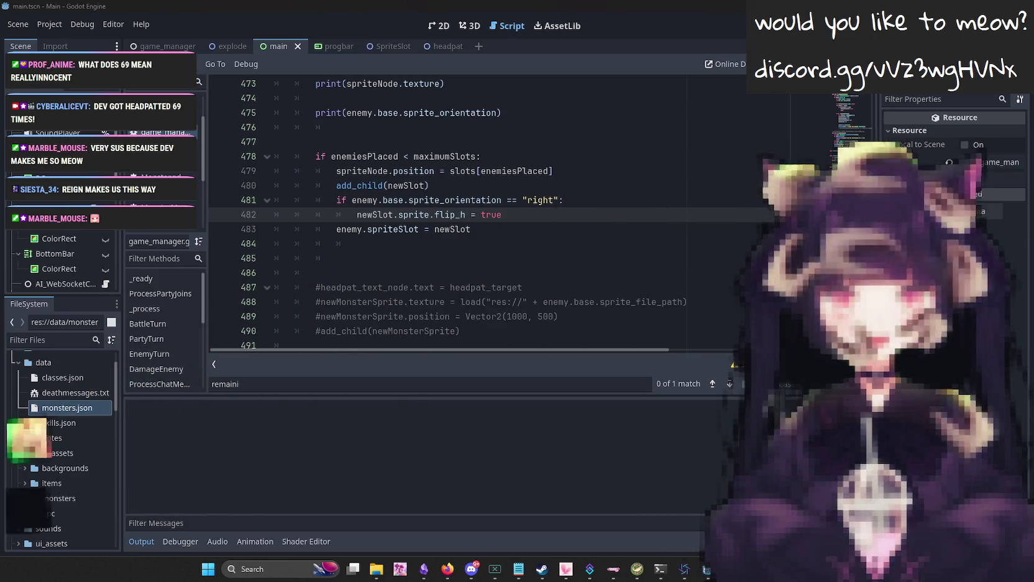
pyautogui.press('F8')
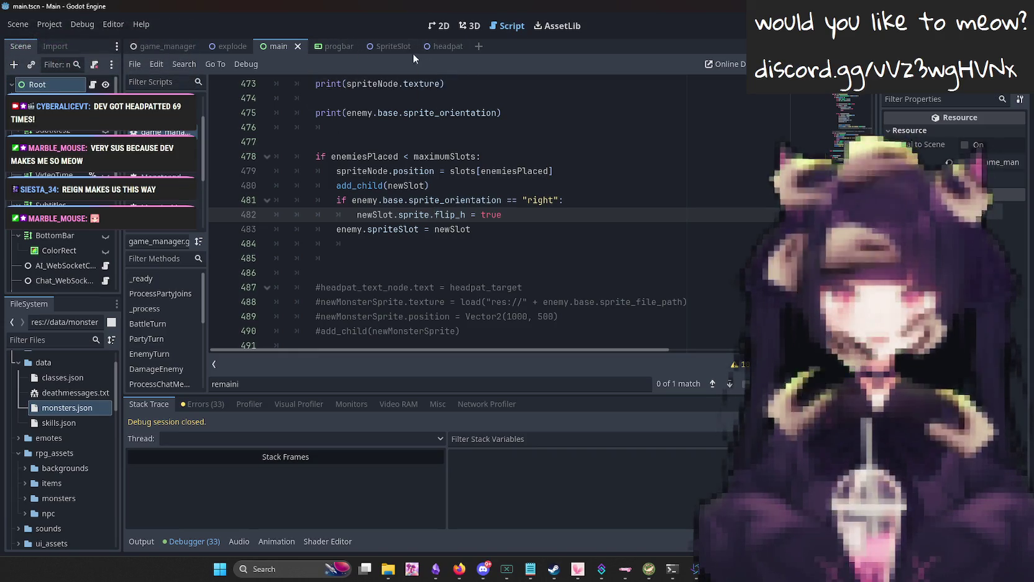
# Try capitalising sprite to Sprite on line 482, test-run it, and revert after the error.
pyautogui.click(398, 46)
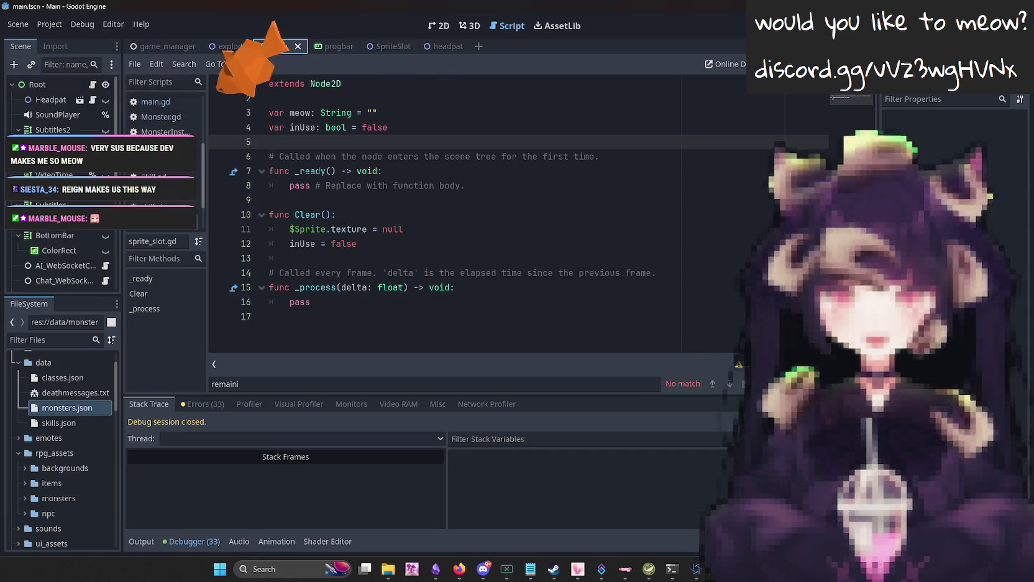
pyautogui.click(271, 45)
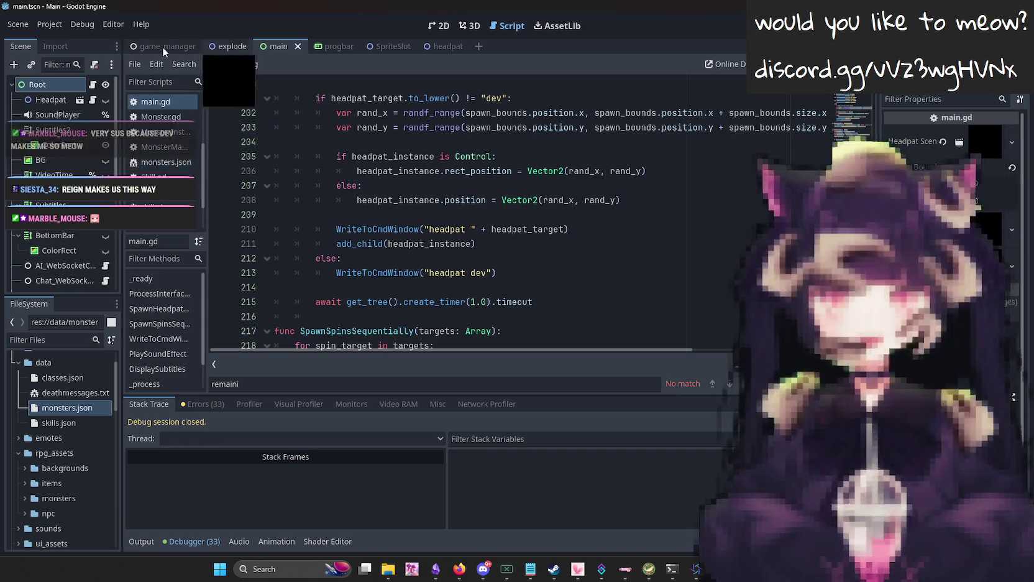
pyautogui.click(156, 45)
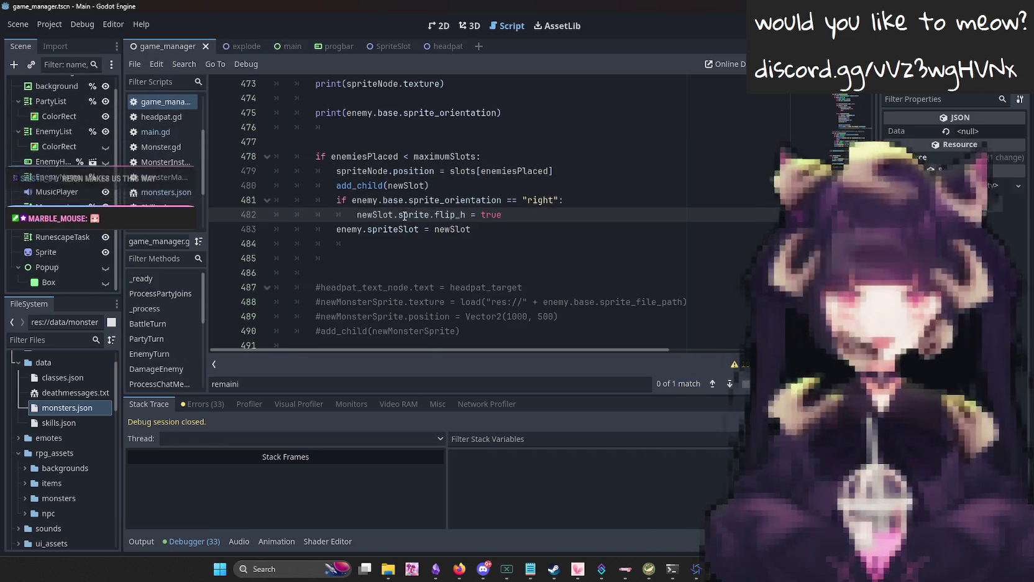
pyautogui.click(403, 215)
pyautogui.press('BackSpace')
pyautogui.write('S')
pyautogui.press('F5')
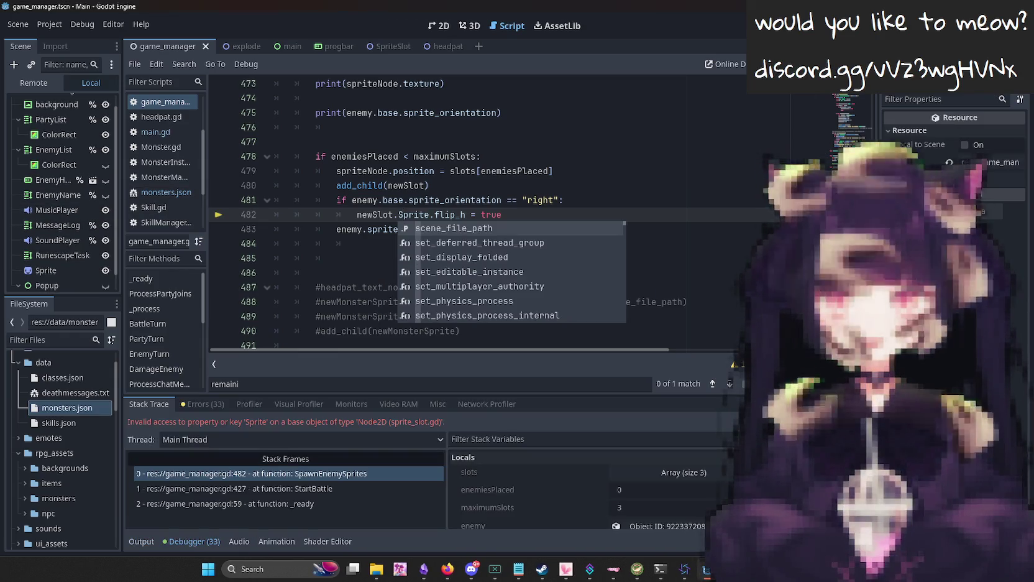
pyautogui.press('F8')
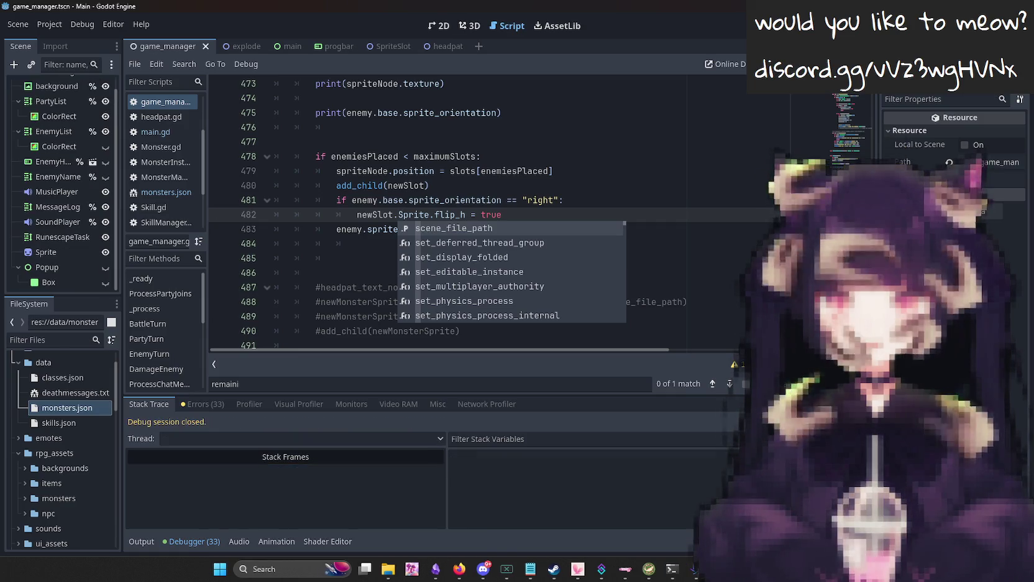
pyautogui.hotkey('ctrl', 'z')
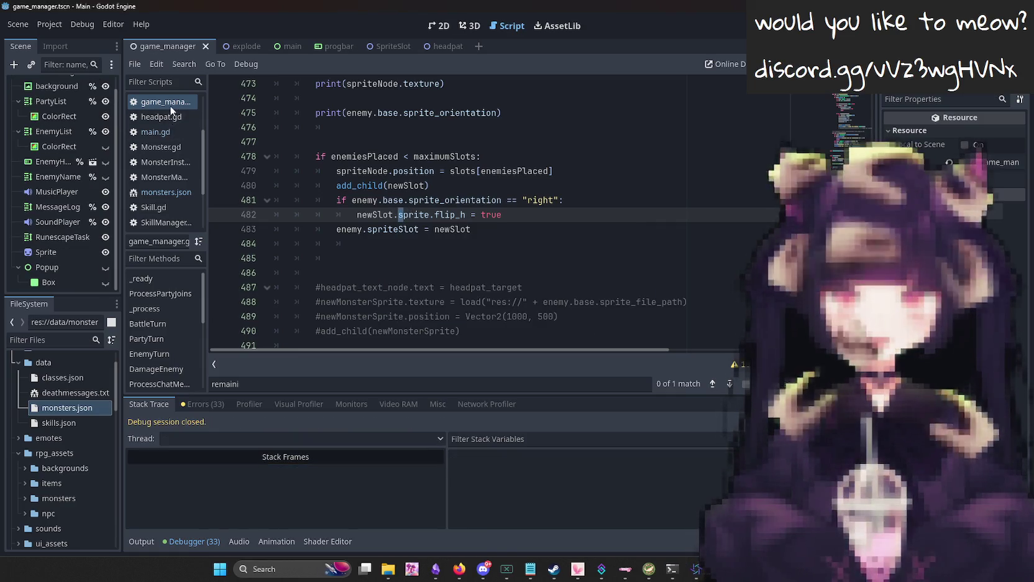
# Replace newSlot with spriteNode on line 482, test-run, then begin removing the extra .sprite.
pyautogui.scroll(1, 458, 224)
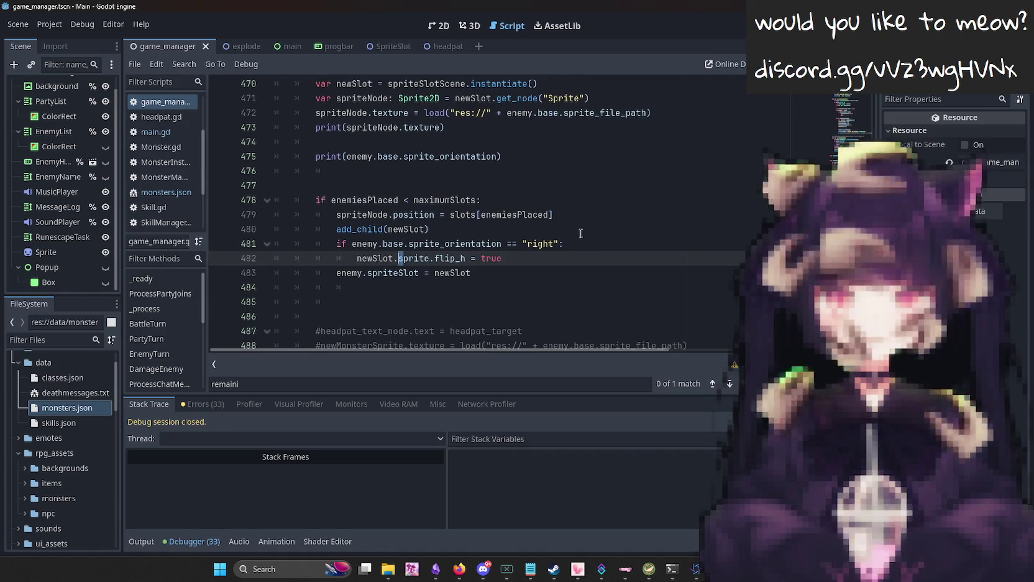
pyautogui.scroll(1, 507, 226)
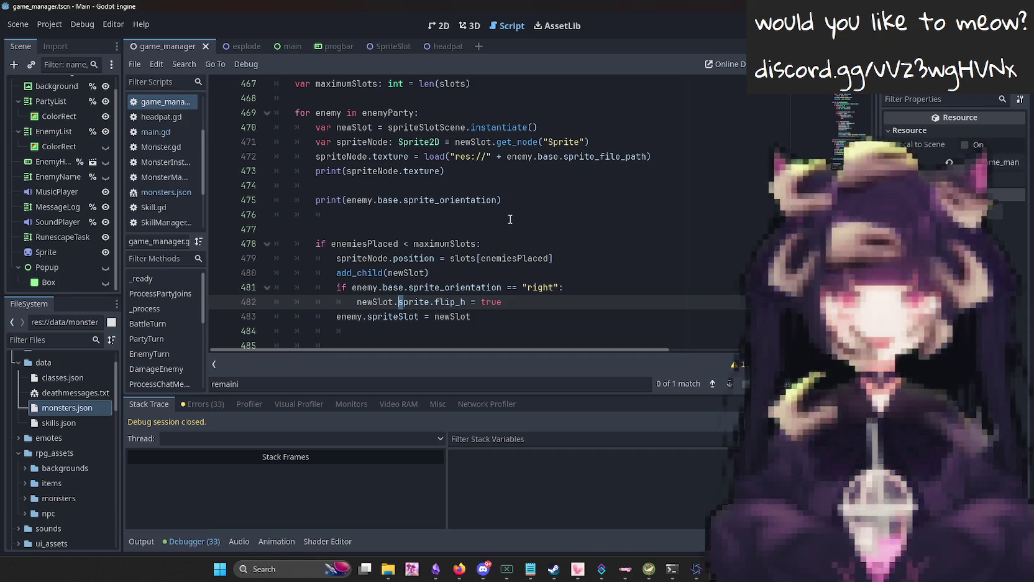
pyautogui.doubleClick(411, 277)
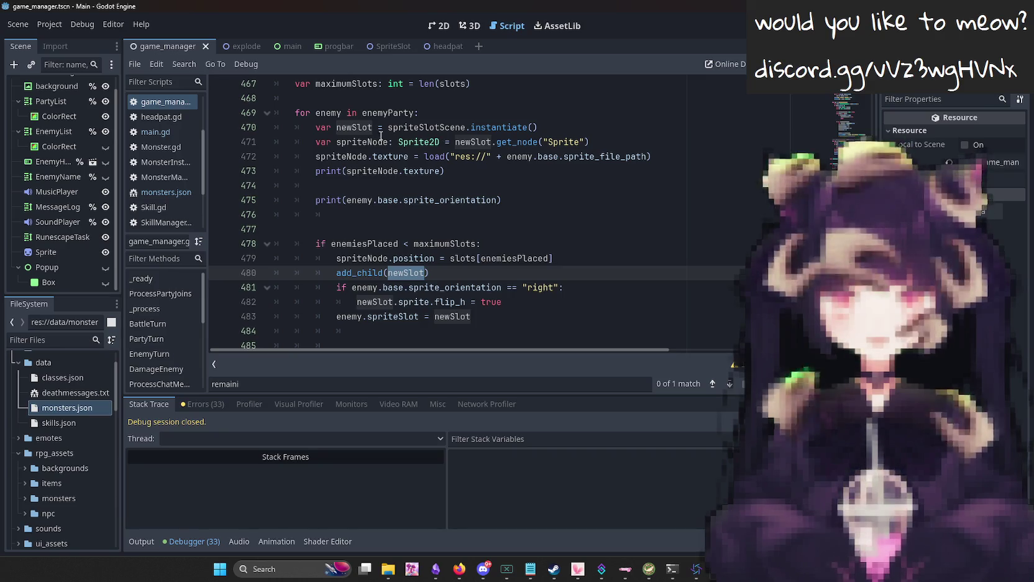
pyautogui.doubleClick(374, 141)
pyautogui.hotkey('ctrl', 'c')
pyautogui.doubleClick(383, 303)
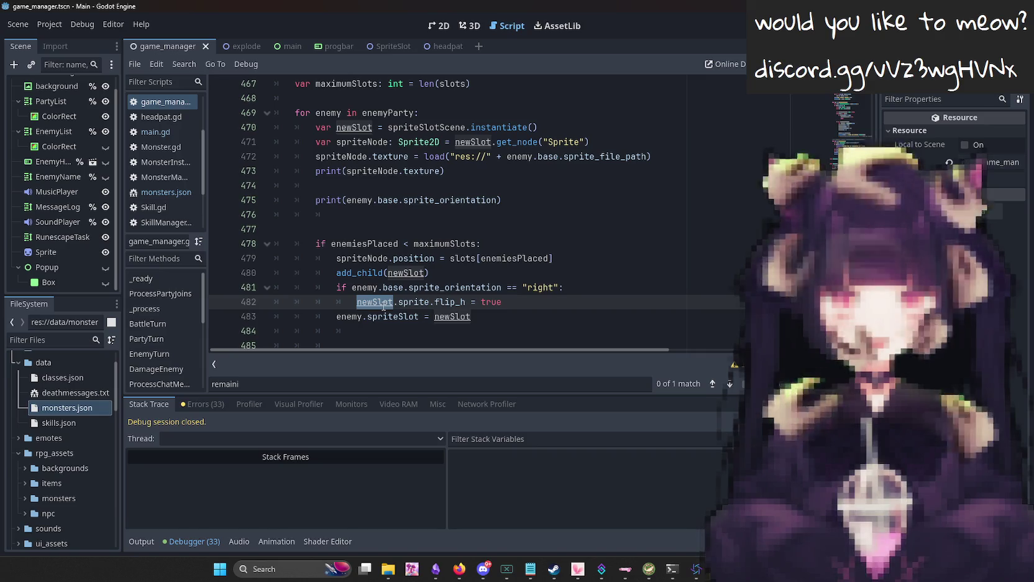
pyautogui.hotkey('ctrl', 'v')
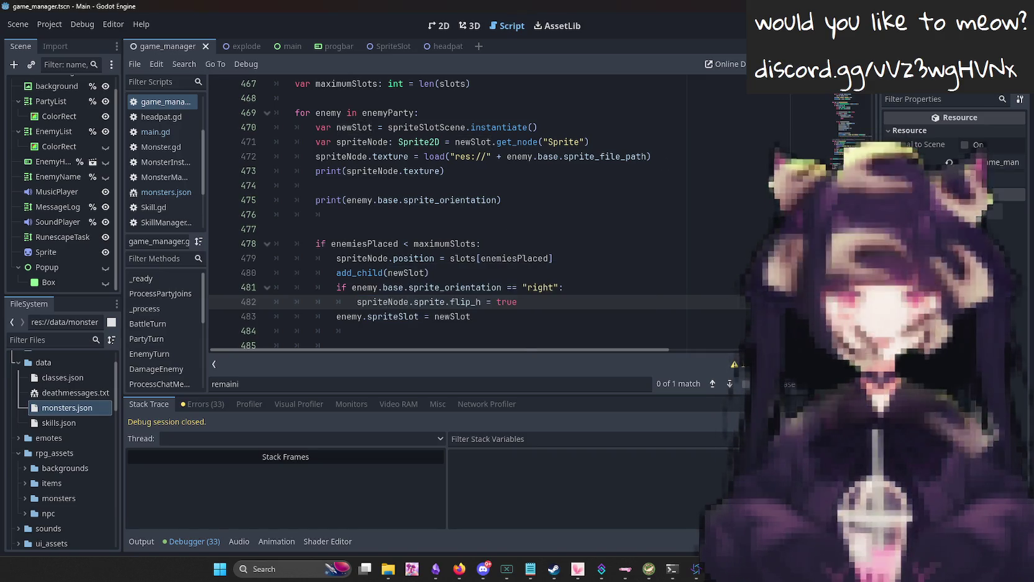
pyautogui.press('F5')
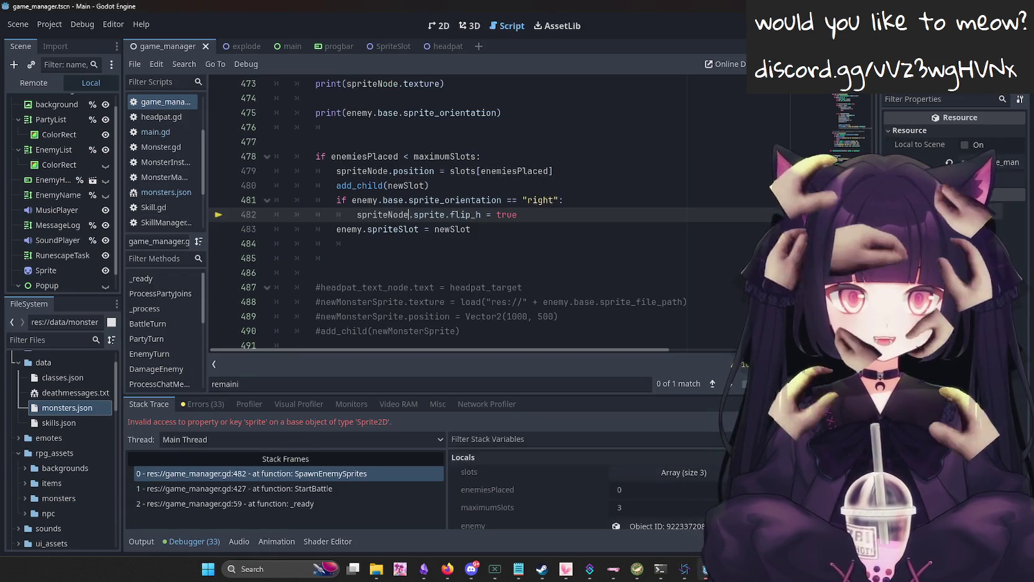
pyautogui.press('F8')
pyautogui.press('Delete')
pyautogui.press('Delete')
pyautogui.press('Delete')
# Save spriteNode.flip_h = true on line 482 and test-run the game.
pyautogui.hotkey('ctrl', 's')
pyautogui.press('F5')
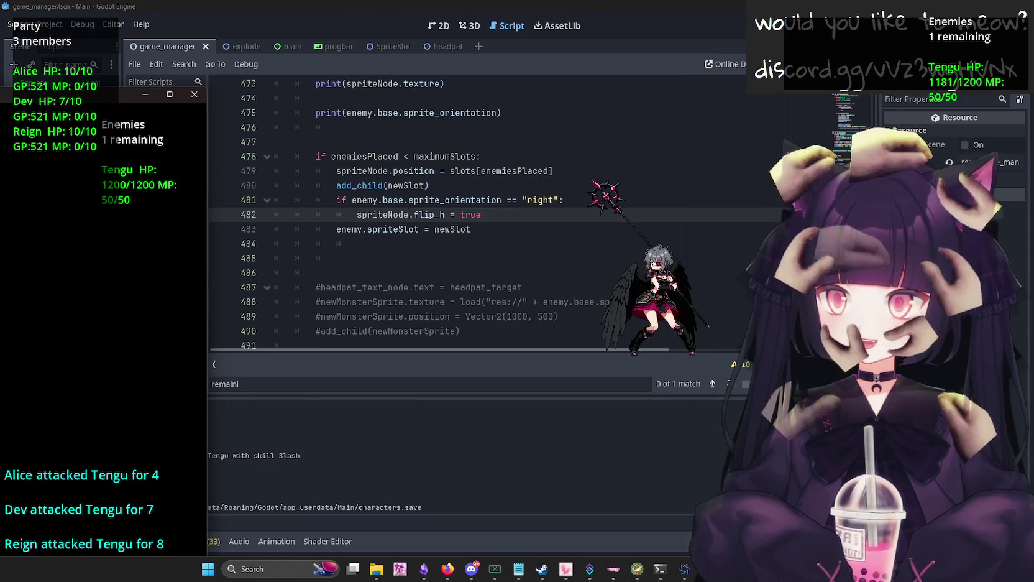
pyautogui.press('F8')
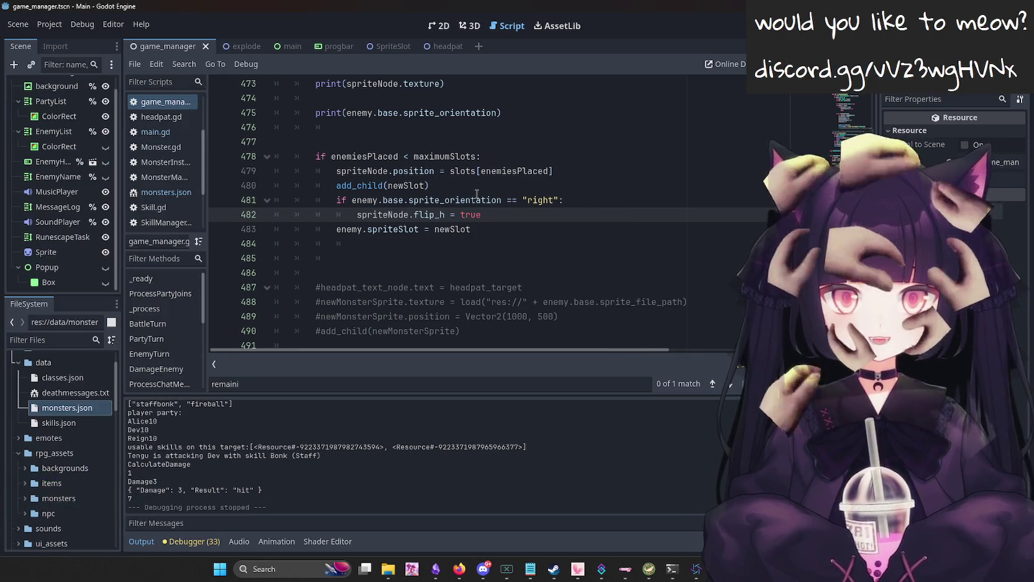
# Move the right-orientation flip check (lines 481–482) above the slot positioning in the enemiesPlaced block.
pyautogui.moveTo(496, 216)
pyautogui.mouseDown()
pyautogui.moveTo(259, 215)
pyautogui.moveTo(229, 200)
pyautogui.mouseUp()
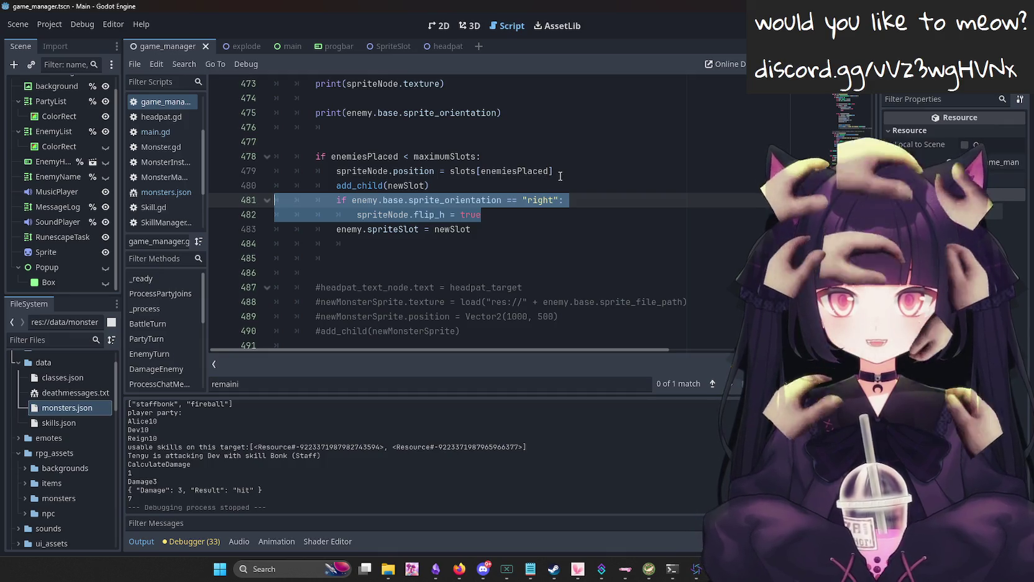
pyautogui.scroll(1, 560, 176)
pyautogui.hotkey('ctrl', 'x')
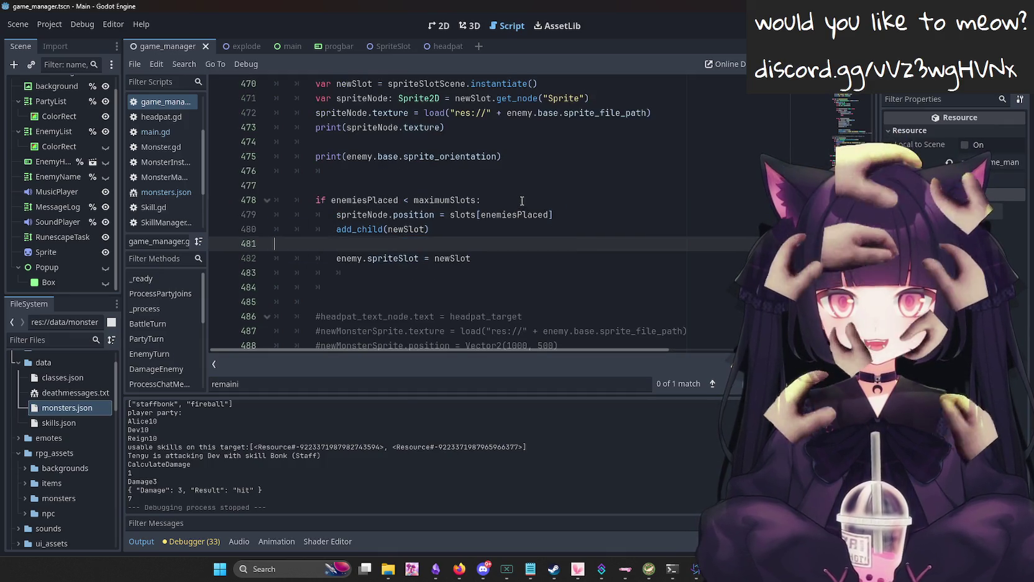
pyautogui.hotkey('alt', 'Up')
pyautogui.hotkey('alt', 'Up')
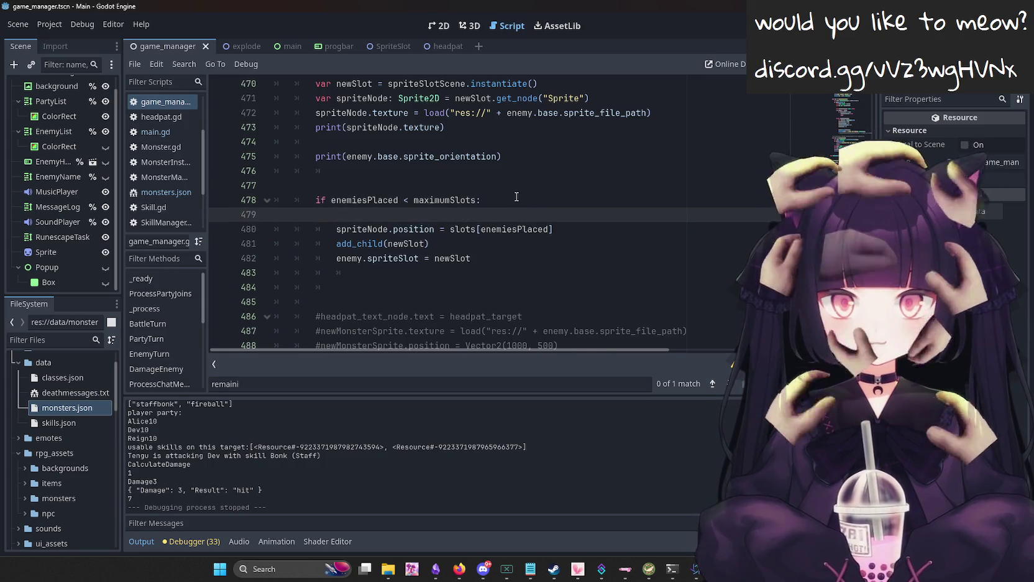
pyautogui.hotkey('ctrl', 'v')
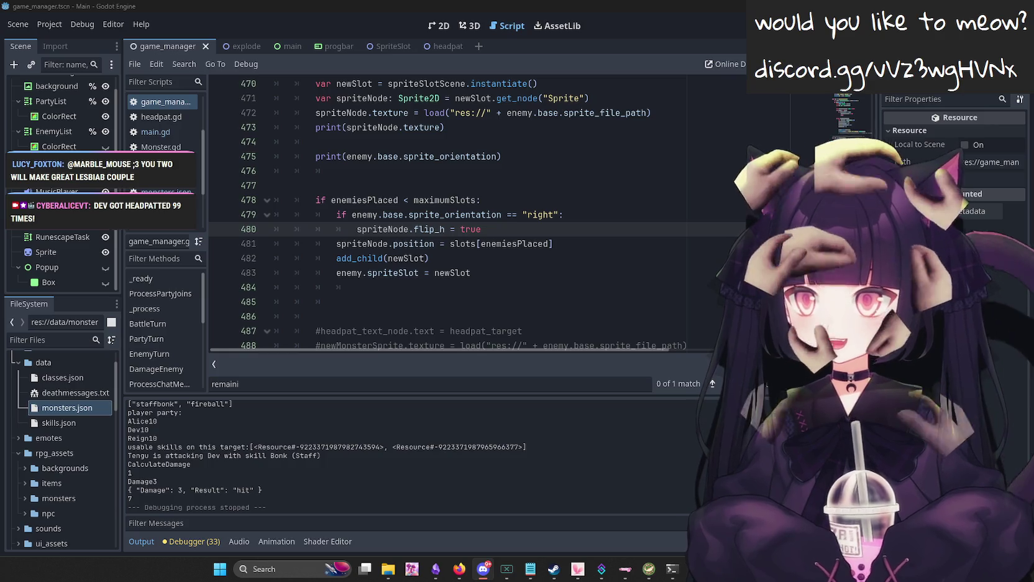
# Delete the right-facing sprite_orientation check and re-indent flip_h under the enemiesPlaced block.
pyautogui.hotkey('alt', 'Tab')
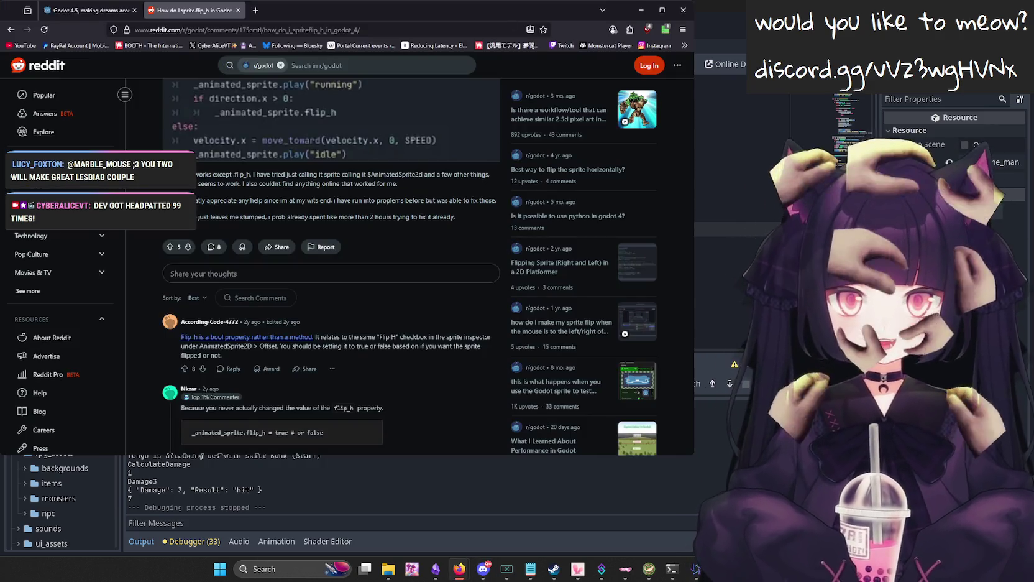
pyautogui.hotkey('alt', 'Tab')
pyautogui.click(571, 233)
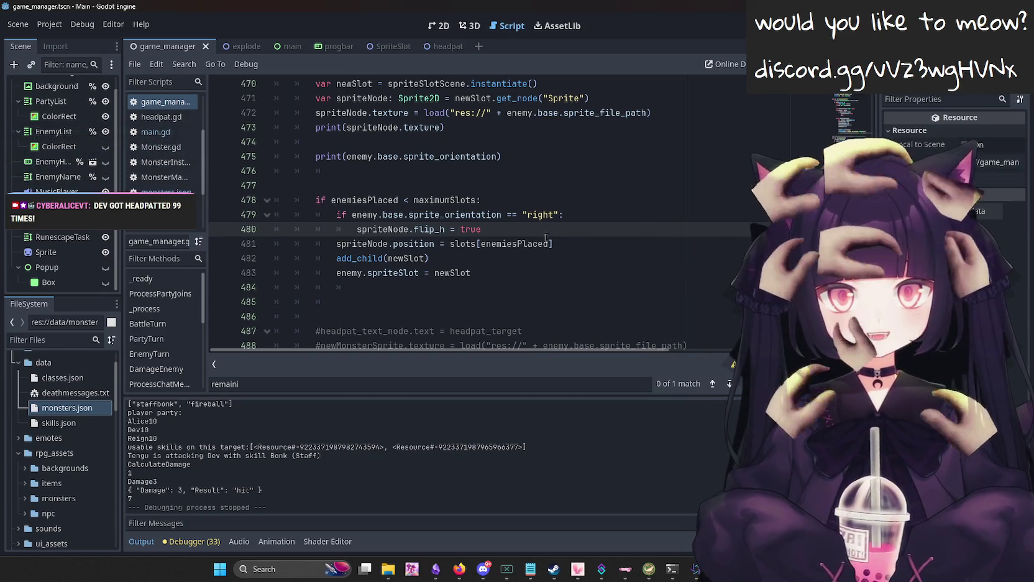
pyautogui.moveTo(515, 228); pyautogui.dragTo(358, 230)
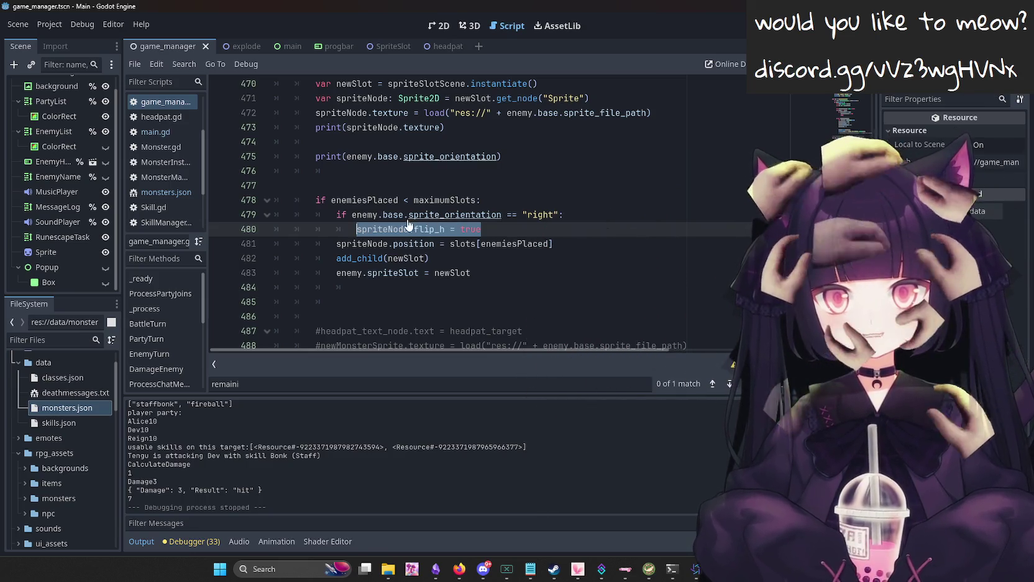
pyautogui.moveTo(564, 214); pyautogui.dragTo(355, 218)
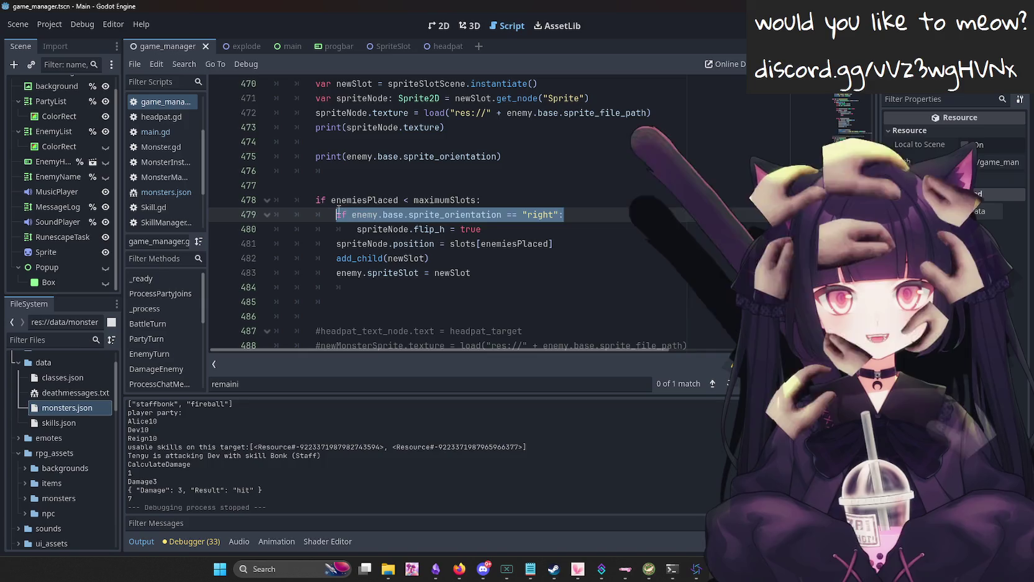
pyautogui.press('BackSpace')
pyautogui.press('BackSpace')
pyautogui.press('BackSpace')
pyautogui.press('Down')
pyautogui.press('Home')
pyautogui.hotkey('shift', 'Tab')
pyautogui.hotkey('shift', 'Tab')
pyautogui.press('Tab')
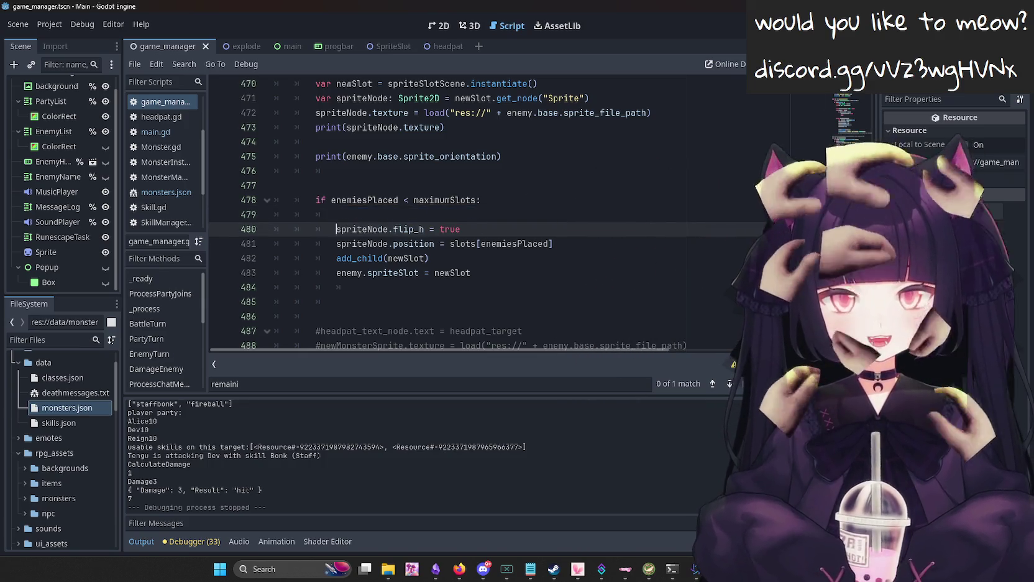
# Test-run the game, then change line 480's flip_h value to false.
pyautogui.press('F5')
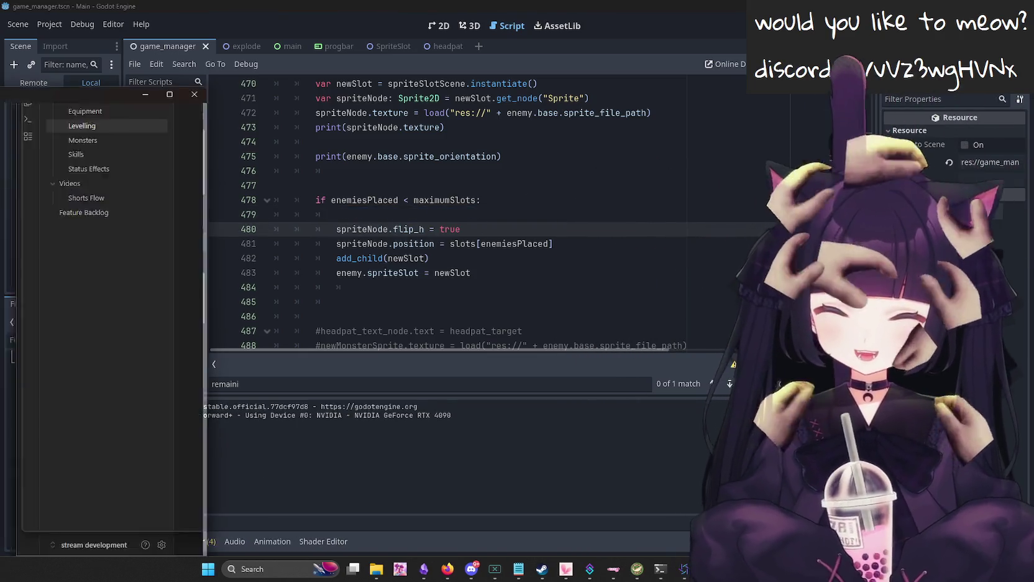
pyautogui.press('F8')
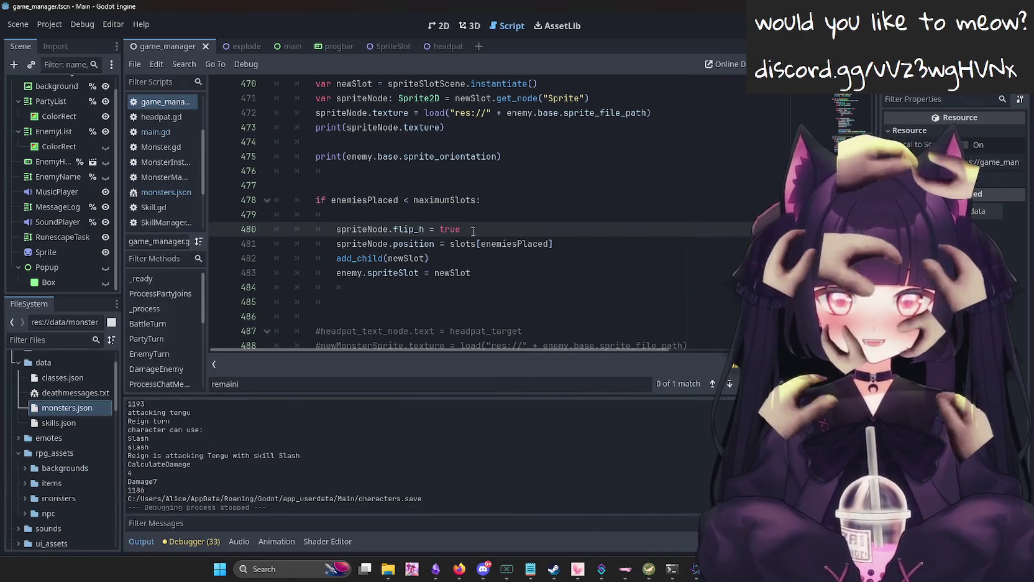
pyautogui.doubleClick(458, 229)
pyautogui.write('false')
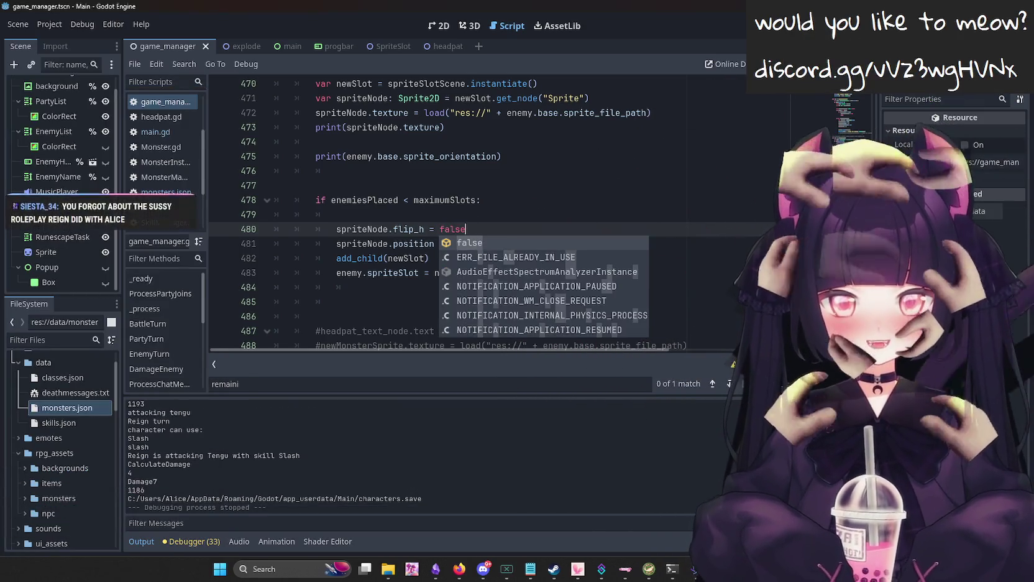
# Run the battle with flip_h false, undo line 480 back to true, and run again.
pyautogui.press('F5')
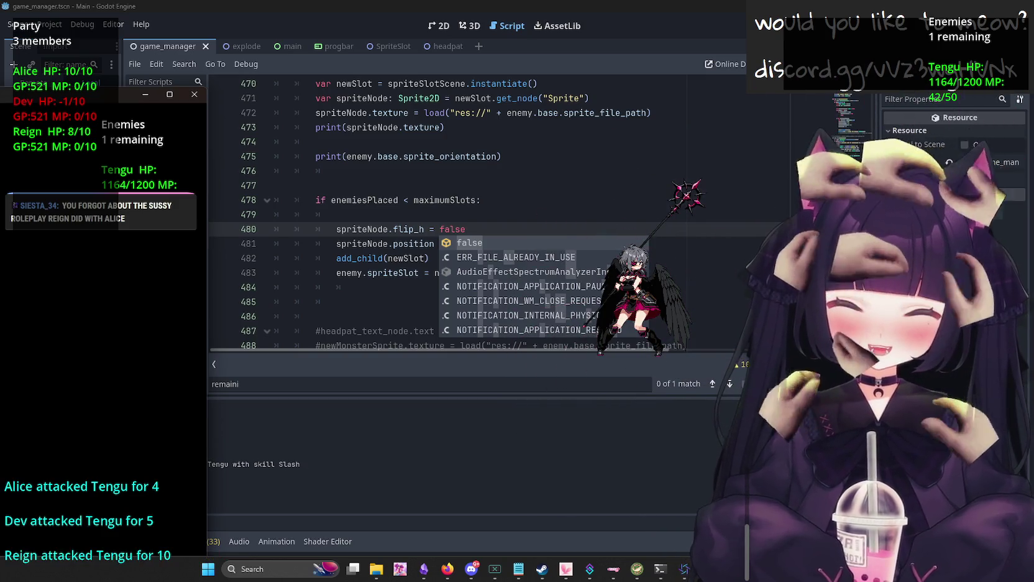
pyautogui.click(194, 93)
pyautogui.click(625, 137)
pyautogui.hotkey('ctrl', 'z')
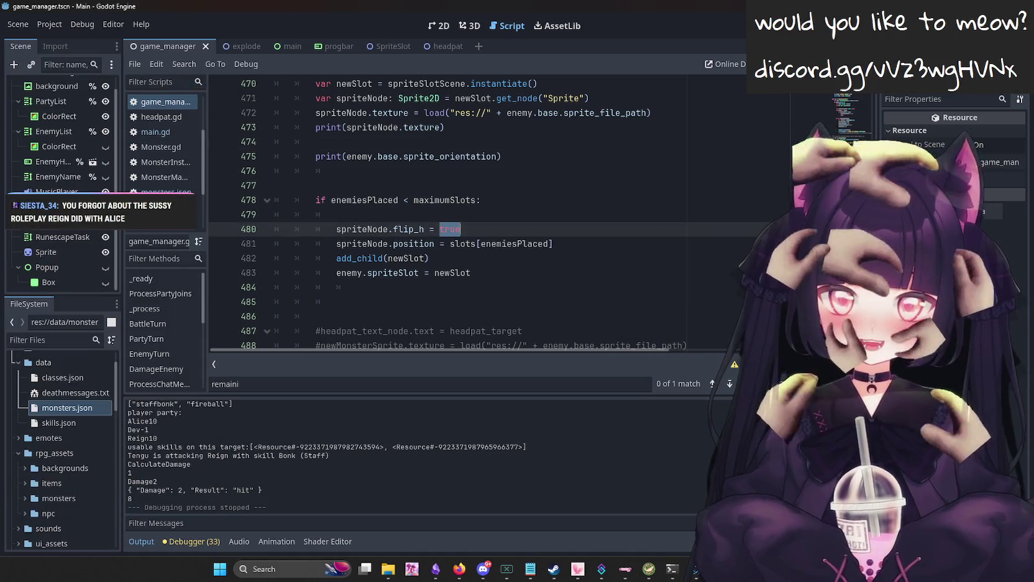
pyautogui.press('F5')
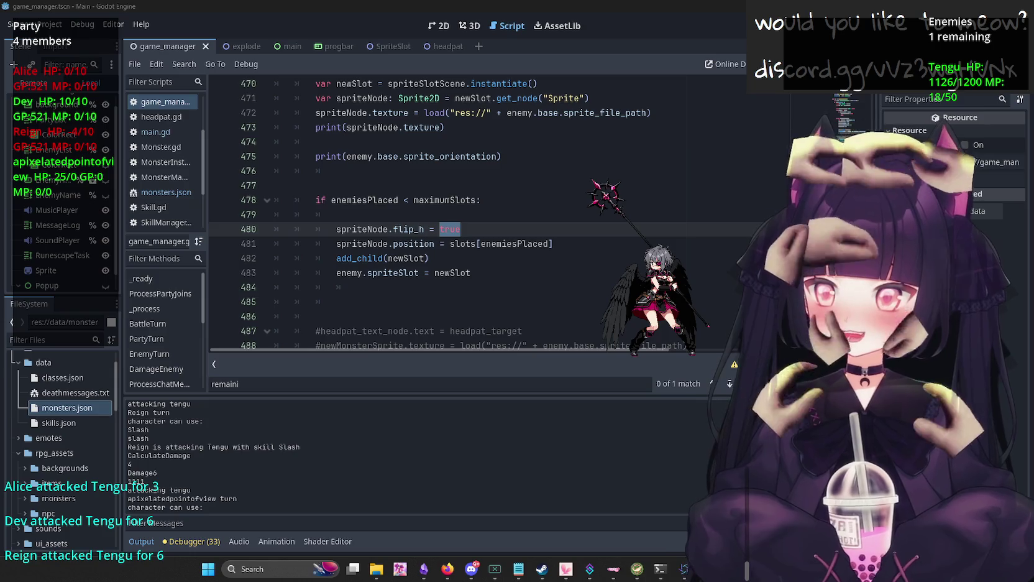
pyautogui.press('F8')
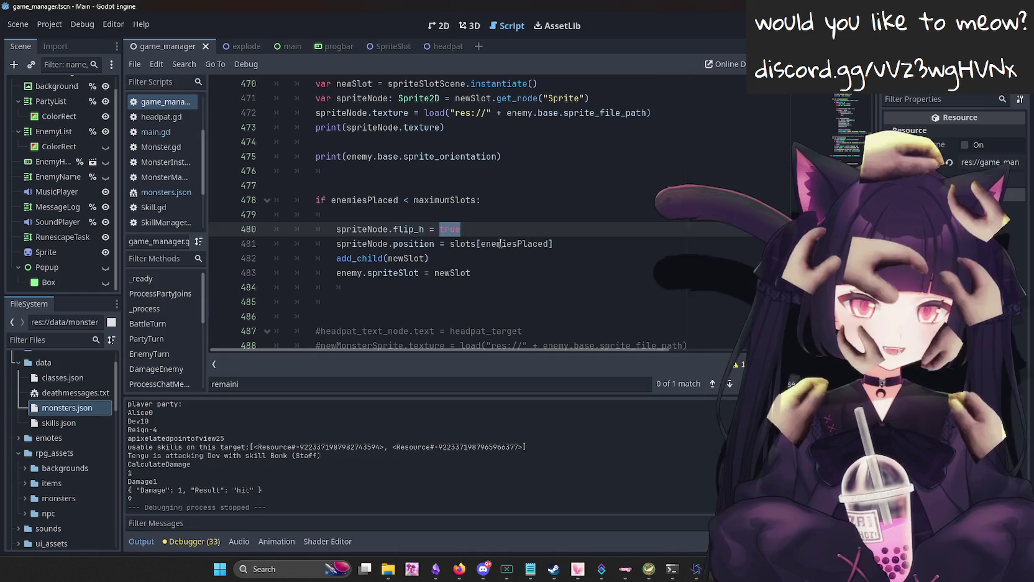
pyautogui.click(542, 261)
pyautogui.click(602, 228)
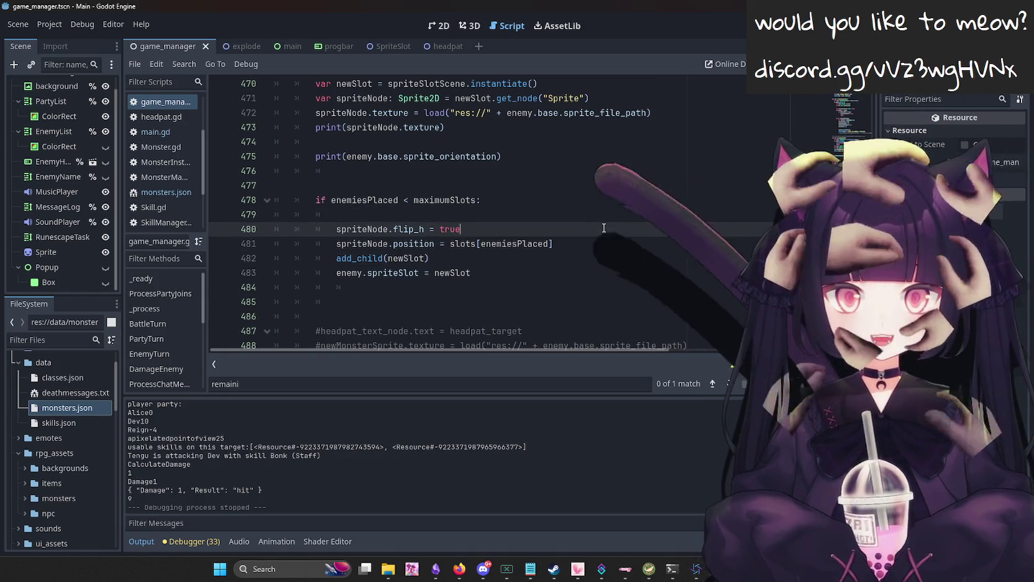
pyautogui.click(640, 243)
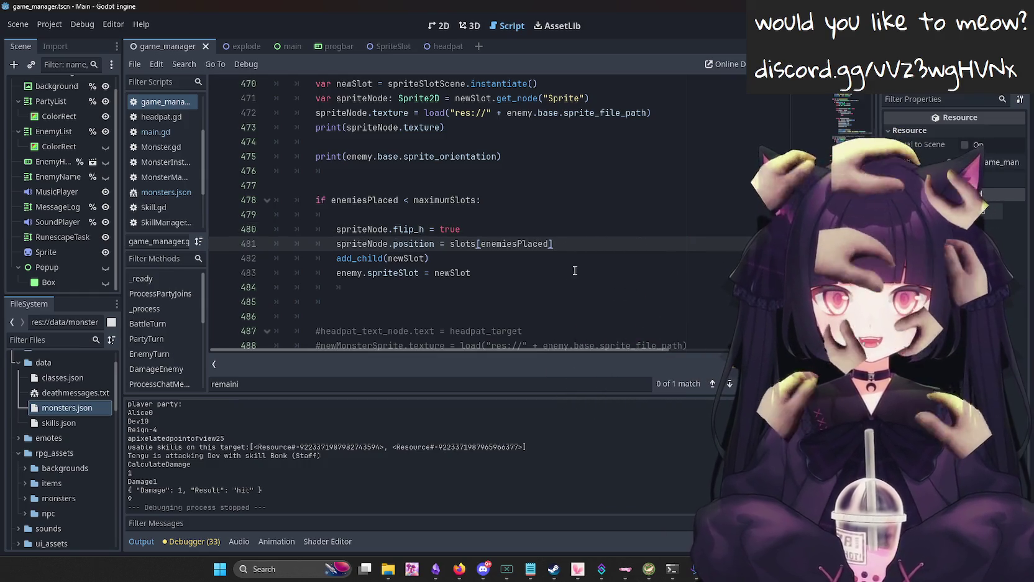
pyautogui.press('Down')
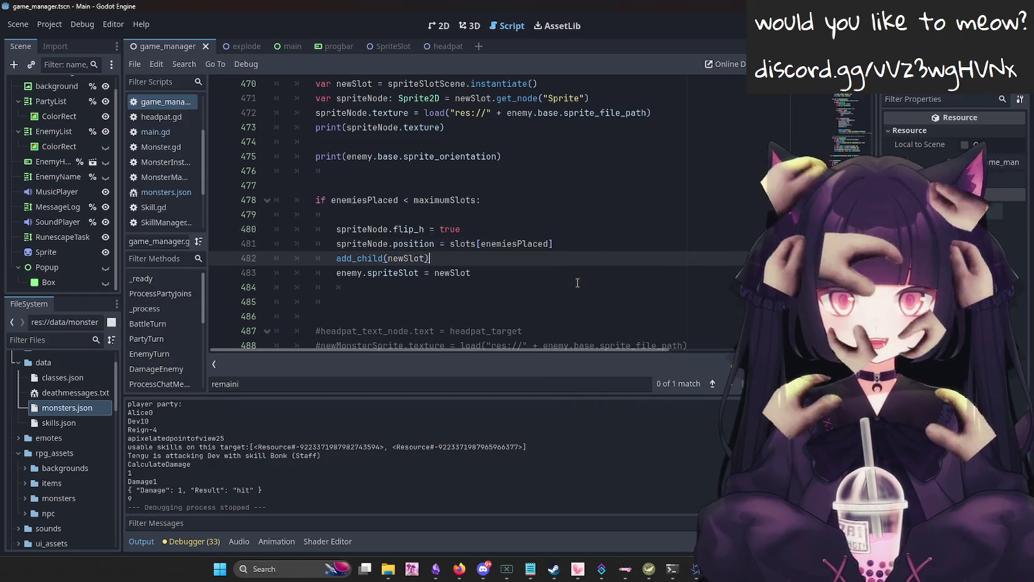
pyautogui.press('Up')
pyautogui.press('Down')
pyautogui.press('Up')
pyautogui.press('Down')
pyautogui.press('Up')
pyautogui.click(512, 224)
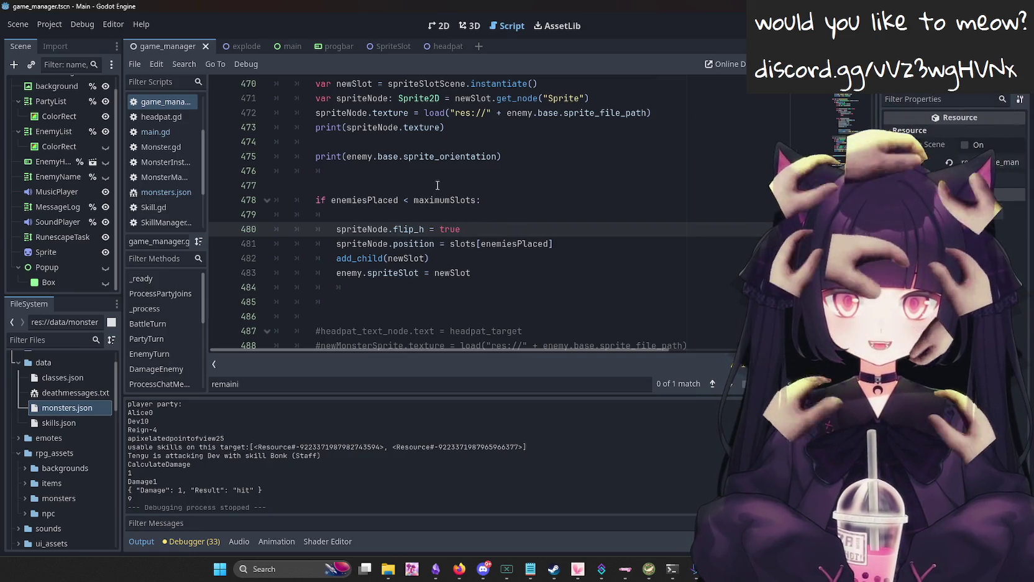
# Scroll game_manager.gd up to the party setup around lines 33–54.
pyautogui.scroll(2, 587, 225)
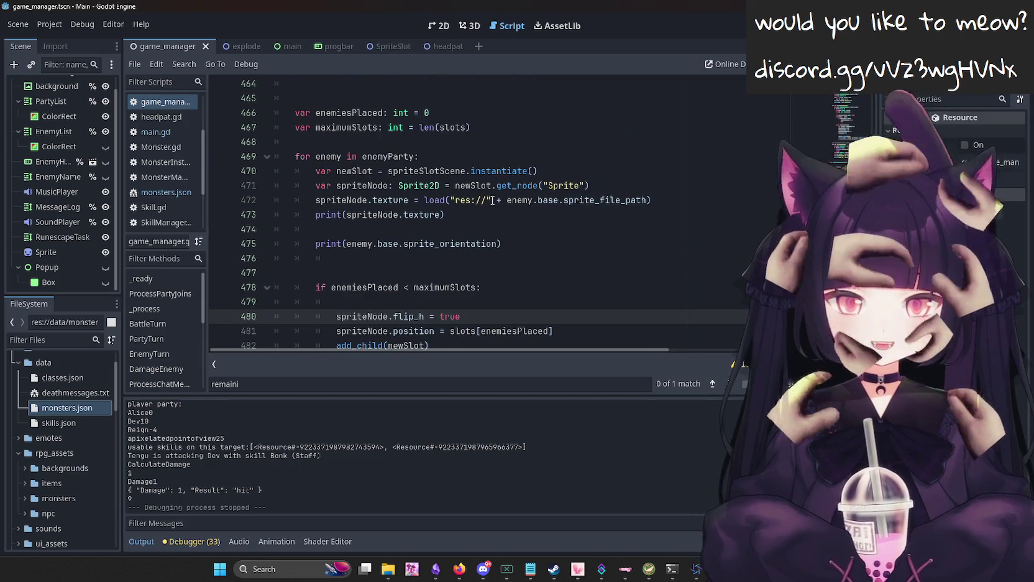
pyautogui.scroll(2, 486, 251)
pyautogui.scroll(20, 486, 252)
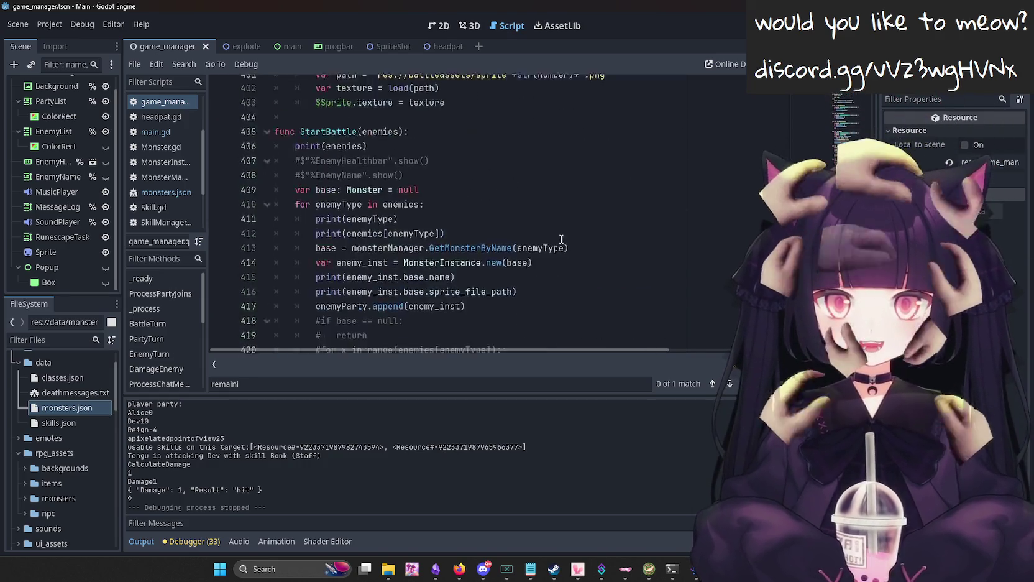
pyautogui.scroll(20, 476, 244)
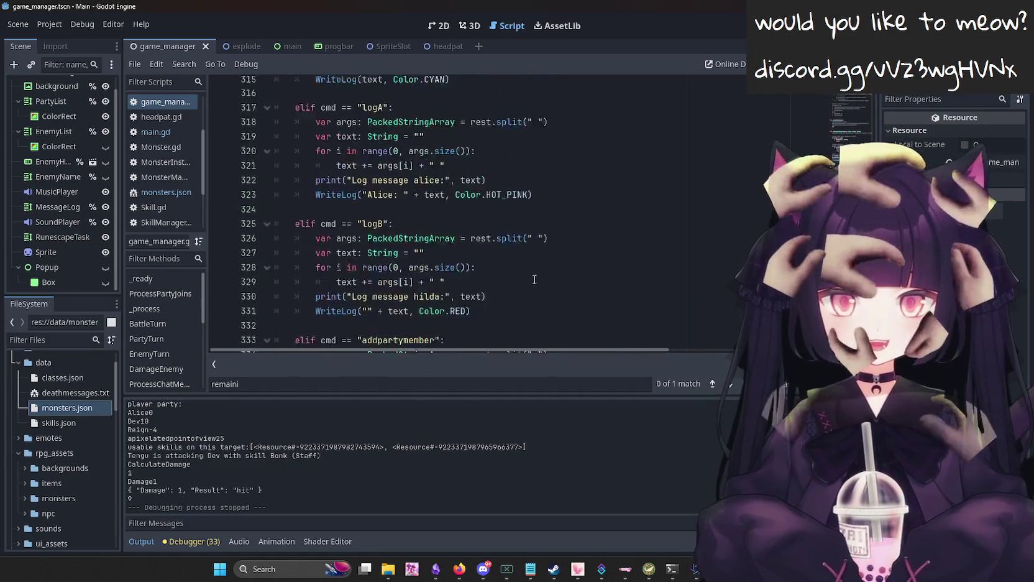
pyautogui.scroll(20, 239, 141)
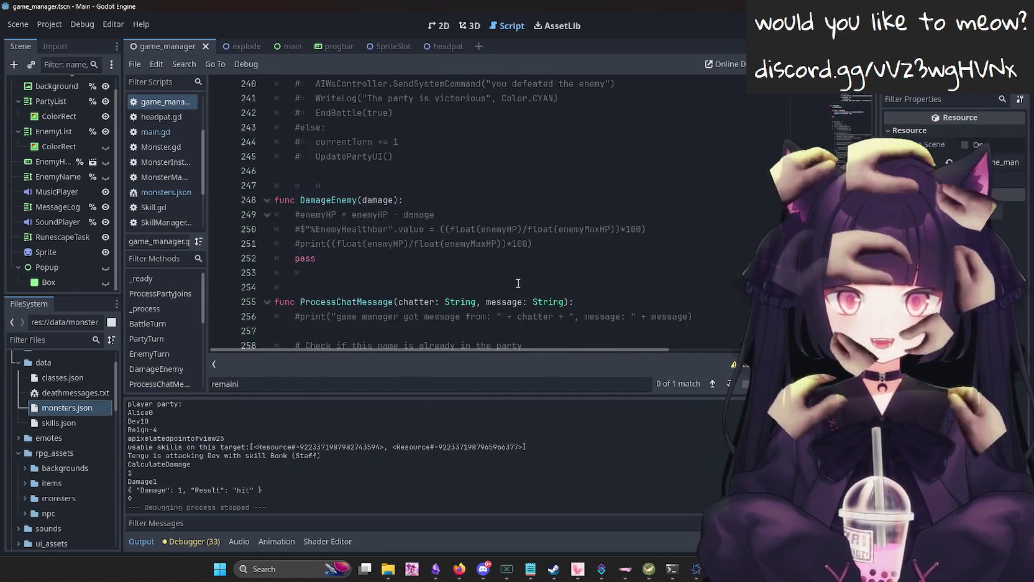
pyautogui.scroll(20, 538, 235)
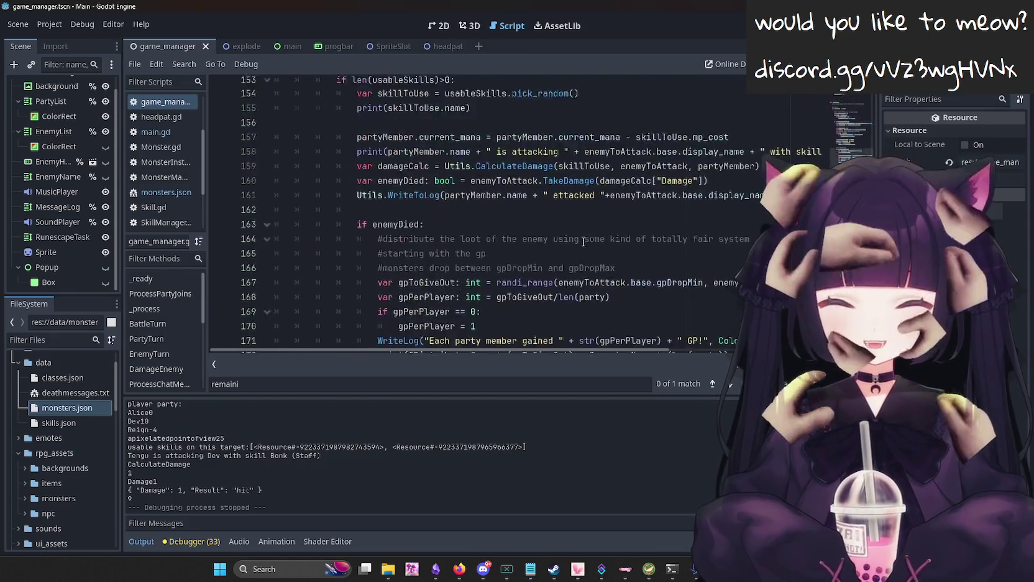
pyautogui.scroll(11, 557, 265)
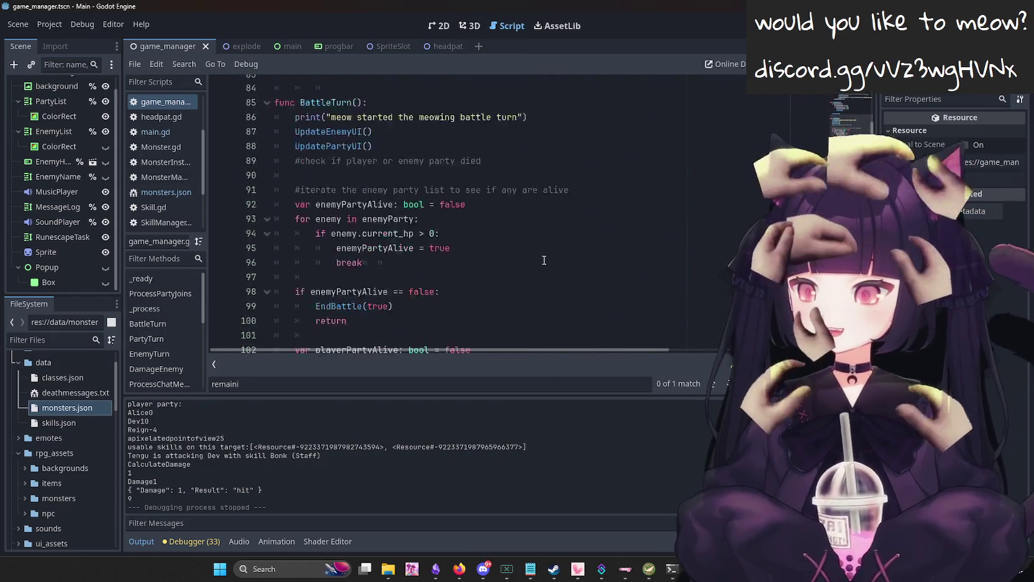
pyautogui.scroll(14, 545, 259)
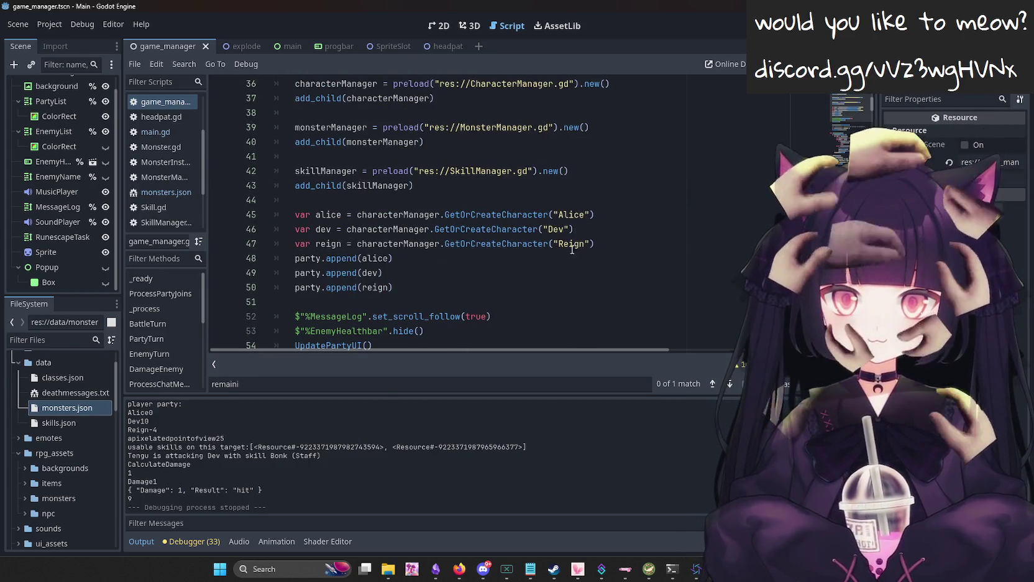
pyautogui.moveTo(205, 147)
pyautogui.mouseDown()
pyautogui.moveTo(198, 93)
pyautogui.moveTo(205, 133)
pyautogui.moveTo(209, 90)
pyautogui.mouseUp()
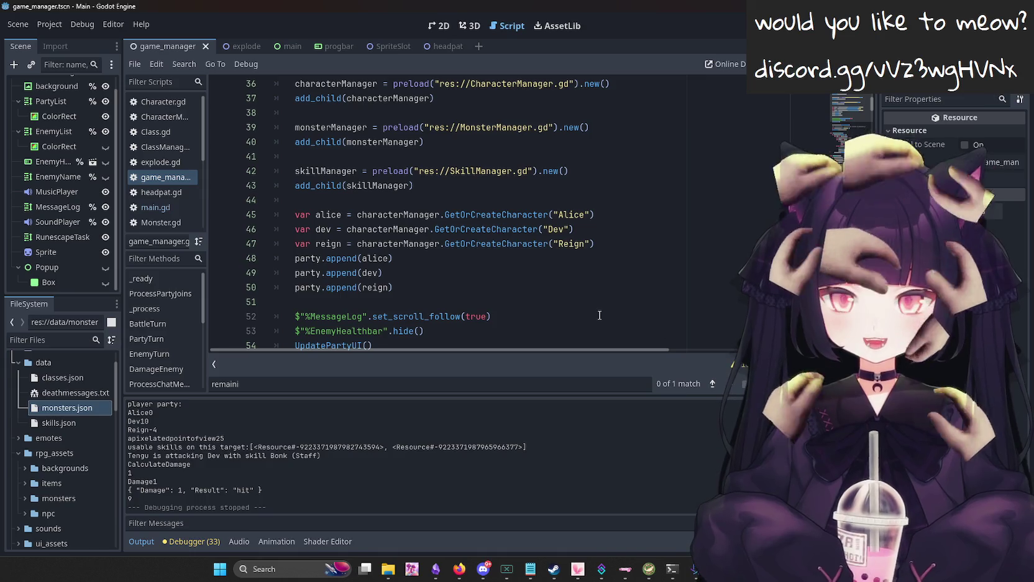
# Step through lines 45–50 where the three party characters are created and appended.
pyautogui.click(652, 241)
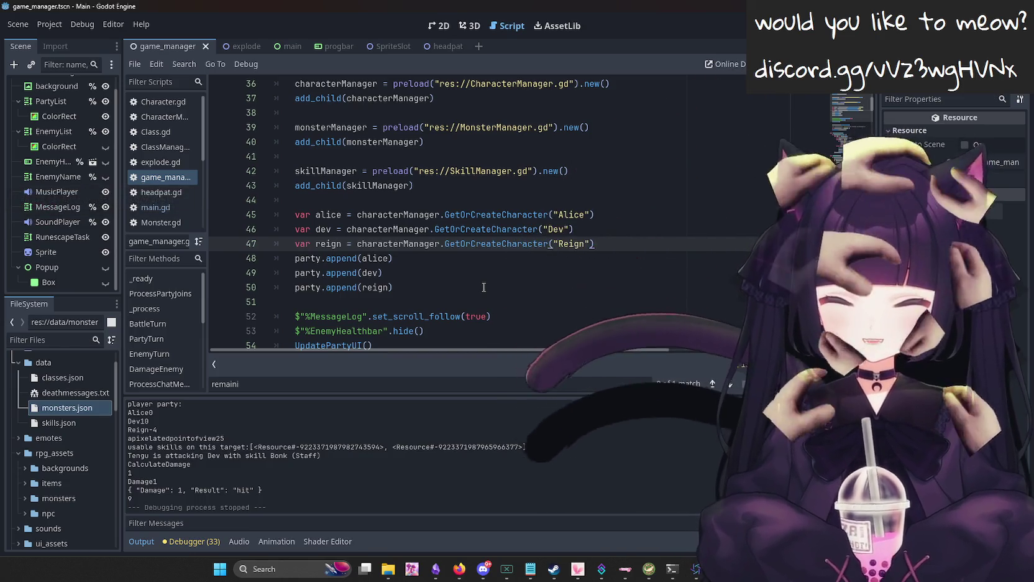
pyautogui.click(500, 218)
pyautogui.click(514, 285)
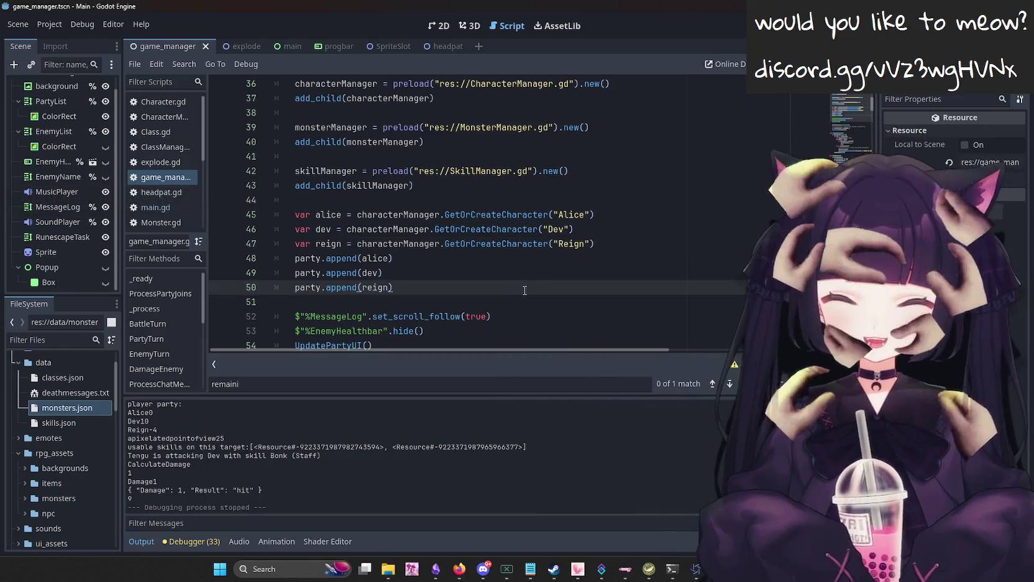
pyautogui.click(504, 279)
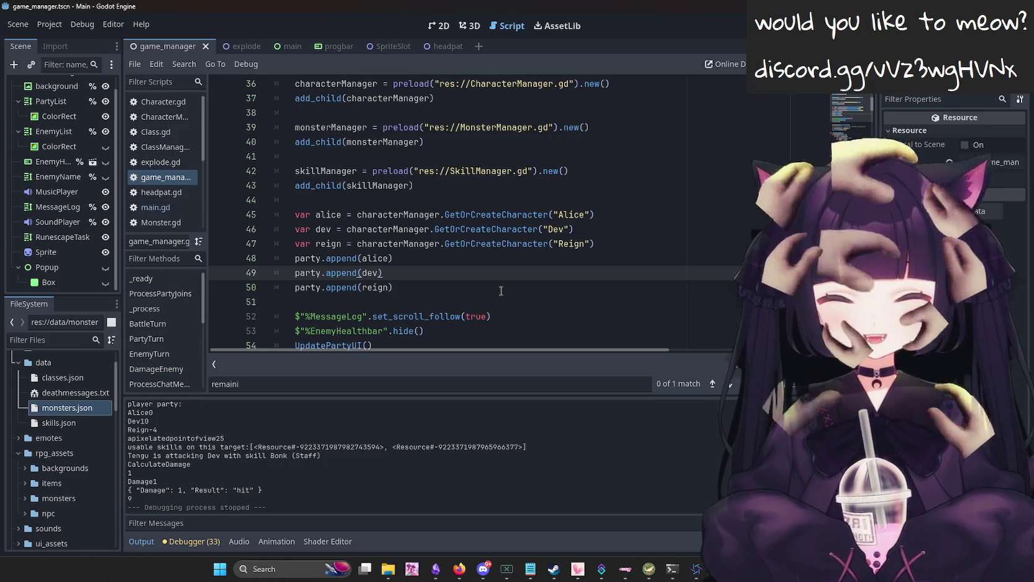
pyautogui.click(712, 246)
pyautogui.click(640, 218)
pyautogui.scroll(1, 427, 229)
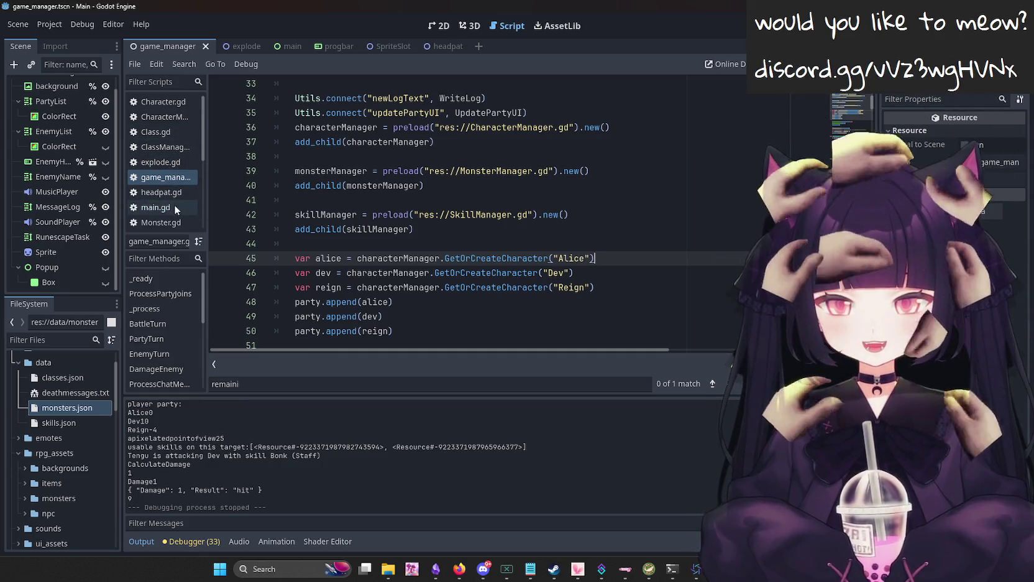
pyautogui.scroll(-1, 175, 205)
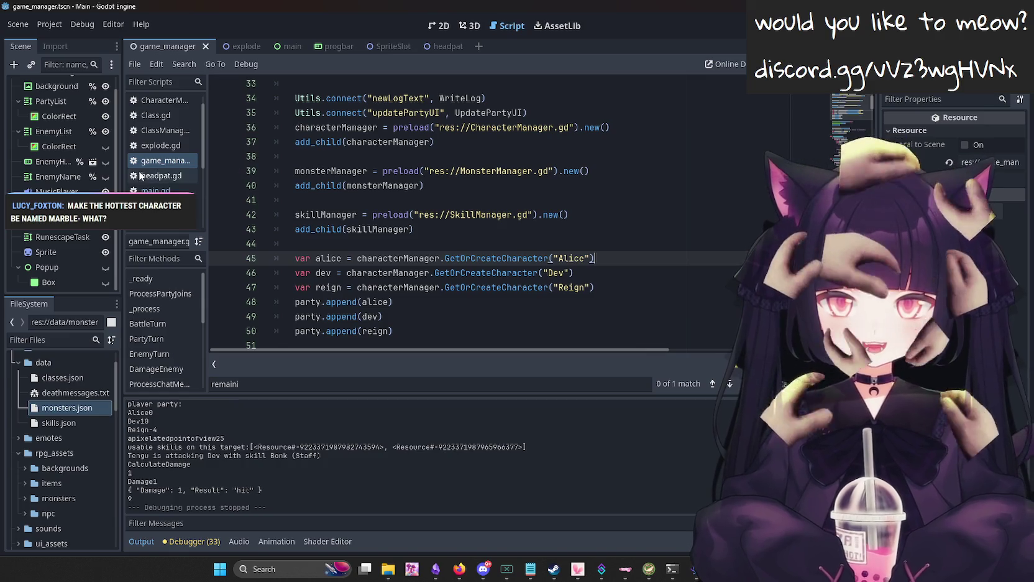
# In File Explorer, navigate from the monsters folder up to Overlay's battleassets folder.
pyautogui.click(385, 568)
pyautogui.click(295, 102)
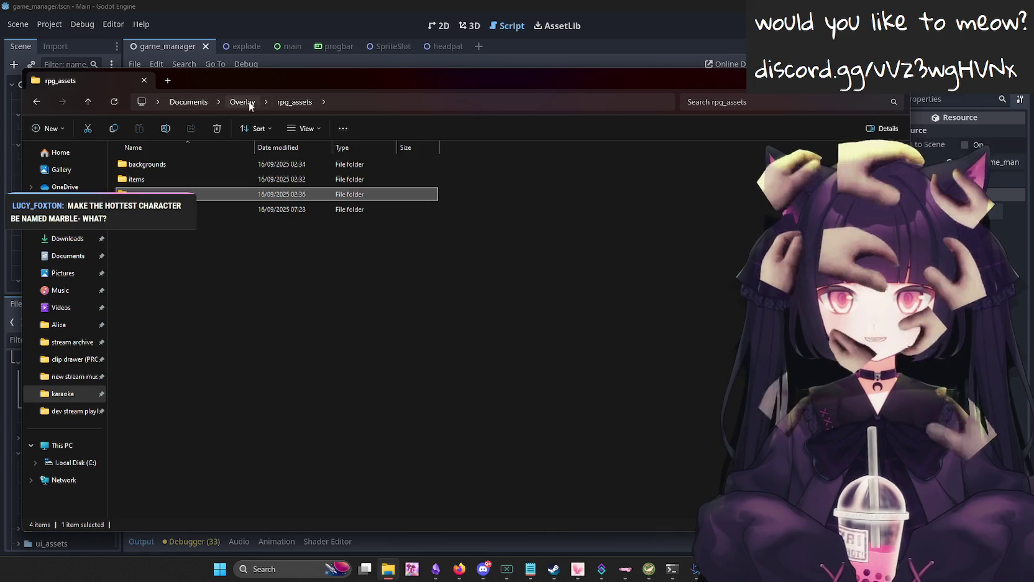
pyautogui.click(242, 101)
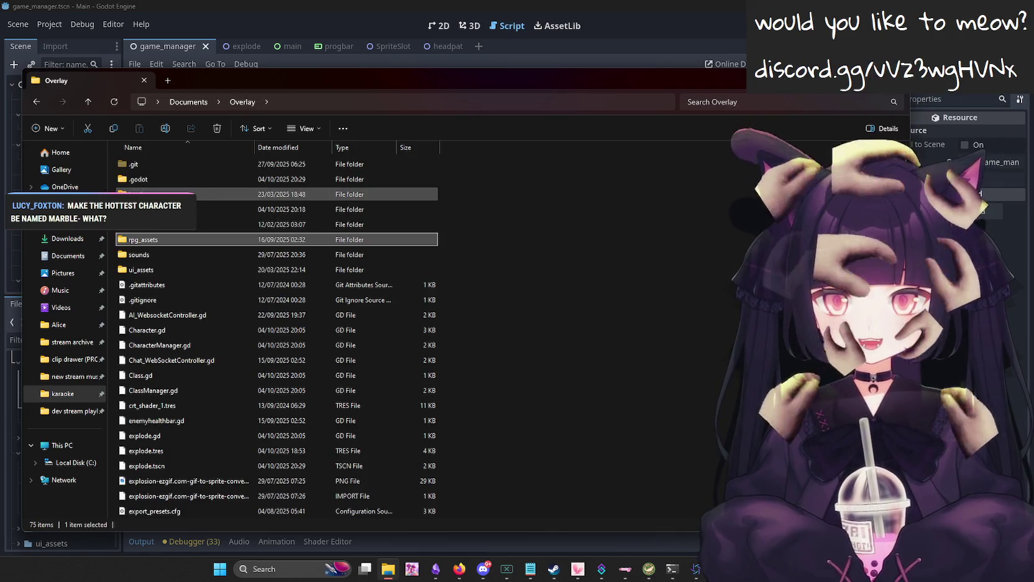
pyautogui.doubleClick(162, 209)
pyautogui.click(244, 102)
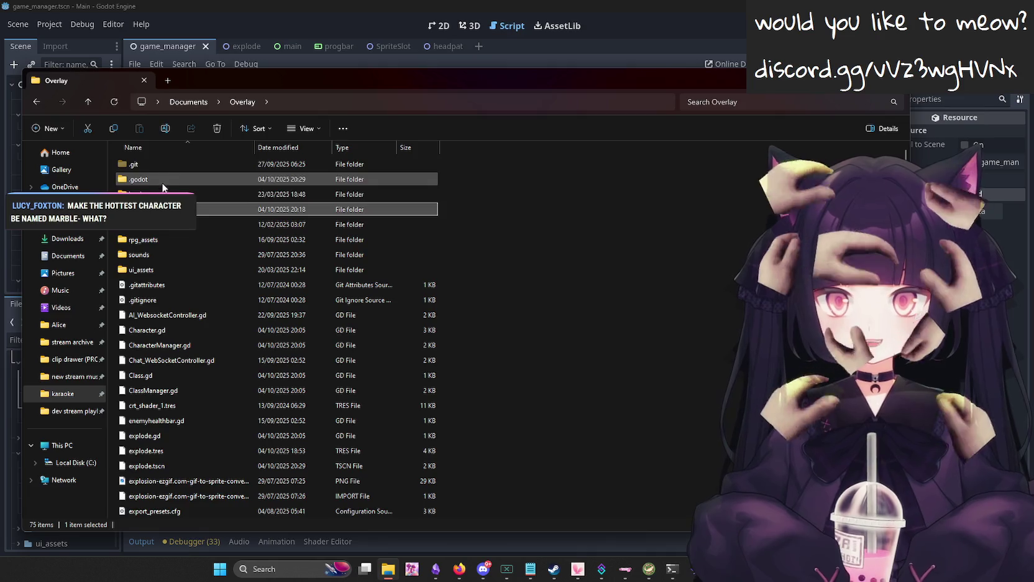
pyautogui.doubleClick(162, 181)
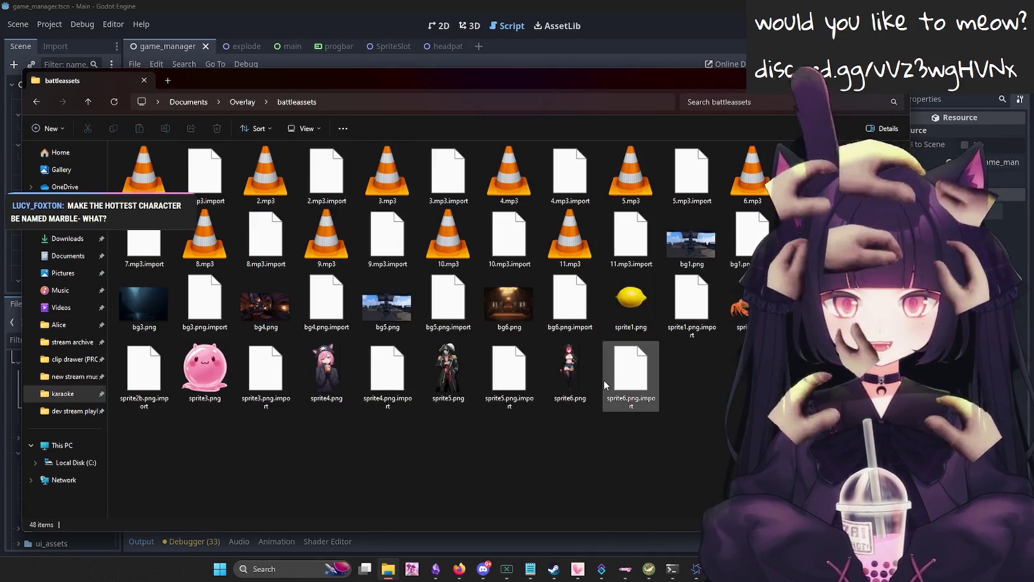
# Preview sprite4.png, close it, and return to the Godot script.
pyautogui.doubleClick(326, 370)
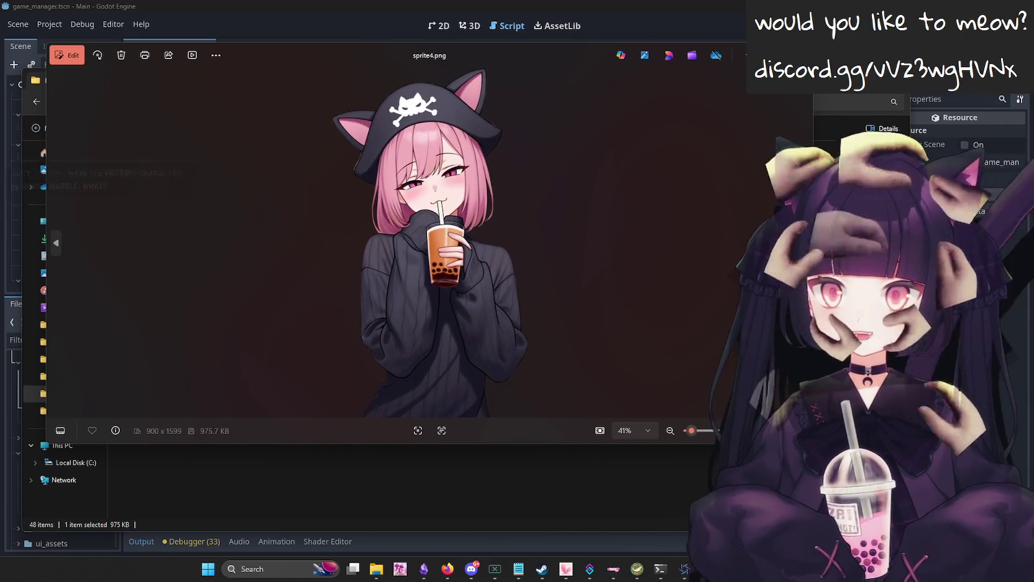
pyautogui.hotkey('alt', 'F4')
pyautogui.click(719, 26)
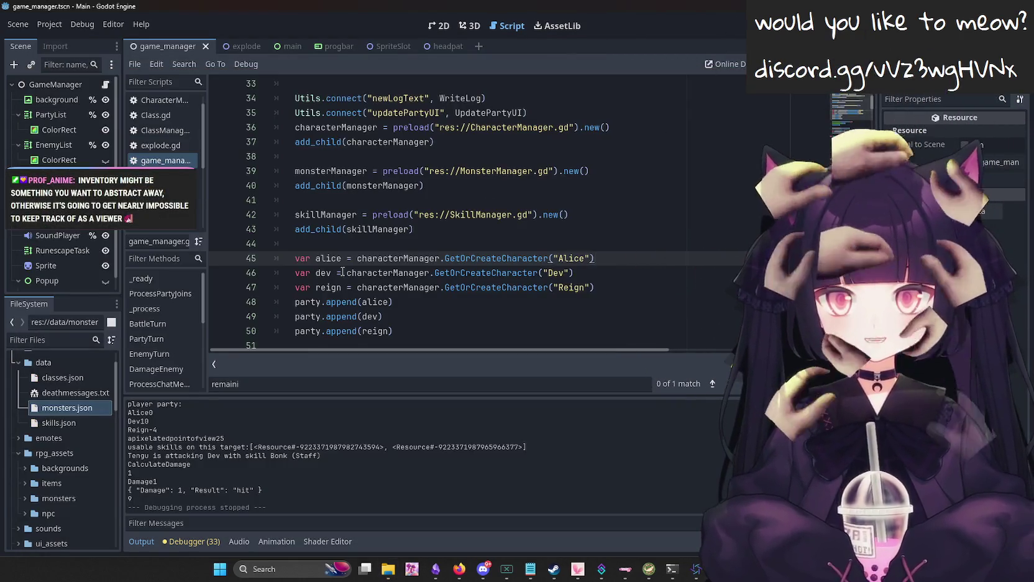
pyautogui.scroll(-1, 696, 258)
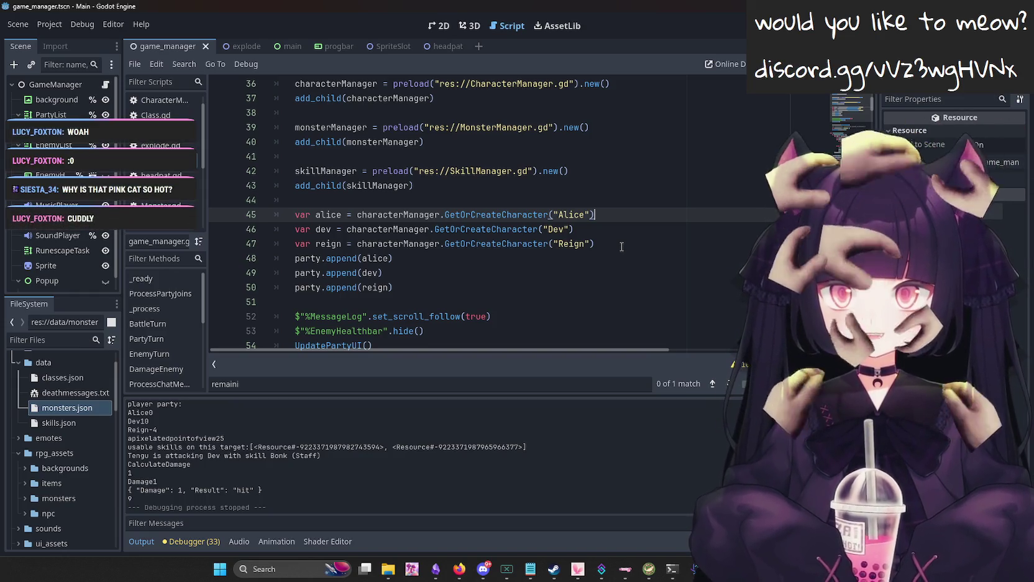
pyautogui.hotkey('alt', 'Tab')
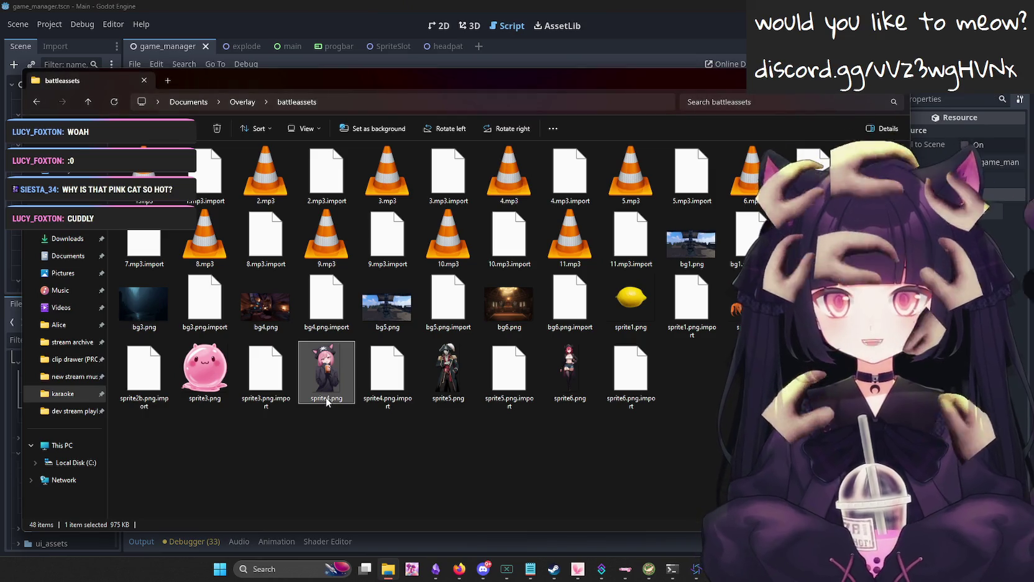
pyautogui.doubleClick(326, 397)
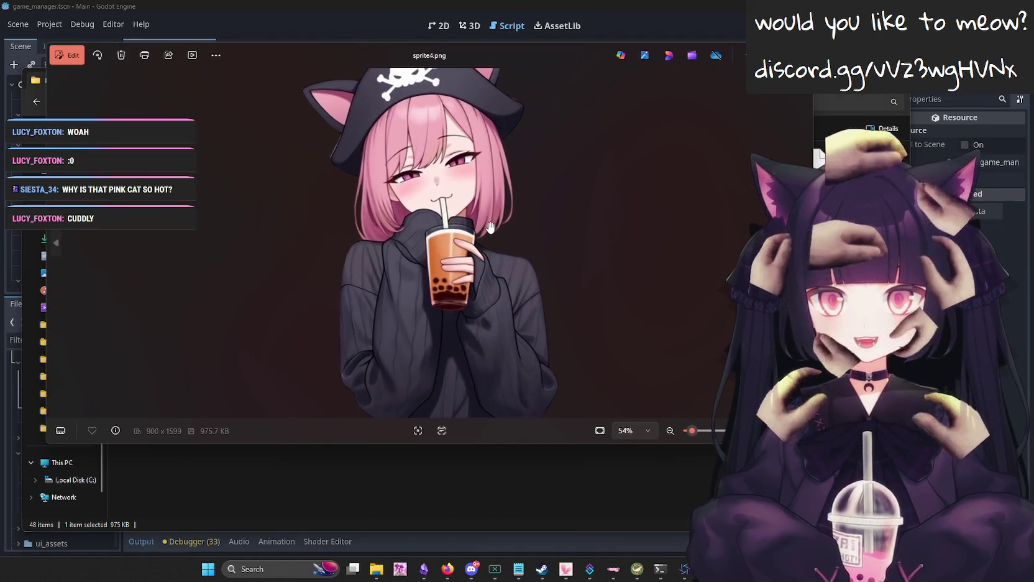
pyautogui.scroll(2, 491, 227)
pyautogui.scroll(10, 491, 227)
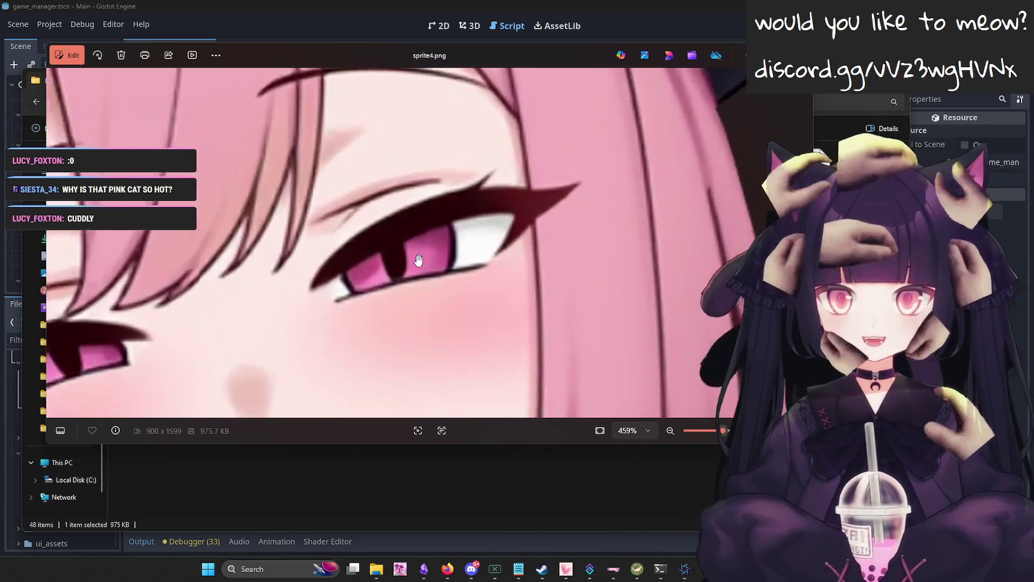
pyautogui.moveTo(418, 260)
pyautogui.mouseDown()
pyautogui.moveTo(667, 222)
pyautogui.moveTo(649, 207)
pyautogui.mouseUp()
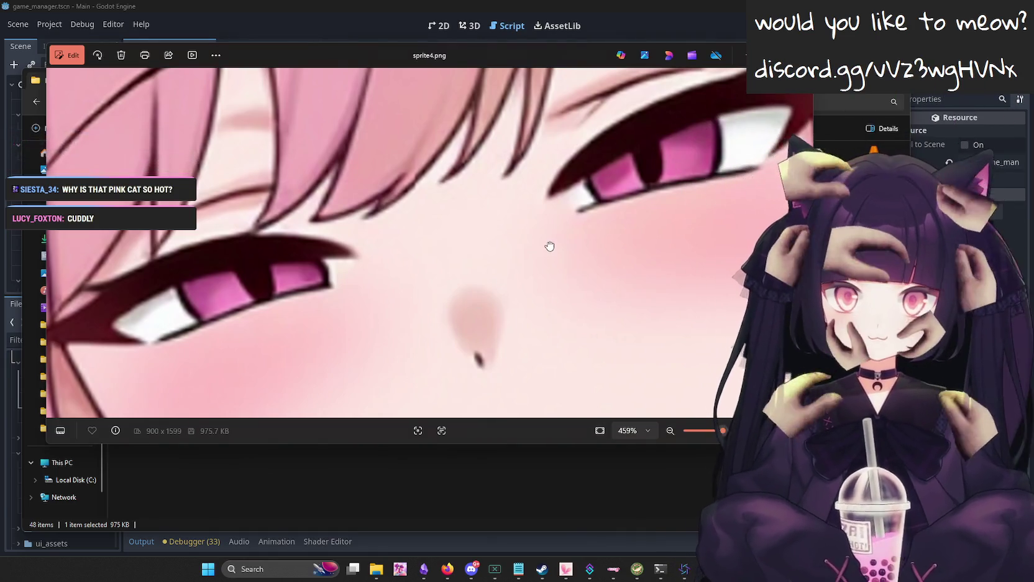
pyautogui.press('Escape')
pyautogui.doubleClick(558, 386)
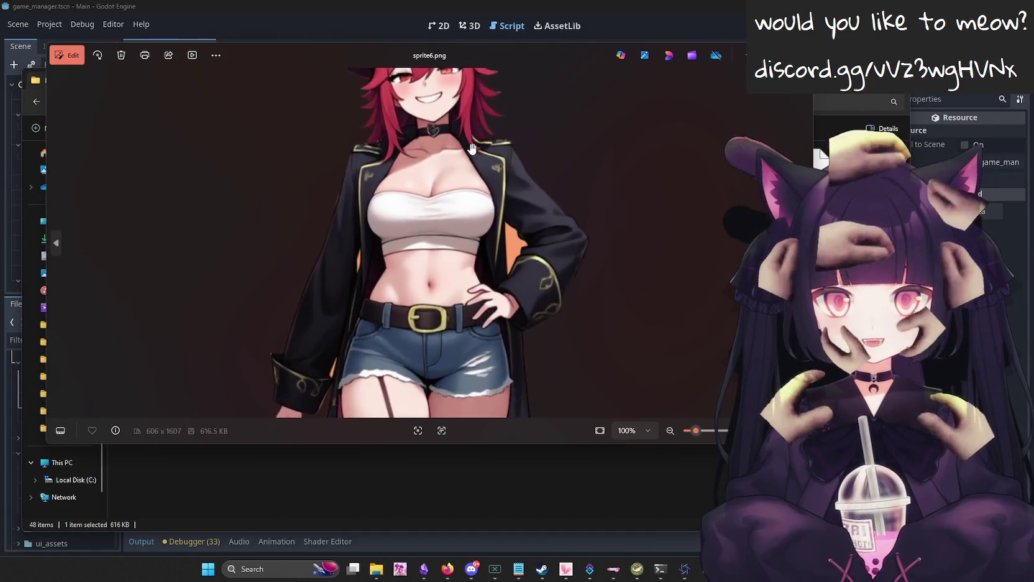
pyautogui.moveTo(472, 148); pyautogui.dragTo(535, 239)
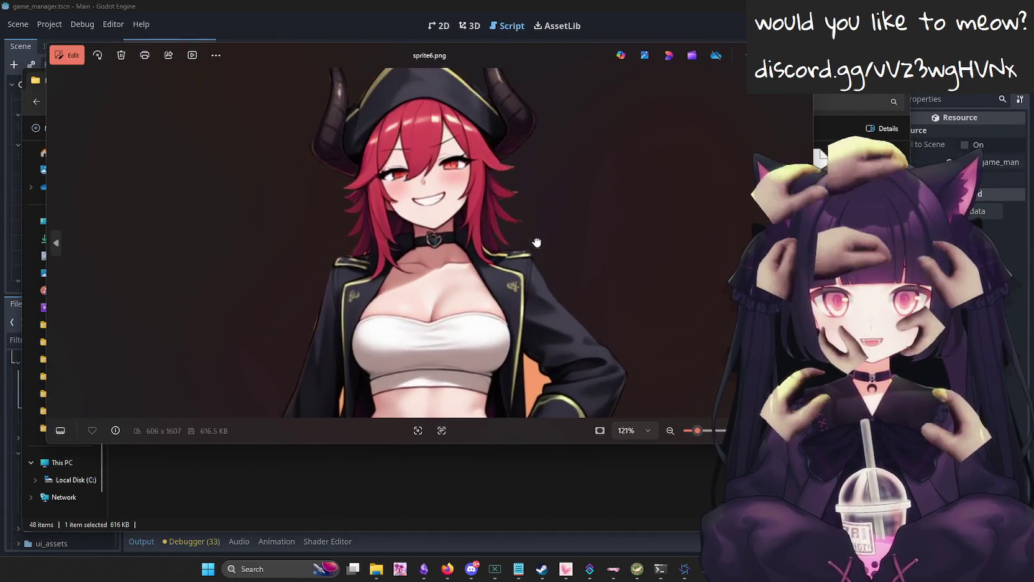
pyautogui.scroll(3, 559, 205)
pyautogui.scroll(-5, 591, 185)
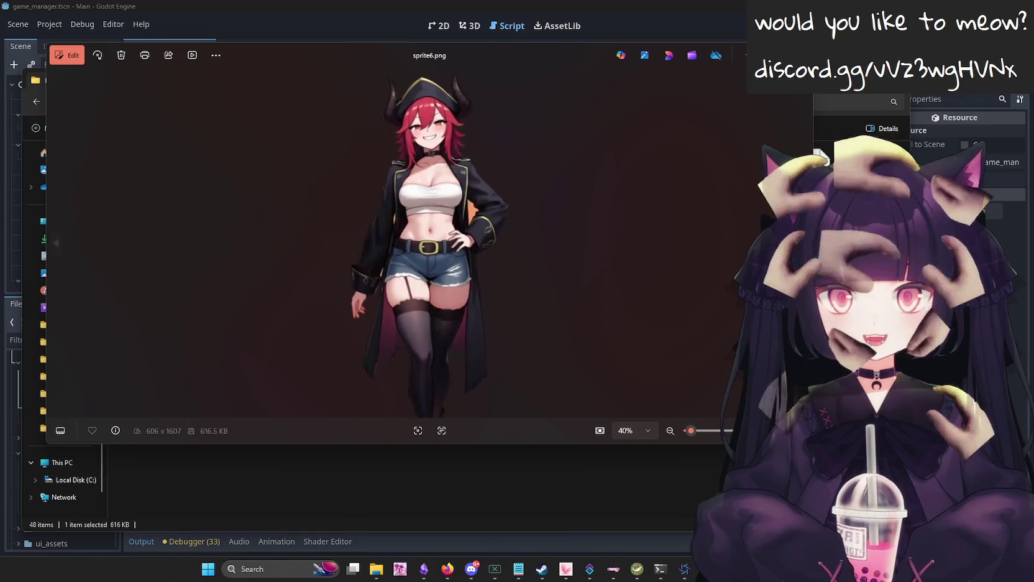
pyautogui.press('Escape')
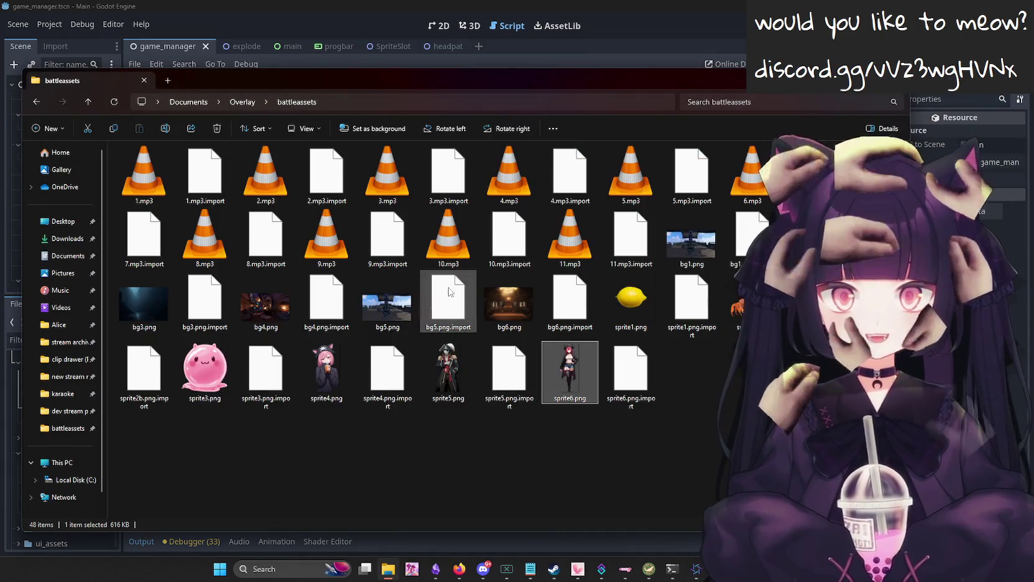
pyautogui.hotkey('alt', 'Tab')
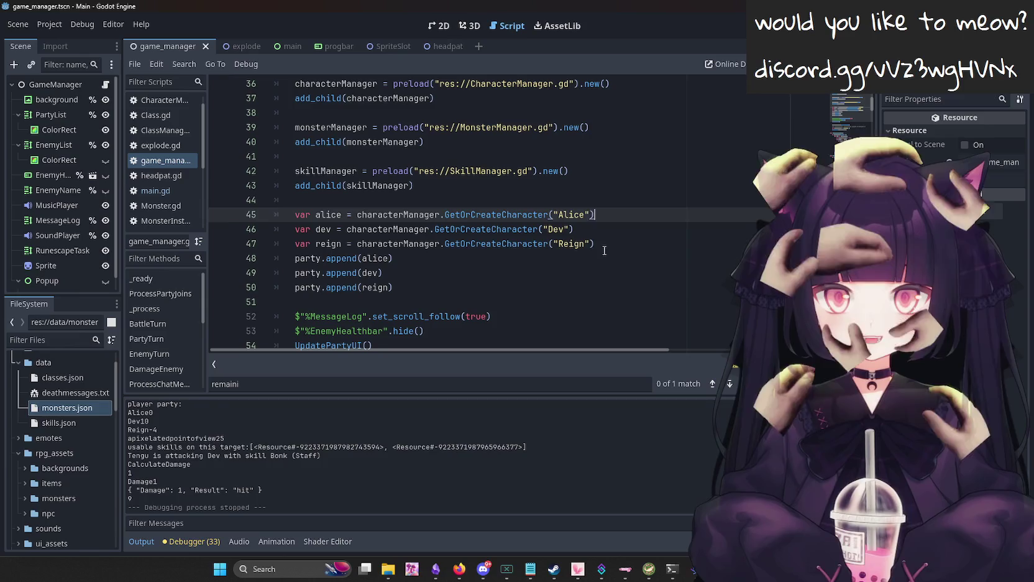
# Review the _ready code from the reign character line through the tengu spawning, then switch to Obsidian.
pyautogui.press('Down')
pyautogui.press('Down')
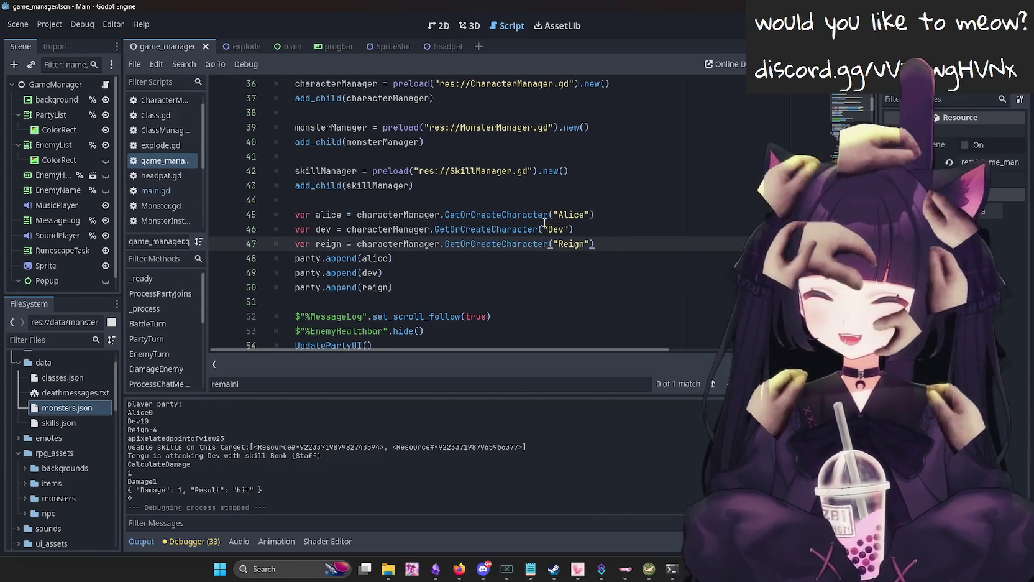
pyautogui.scroll(-1, 559, 239)
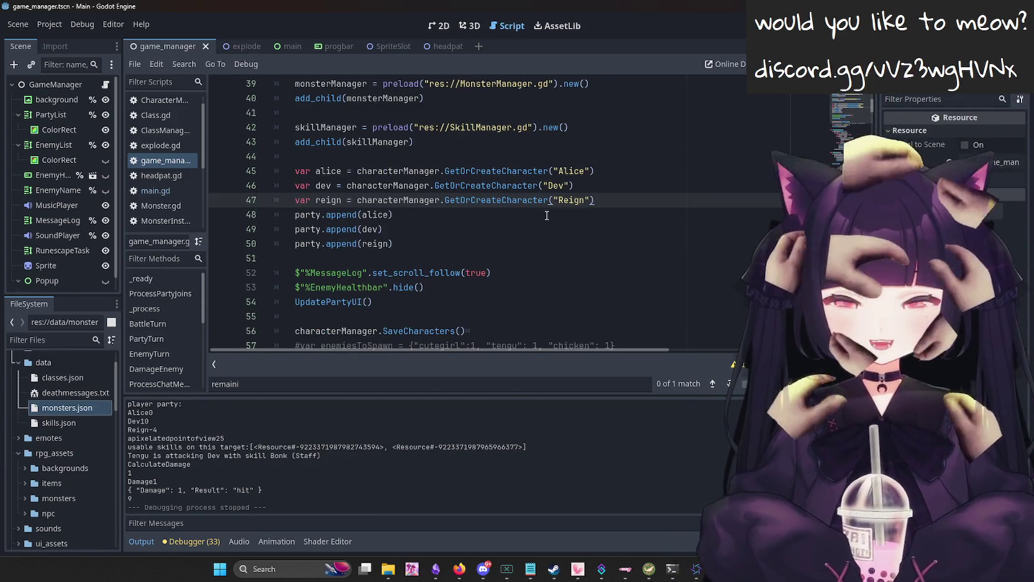
pyautogui.scroll(-2, 528, 218)
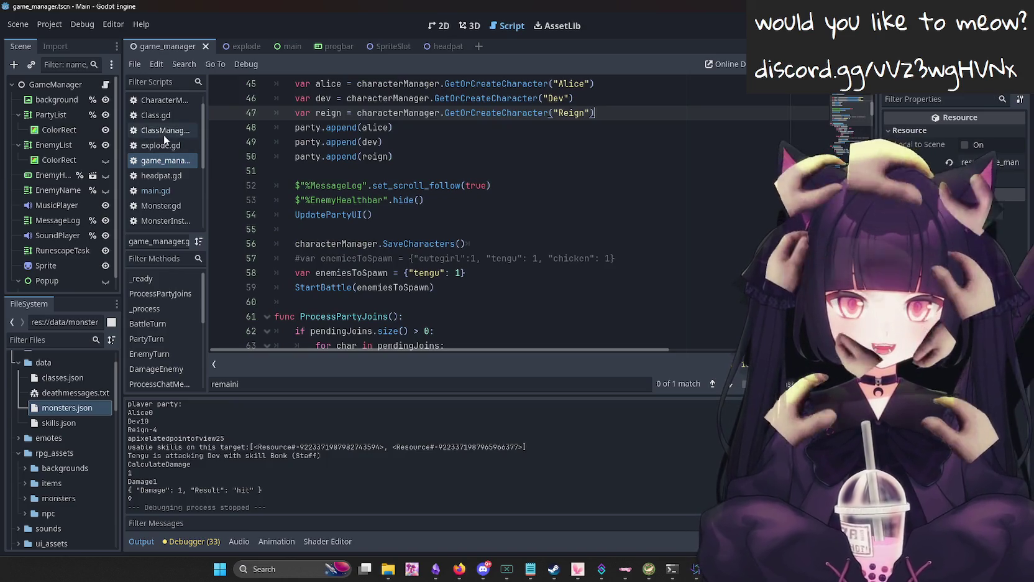
pyautogui.scroll(1, 169, 113)
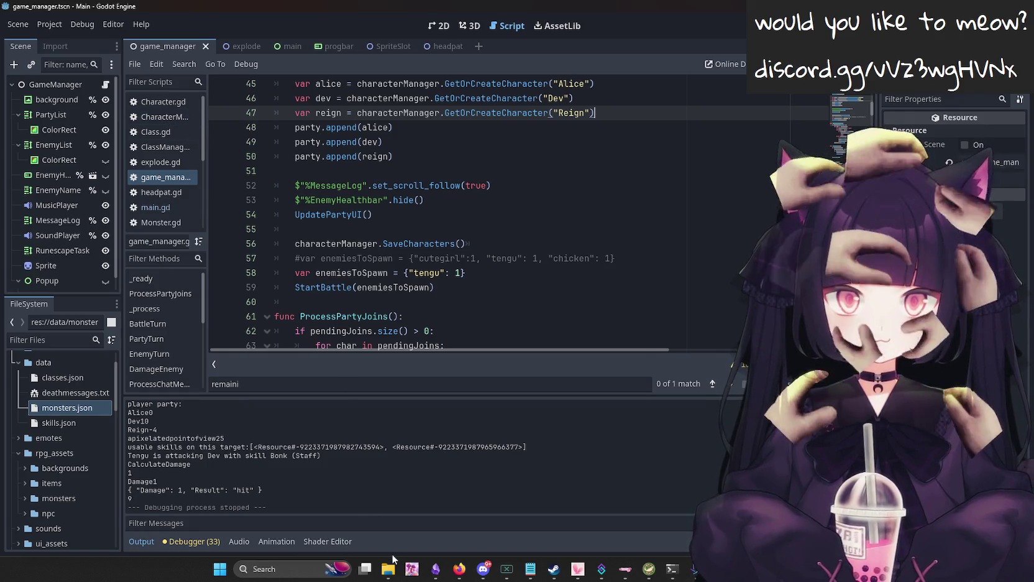
pyautogui.click(436, 568)
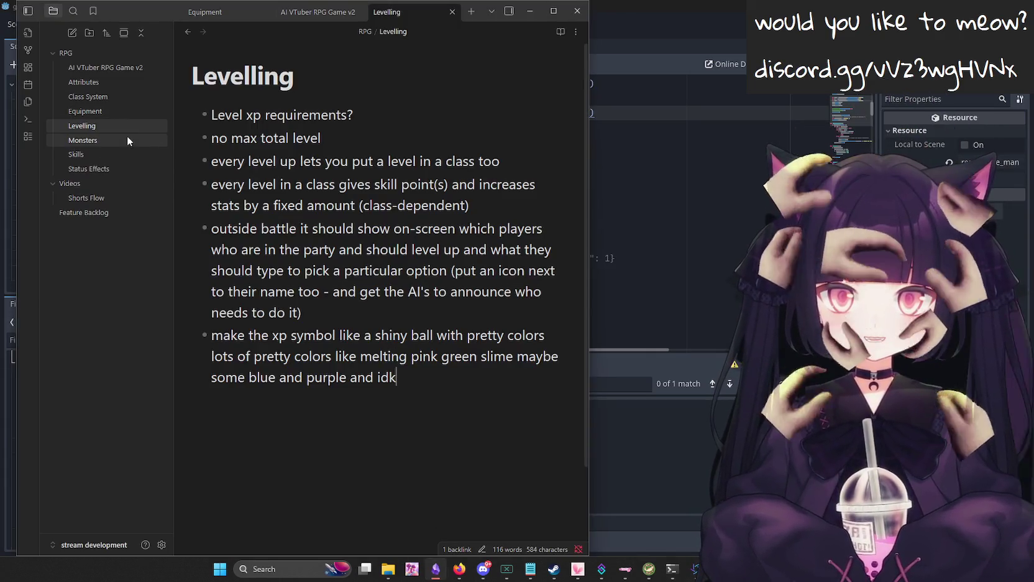
# Read through the Equipment note's planned gear, then switch back to Godot.
pyautogui.click(122, 111)
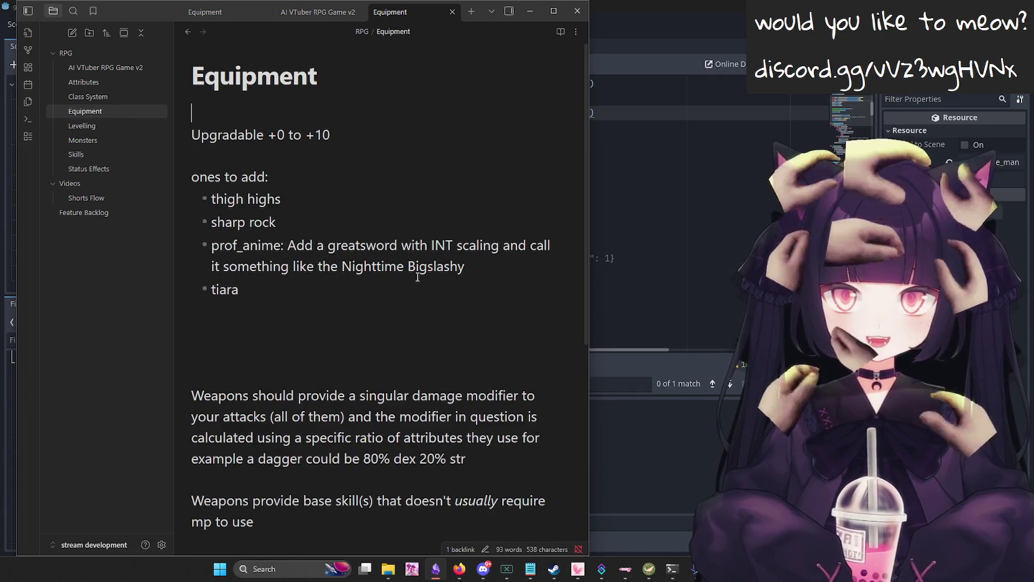
pyautogui.scroll(-2, 354, 303)
pyautogui.scroll(-2, 346, 305)
pyautogui.scroll(-3, 347, 305)
pyautogui.scroll(6, 348, 304)
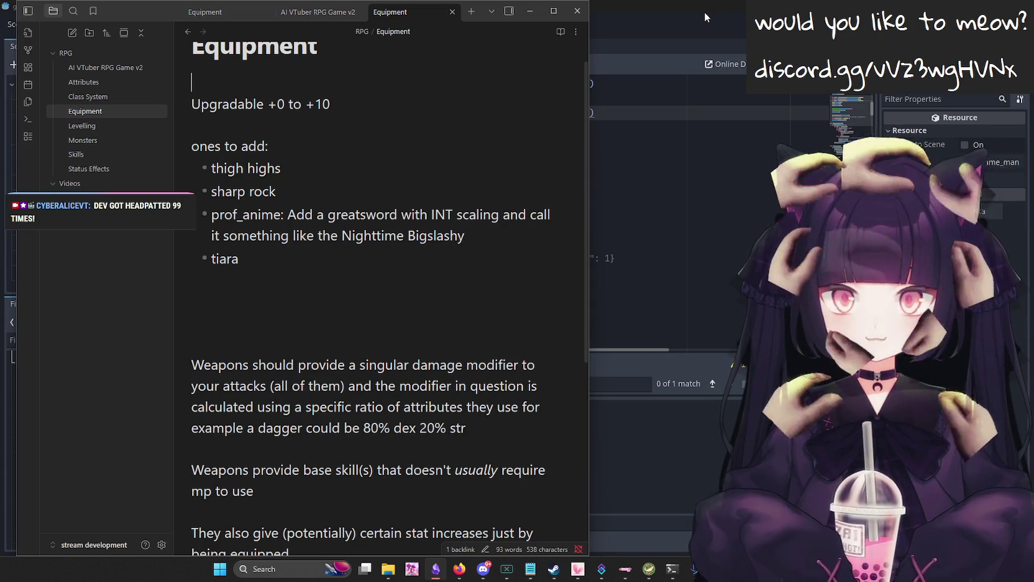
pyautogui.scroll(1, 385, 298)
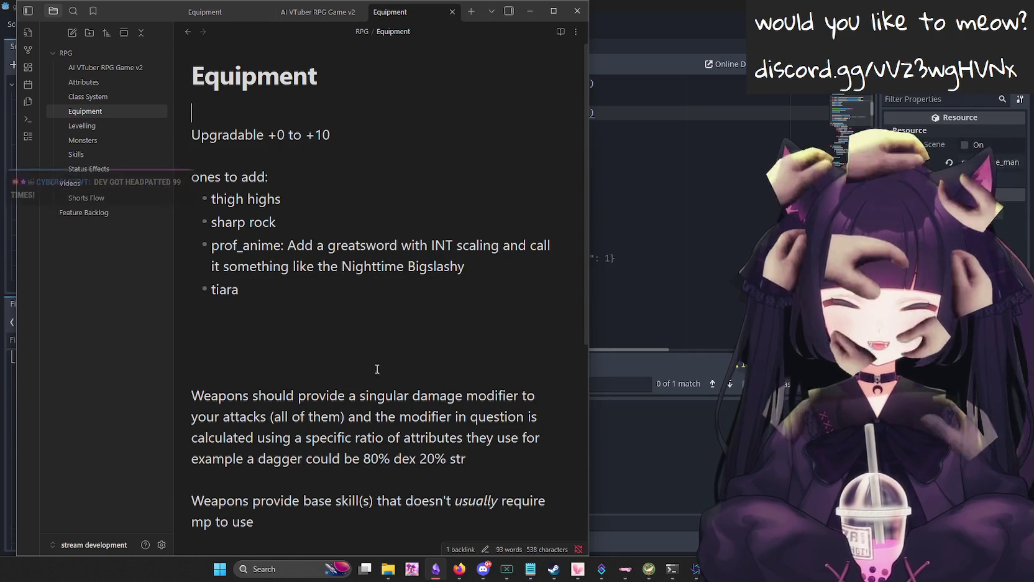
pyautogui.hotkey('alt', 'Tab')
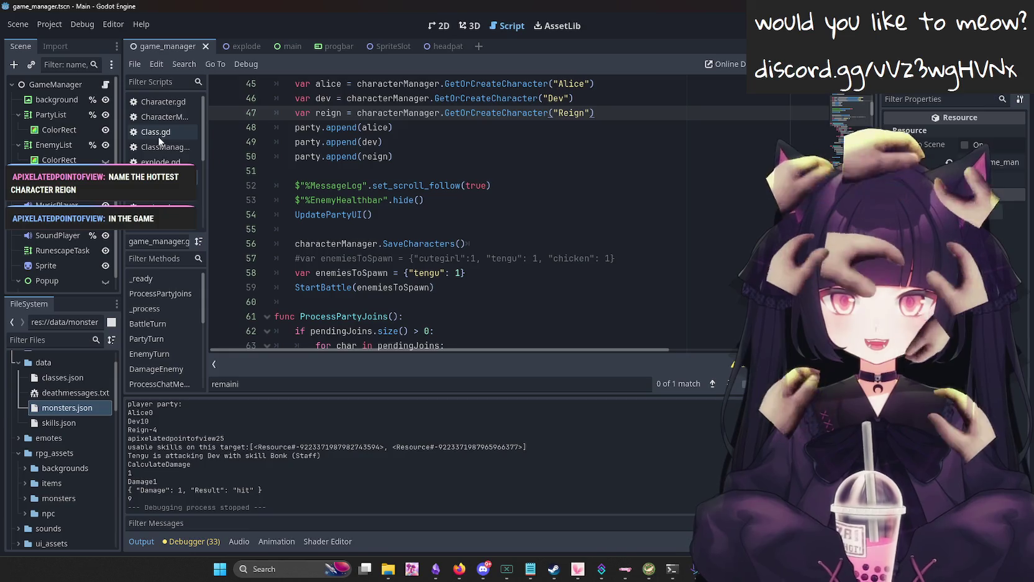
# Look over the party.append lines in game_manager, glancing at explode.gd and the class stats script.
pyautogui.scroll(2, 641, 207)
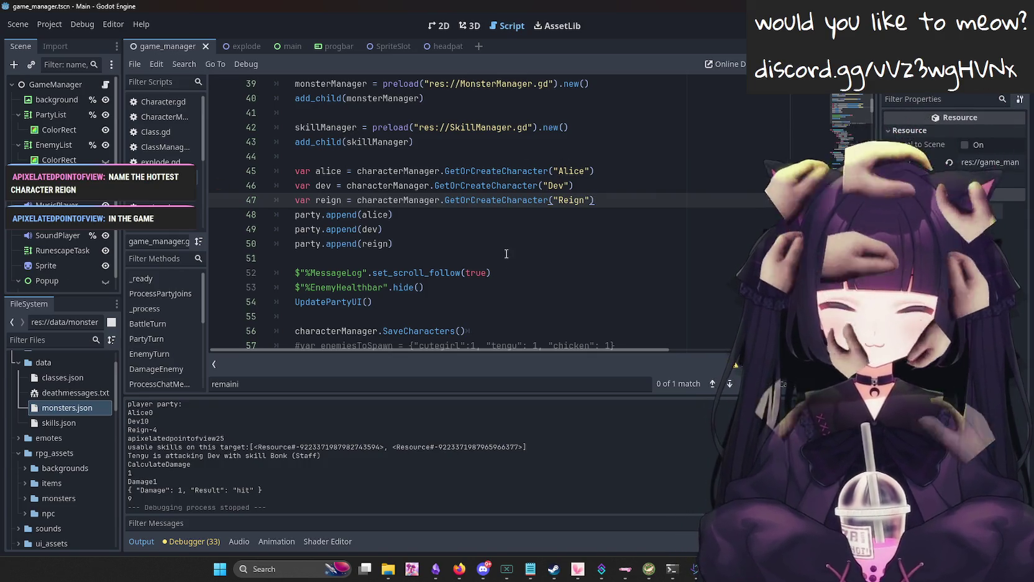
pyautogui.moveTo(630, 201)
pyautogui.mouseDown()
pyautogui.moveTo(647, 165)
pyautogui.moveTo(599, 185)
pyautogui.moveTo(659, 211)
pyautogui.mouseUp()
pyautogui.click(660, 211)
pyautogui.scroll(-1, 527, 215)
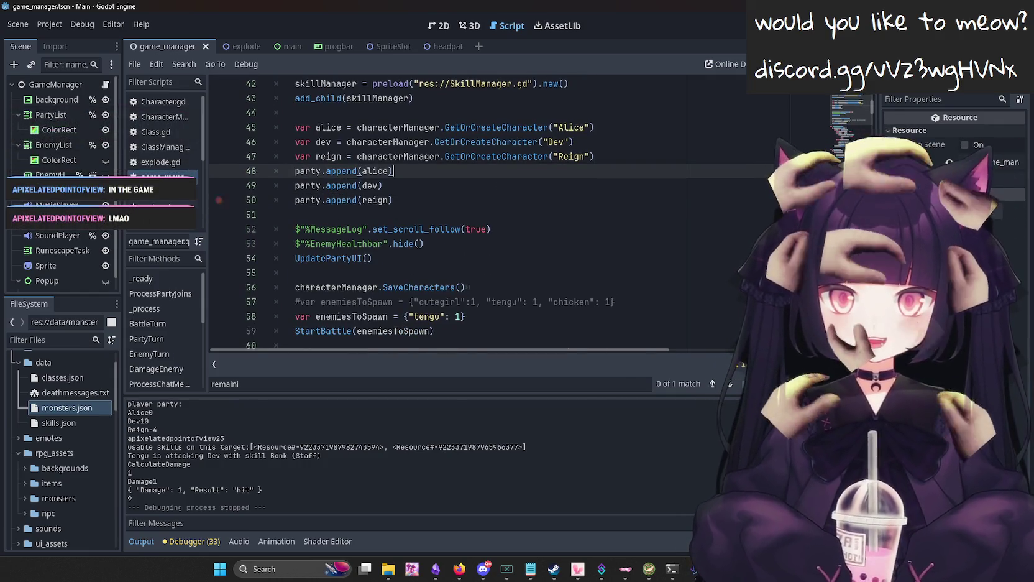
pyautogui.click(168, 161)
pyautogui.click(164, 133)
pyautogui.click(160, 177)
pyautogui.moveTo(428, 199)
pyautogui.mouseDown()
pyautogui.moveTo(160, 203)
pyautogui.moveTo(179, 198)
pyautogui.mouseUp()
# Browse ClassManager.gd, Class.gd and CharacterManager.gd, then open Character.gd at the charisma line.
pyautogui.click(172, 148)
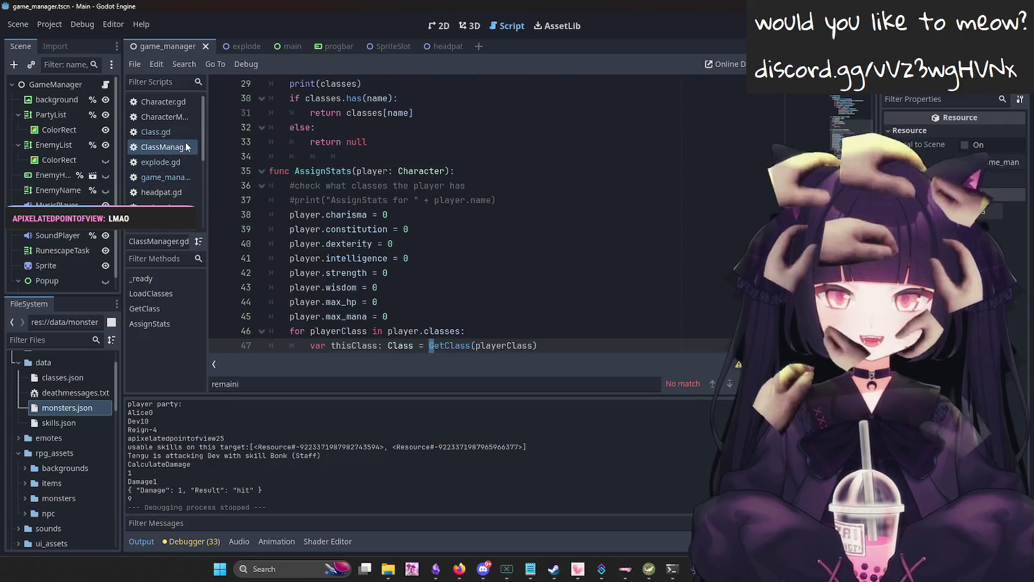
pyautogui.click(176, 133)
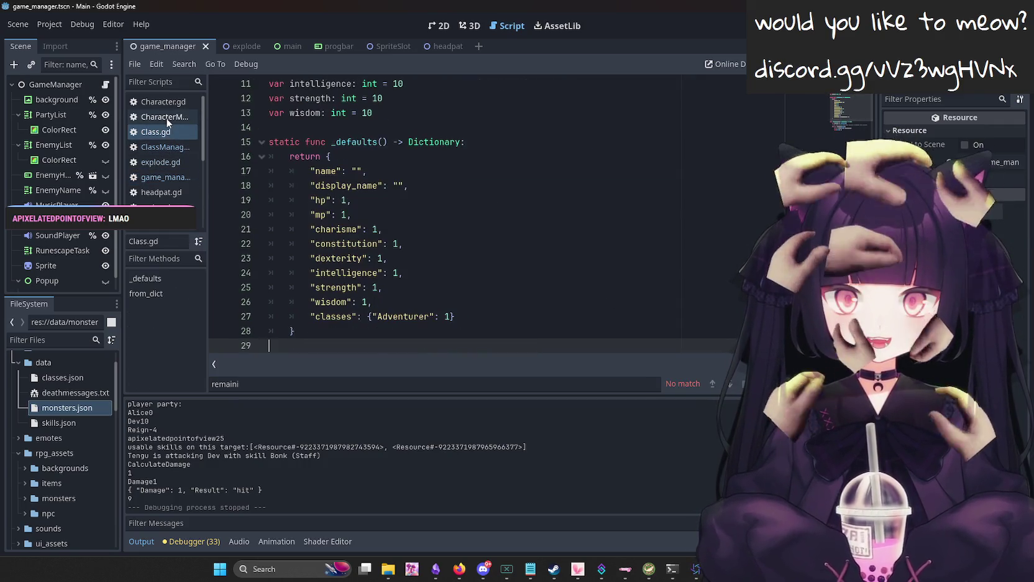
pyautogui.click(166, 117)
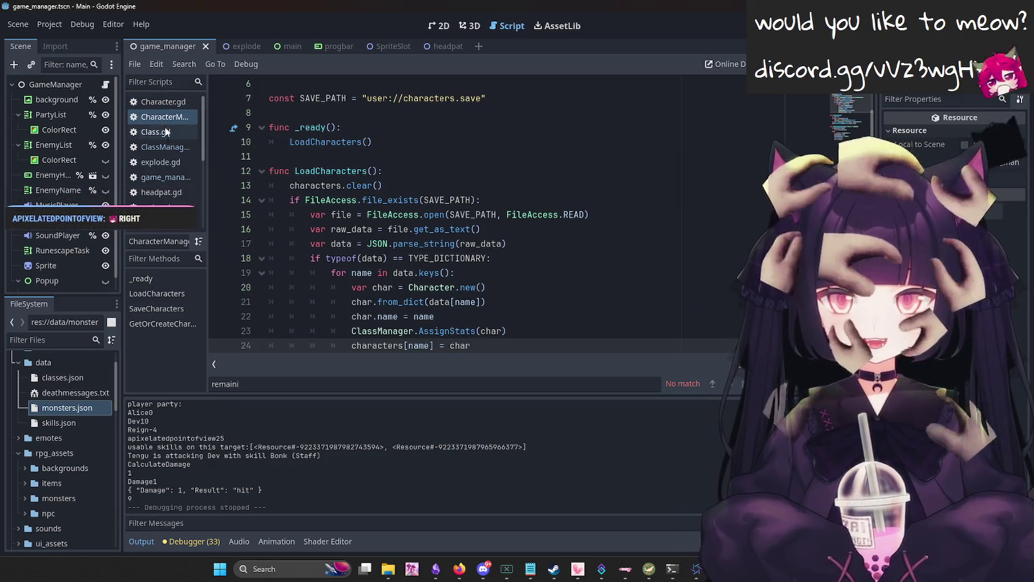
pyautogui.click(151, 102)
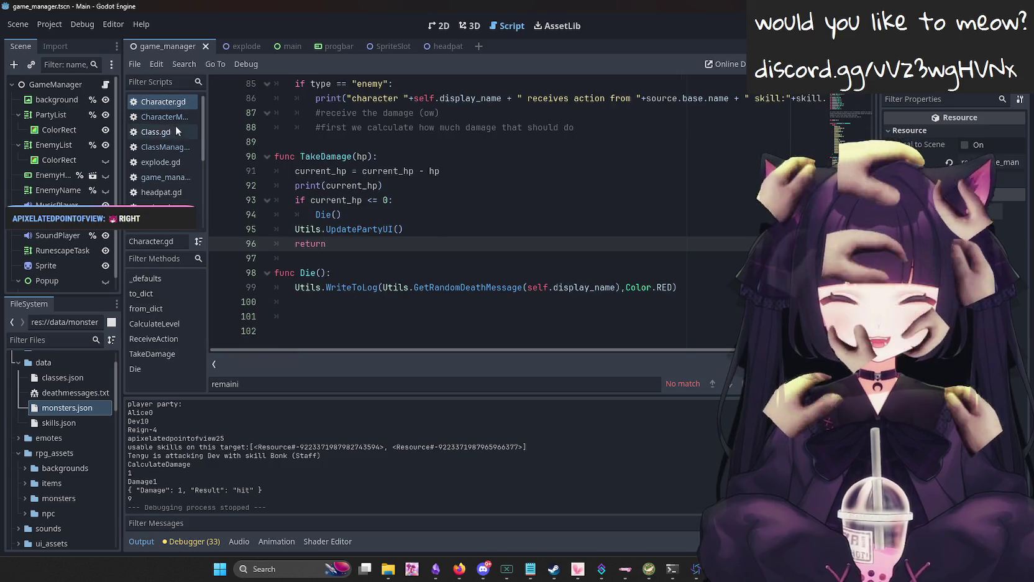
pyautogui.scroll(12, 525, 263)
pyautogui.scroll(15, 525, 262)
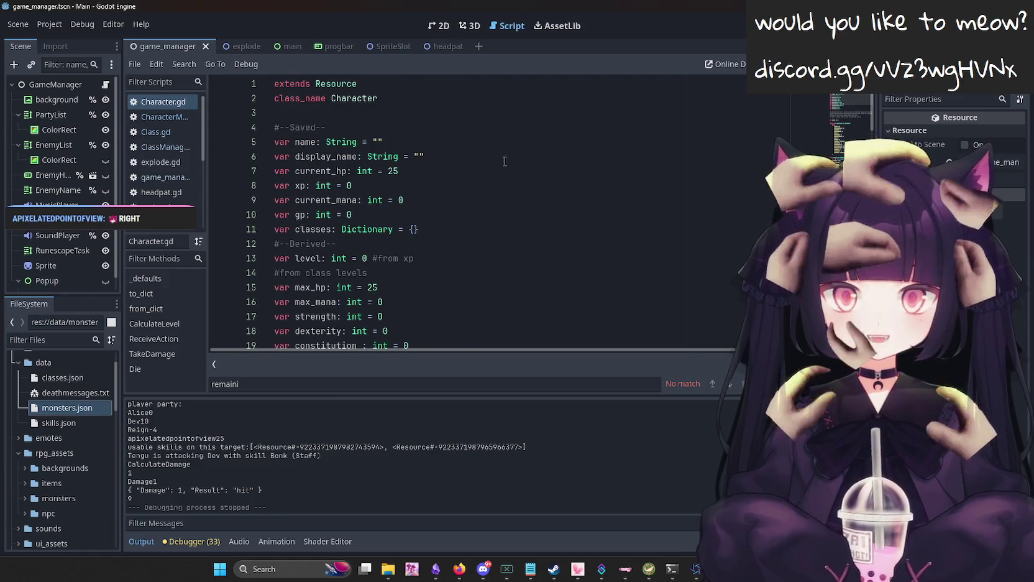
pyautogui.scroll(-2, 504, 161)
pyautogui.click(427, 306)
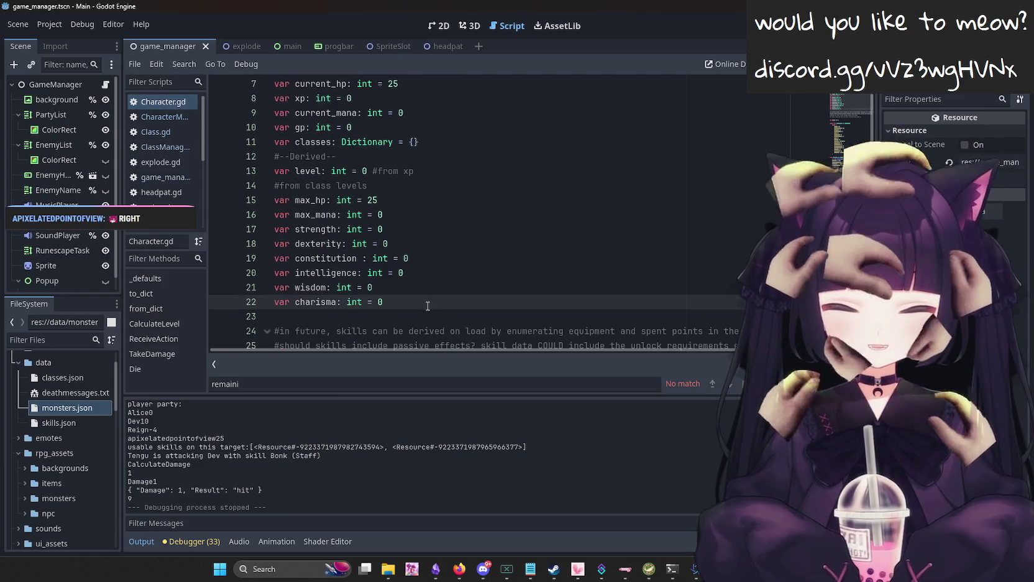
# Duplicate the classes Dictionary declaration below charisma and rename the copy to inventory.
pyautogui.press('Return')
pyautogui.press('Return')
pyautogui.scroll(-3, 467, 278)
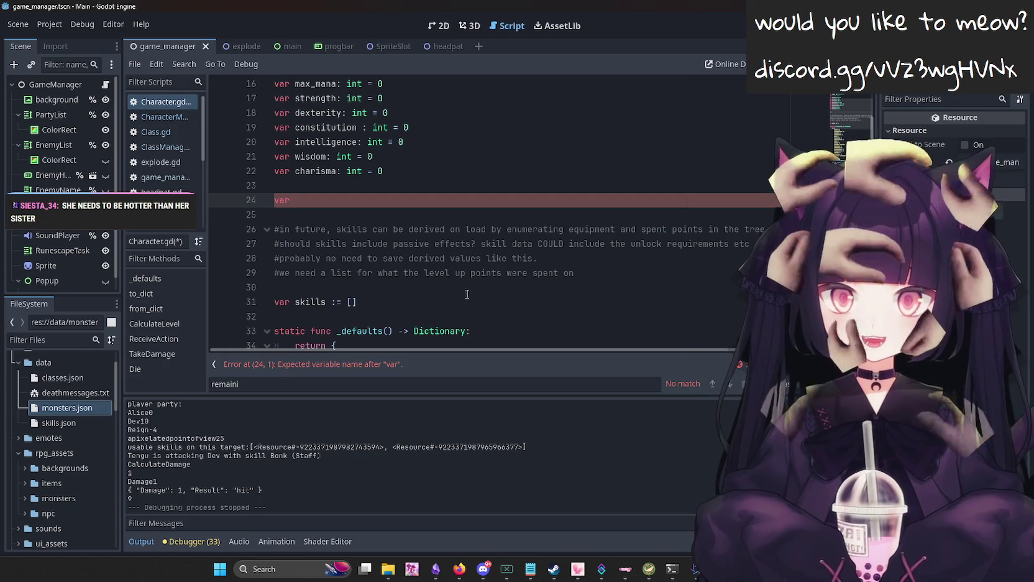
pyautogui.scroll(3, 466, 294)
pyautogui.scroll(1, 462, 179)
pyautogui.click(438, 184)
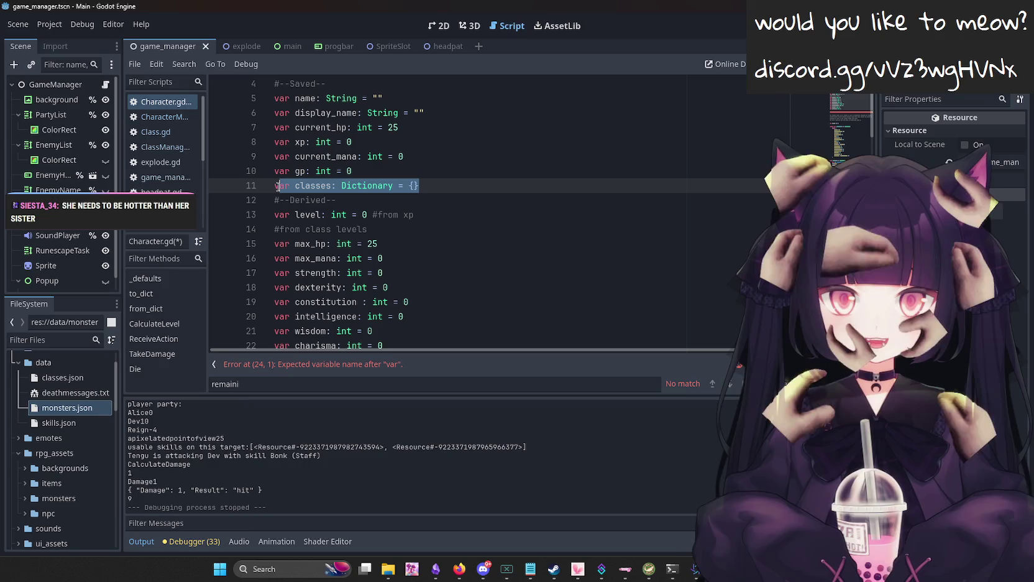
pyautogui.moveTo(284, 185)
pyautogui.mouseDown()
pyautogui.moveTo(298, 292)
pyautogui.moveTo(301, 243)
pyautogui.mouseUp()
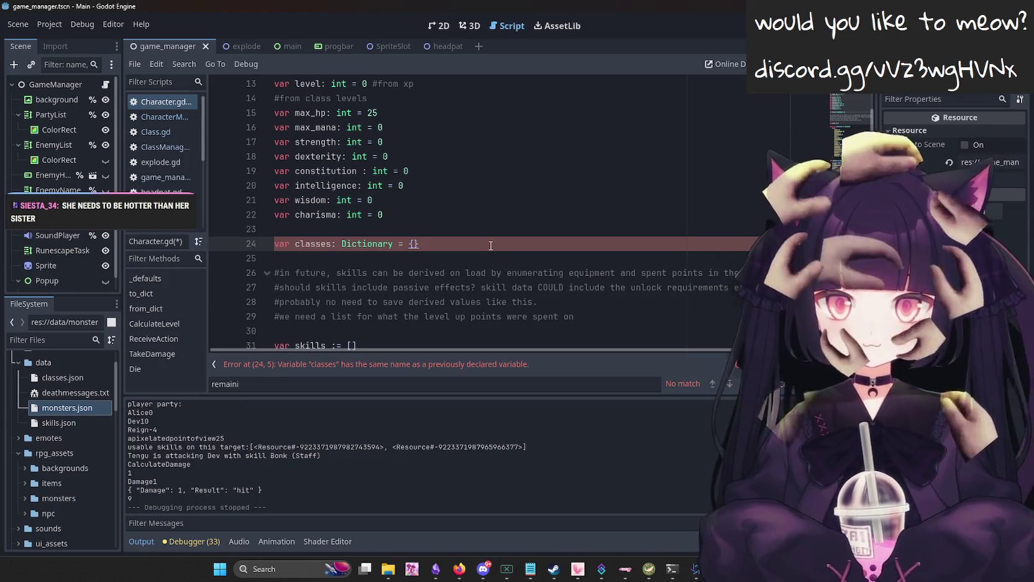
pyautogui.press('Return')
pyautogui.doubleClick(317, 242)
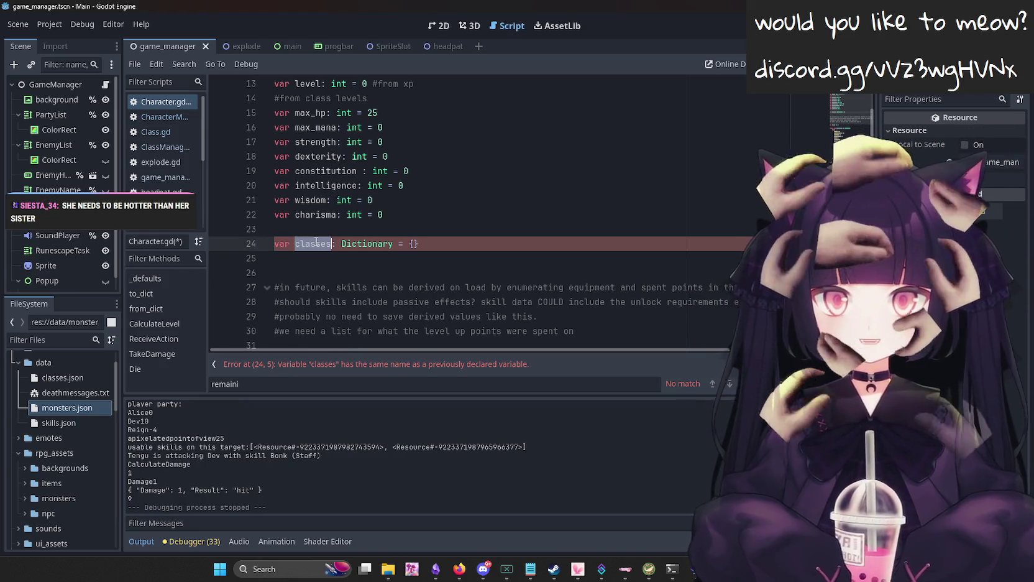
pyautogui.write('inventory')
pyautogui.hotkey('ctrl', 's')
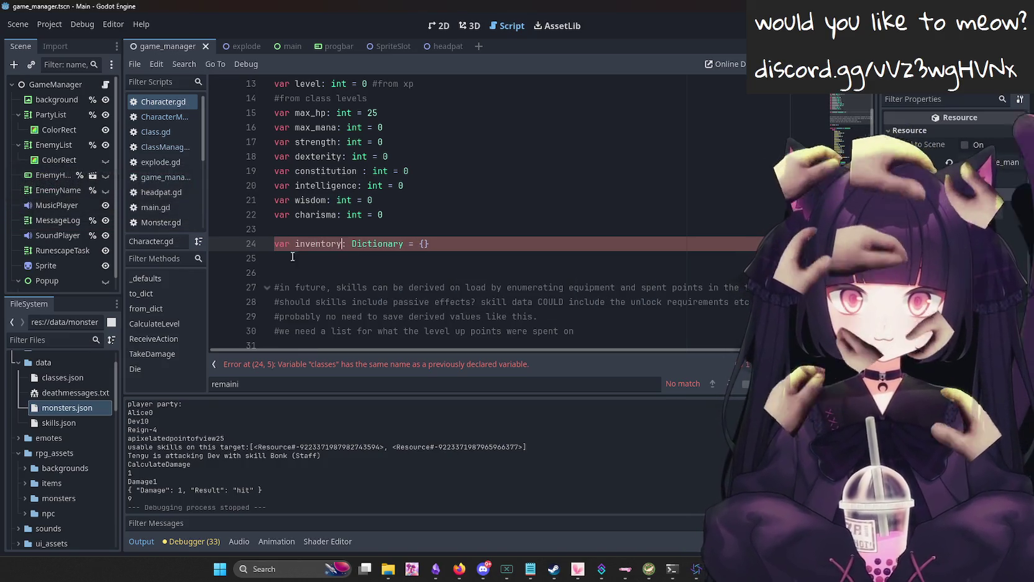
pyautogui.press('Down')
# Tidy the blank lines around var inventory: Dictionary = {} and save Character.gd.
pyautogui.press('Delete')
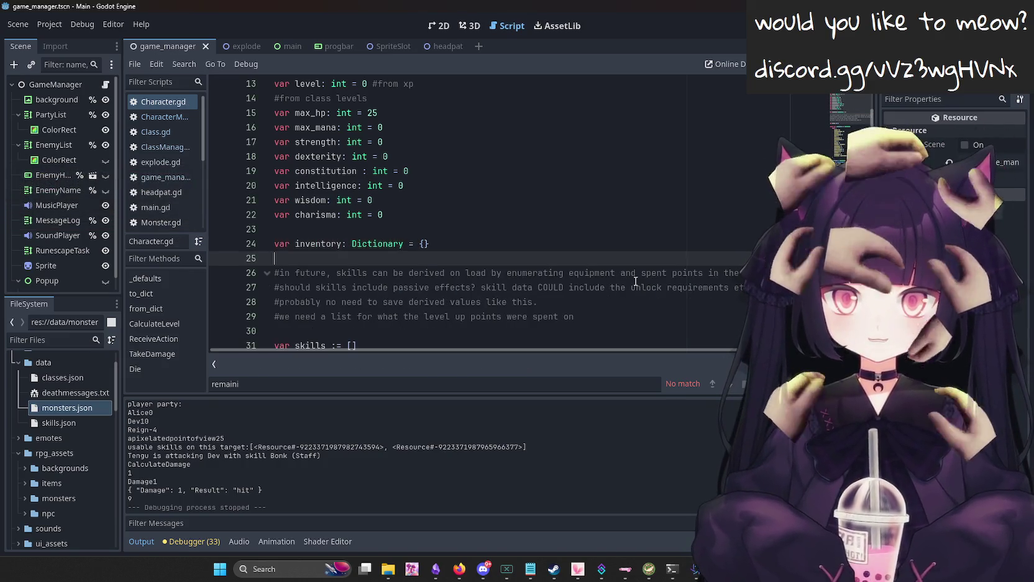
pyautogui.press('Up')
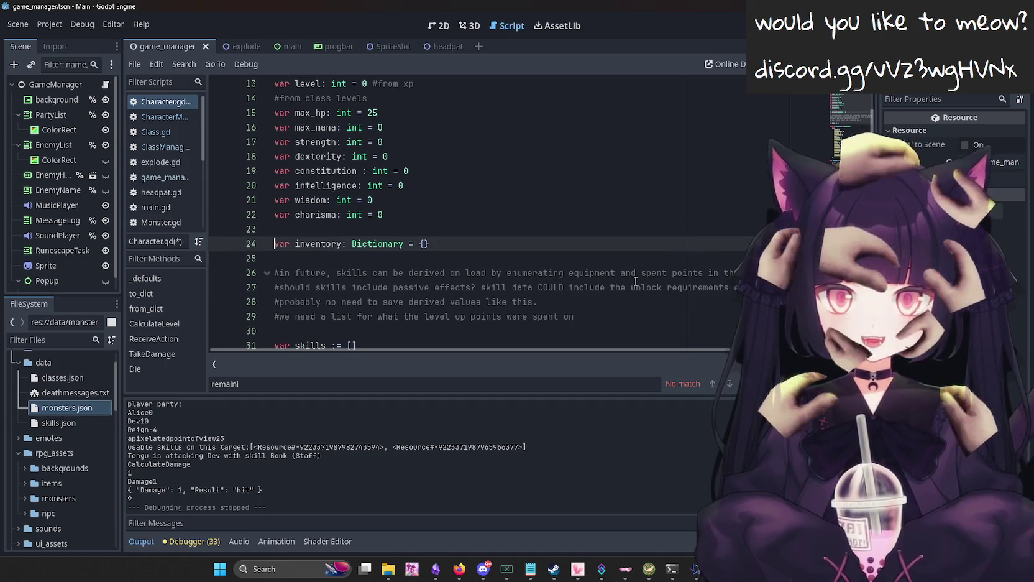
pyautogui.press('Down')
pyautogui.press('Up')
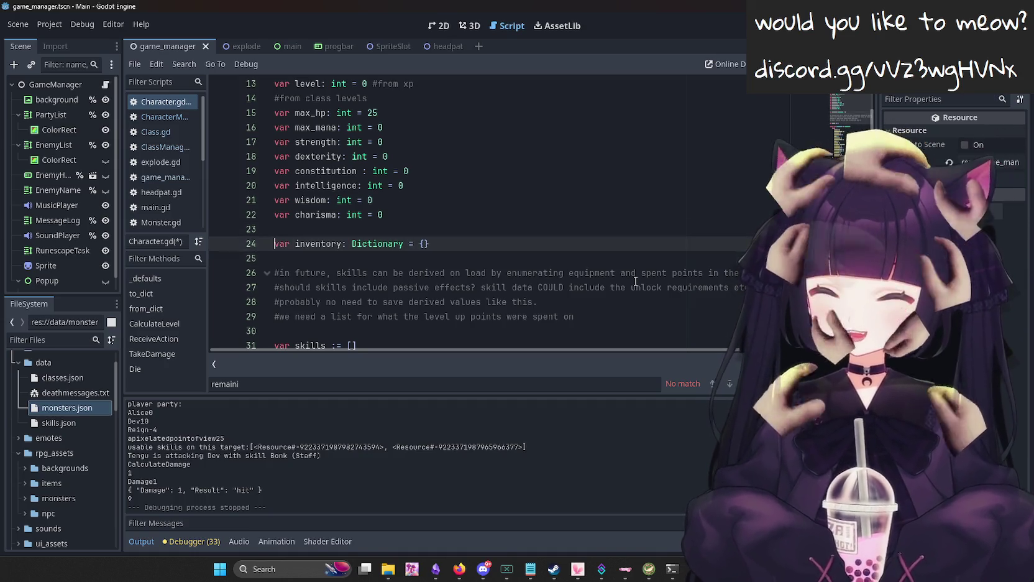
pyautogui.press('Down')
pyautogui.press('Down')
pyautogui.press('Up')
pyautogui.press('Up')
pyautogui.press('Down')
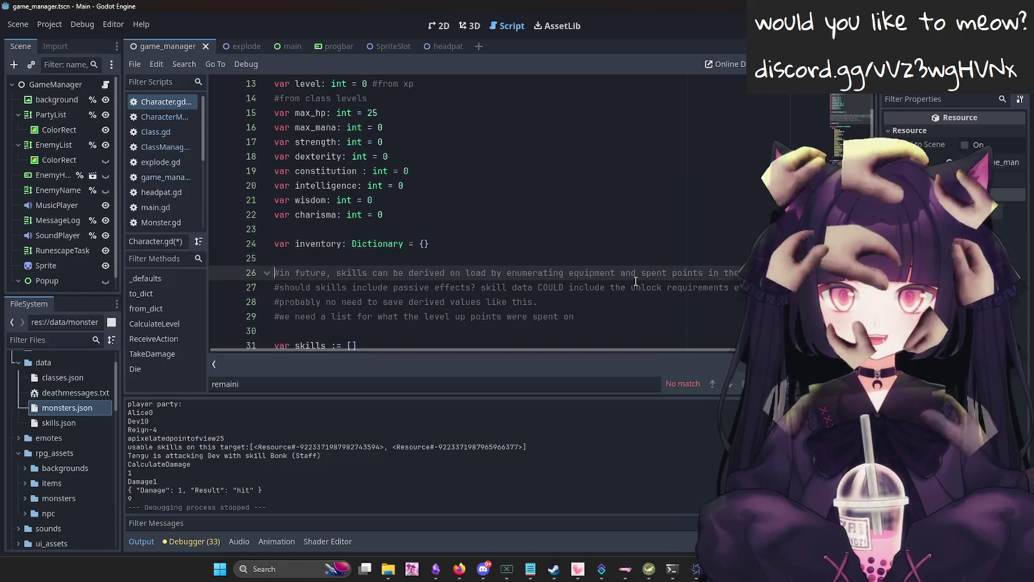
pyautogui.press('Return')
pyautogui.press('Up')
pyautogui.press('Up')
pyautogui.press('Down')
pyautogui.press('Down')
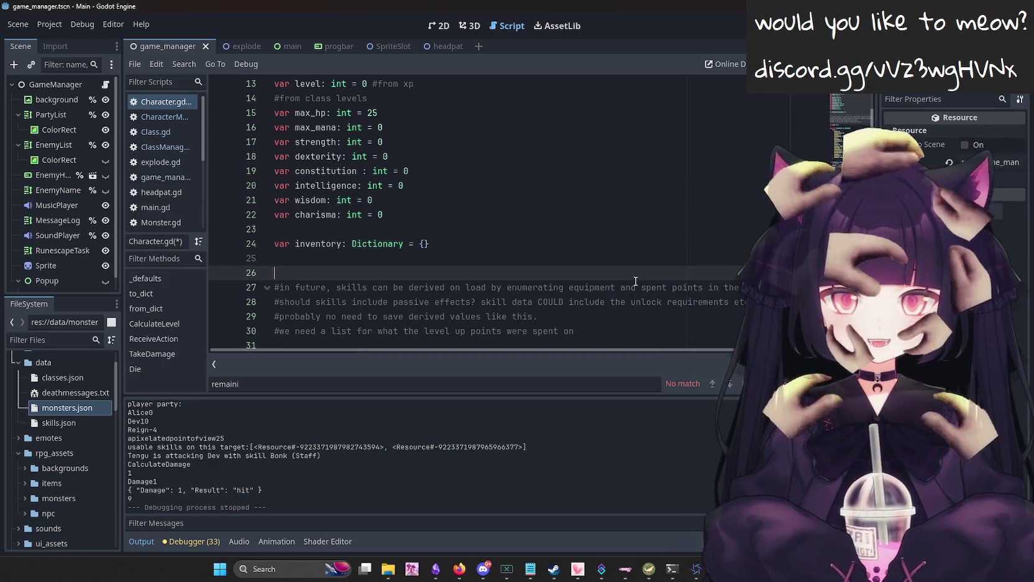
pyautogui.press('Up')
pyautogui.scroll(-1, 564, 194)
pyautogui.scroll(-8, 428, 241)
pyautogui.hotkey('ctrl', 's')
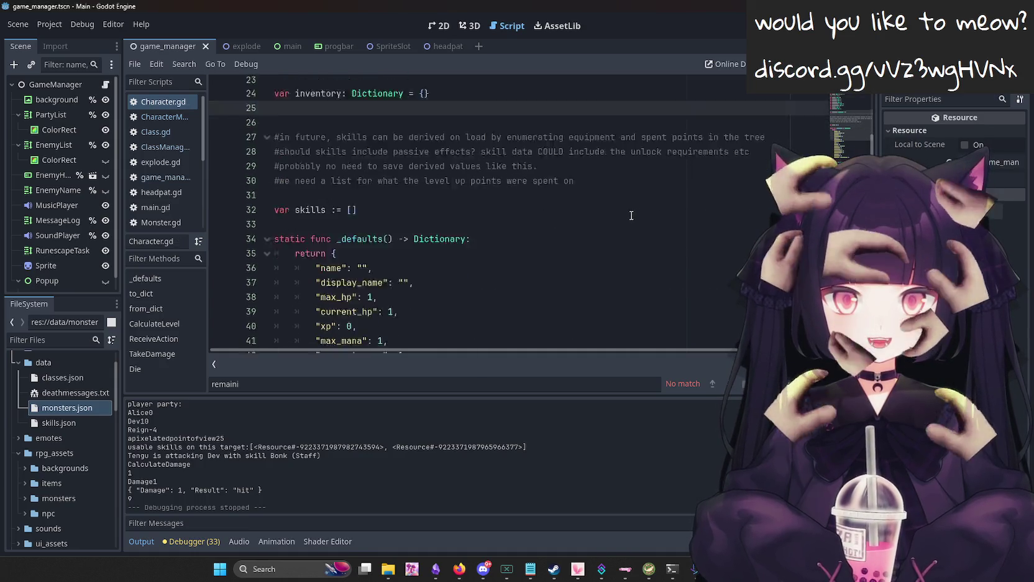
# Delete the stray partial 'v' line below the inventory declaration in Character.gd.
pyautogui.scroll(-11, 428, 241)
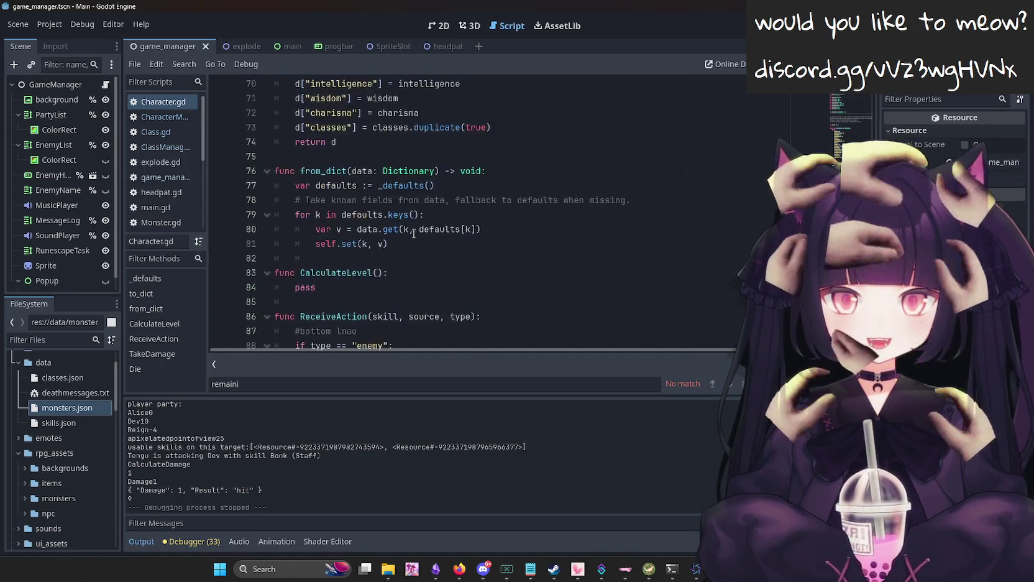
pyautogui.scroll(9, 458, 215)
pyautogui.scroll(15, 457, 215)
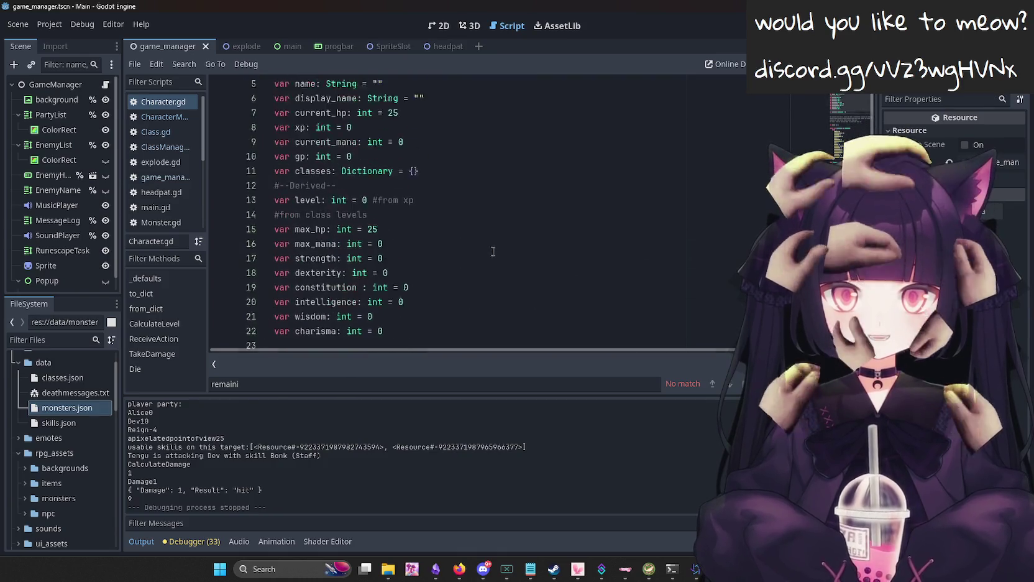
pyautogui.scroll(-4, 386, 186)
pyautogui.scroll(3, 352, 162)
pyautogui.moveTo(372, 129)
pyautogui.mouseDown()
pyautogui.moveTo(292, 115)
pyautogui.moveTo(262, 128)
pyautogui.mouseUp()
pyautogui.click(437, 223)
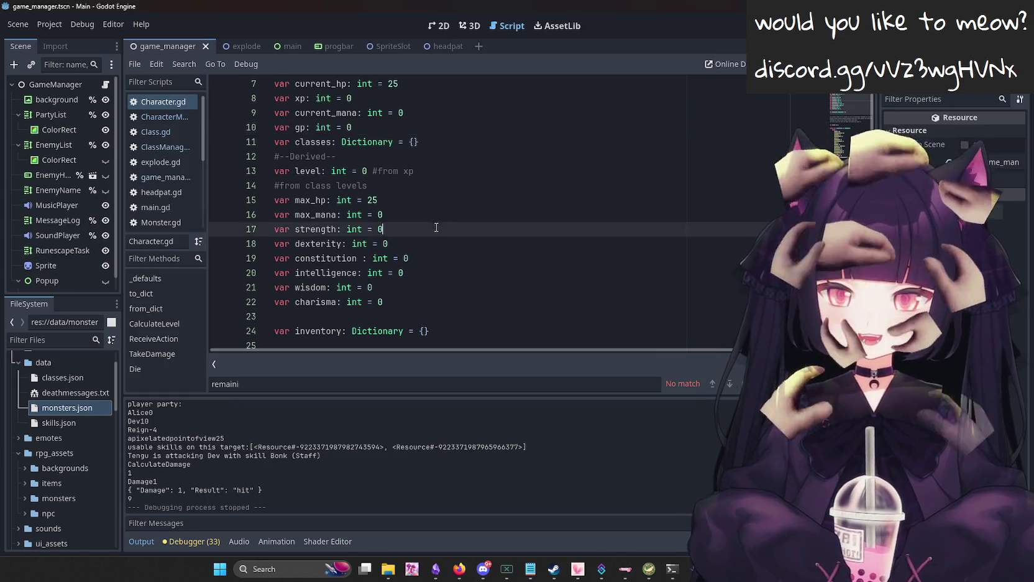
pyautogui.scroll(-2, 404, 236)
pyautogui.click(299, 256)
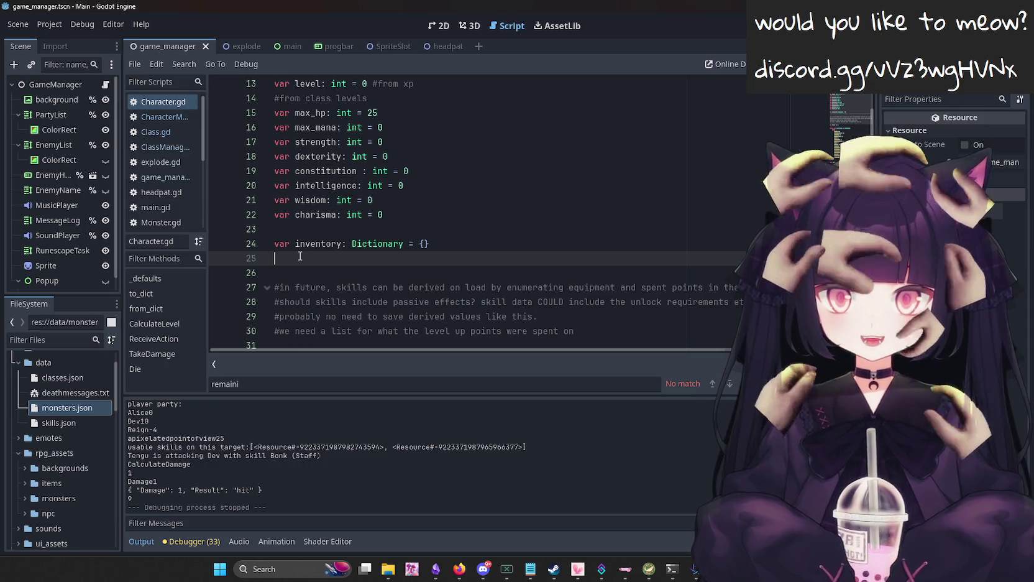
pyautogui.write('var')
pyautogui.press('BackSpace')
pyautogui.press('BackSpace')
pyautogui.press('BackSpace')
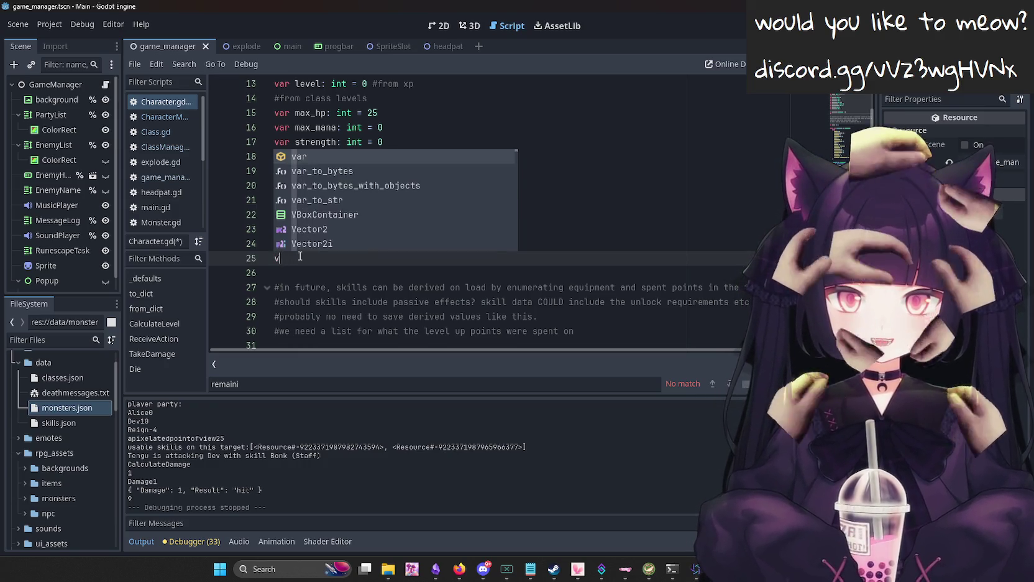
# Save Character.gd with the commented inventory variable, along with the scene.
pyautogui.hotkey('ctrl', 's')
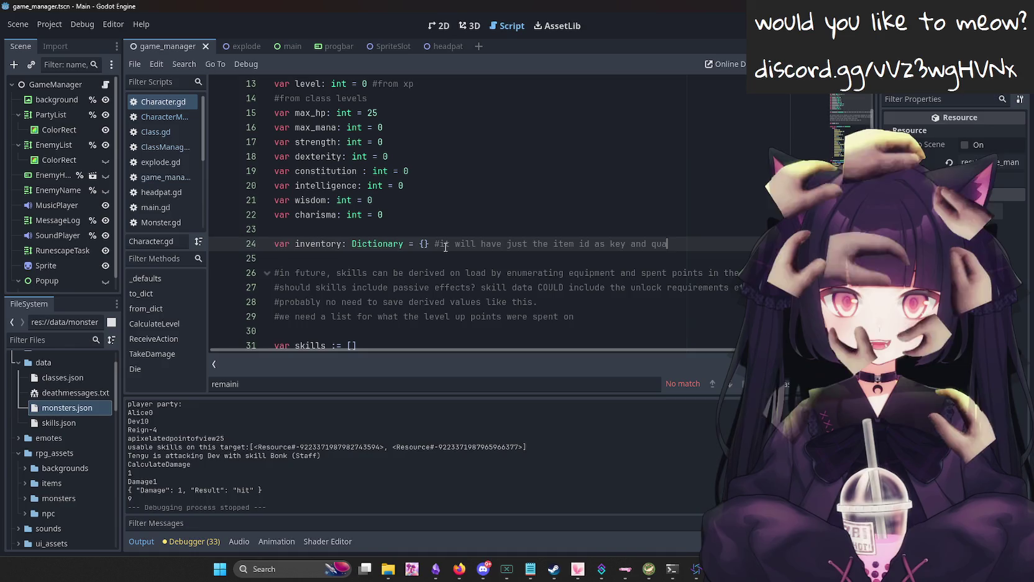
pyautogui.hotkey('ctrl', 's')
pyautogui.scroll(-8, 473, 240)
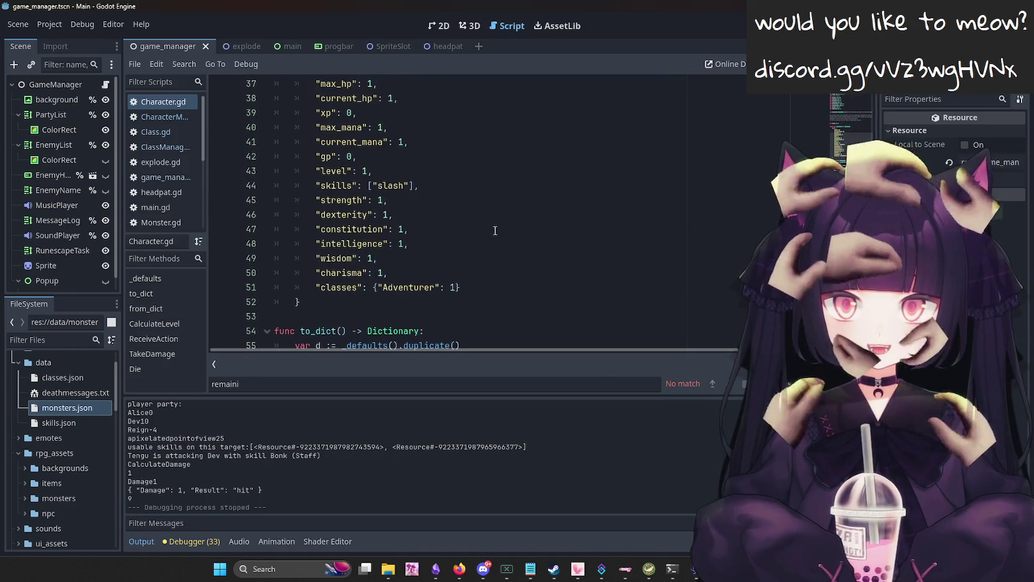
pyautogui.scroll(-3, 495, 230)
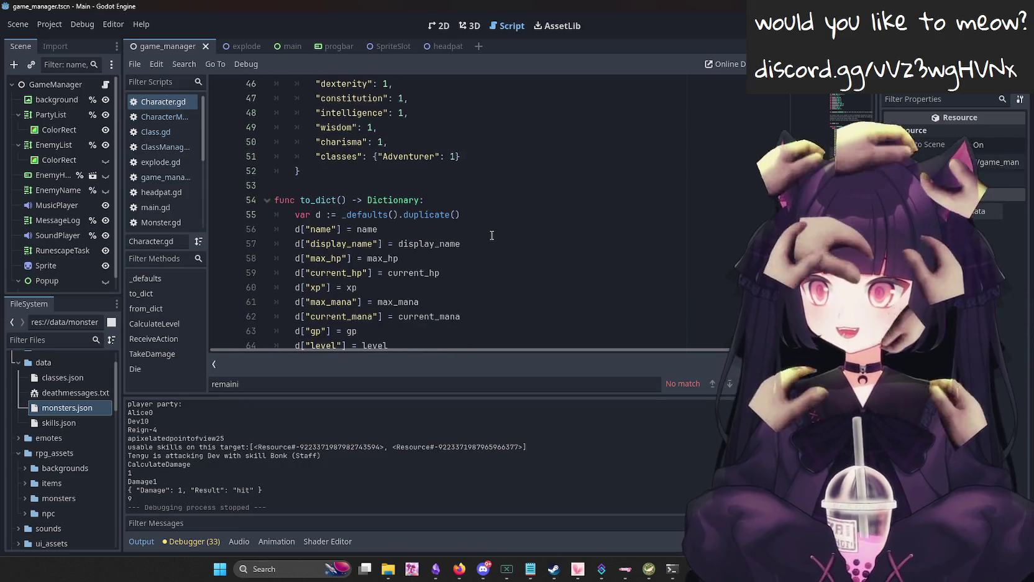
pyautogui.scroll(-3, 491, 235)
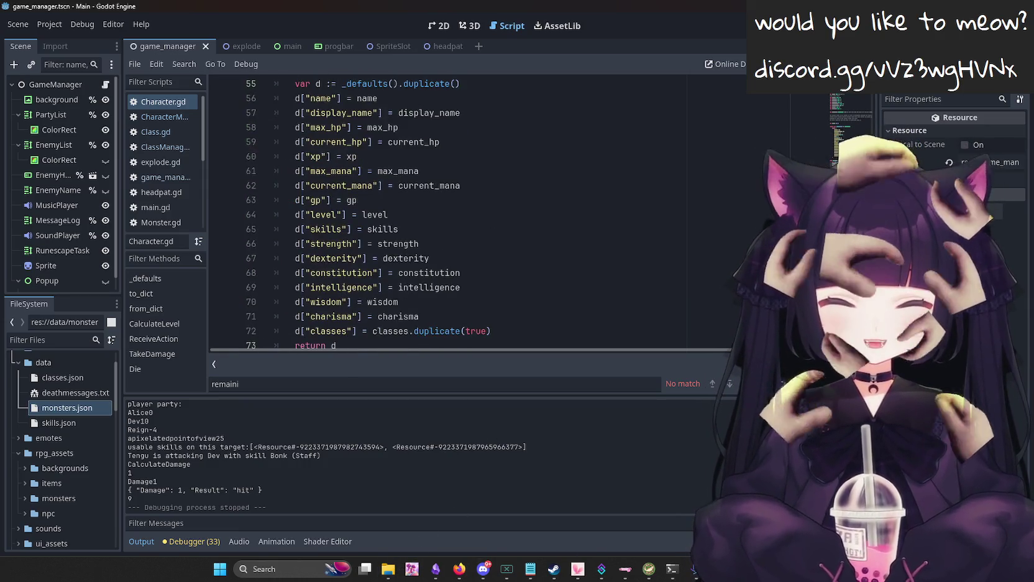
# Swap the red-haired avatar in VTube Studio's second window for the white-haired LENON03 model.
pyautogui.moveTo(576, 574)
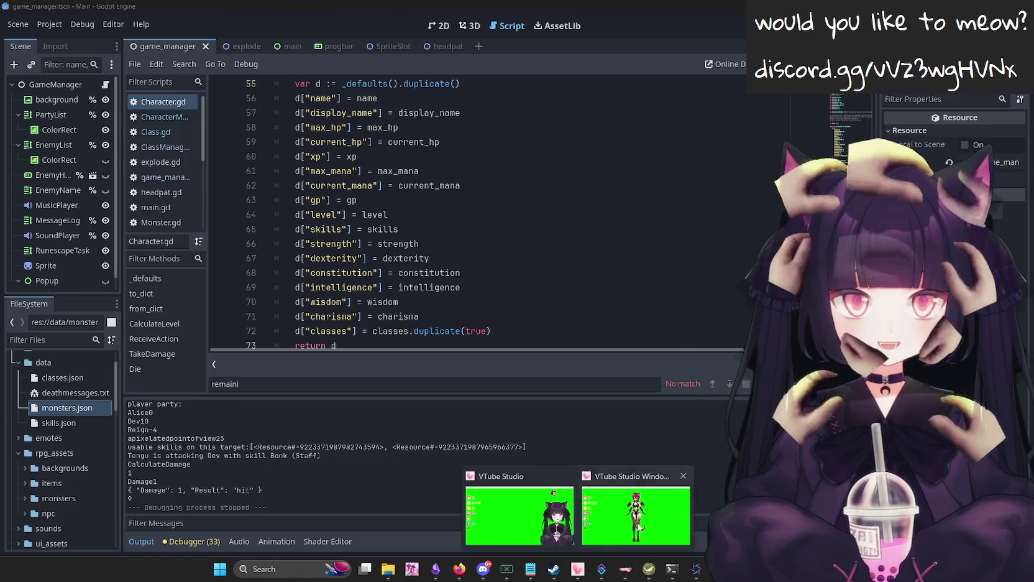
pyautogui.click(638, 520)
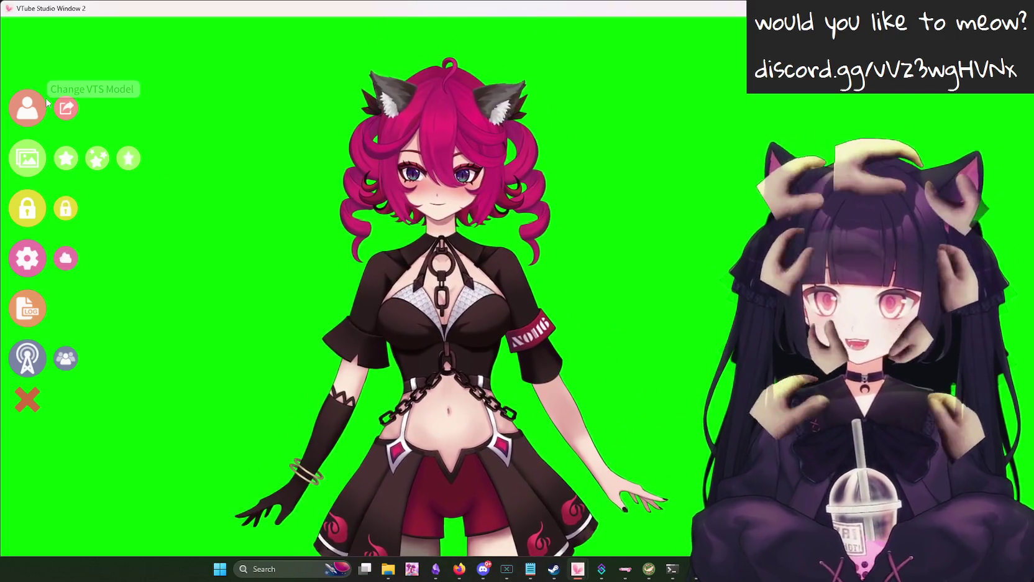
pyautogui.click(27, 108)
pyautogui.scroll(-5, 432, 472)
pyautogui.click(432, 472)
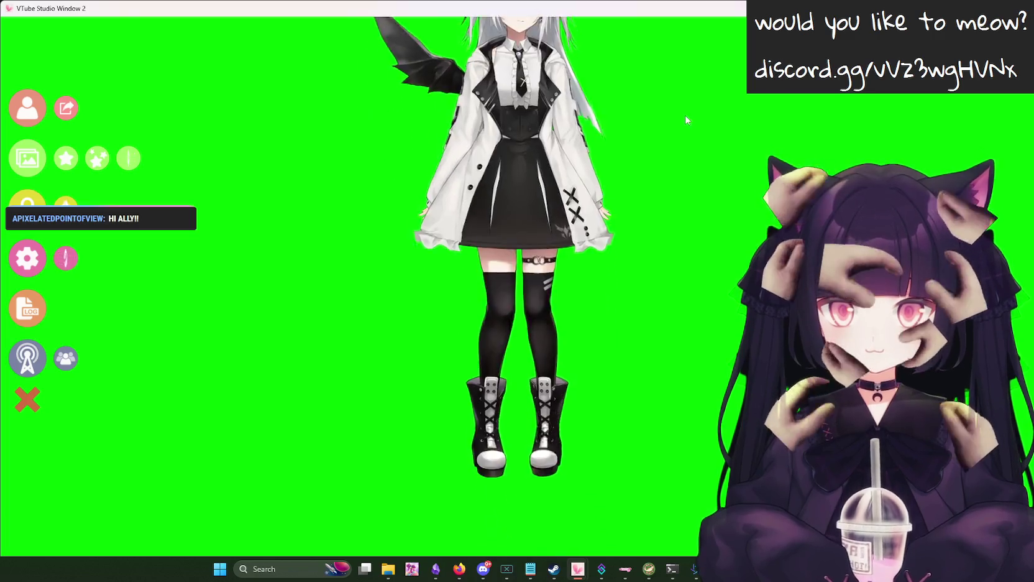
pyautogui.hotkey('alt', 'Tab')
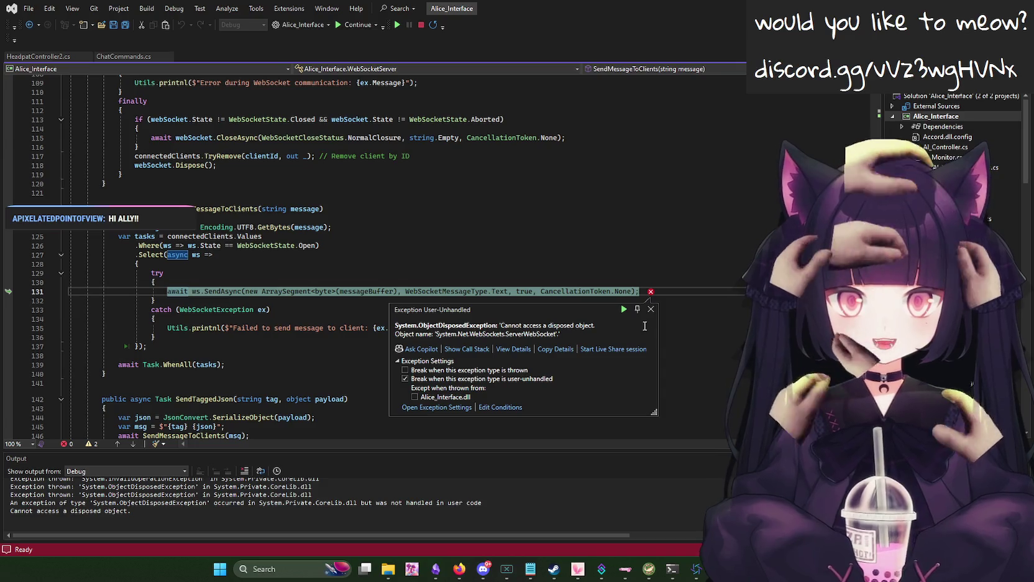
# Restart the Visual Studio debugging session, then return to VTube Studio's second window.
pyautogui.press('super')
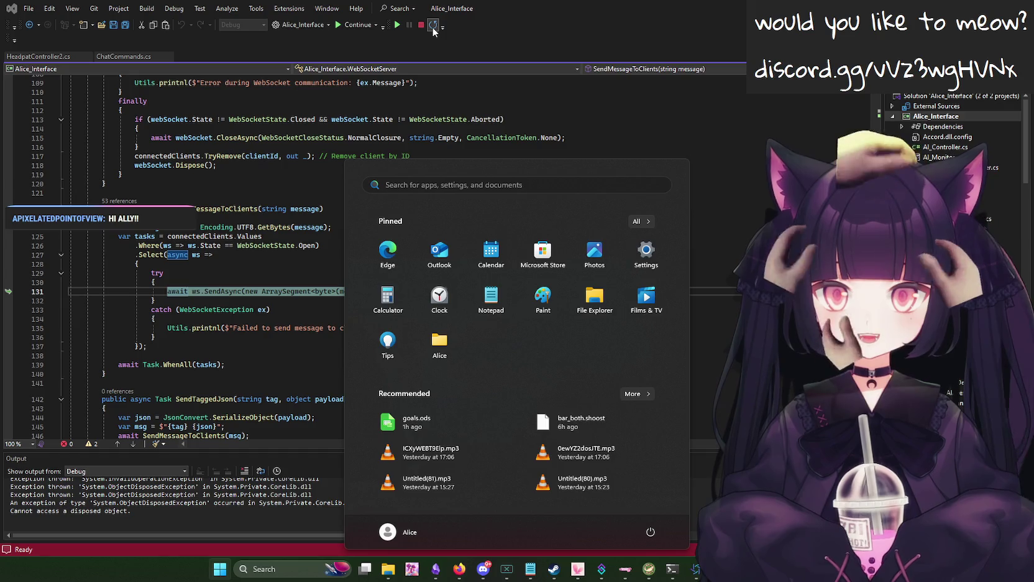
pyautogui.click(432, 27)
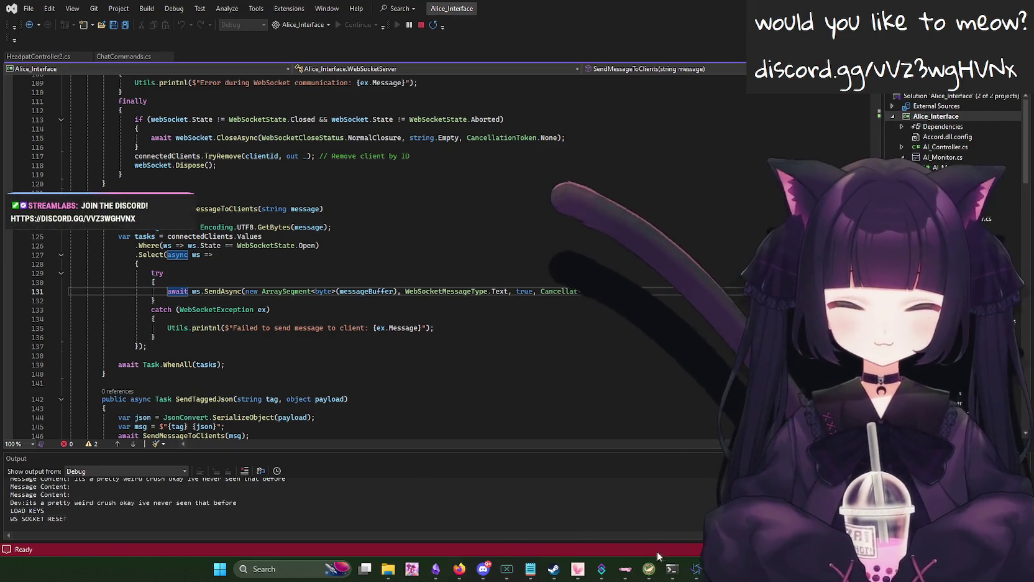
pyautogui.moveTo(578, 569)
pyautogui.click(623, 513)
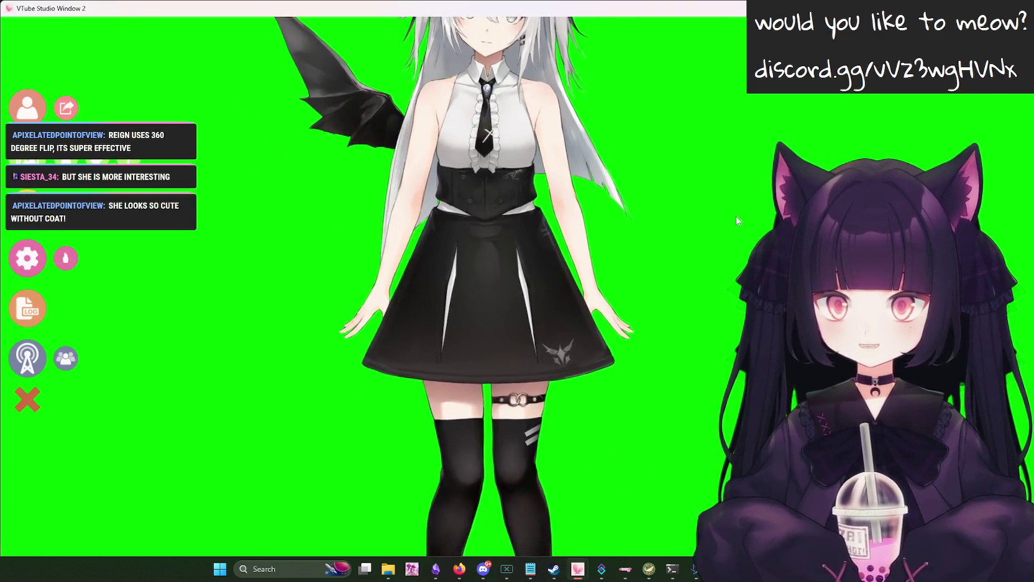
# Drag the LENON03 model down so its whole head shows, then open VTube Studio settings.
pyautogui.moveTo(770, 375)
pyautogui.mouseDown()
pyautogui.moveTo(734, 344)
pyautogui.moveTo(625, 163)
pyautogui.moveTo(699, 361)
pyautogui.mouseUp()
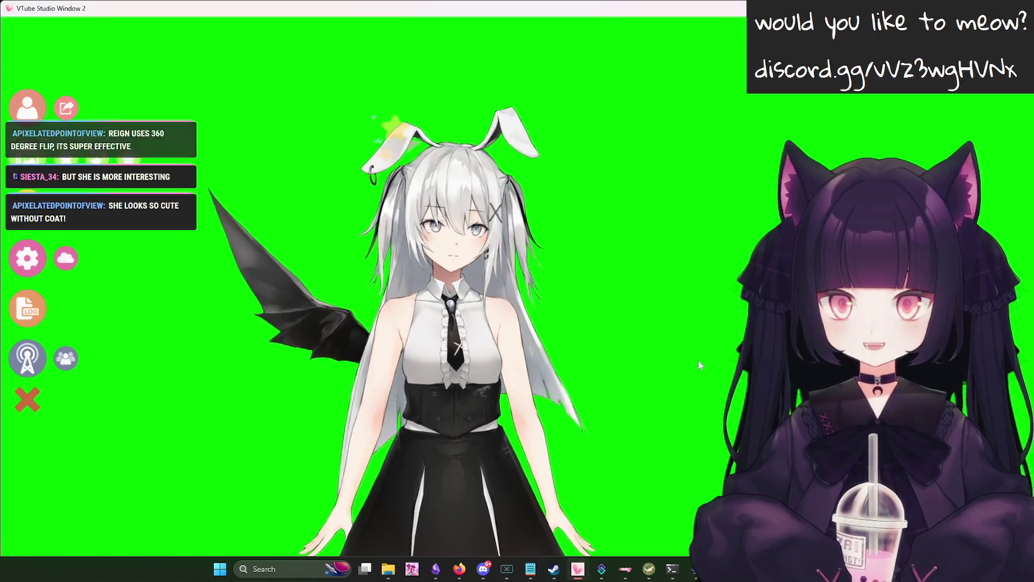
pyautogui.click(28, 257)
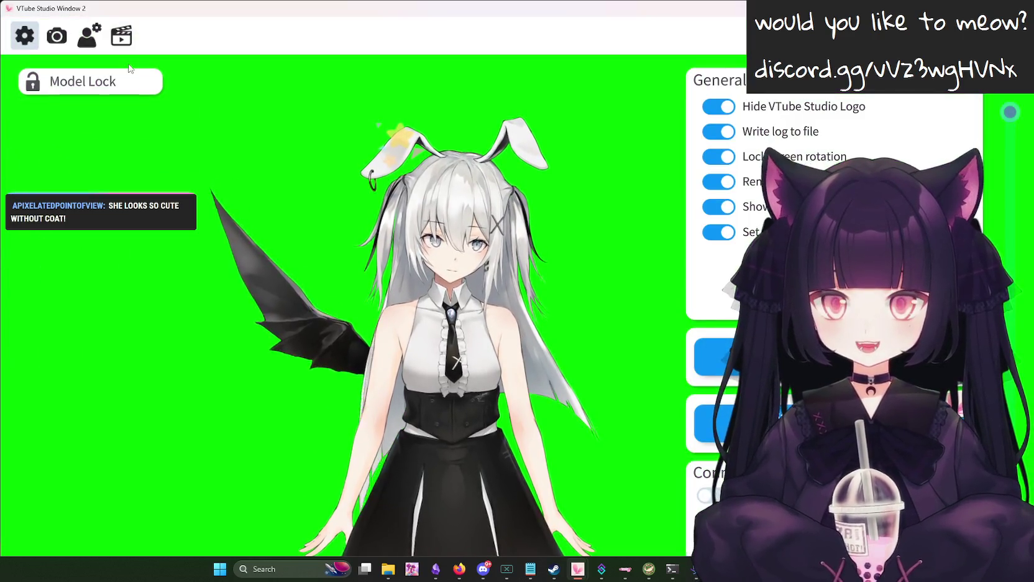
# In Hotkey Settings, toggle the model's white jacket on and off with Ctrl+1.
pyautogui.click(131, 37)
pyautogui.scroll(-2, 833, 280)
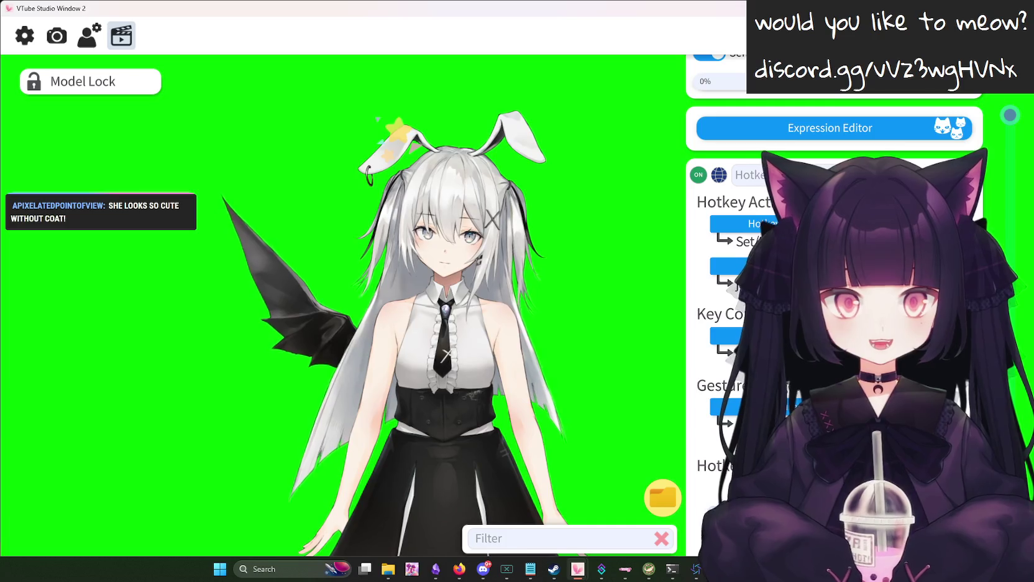
pyautogui.scroll(-1, 833, 280)
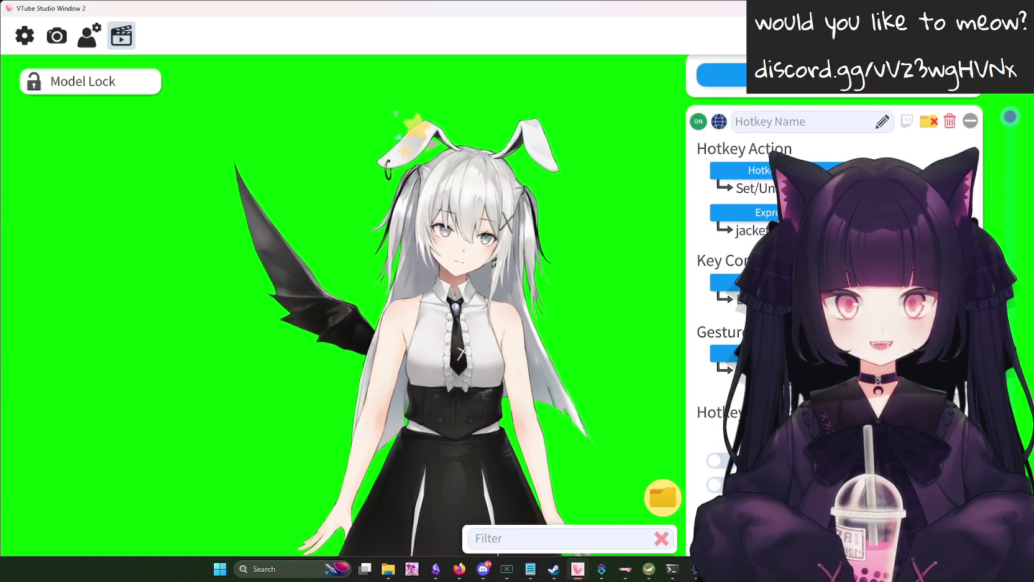
pyautogui.hotkey('ctrl', '1')
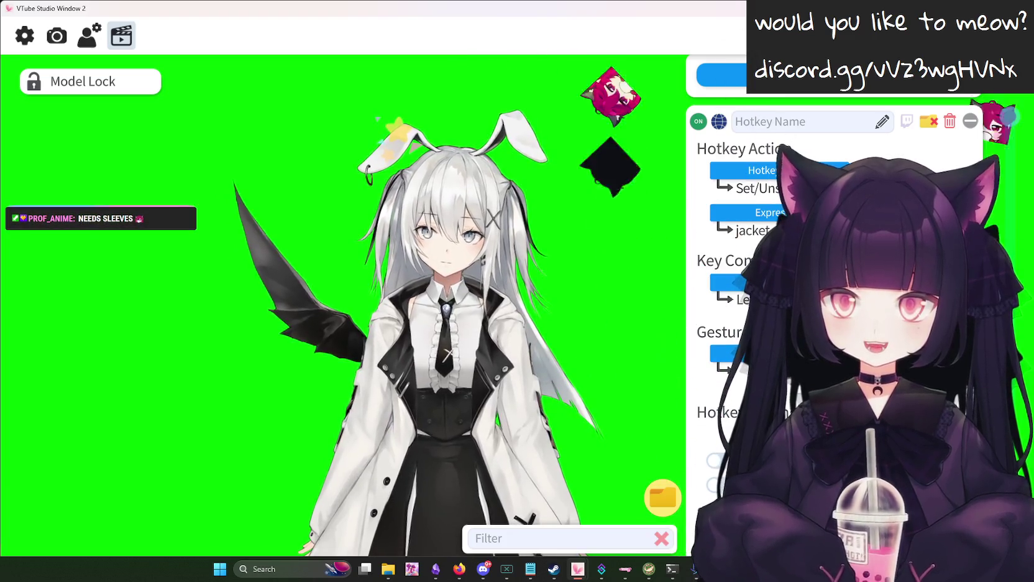
pyautogui.hotkey('ctrl', '1')
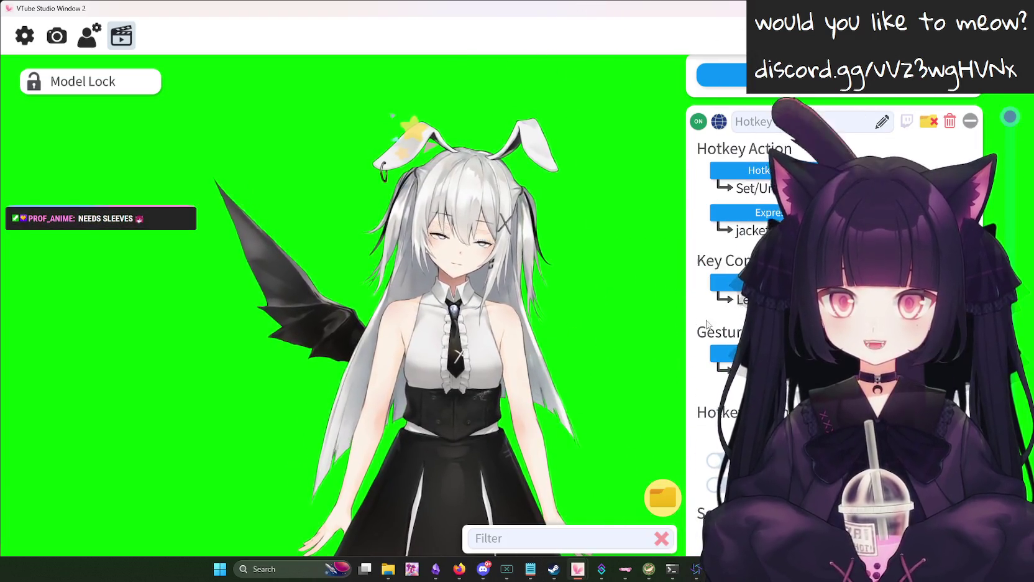
pyautogui.scroll(10, 562, 195)
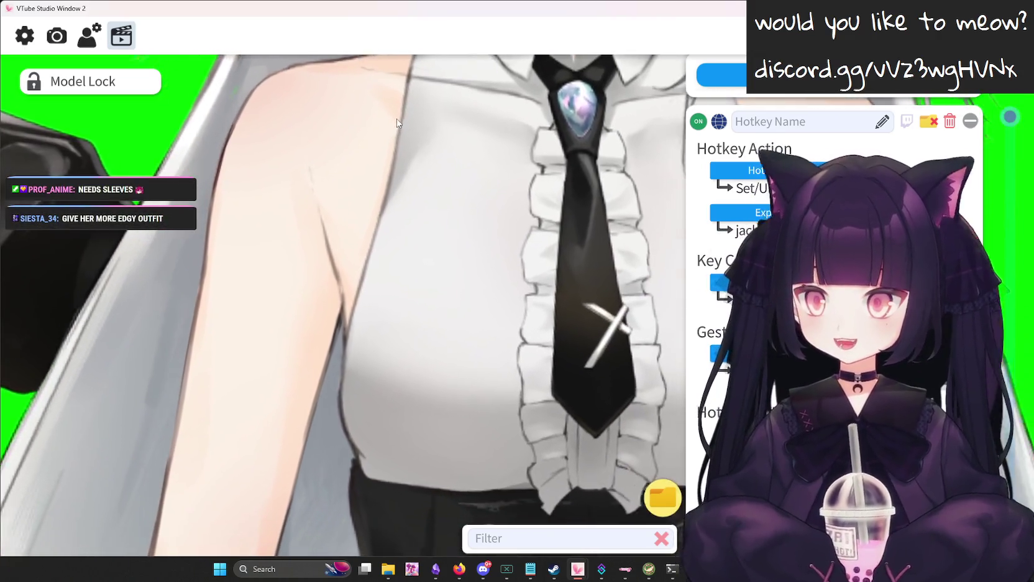
# Put the white jacket back on with Ctrl+J and close the hotkey settings.
pyautogui.moveTo(392, 115); pyautogui.dragTo(566, 67)
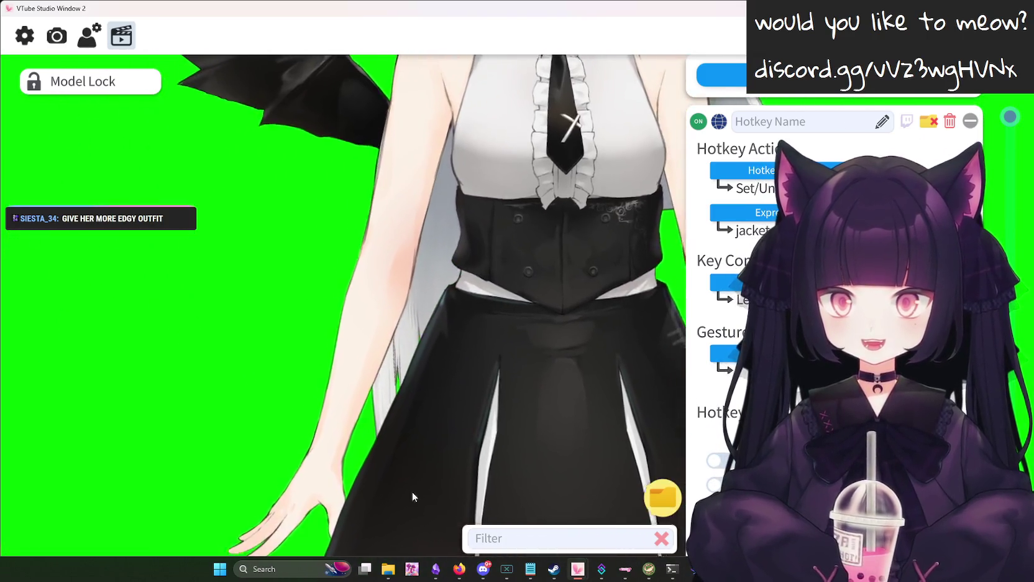
pyautogui.scroll(-5, 417, 313)
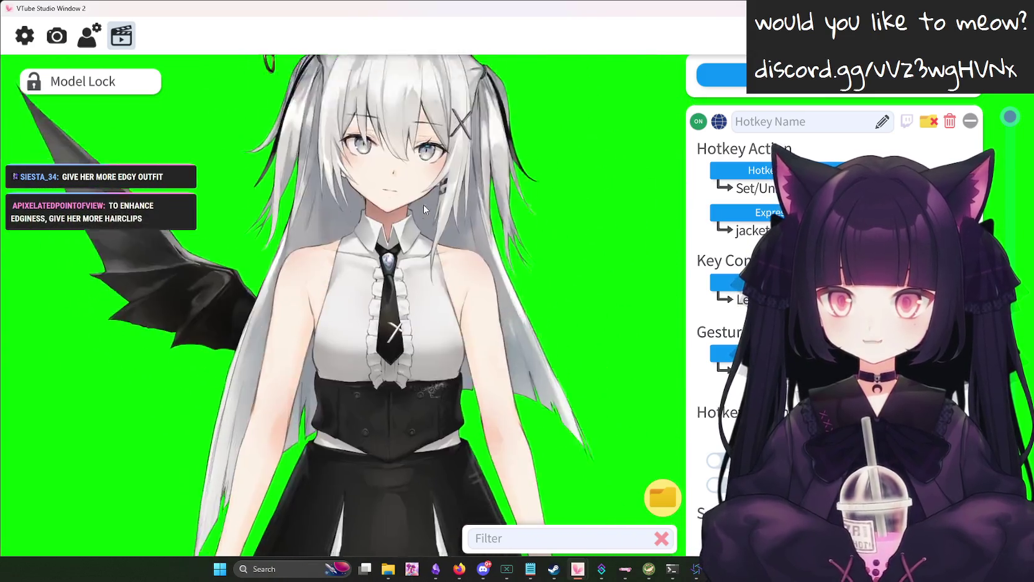
pyautogui.scroll(-4, 427, 262)
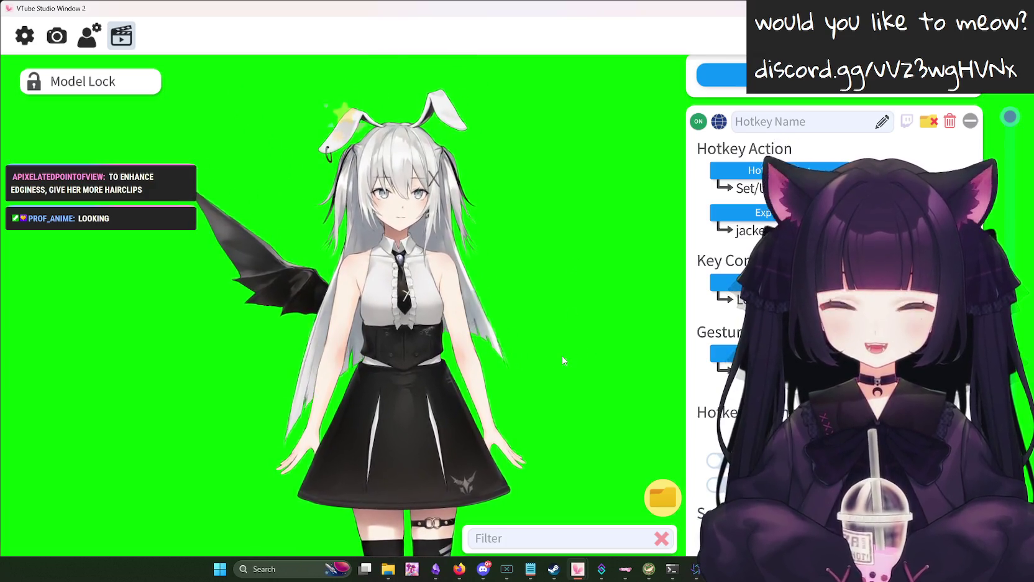
pyautogui.hotkey('ctrl', 'j')
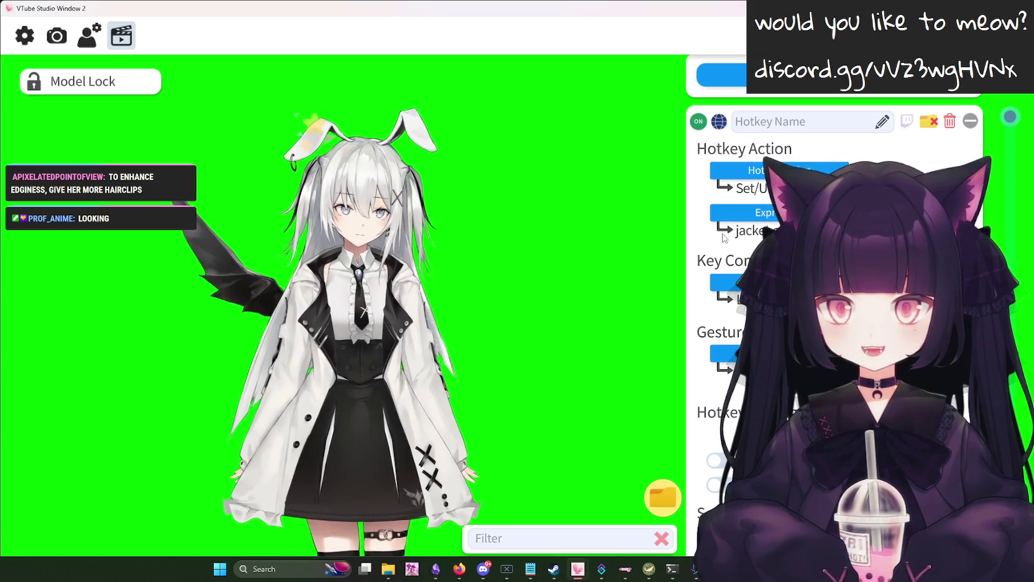
pyautogui.press('Escape')
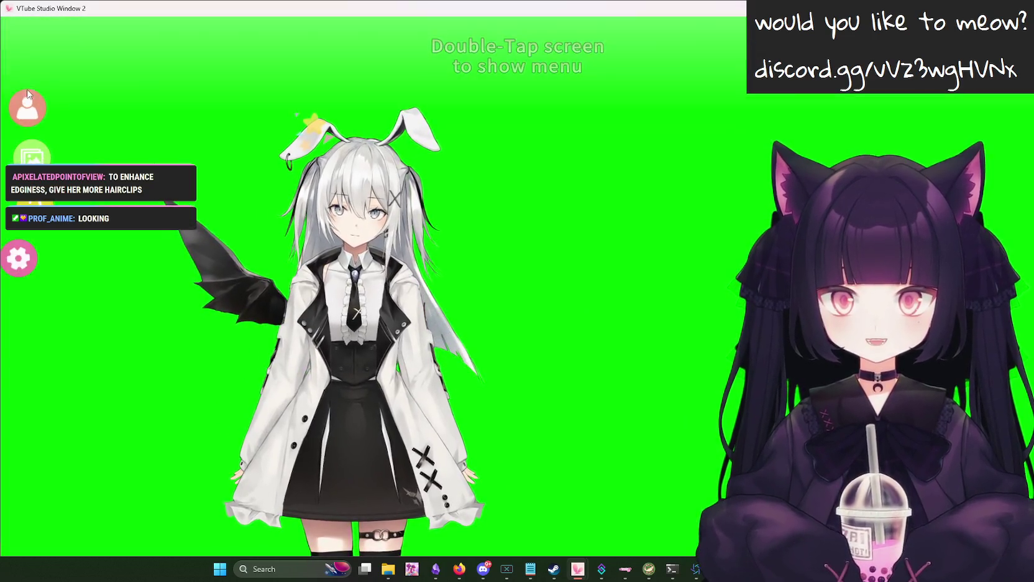
# Load the white-haired bunny-eared model from the model bar, then bring up the item list.
pyautogui.scroll(-10, 425, 500)
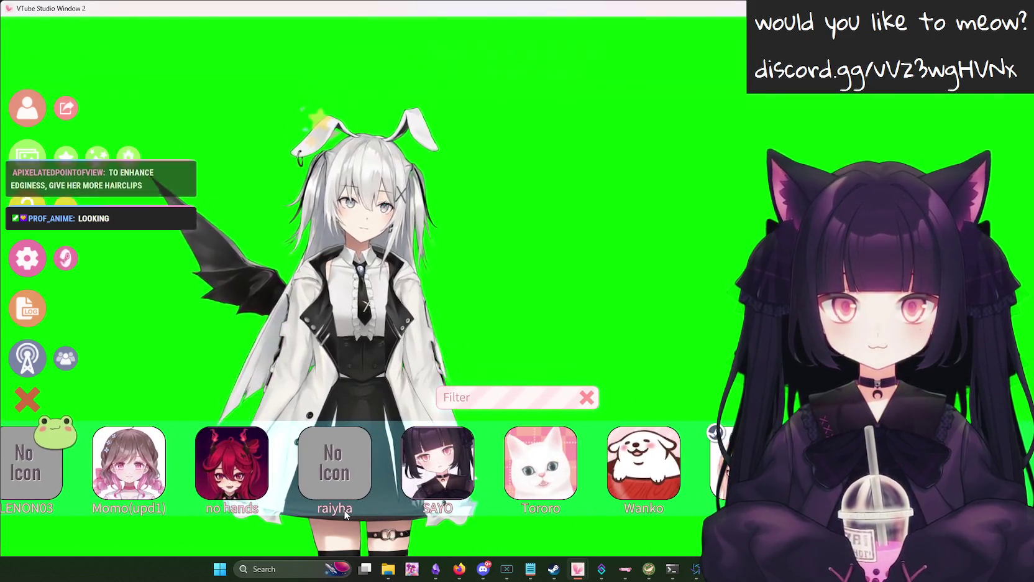
pyautogui.scroll(2, 425, 501)
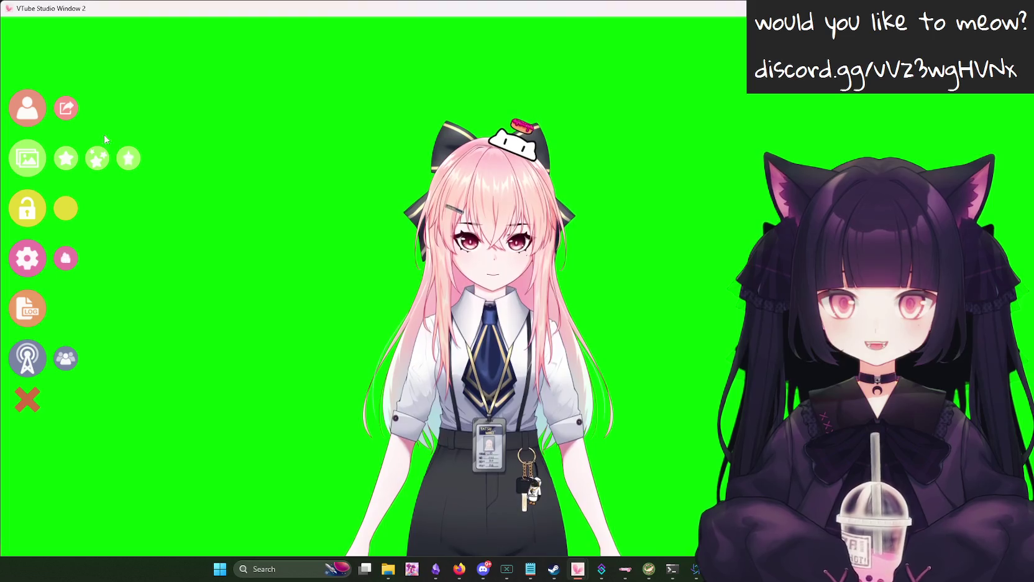
pyautogui.moveTo(381, 485); pyautogui.dragTo(9, 491)
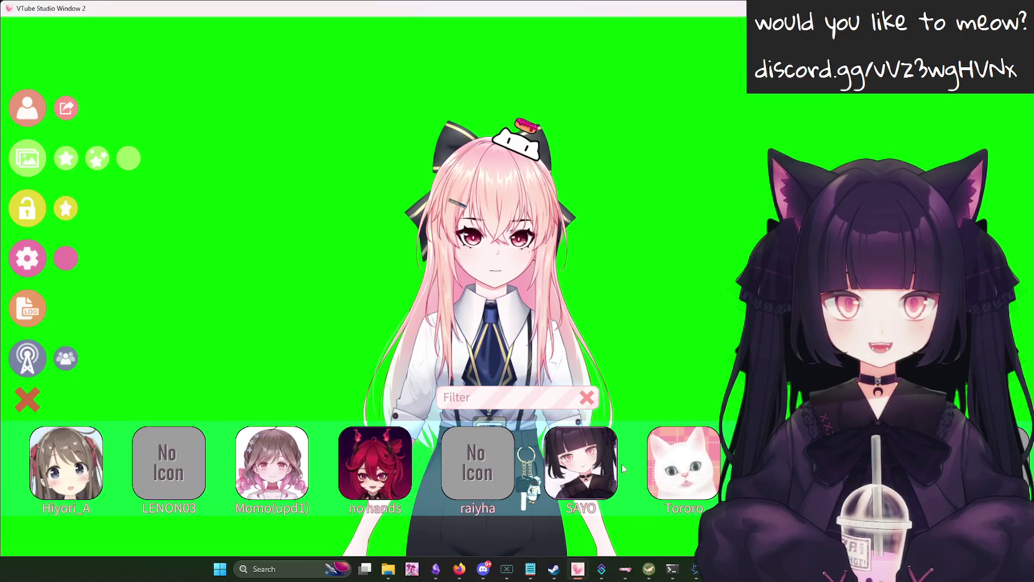
pyautogui.click(256, 467)
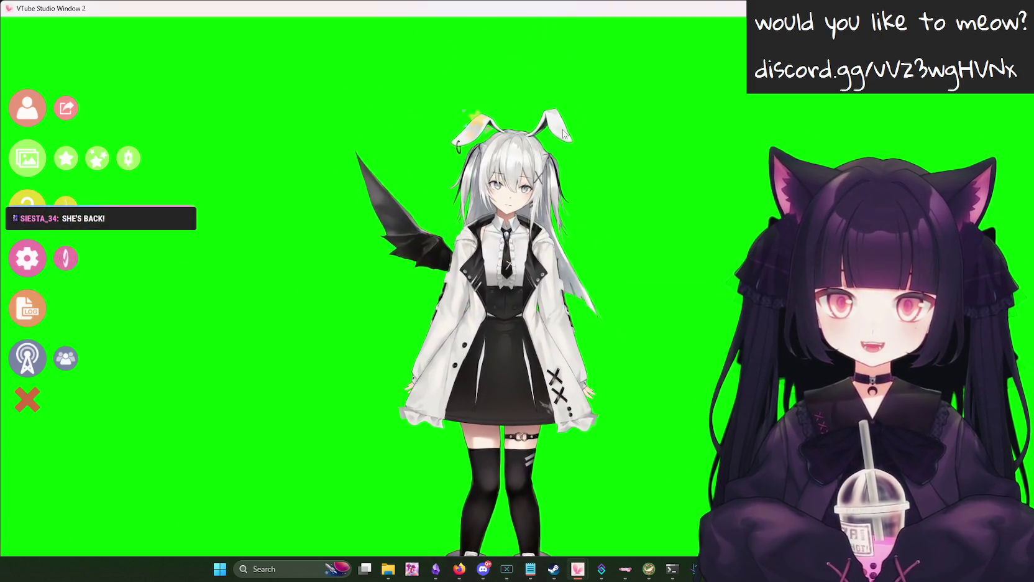
pyautogui.scroll(10, 557, 143)
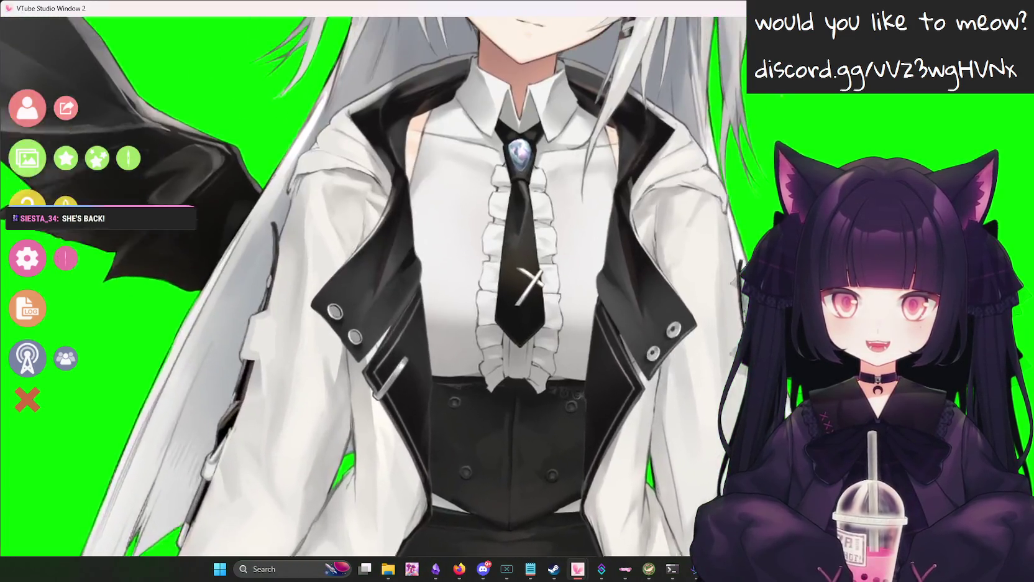
pyautogui.click(66, 158)
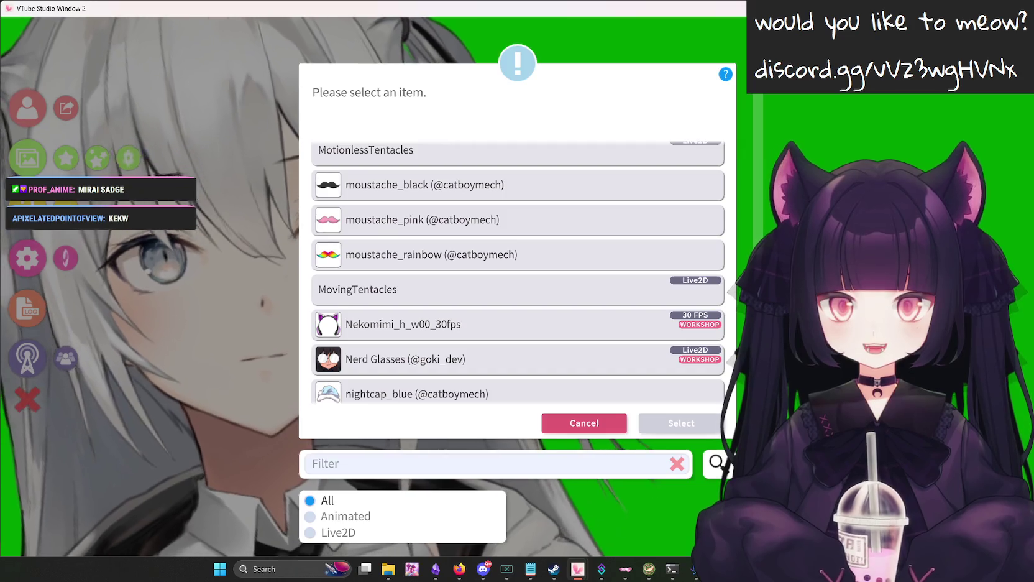
pyautogui.scroll(-6, 517, 273)
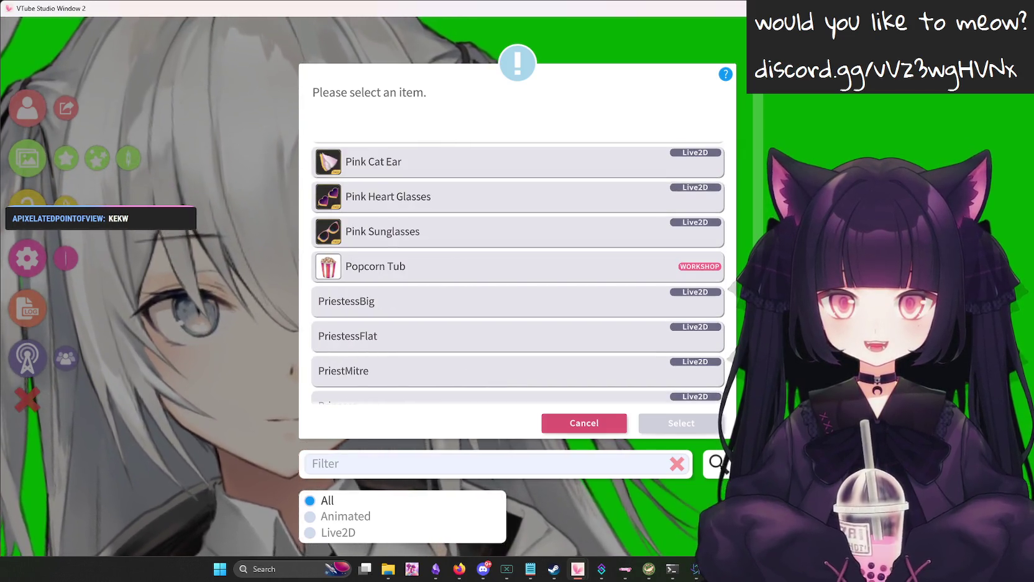
pyautogui.scroll(1, 517, 273)
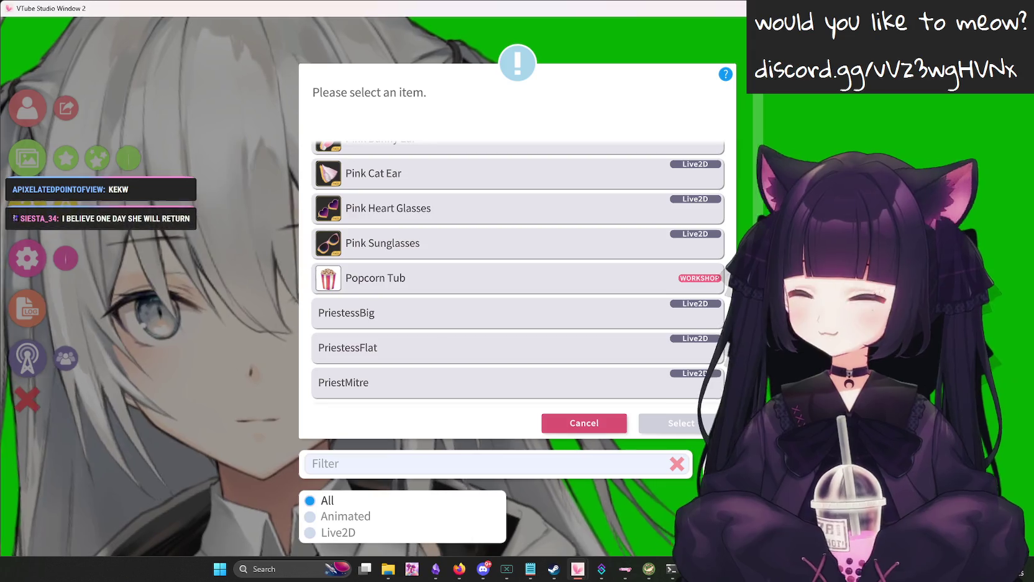
pyautogui.scroll(-5, 518, 273)
pyautogui.scroll(-5, 518, 274)
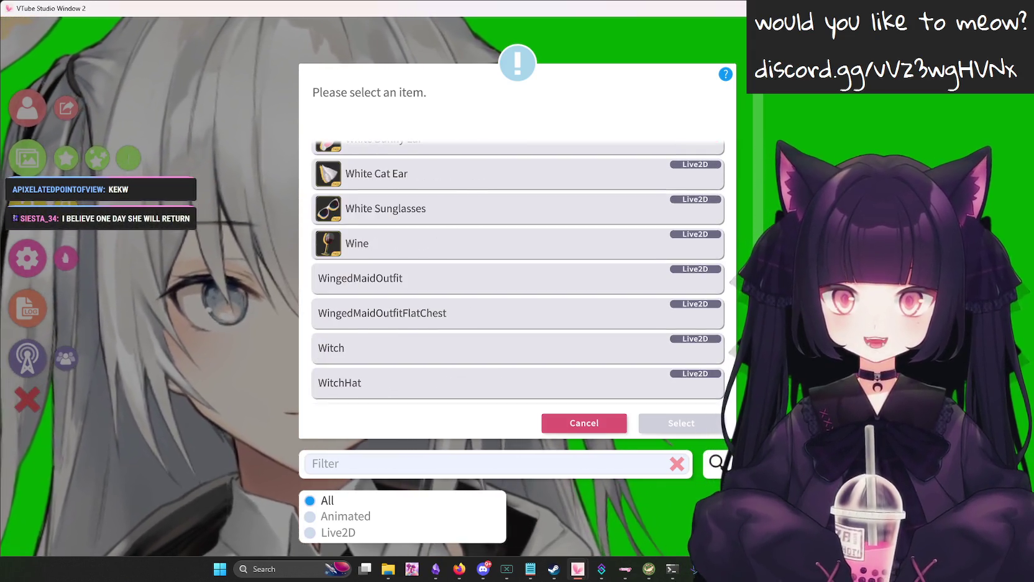
pyautogui.scroll(1, 518, 273)
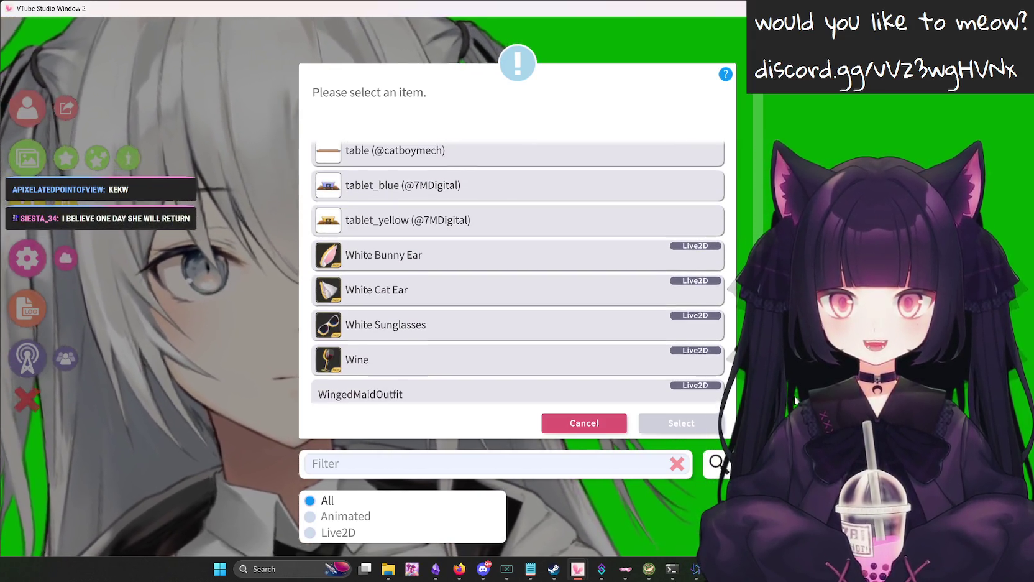
pyautogui.scroll(-10, 517, 273)
pyautogui.scroll(20, 518, 273)
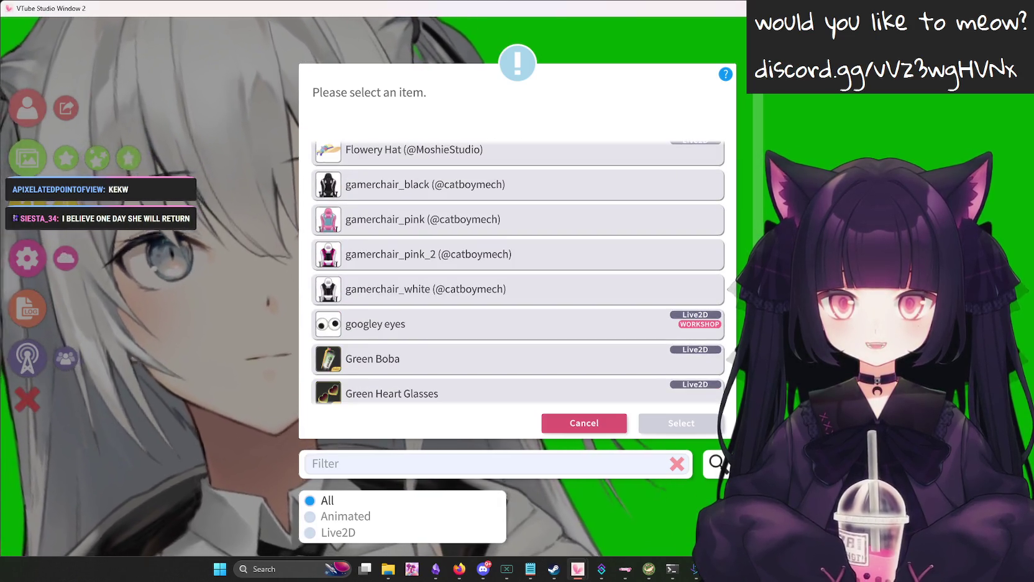
pyautogui.click(634, 333)
pyautogui.click(681, 422)
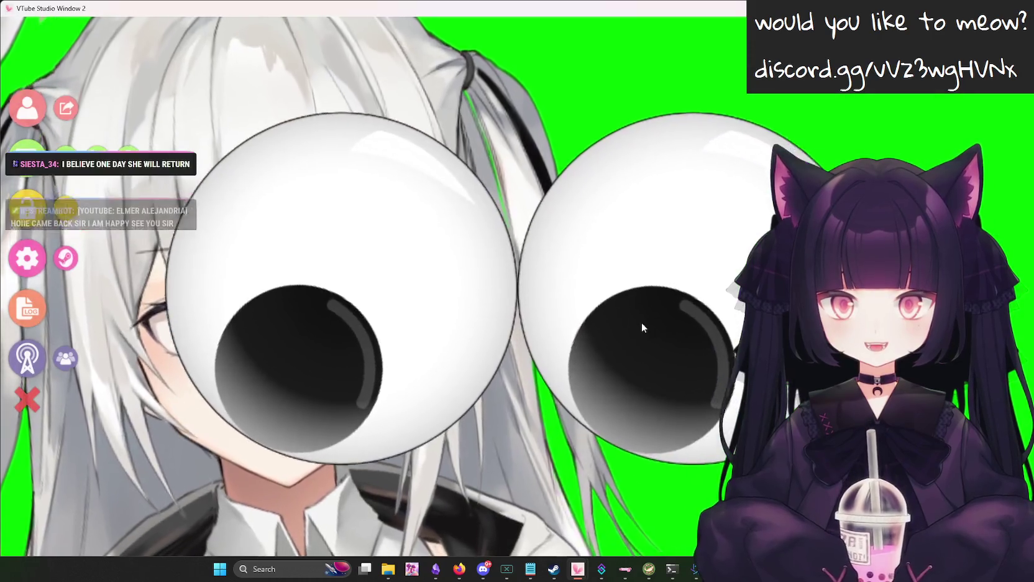
pyautogui.moveTo(641, 321)
pyautogui.mouseDown()
pyautogui.moveTo(407, 306)
pyautogui.moveTo(370, 287)
pyautogui.mouseUp()
pyautogui.scroll(-2, 370, 287)
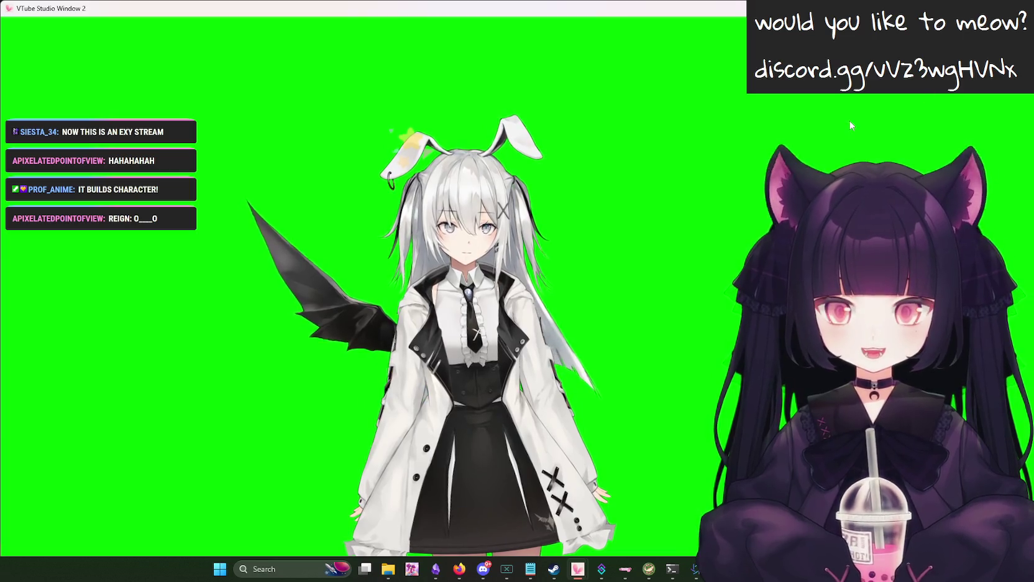
# Place the black McDonald's workshop cap on the bunny model's head and hide the on-screen UI.
pyautogui.click(66, 258)
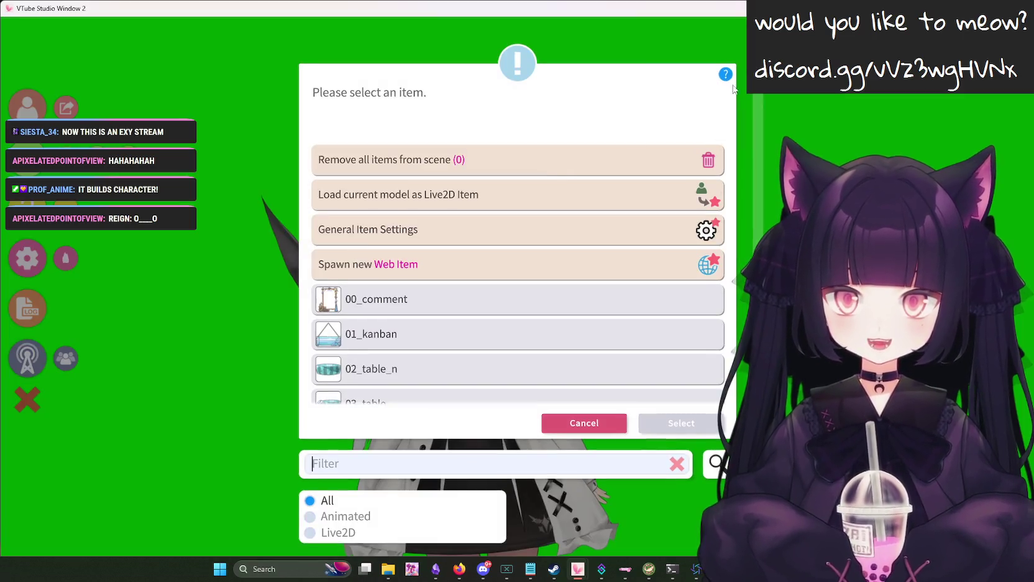
pyautogui.moveTo(758, 102)
pyautogui.mouseDown()
pyautogui.moveTo(775, 123)
pyautogui.moveTo(759, 109)
pyautogui.moveTo(825, 93)
pyautogui.mouseUp()
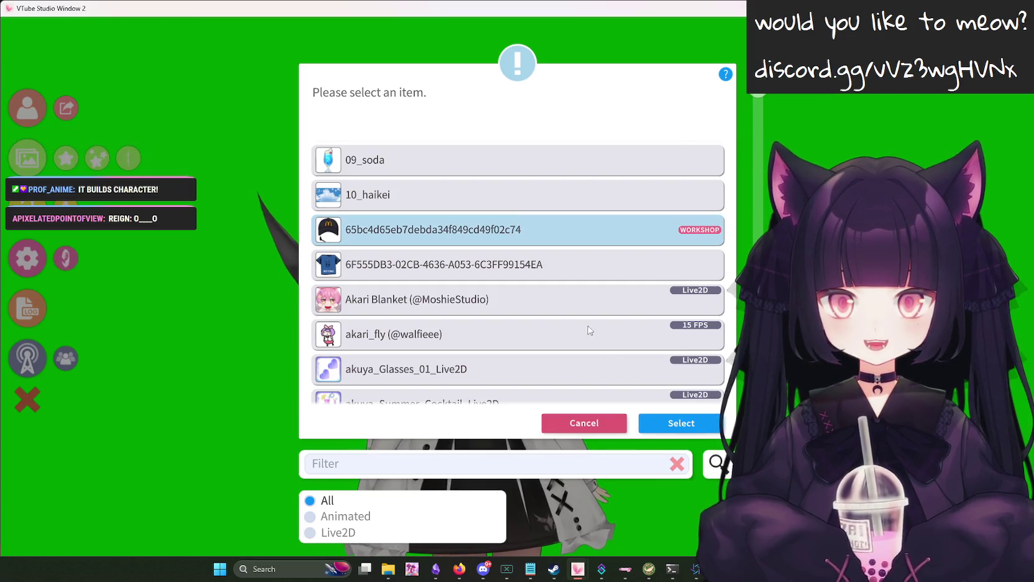
pyautogui.click(681, 422)
pyautogui.click(628, 471)
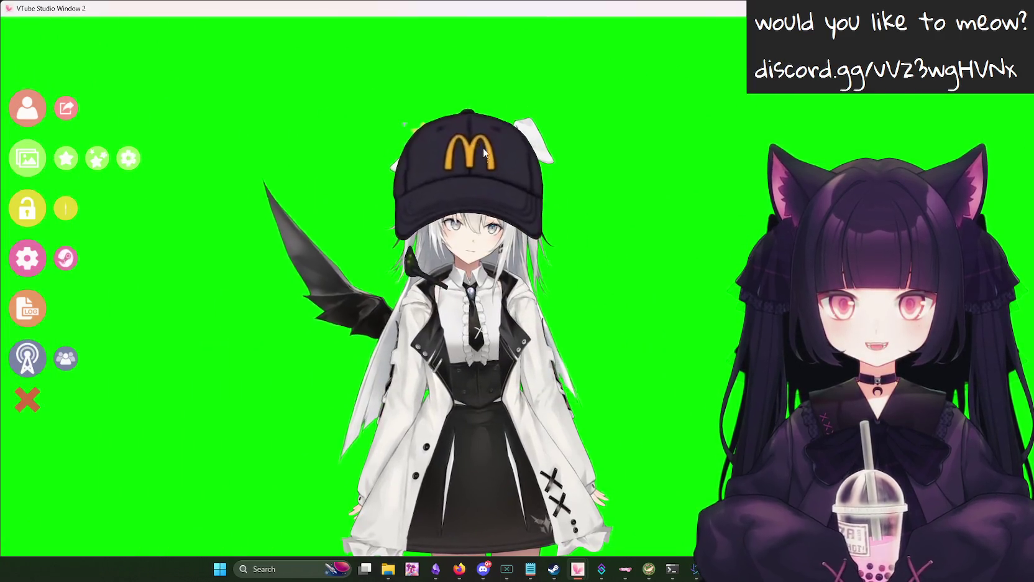
pyautogui.moveTo(484, 179)
pyautogui.mouseDown()
pyautogui.moveTo(472, 170)
pyautogui.moveTo(457, 182)
pyautogui.mouseUp()
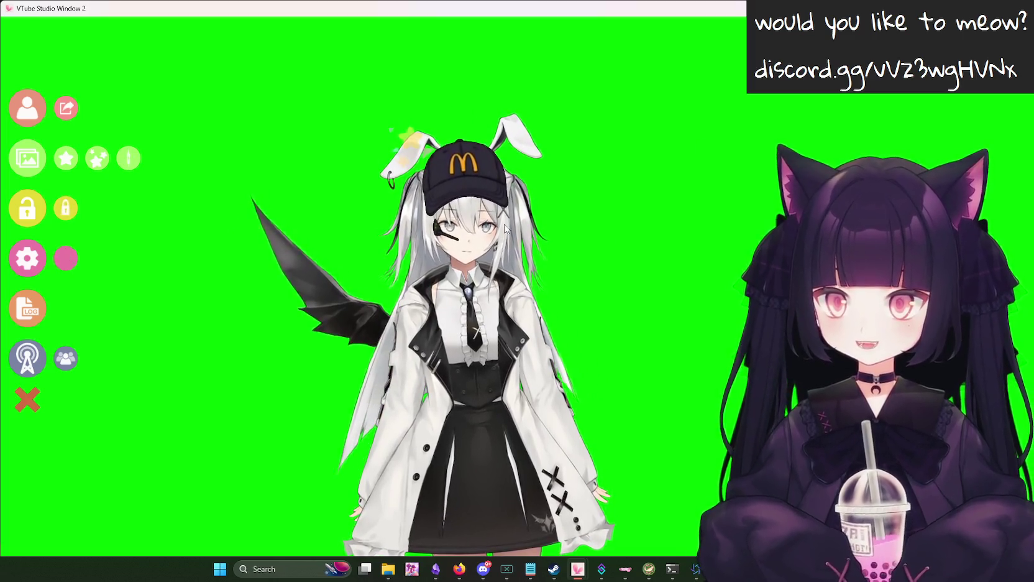
pyautogui.doubleClick(566, 239)
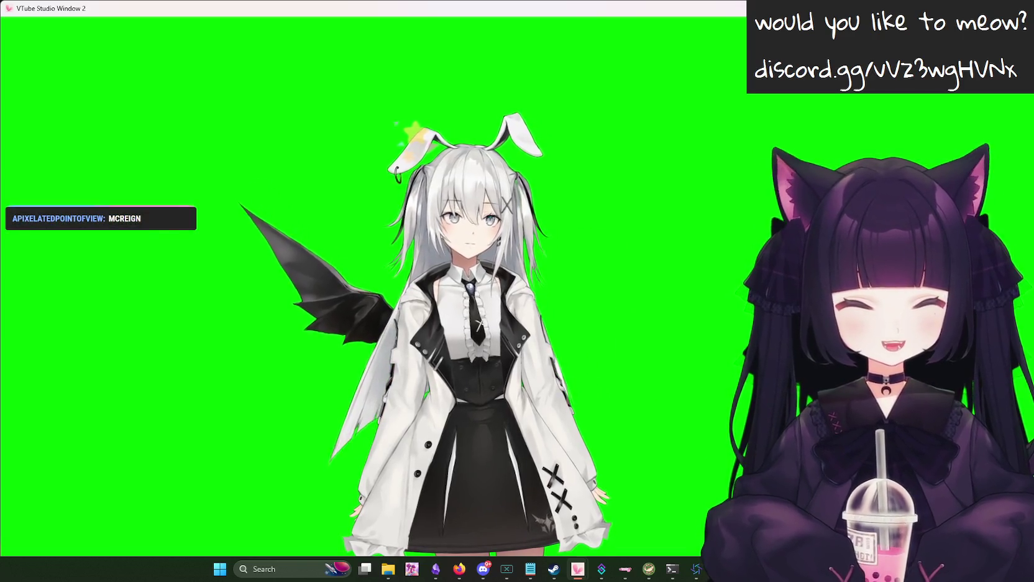
pyautogui.hotkey('alt', 'Tab')
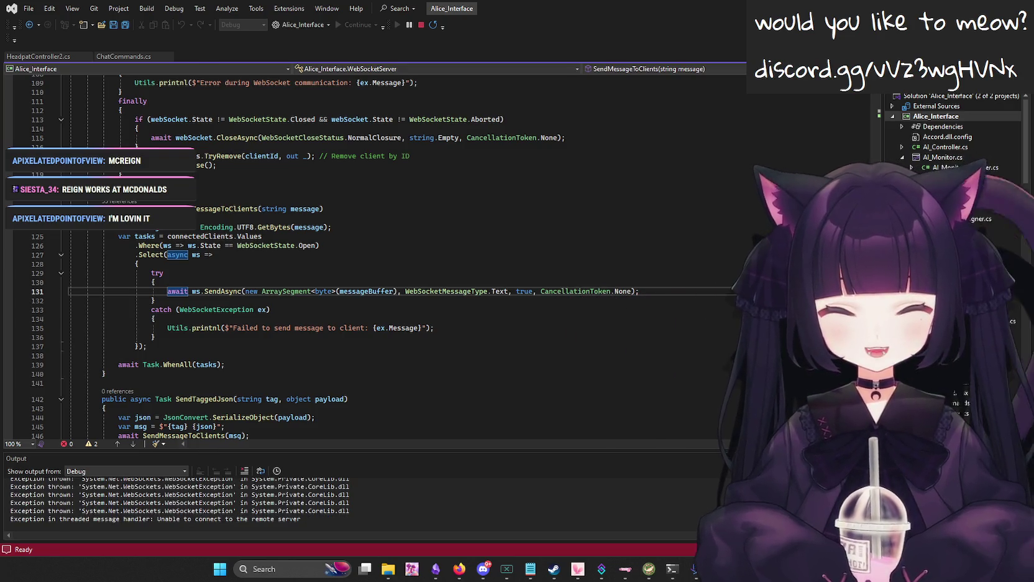
pyautogui.hotkey('alt', 'Tab')
pyautogui.scroll(-3, 445, 273)
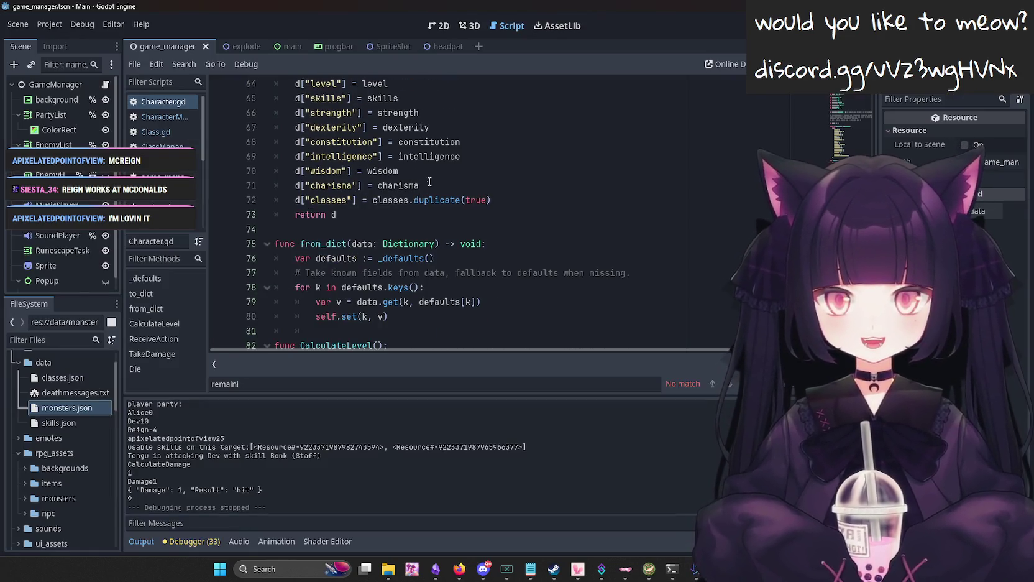
pyautogui.scroll(-2, 491, 199)
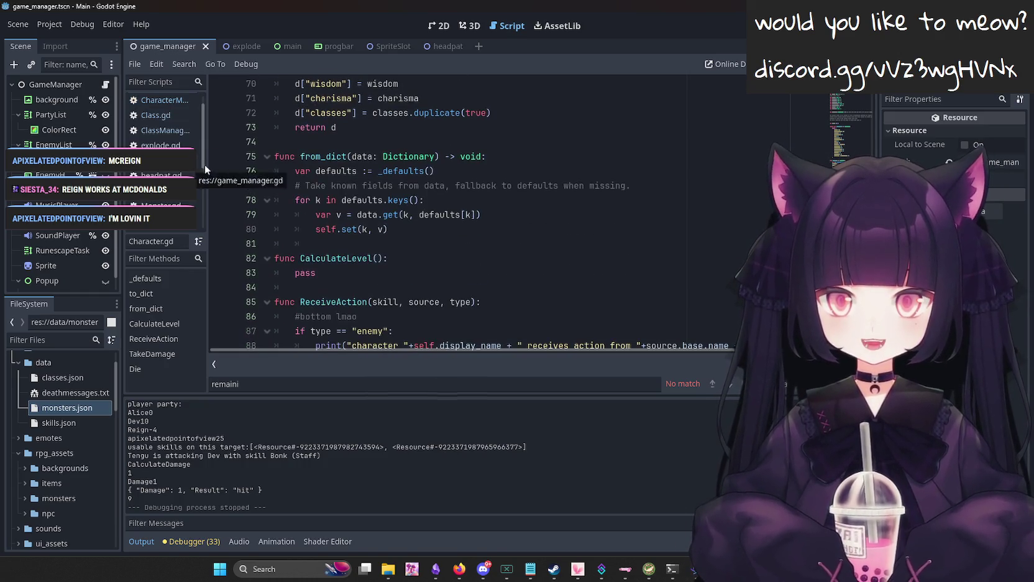
pyautogui.scroll(-3, 355, 192)
pyautogui.scroll(-2, 450, 217)
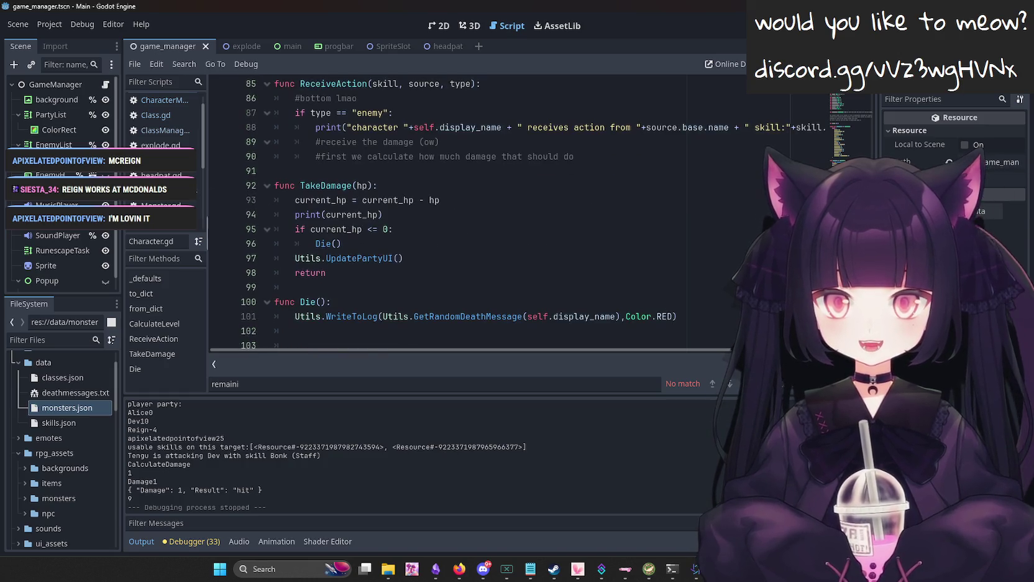
pyautogui.scroll(-1, 390, 222)
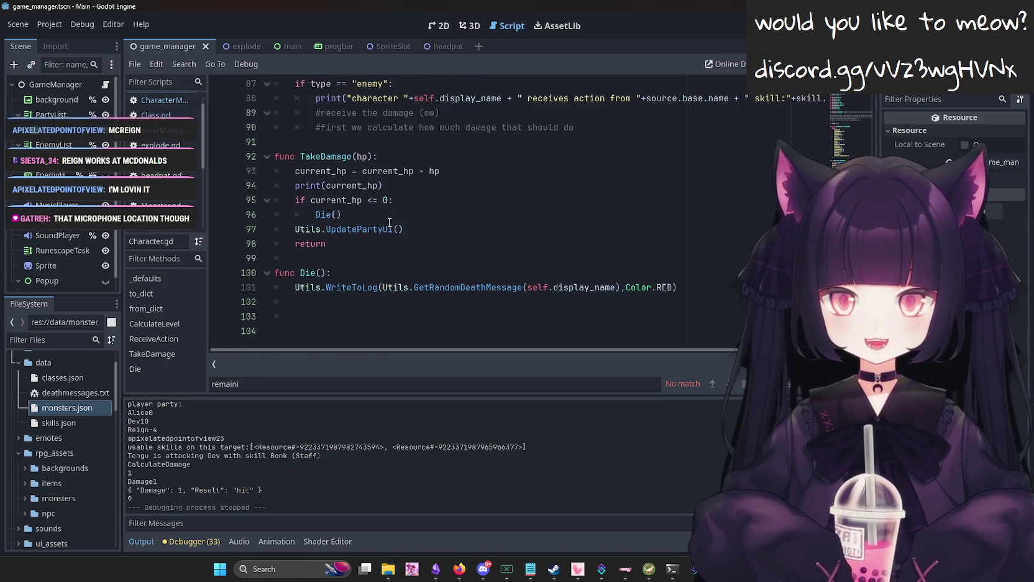
pyautogui.scroll(4, 398, 217)
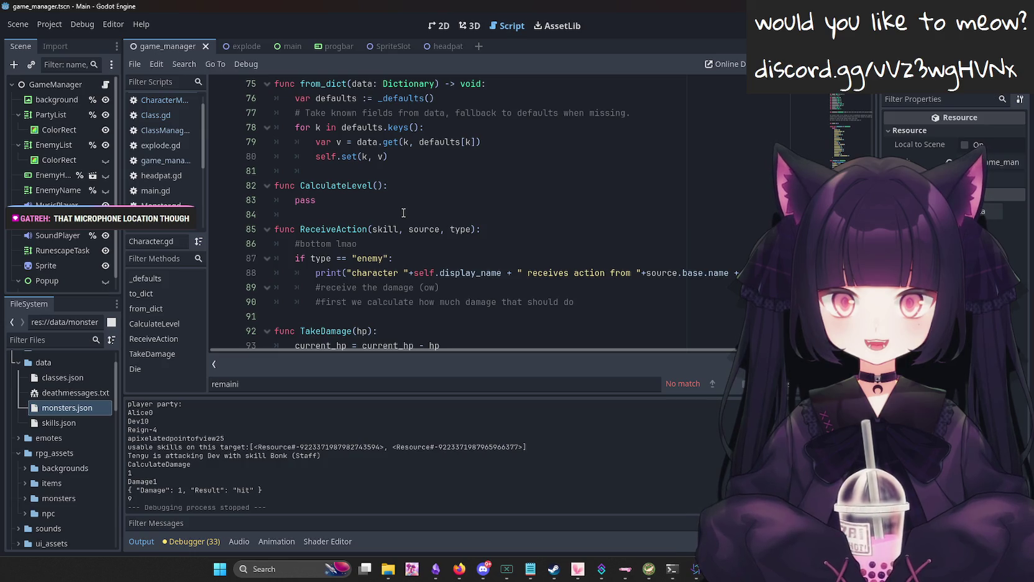
pyautogui.scroll(8, 410, 213)
pyautogui.click(163, 101)
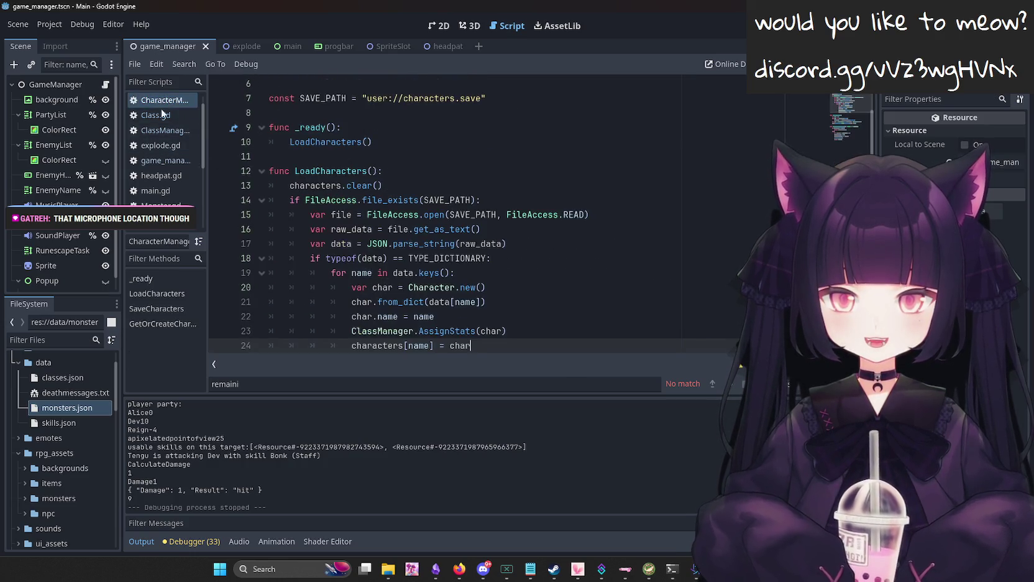
pyautogui.click(170, 104)
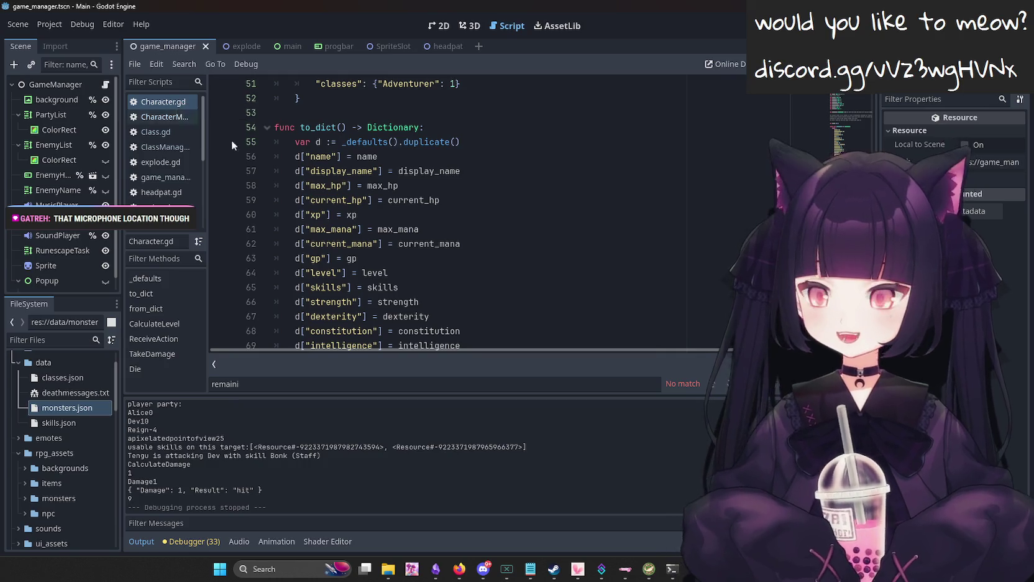
pyautogui.moveTo(578, 576)
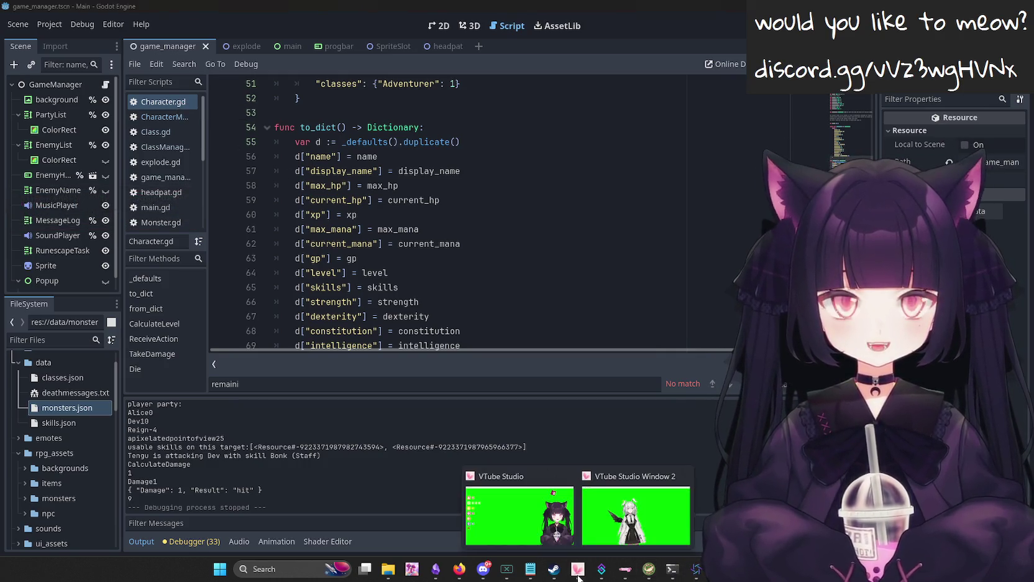
pyautogui.click(542, 539)
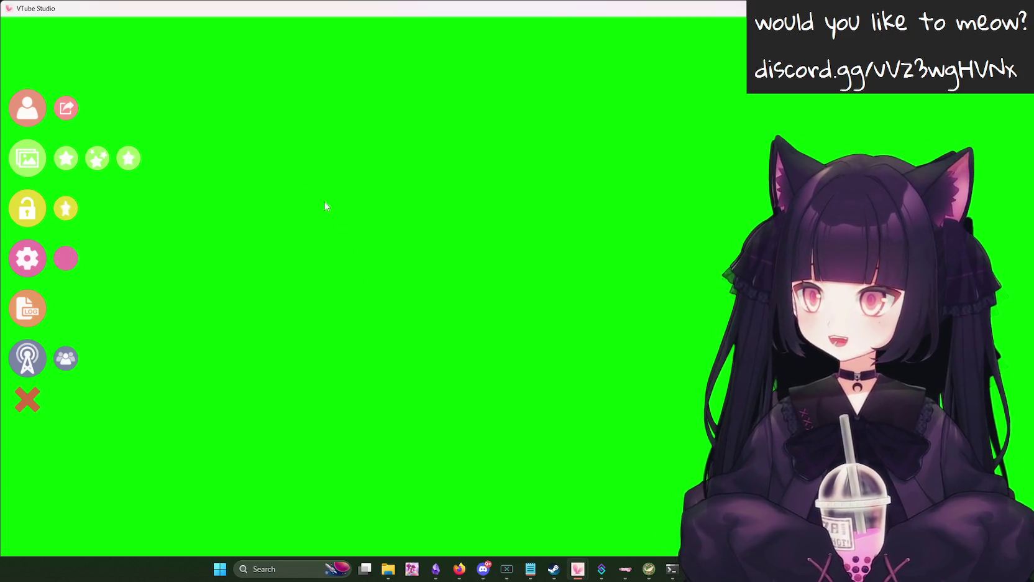
# Add the catA cat blanket prop to the avatar, then go back to Godot.
pyautogui.click(65, 164)
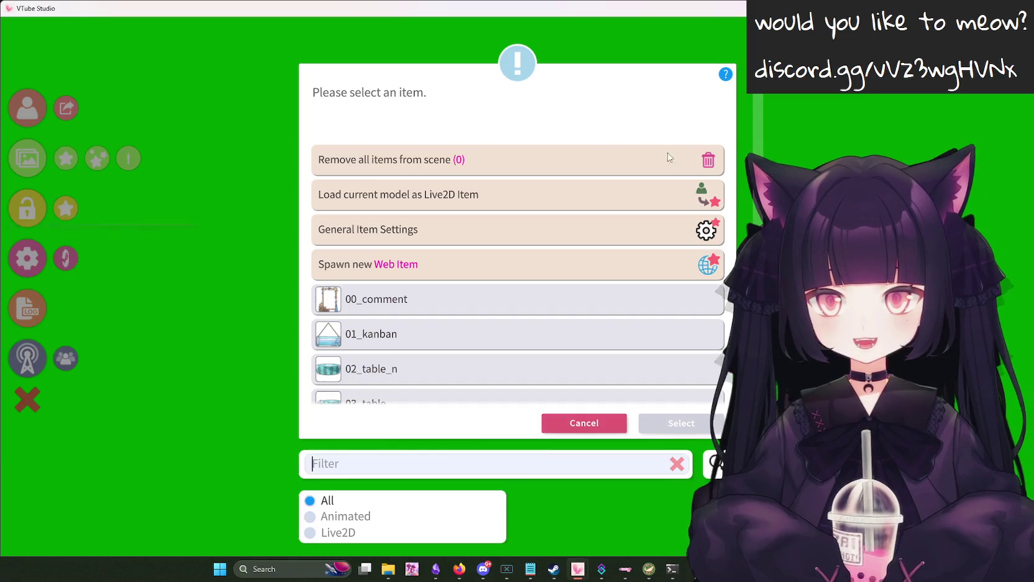
pyautogui.scroll(-10, 518, 274)
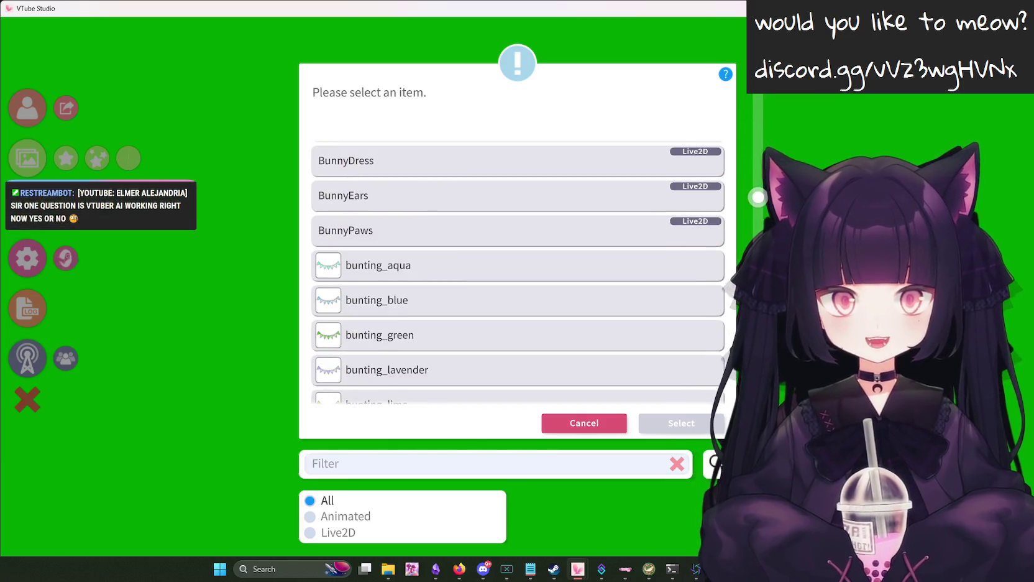
pyautogui.scroll(-5, 517, 274)
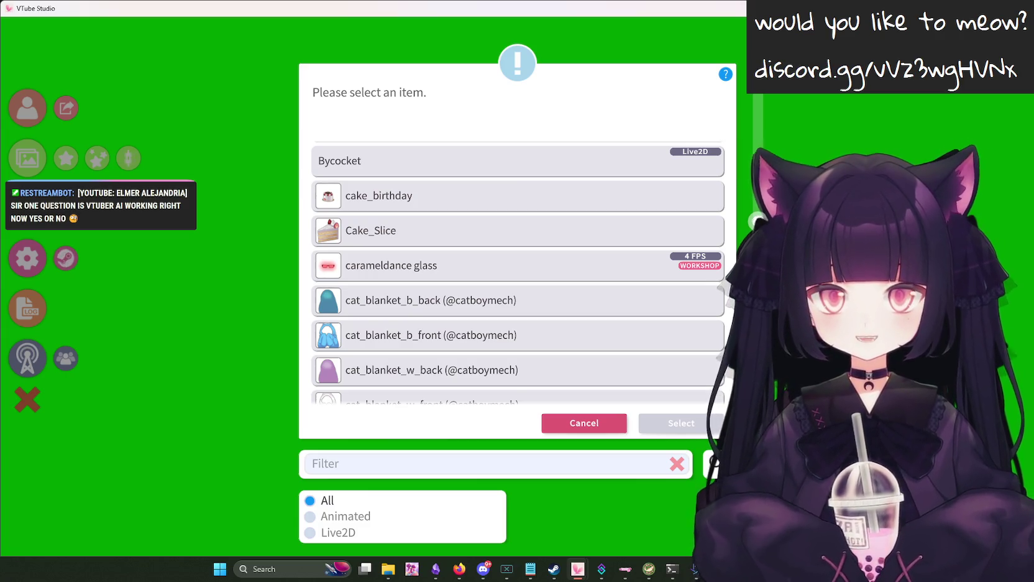
pyautogui.scroll(-4, 518, 273)
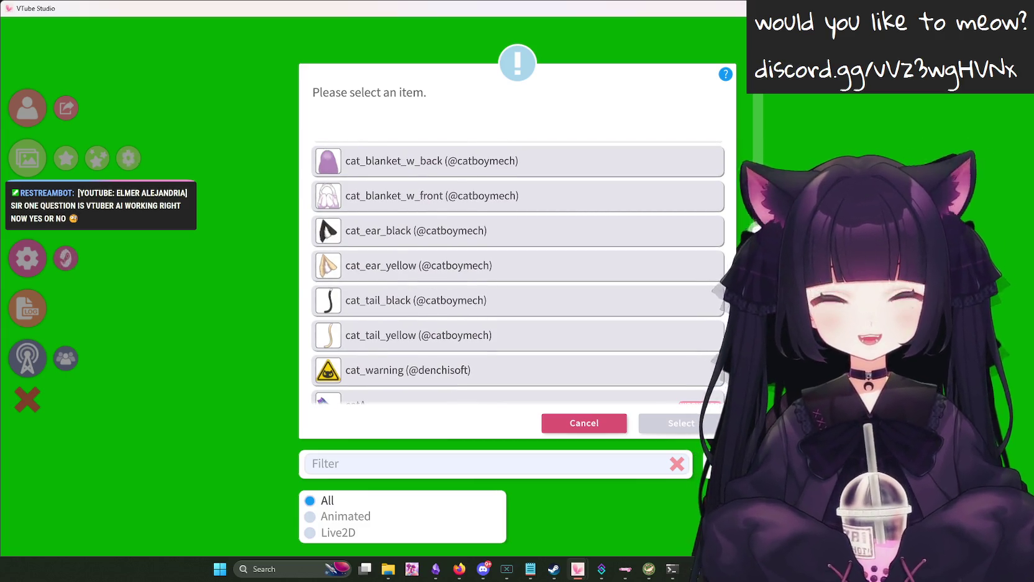
pyautogui.scroll(-6, 517, 273)
pyautogui.scroll(2, 517, 274)
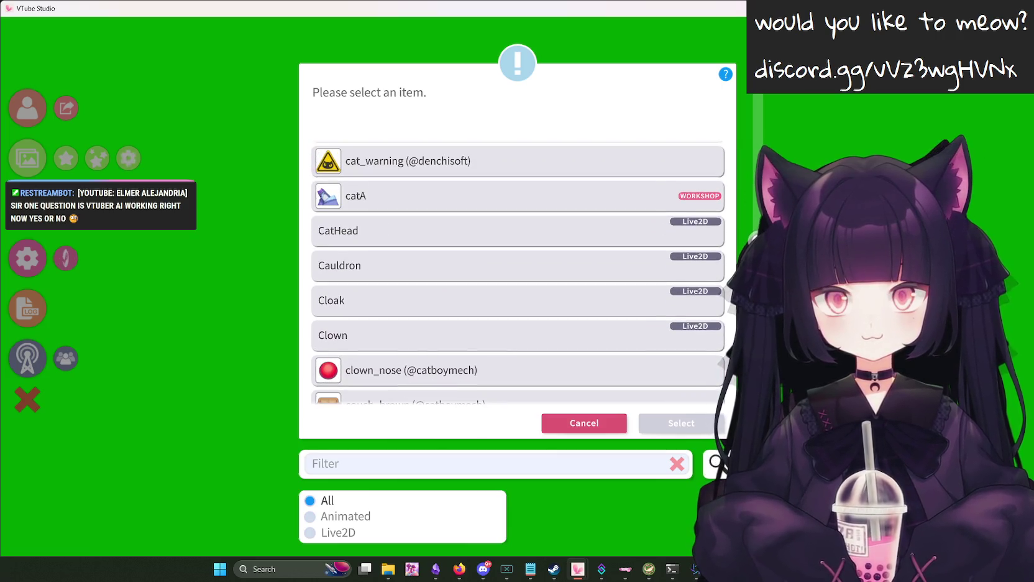
pyautogui.click(671, 197)
pyautogui.click(684, 429)
pyautogui.click(647, 472)
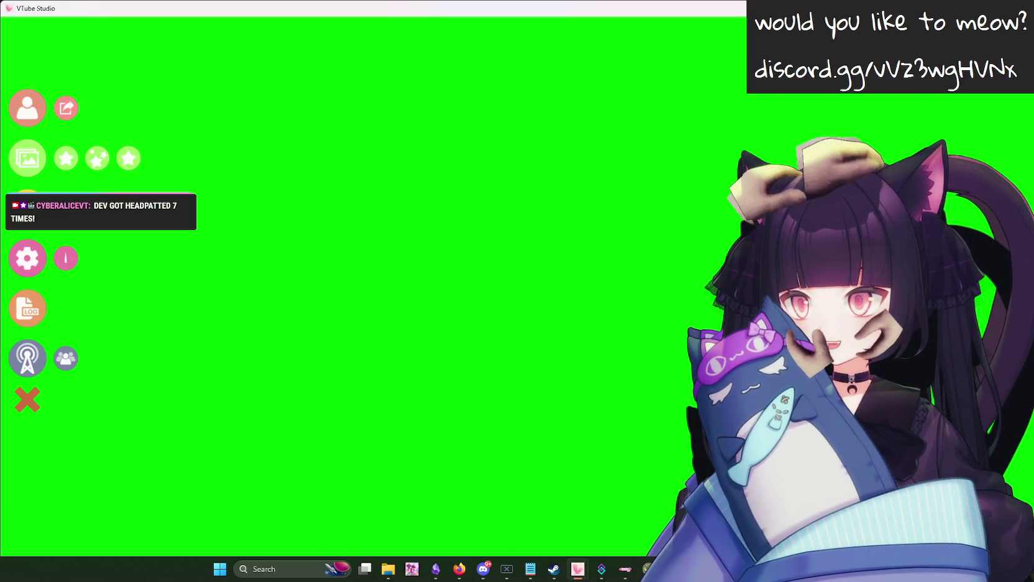
pyautogui.hotkey('alt', 'Tab')
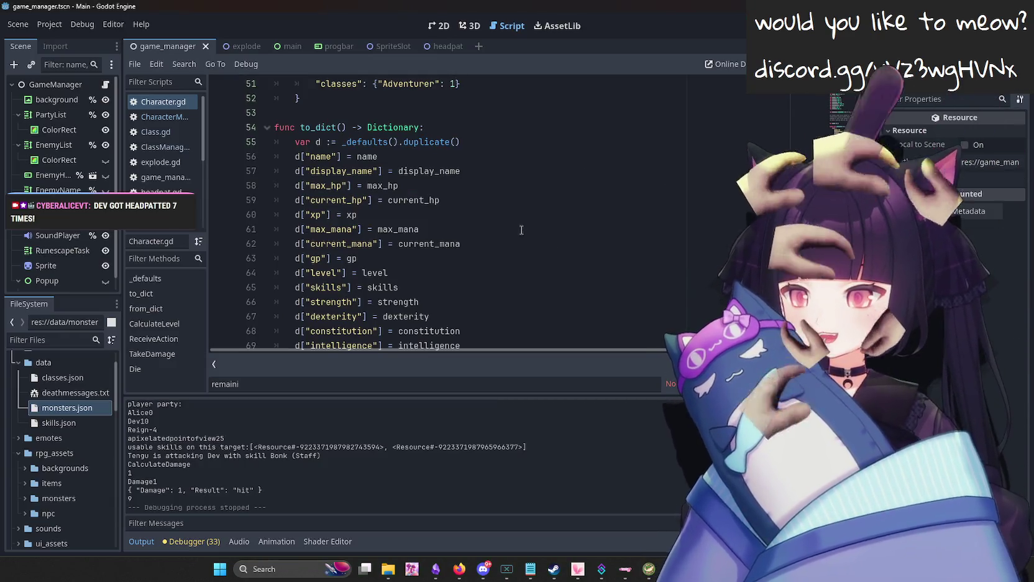
pyautogui.click(484, 286)
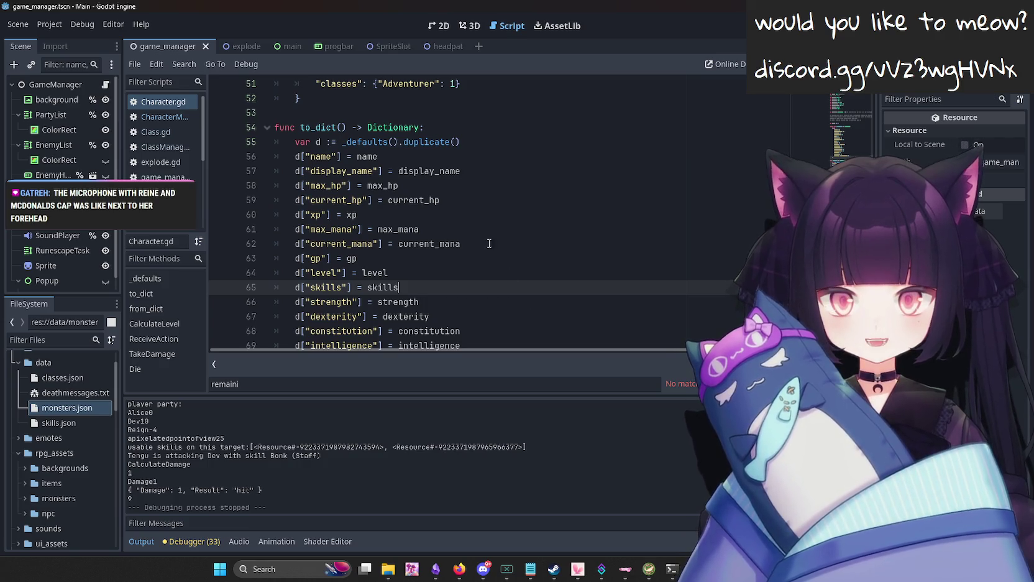
pyautogui.scroll(2, 533, 254)
pyautogui.scroll(-4, 533, 253)
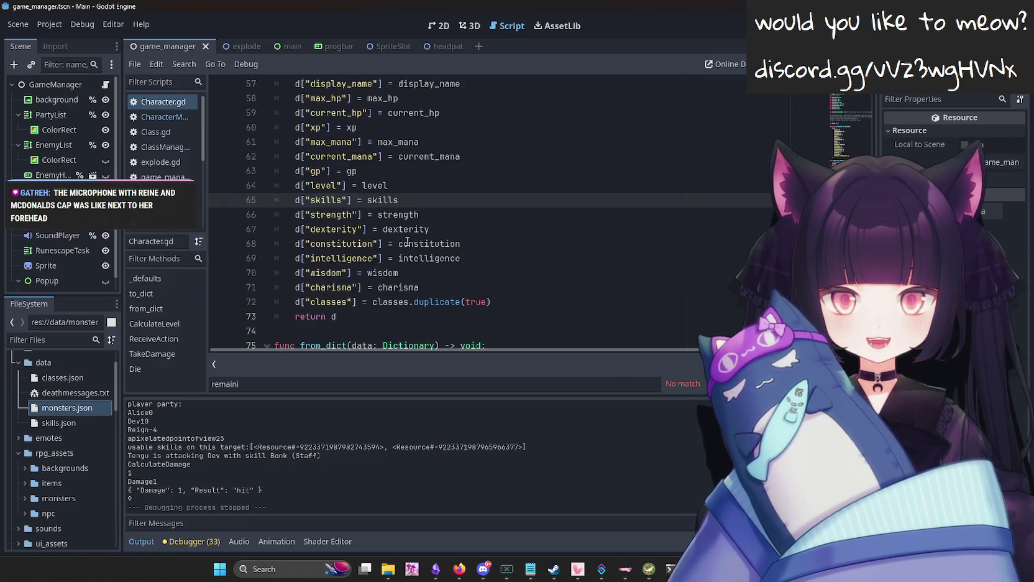
pyautogui.scroll(2, 481, 239)
pyautogui.scroll(15, 481, 239)
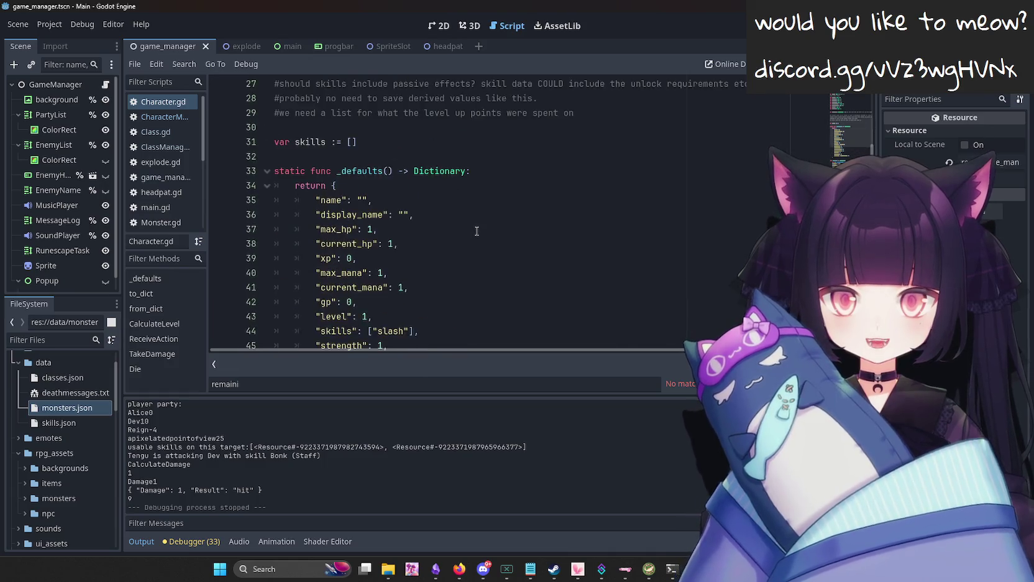
pyautogui.scroll(-1, 477, 274)
pyautogui.click(504, 302)
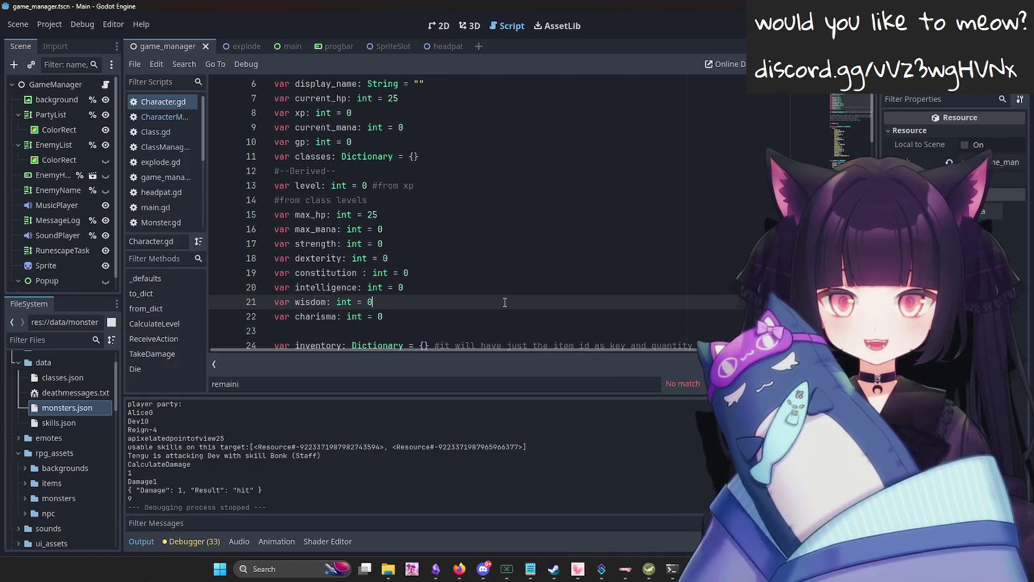
pyautogui.scroll(-1, 504, 302)
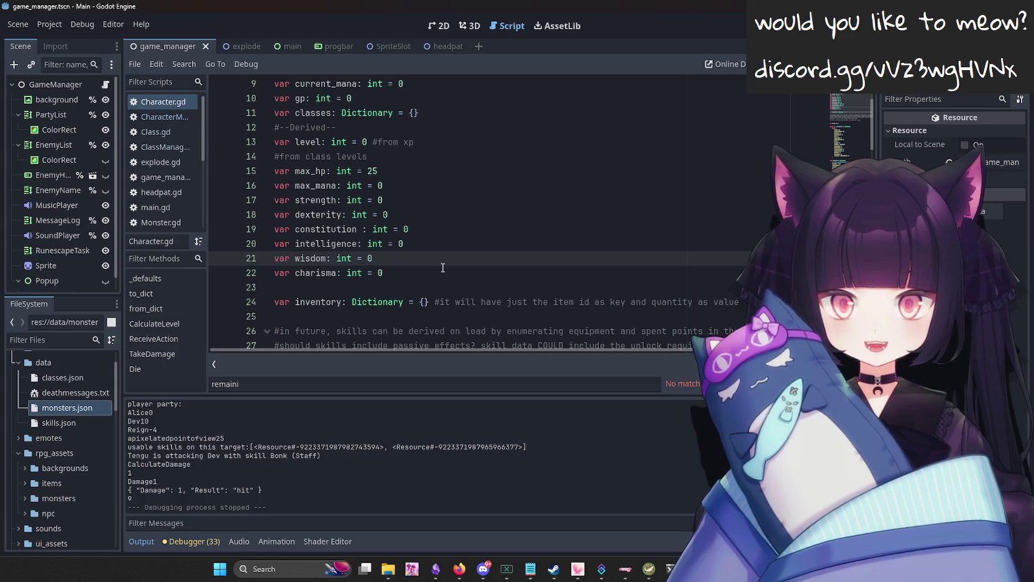
pyautogui.click(479, 277)
pyautogui.scroll(-1, 479, 276)
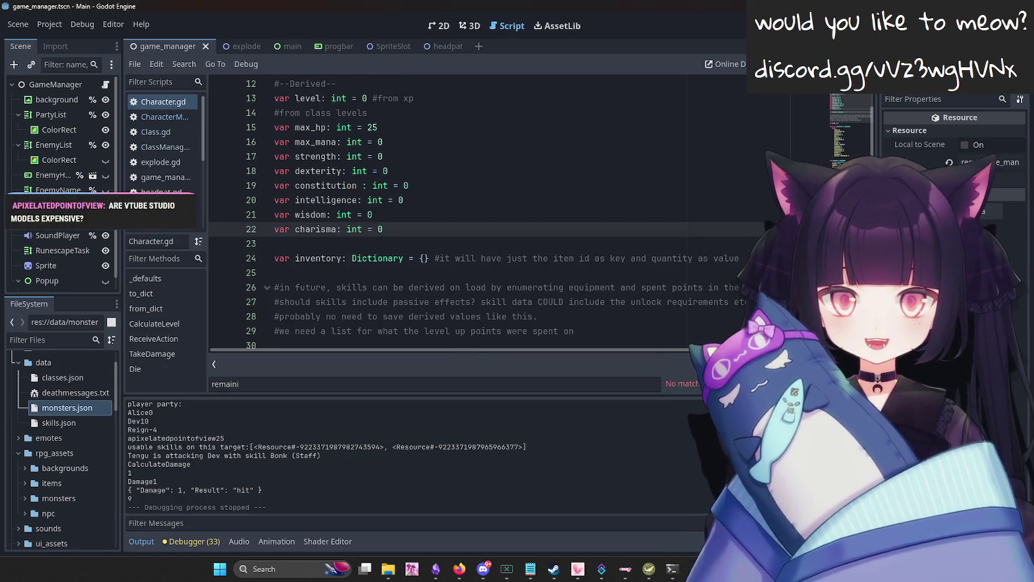
pyautogui.click(739, 258)
pyautogui.press('Return')
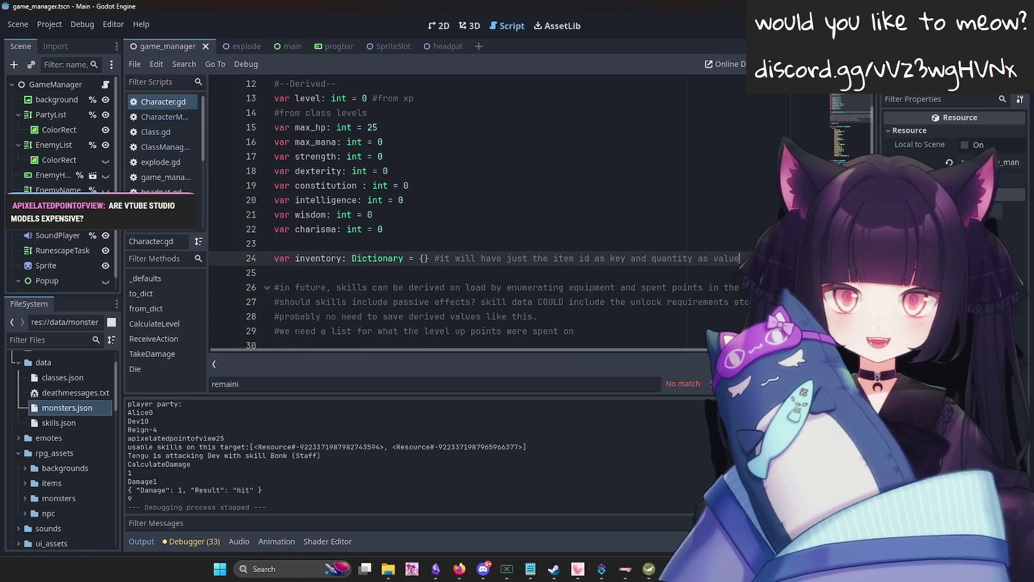
pyautogui.scroll(-2, 621, 248)
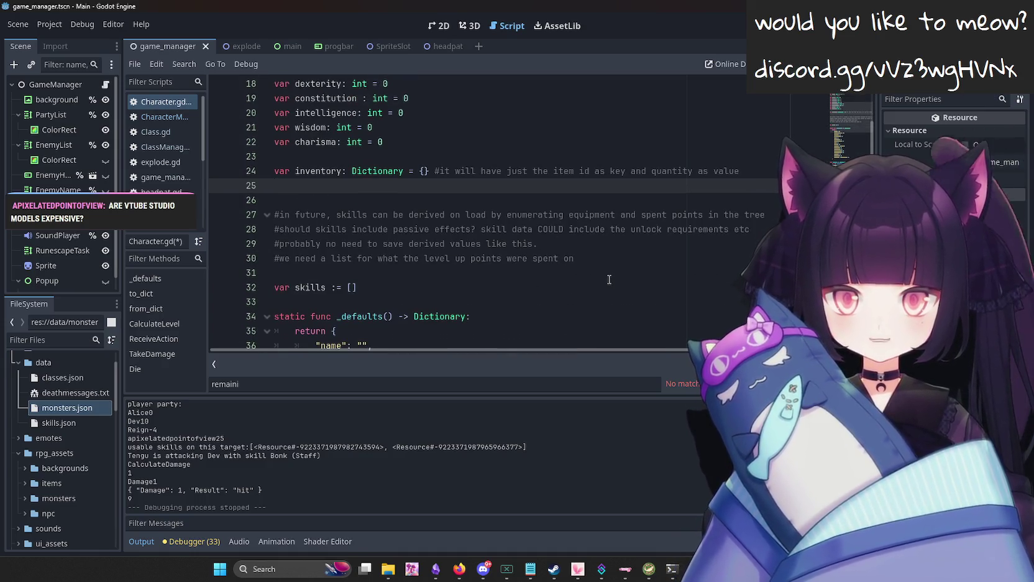
pyautogui.press('BackSpace')
pyautogui.scroll(-2, 437, 275)
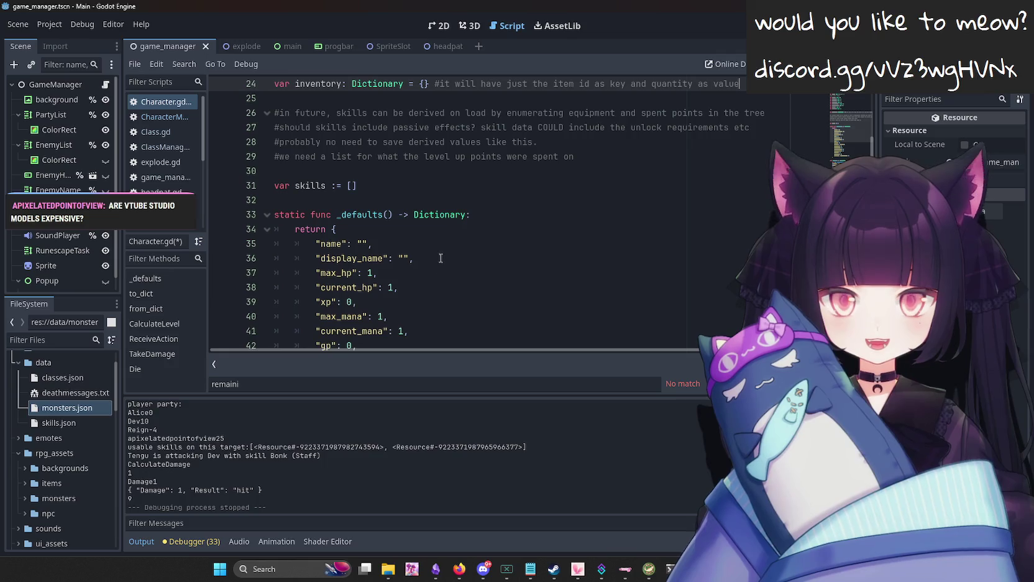
pyautogui.scroll(2, 438, 245)
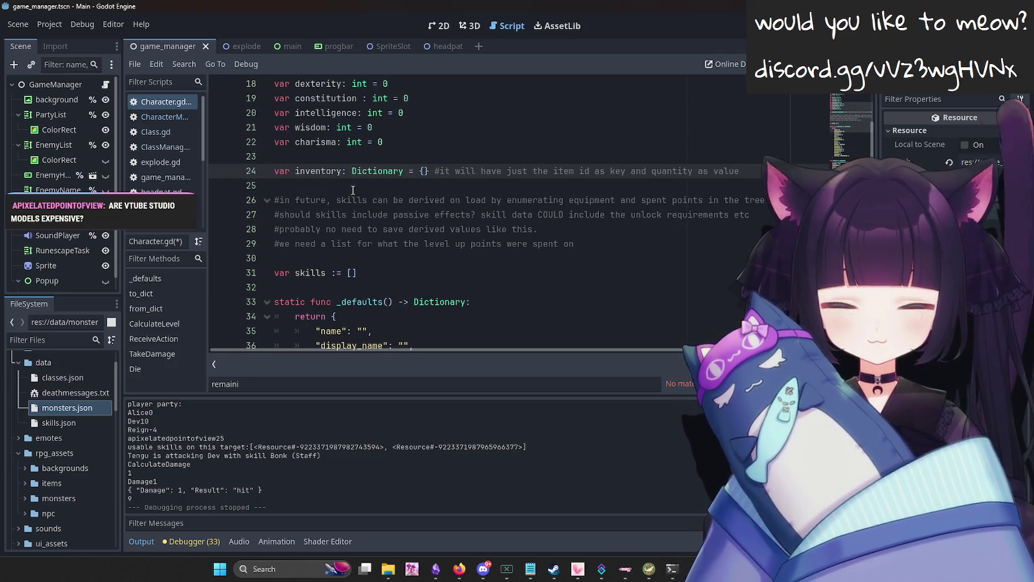
pyautogui.scroll(2, 471, 231)
pyautogui.scroll(2, 394, 255)
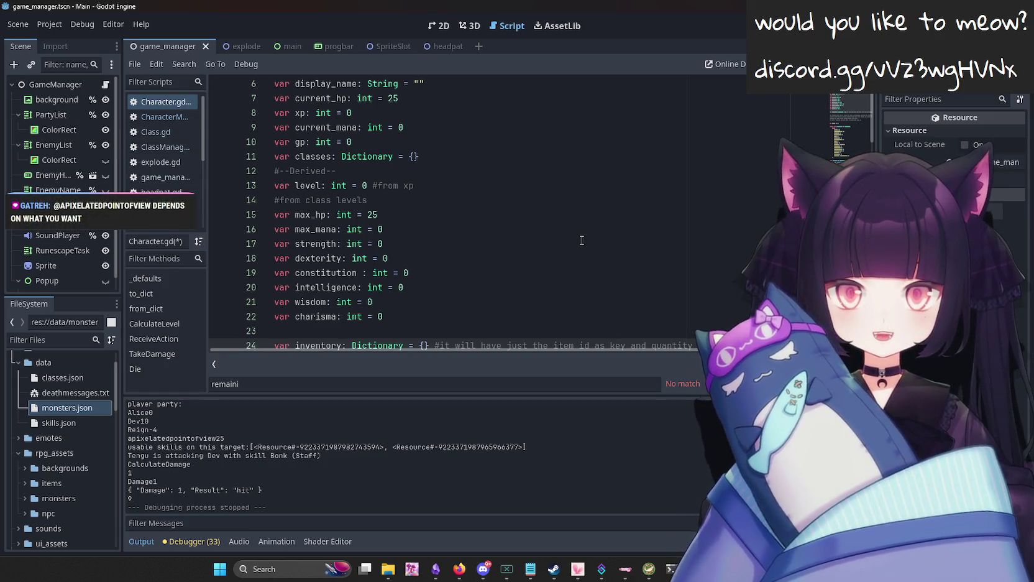
pyautogui.scroll(2, 582, 240)
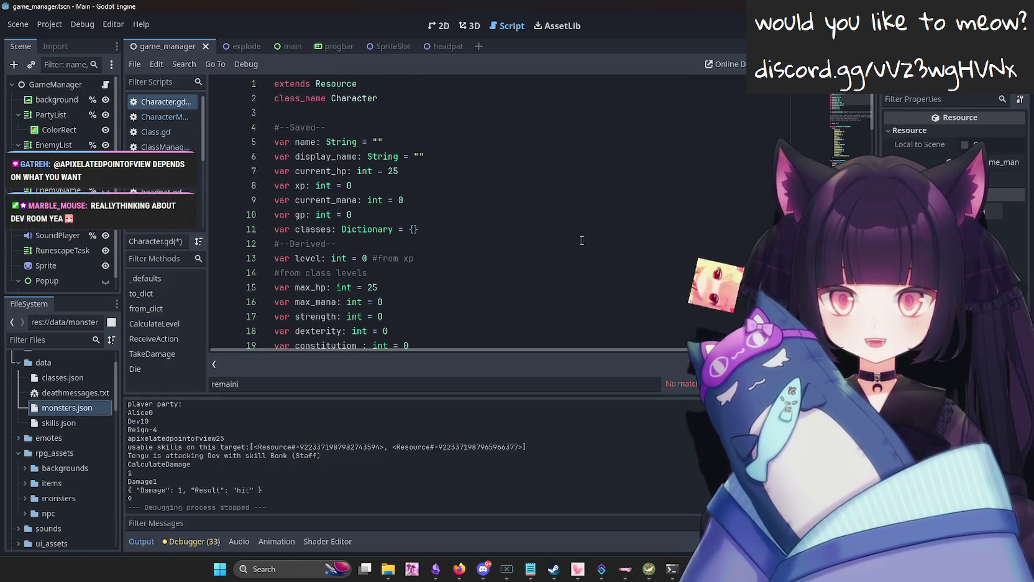
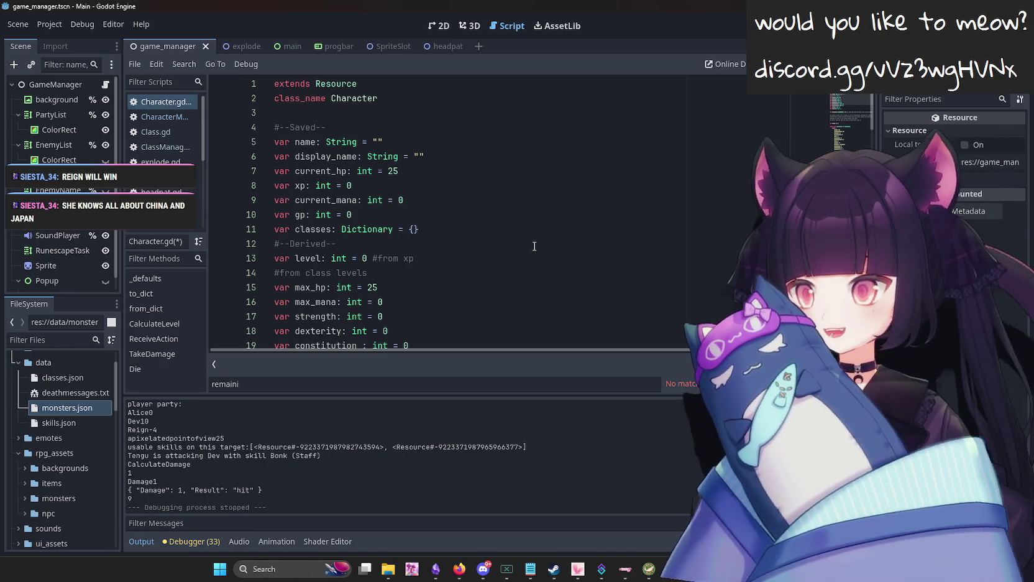
# Find the classes entry in Character.gd's _defaults, trying out and removing a new line after it.
pyautogui.click(423, 234)
pyautogui.scroll(-2, 481, 260)
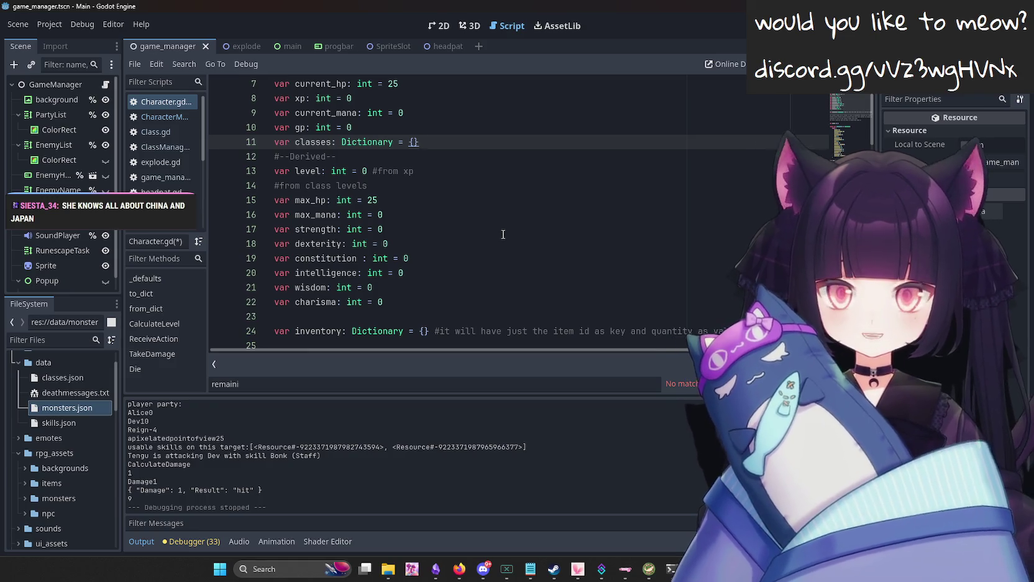
pyautogui.scroll(-5, 505, 191)
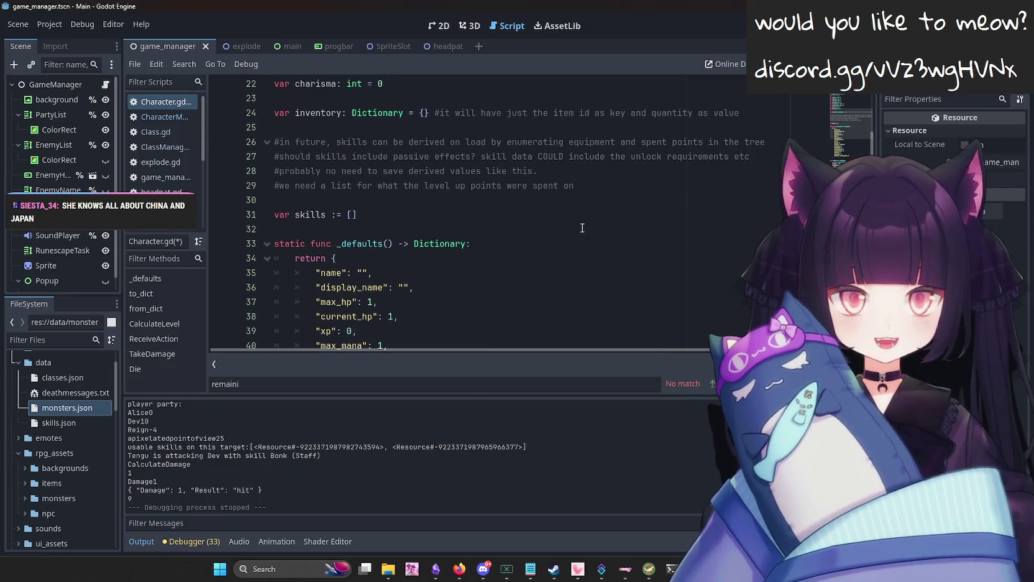
pyautogui.scroll(-6, 582, 227)
pyautogui.click(528, 244)
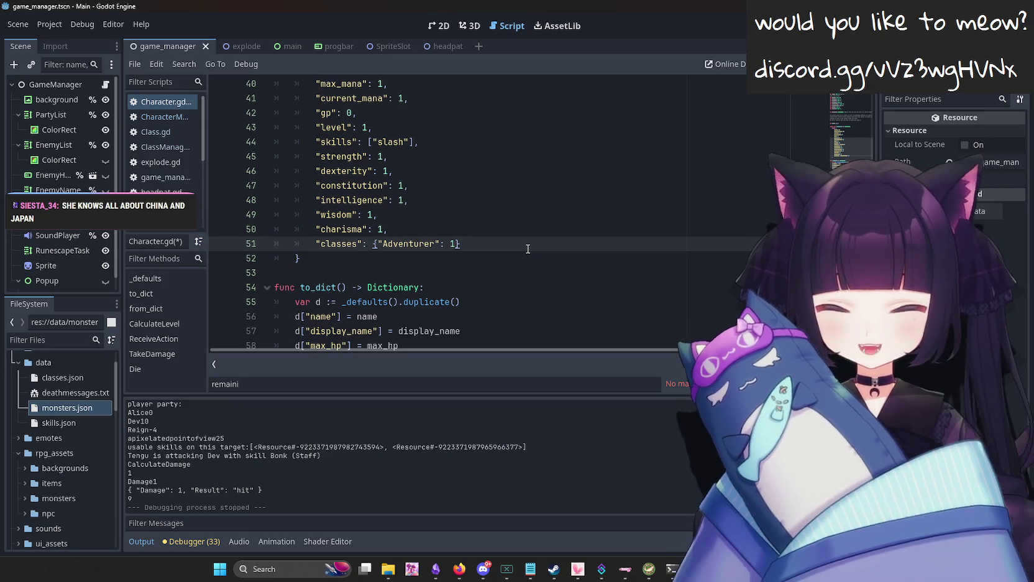
pyautogui.press('Down')
pyautogui.press('Up')
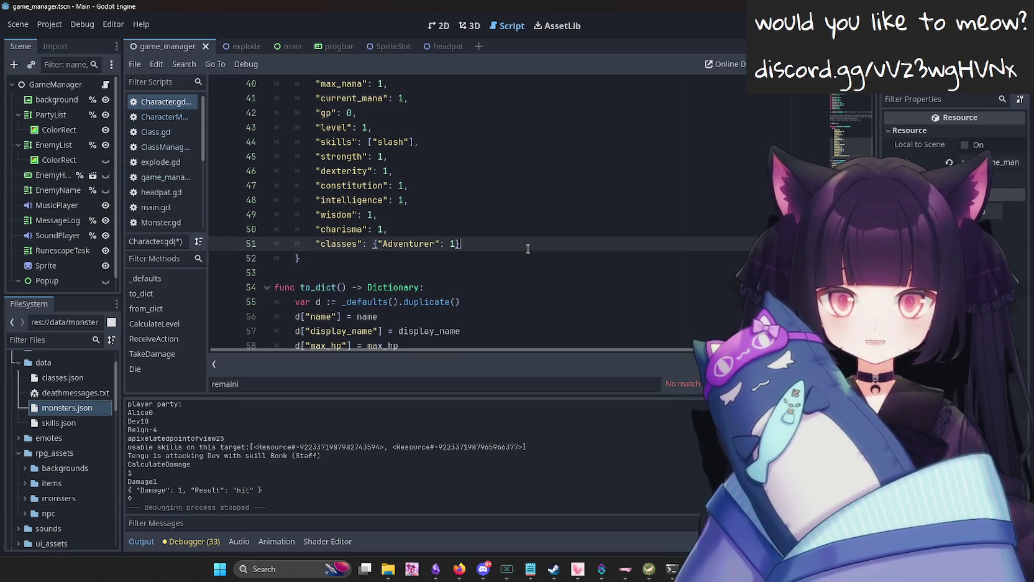
pyautogui.scroll(-6, 513, 252)
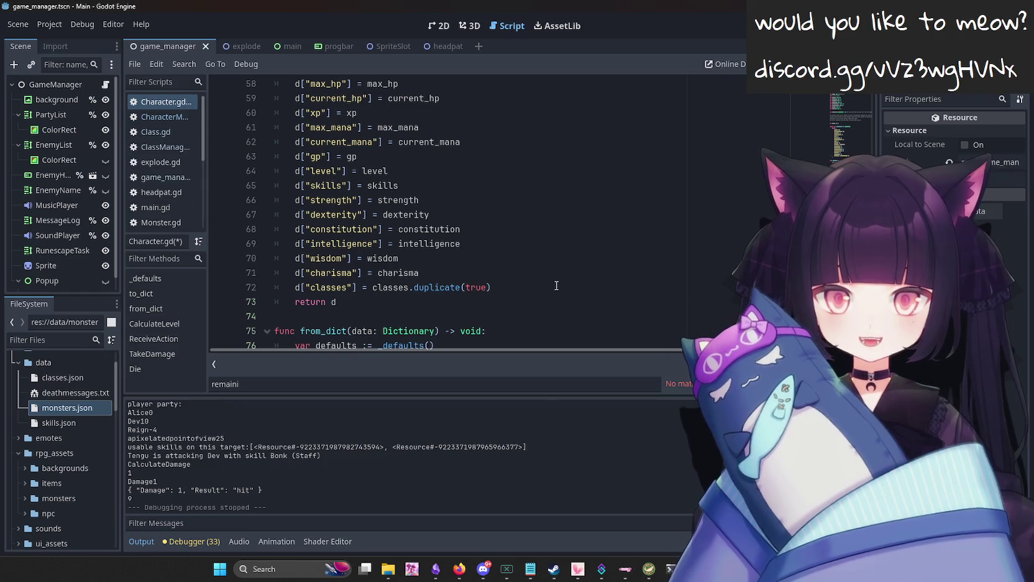
pyautogui.click(551, 287)
pyautogui.scroll(-2, 551, 289)
pyautogui.scroll(2, 551, 289)
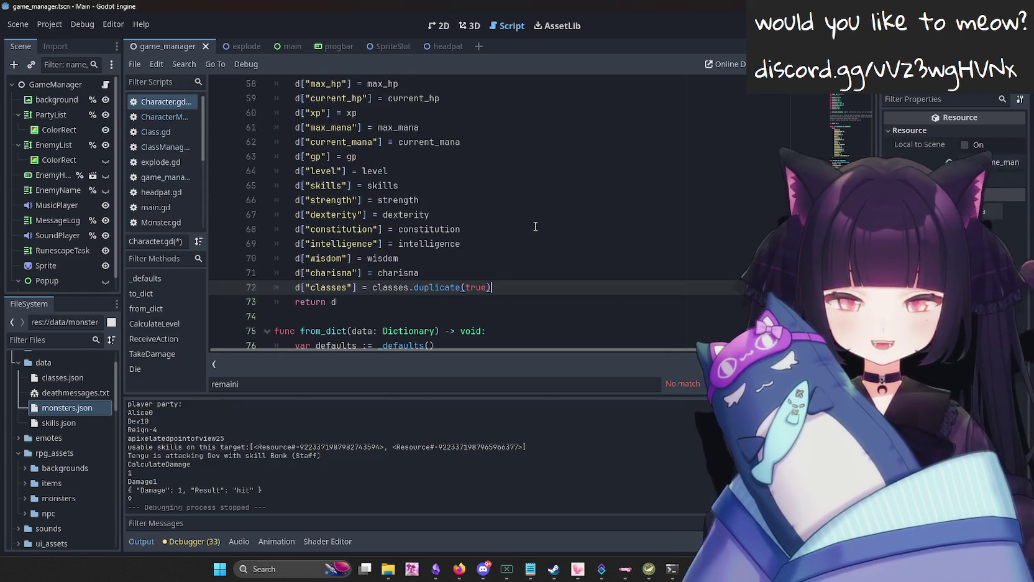
pyautogui.press('Return')
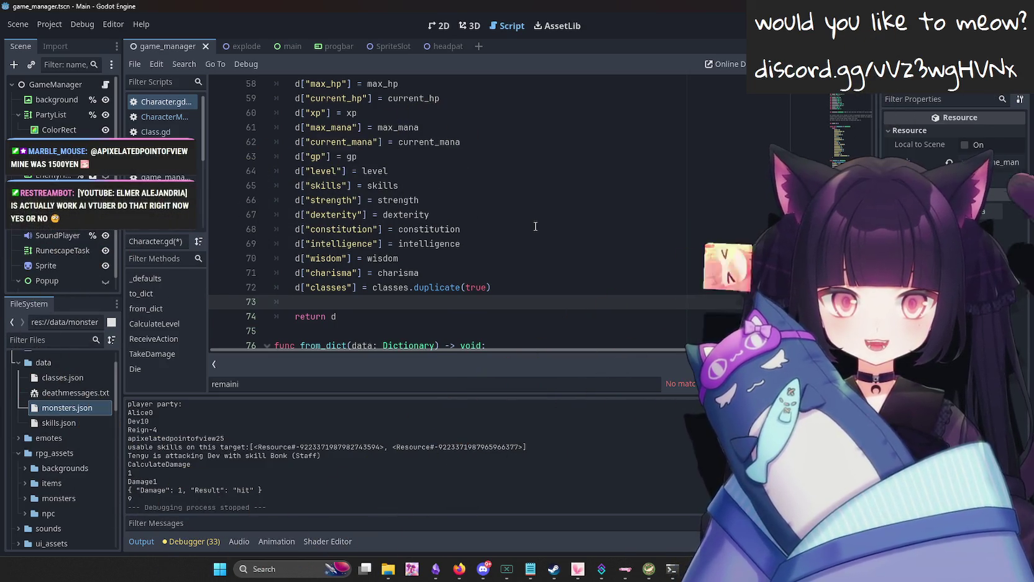
pyautogui.press('BackSpace')
pyautogui.press('BackSpace')
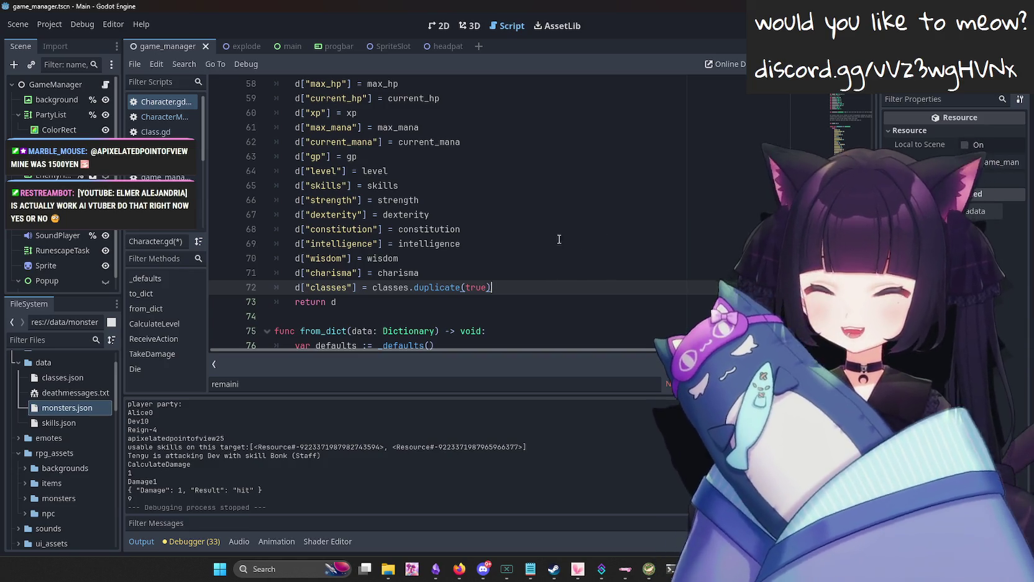
pyautogui.scroll(9, 559, 239)
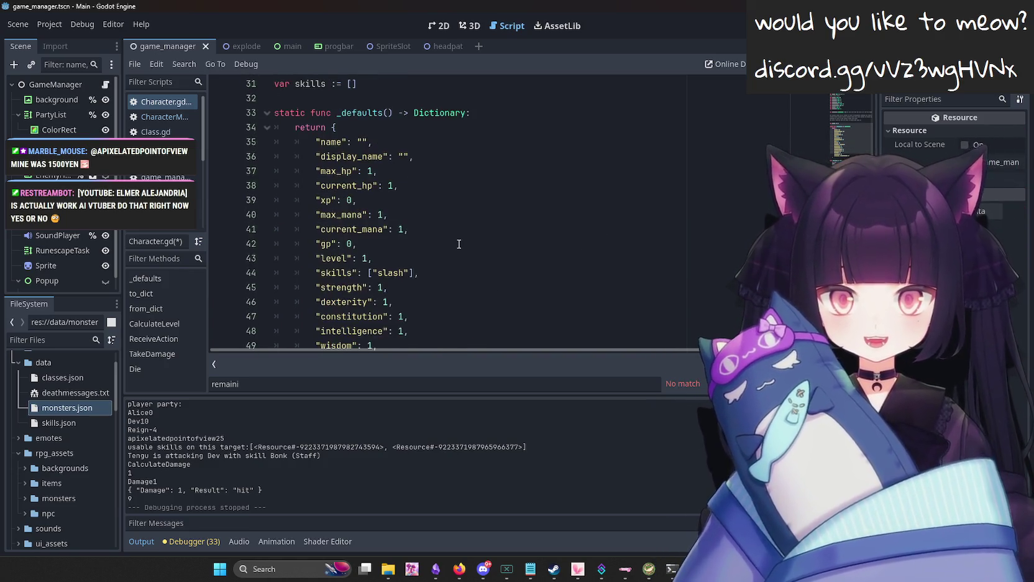
pyautogui.scroll(9, 466, 236)
pyautogui.scroll(-4, 479, 227)
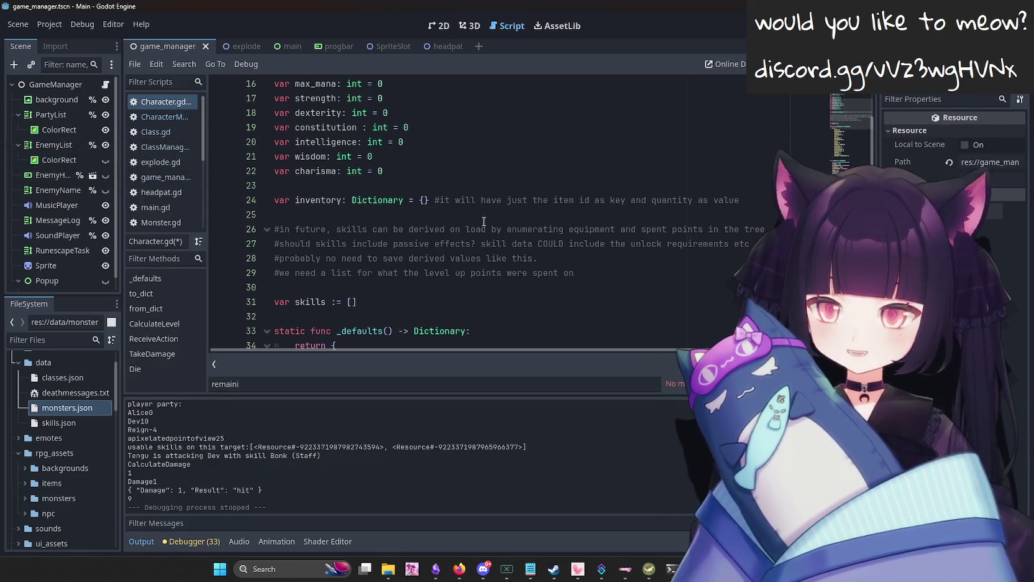
pyautogui.scroll(-7, 479, 253)
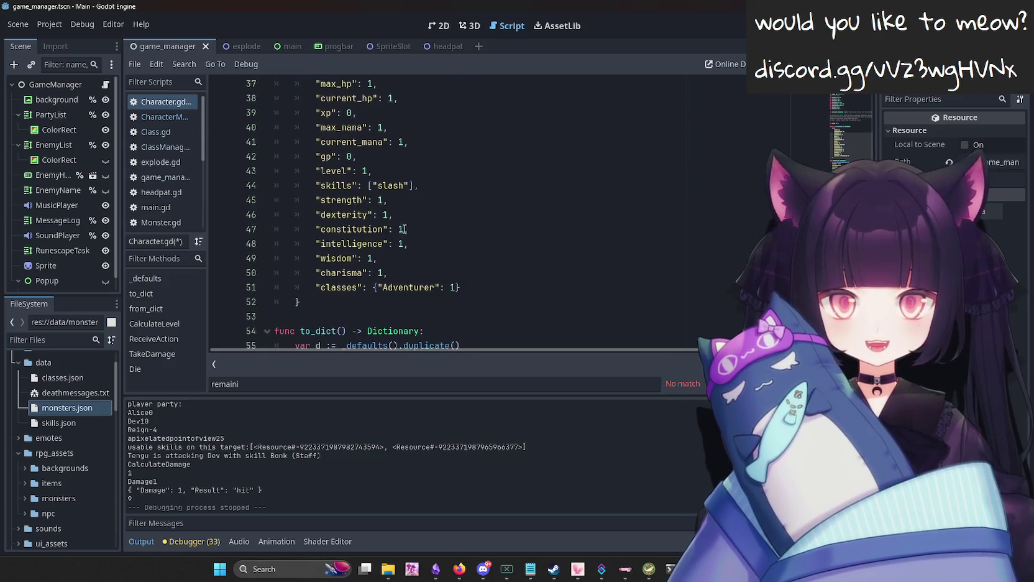
pyautogui.click(566, 287)
pyautogui.scroll(-1, 566, 287)
pyautogui.write(',')
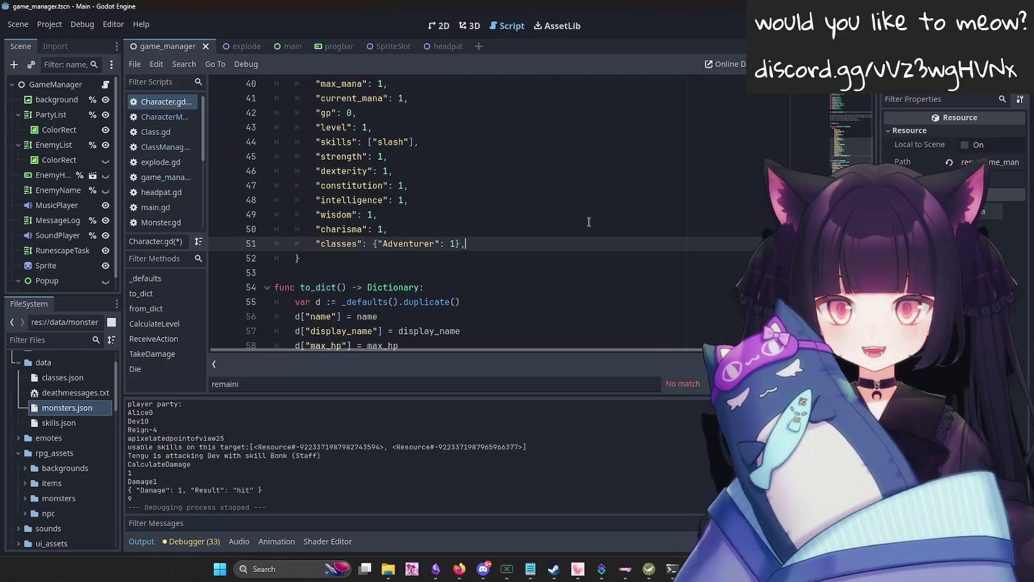
pyautogui.press('Return')
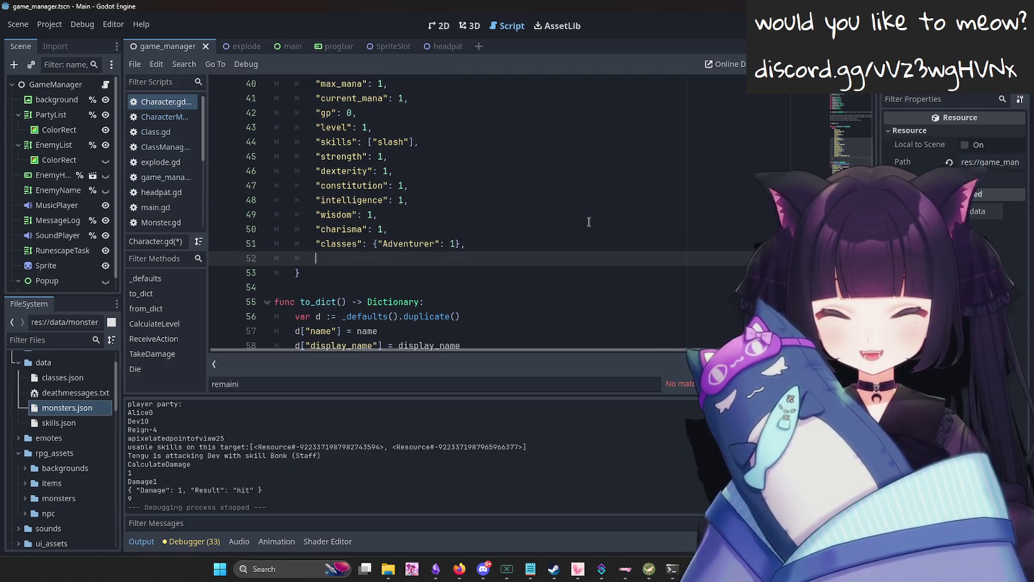
pyautogui.press('BackSpace')
pyautogui.press('BackSpace')
pyautogui.press('BackSpace')
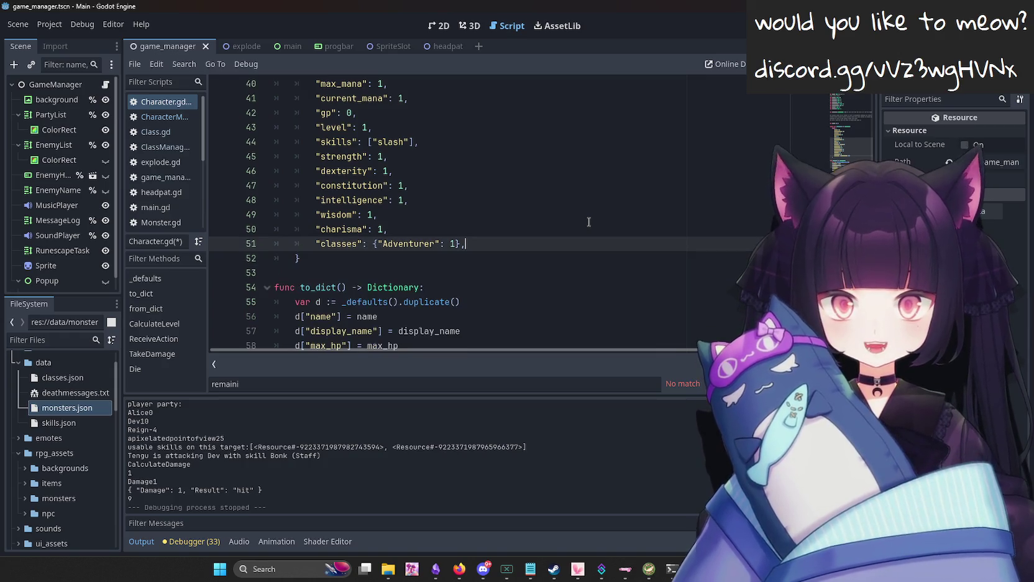
pyautogui.scroll(2, 587, 222)
# Save Character.gd and put the caret at the end of the classes entry.
pyautogui.hotkey('ctrl', 's')
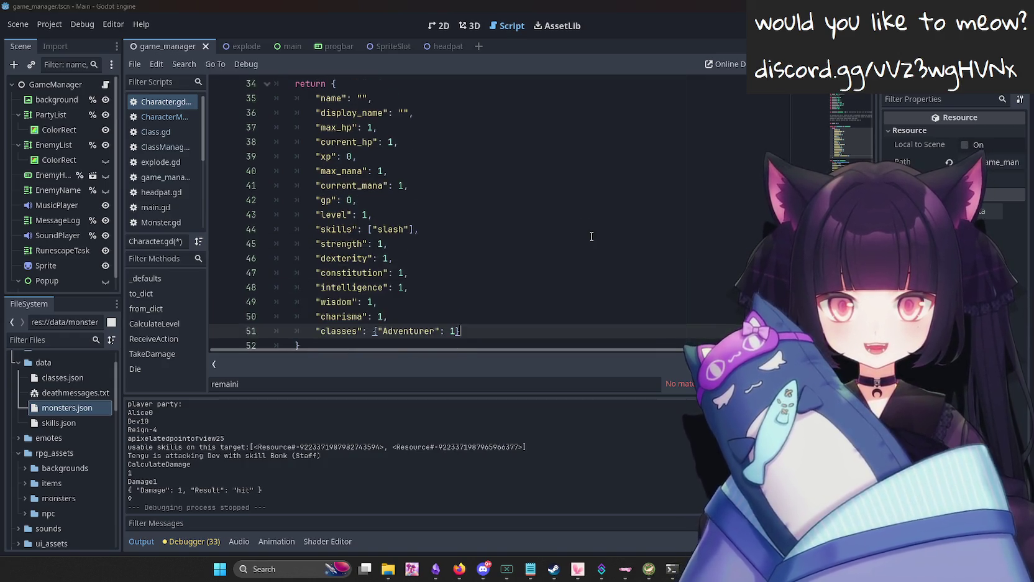
pyautogui.click(554, 229)
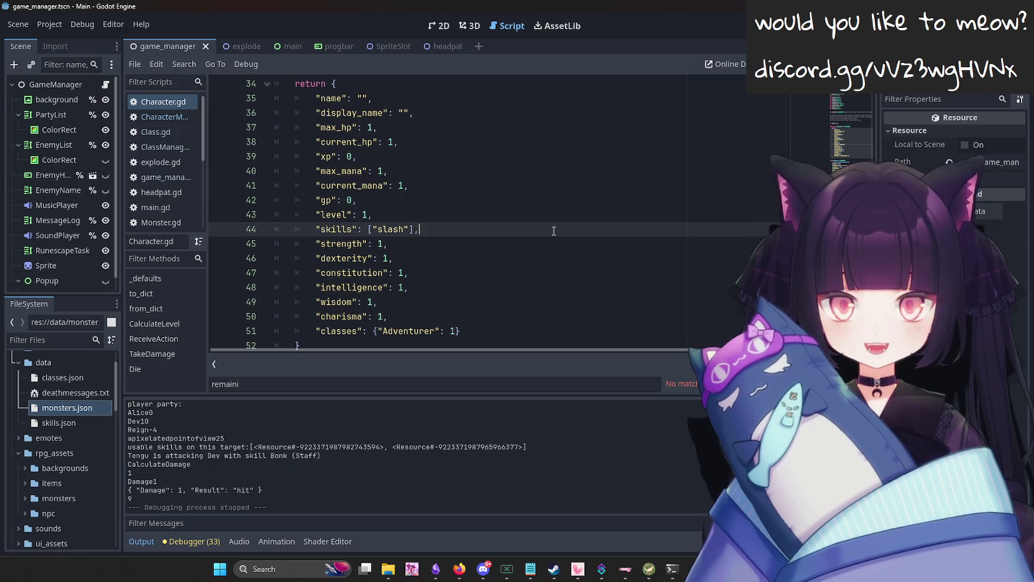
pyautogui.click(525, 321)
pyautogui.click(561, 328)
pyautogui.scroll(-2, 559, 293)
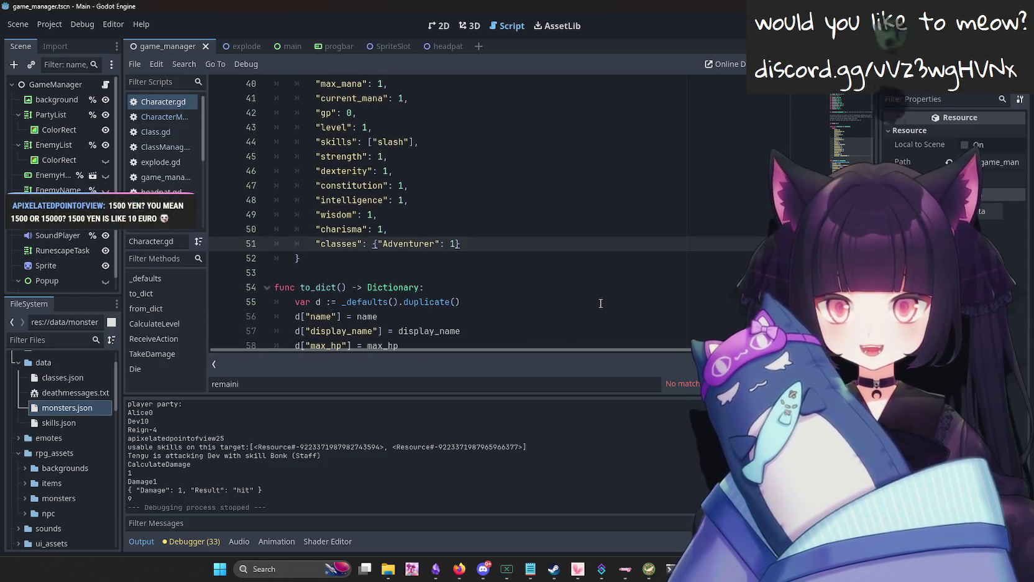
pyautogui.scroll(-3, 600, 303)
pyautogui.scroll(-2, 600, 269)
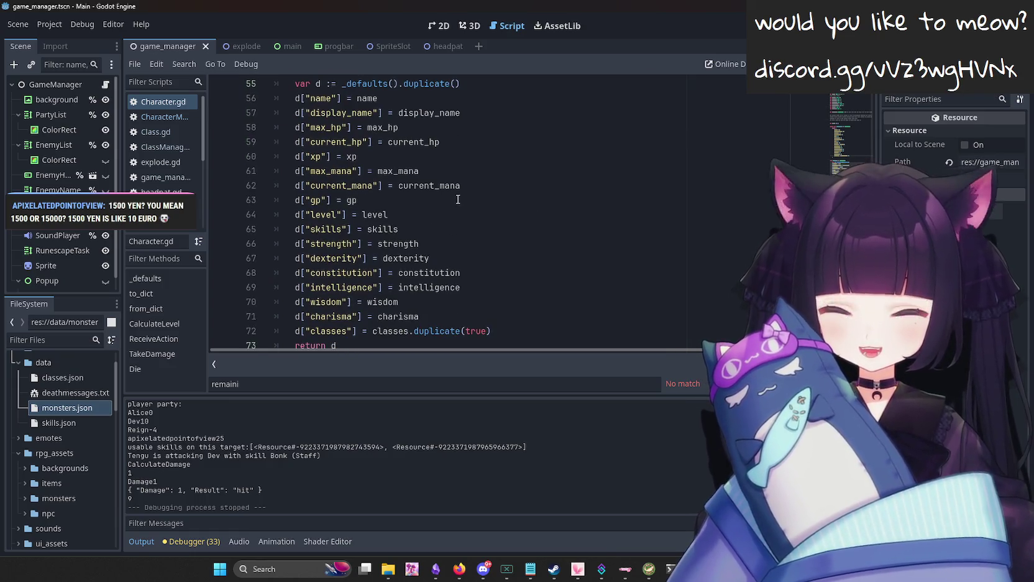
pyautogui.scroll(3, 547, 210)
pyautogui.scroll(1, 538, 198)
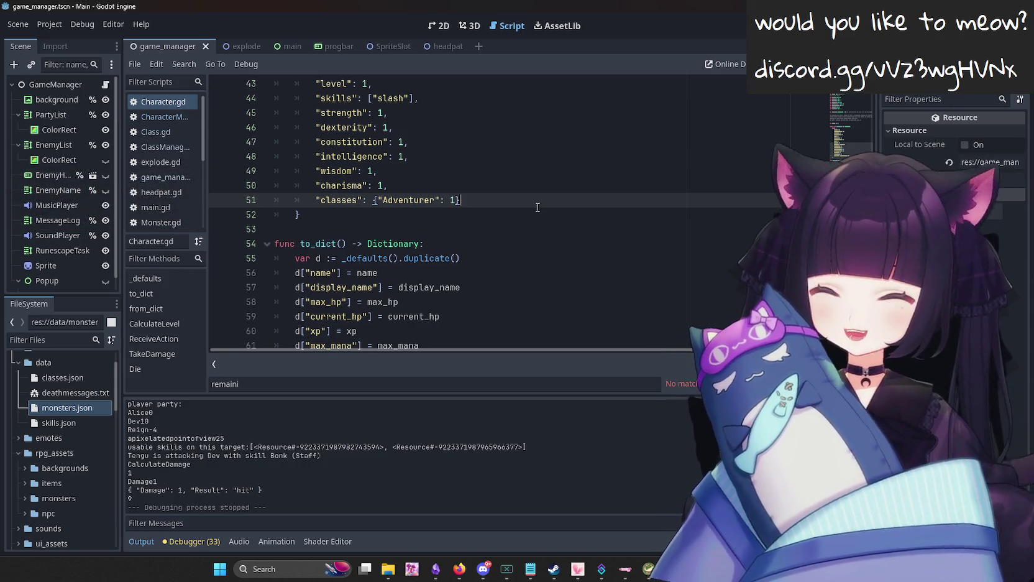
pyautogui.scroll(3, 589, 231)
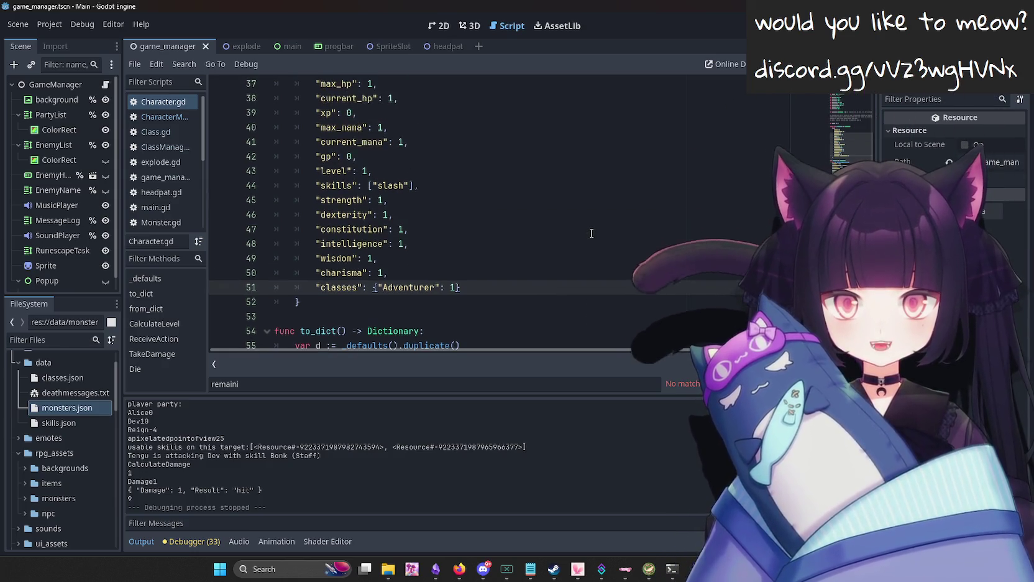
pyautogui.scroll(-1, 589, 233)
# Add an empty line after the classes entry in _defaults.
pyautogui.press('Return')
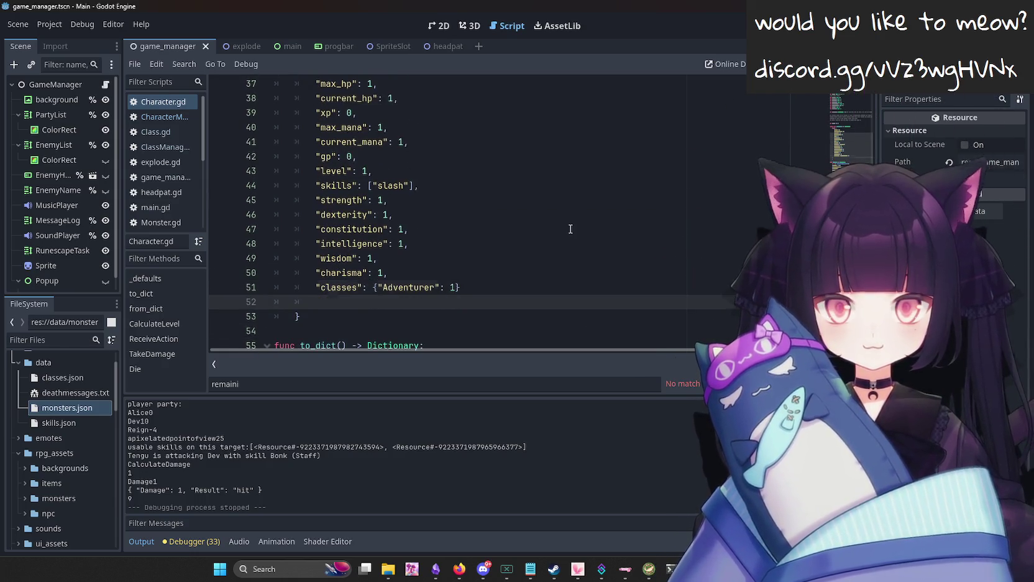
pyautogui.scroll(2, 571, 229)
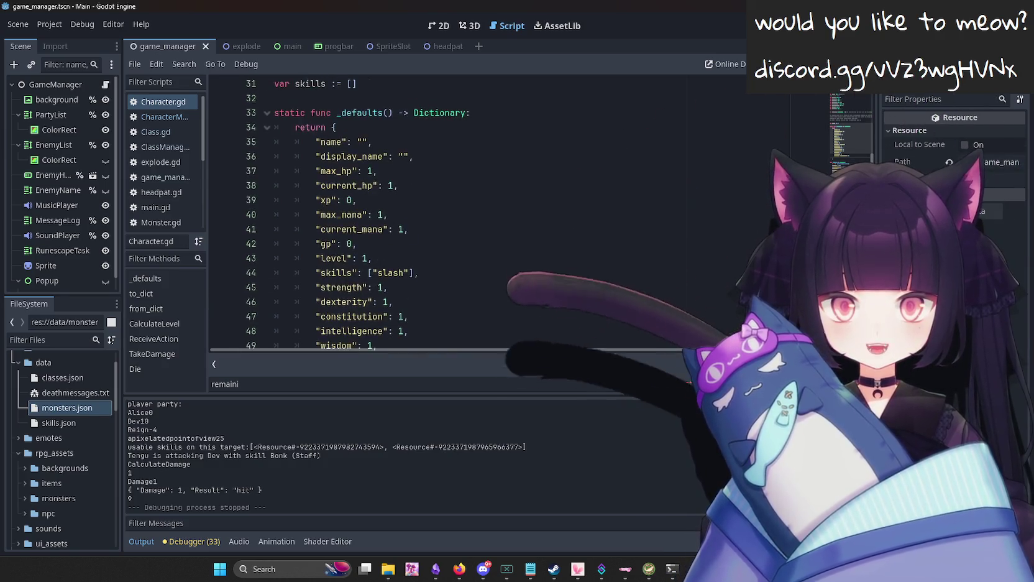
pyautogui.scroll(-1, 488, 295)
pyautogui.scroll(7, 509, 288)
pyautogui.scroll(-1, 517, 236)
pyautogui.scroll(-6, 518, 236)
pyautogui.scroll(-1, 469, 230)
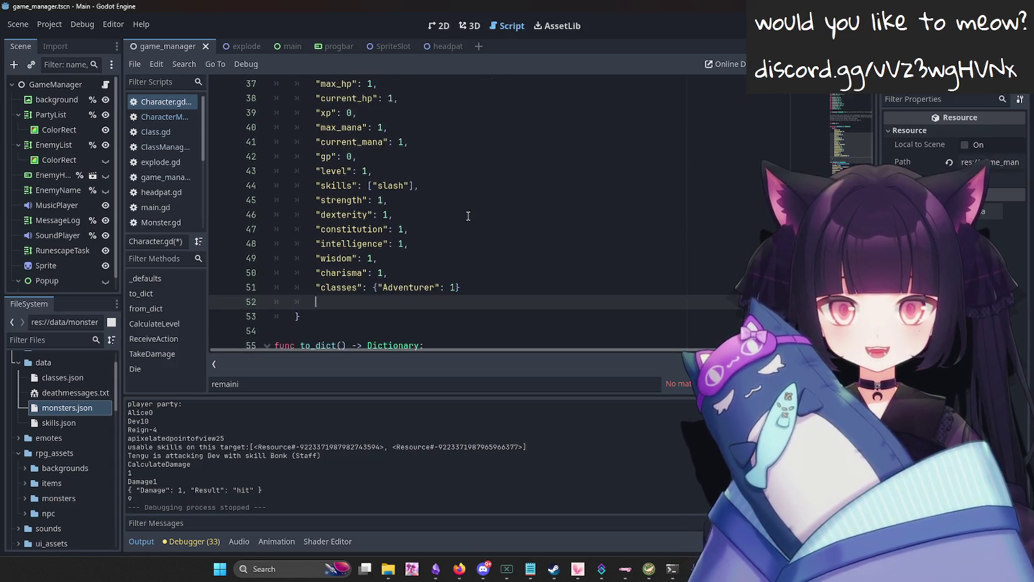
pyautogui.click(481, 288)
pyautogui.write(',')
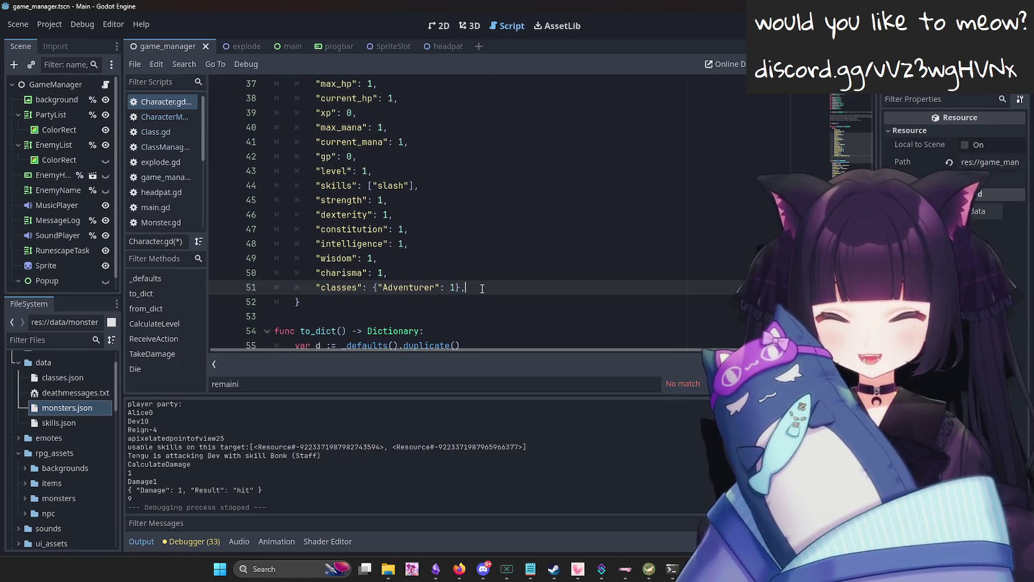
pyautogui.press('Down')
pyautogui.write('"inventory"')
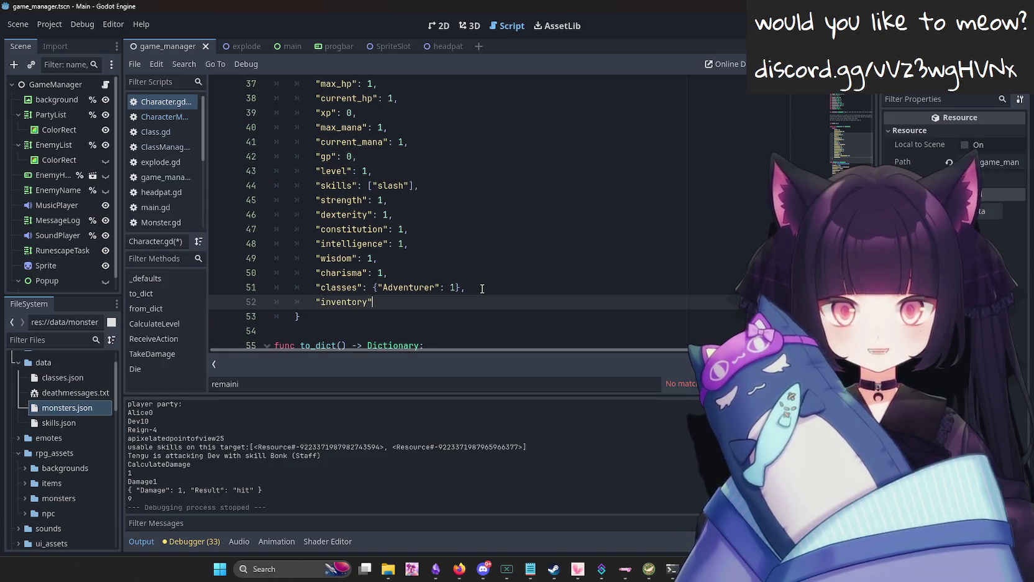
pyautogui.write(': {')
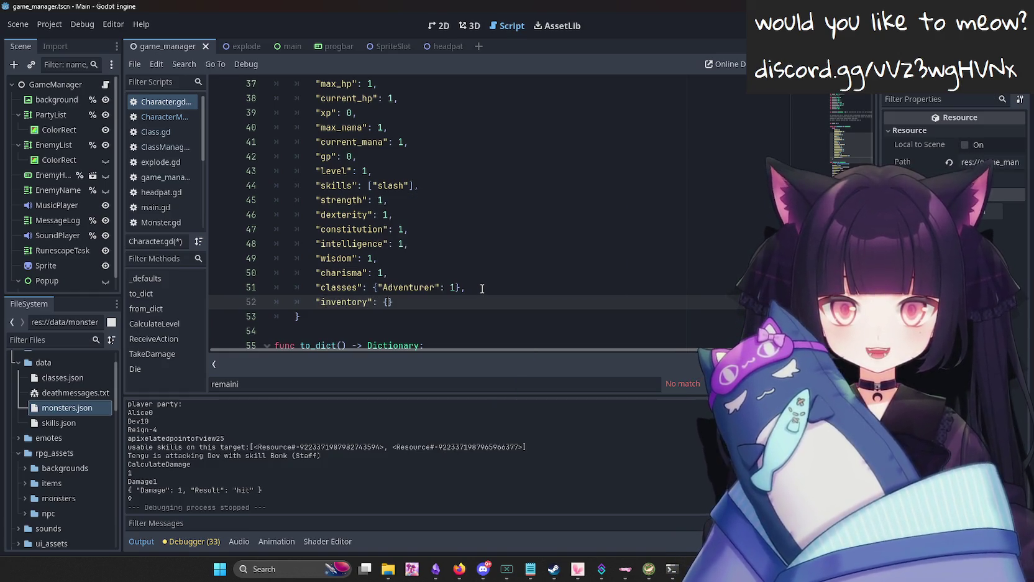
pyautogui.write('"')
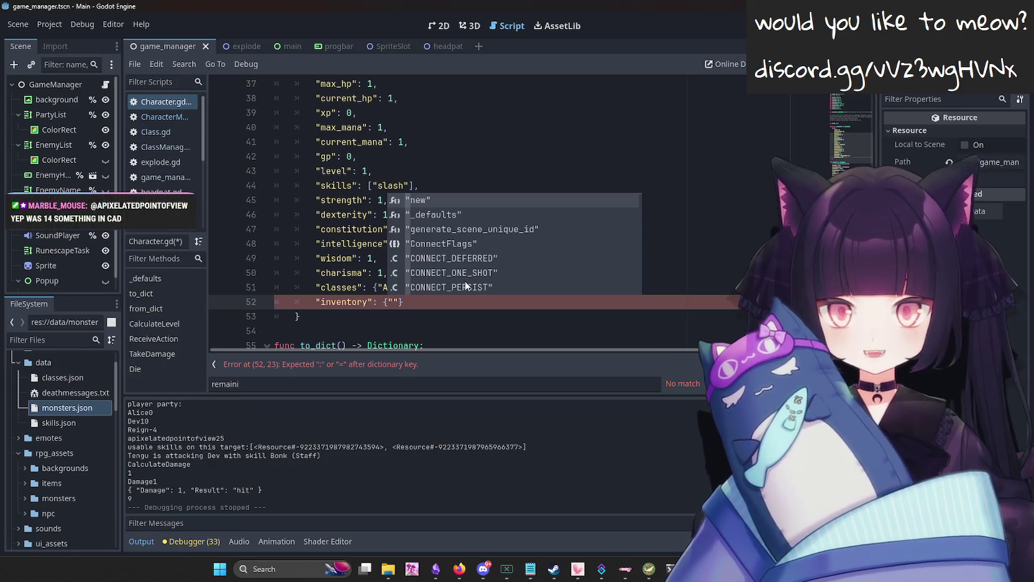
pyautogui.click(395, 307)
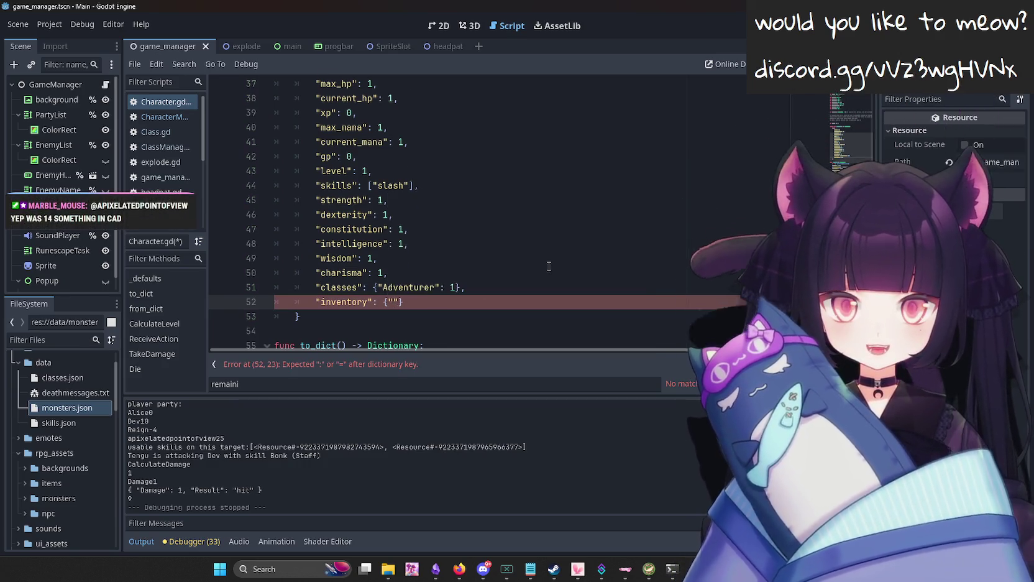
pyautogui.scroll(5, 584, 238)
pyautogui.scroll(2, 584, 238)
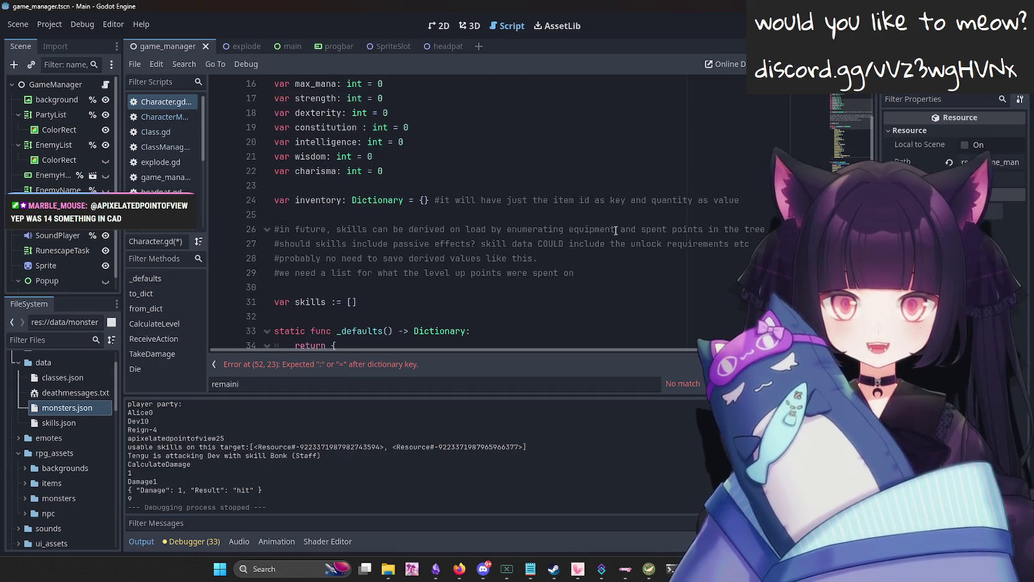
pyautogui.scroll(-7, 597, 230)
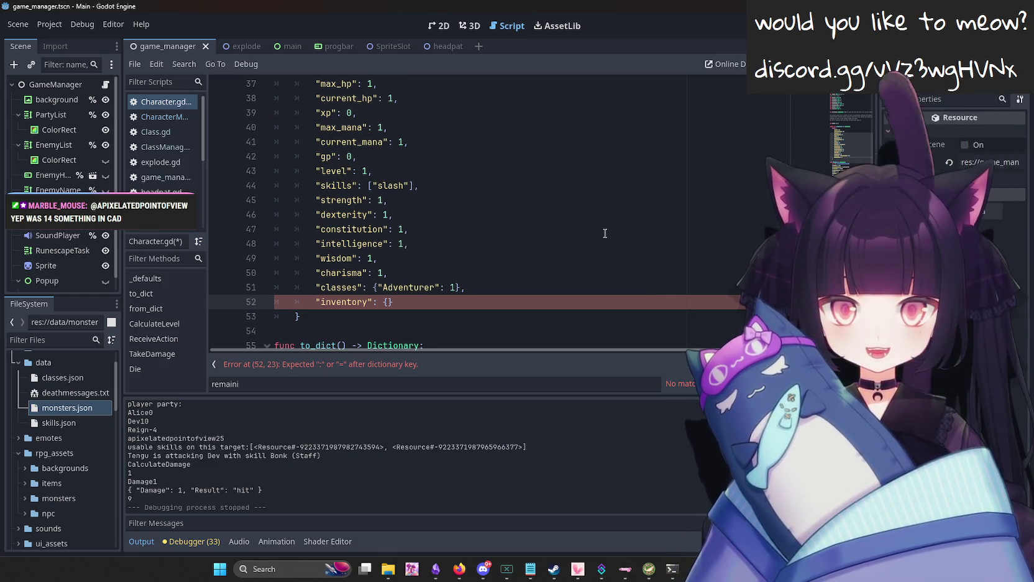
pyautogui.hotkey('ctrl', 's')
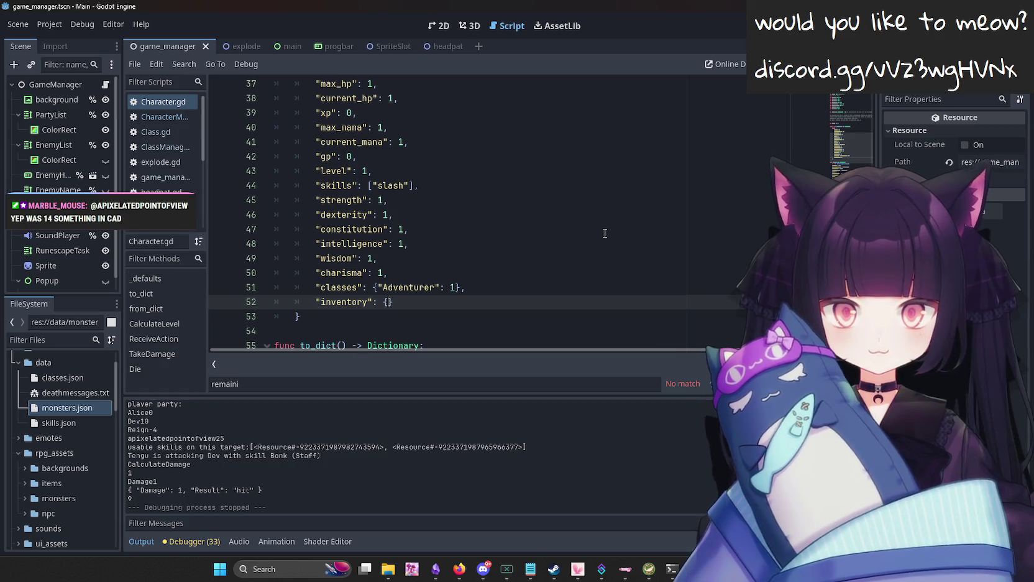
pyautogui.scroll(1, 461, 224)
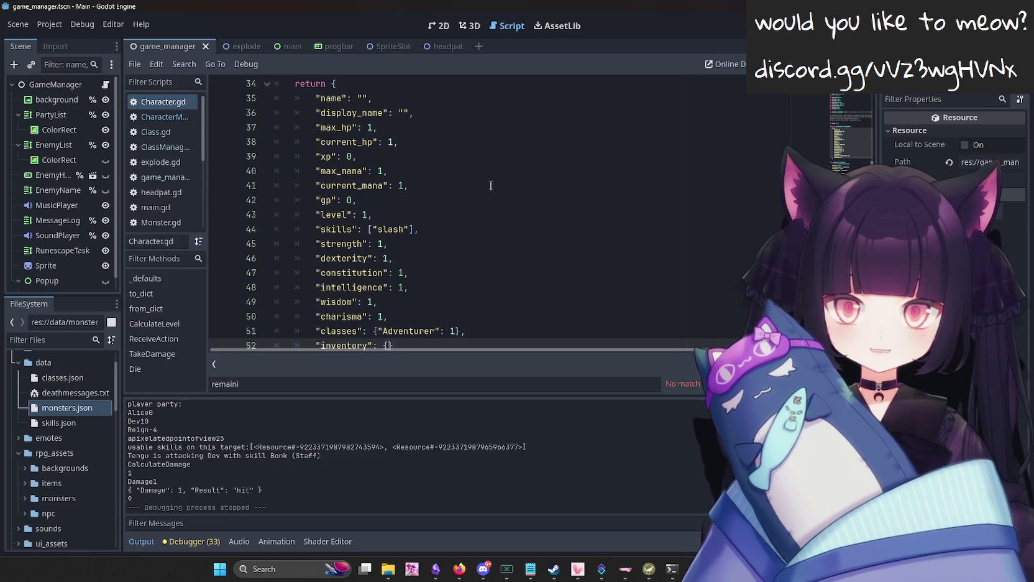
pyautogui.scroll(-1, 488, 185)
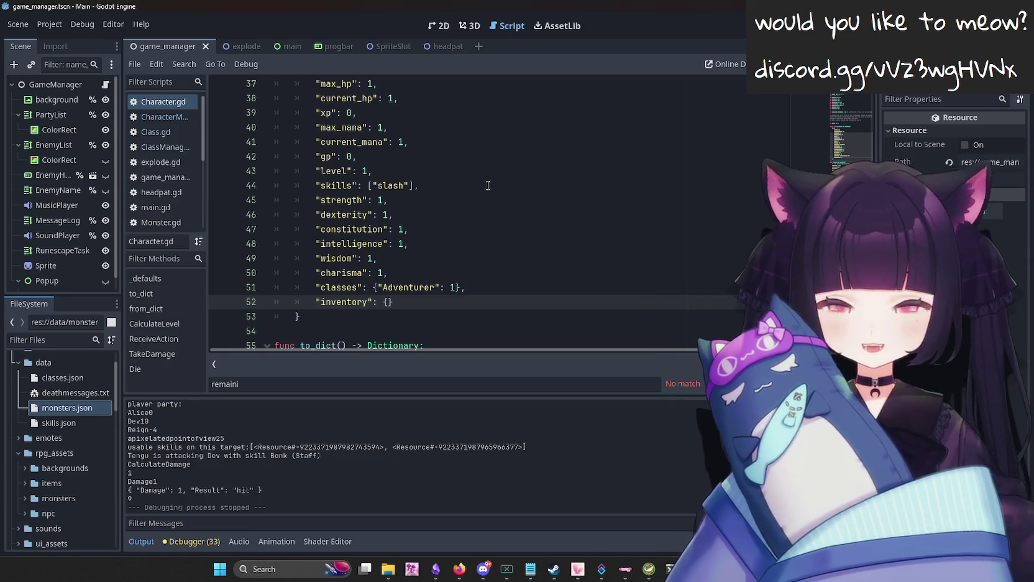
pyautogui.hotkey('alt', 'Tab')
pyautogui.click(259, 11)
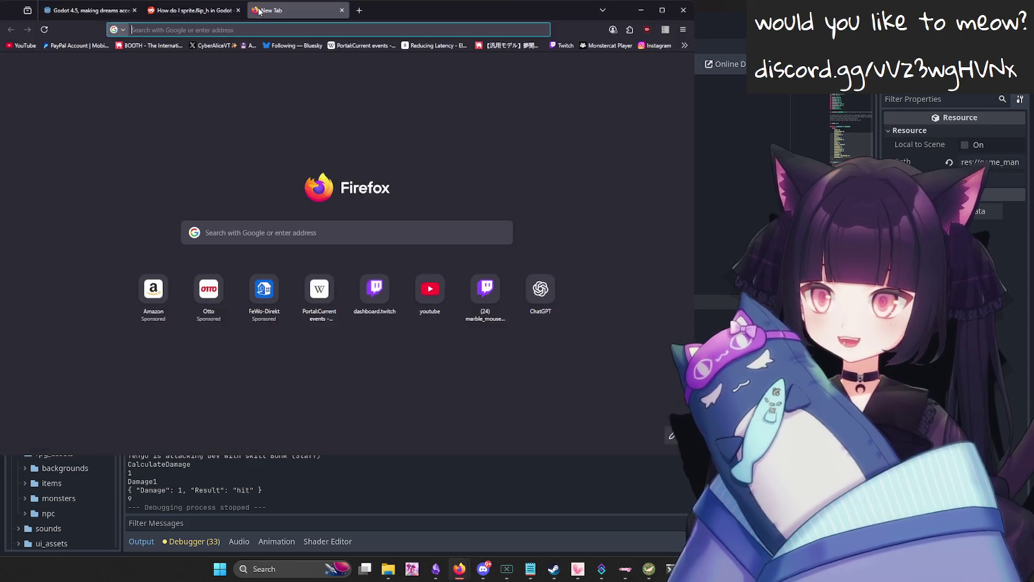
# Look up 1 USD to yen (147.44) on the 5Y and Max charts, then return to Godot.
pyautogui.write('1 usd to yen')
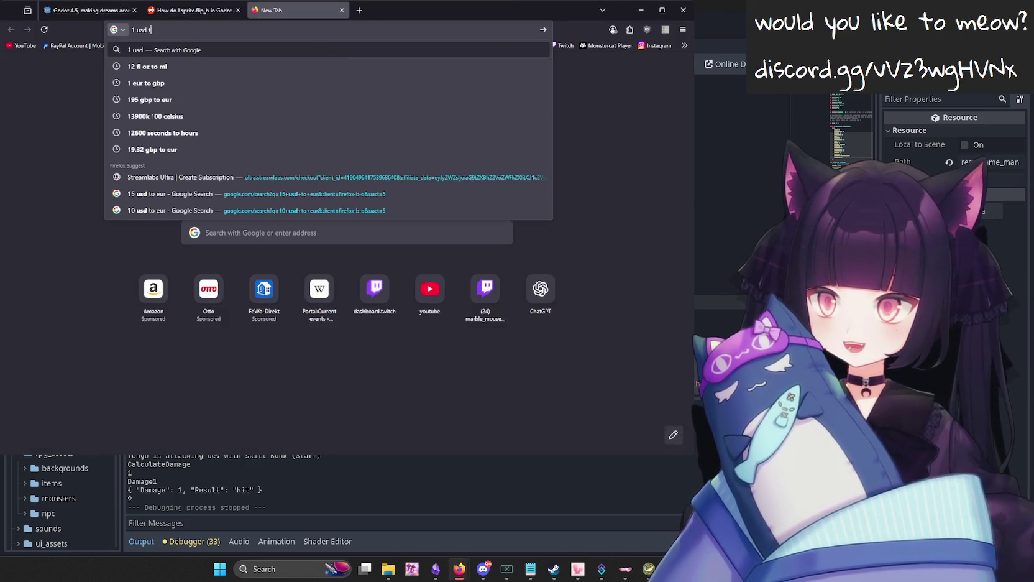
pyautogui.press('Return')
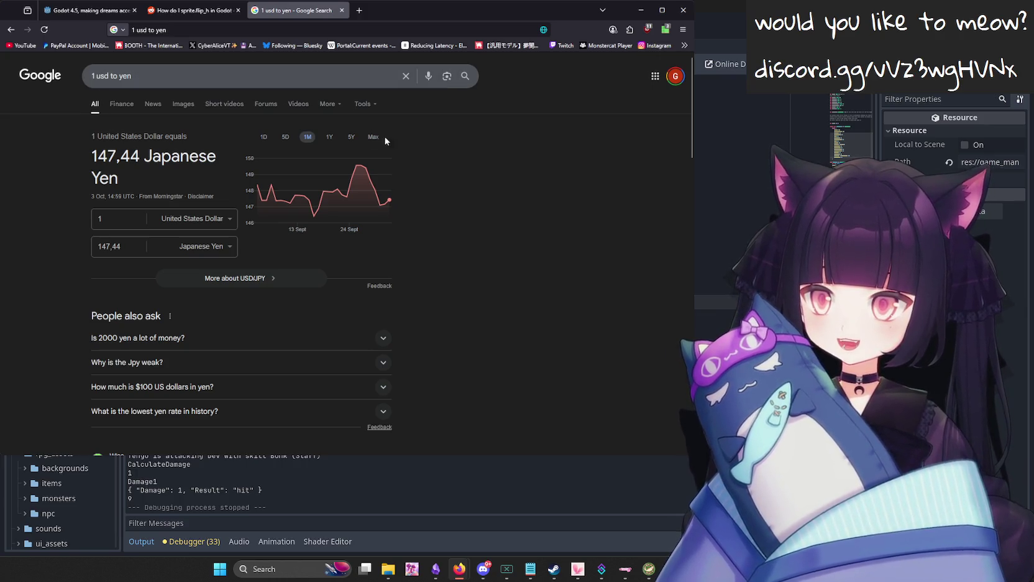
pyautogui.click(349, 138)
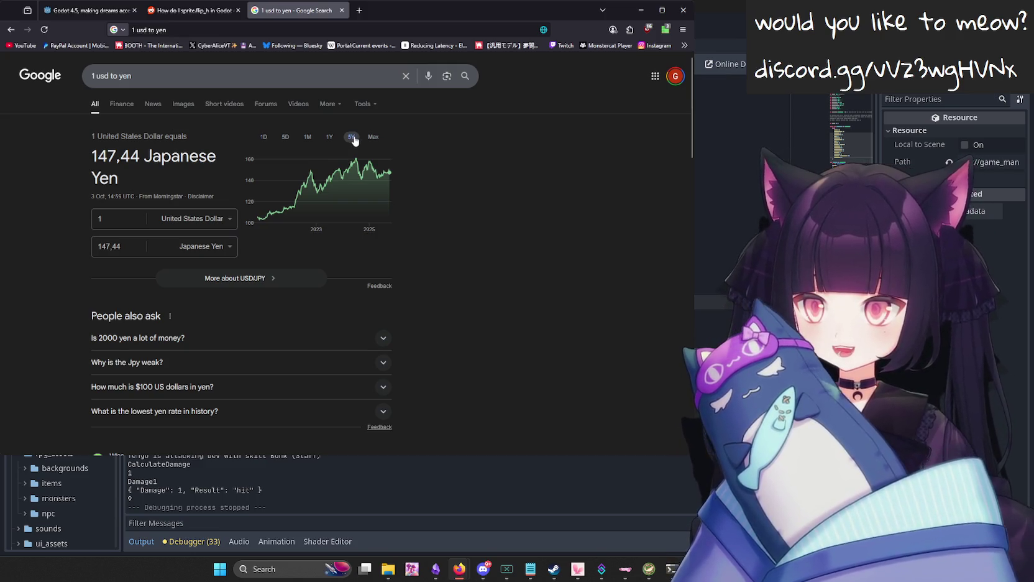
pyautogui.click(373, 138)
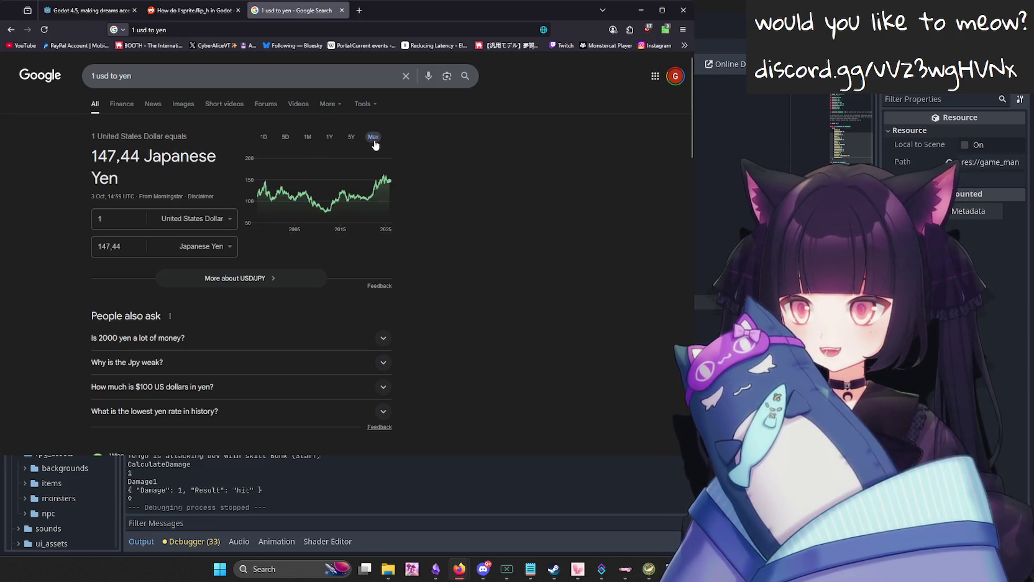
pyautogui.hotkey('ctrl', 'w')
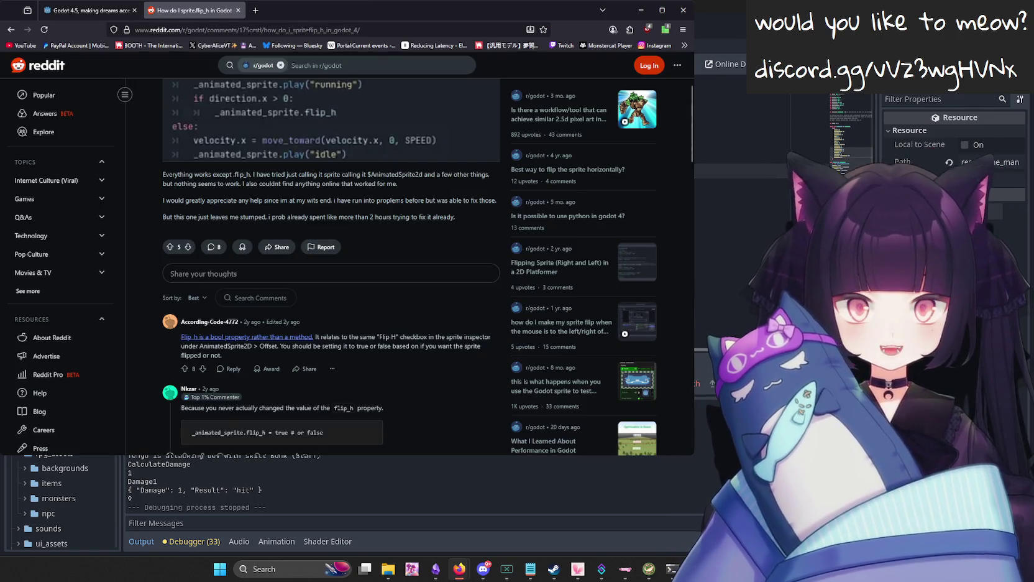
pyautogui.hotkey('alt', 'Tab')
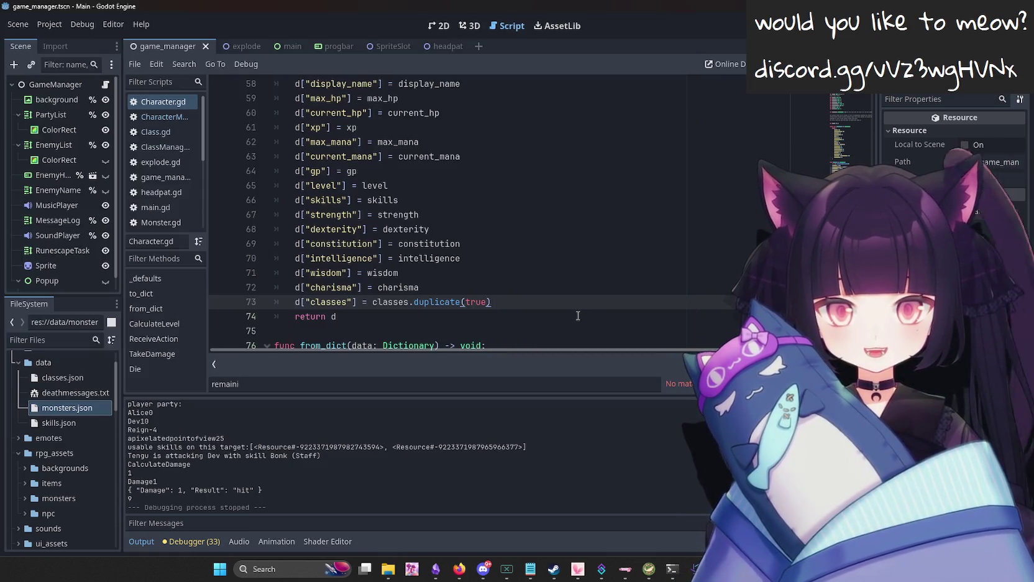
# Add the line d["inventory"] = inventory after the classes line in to_dict().
pyautogui.click(578, 316)
pyautogui.write('s')
pyautogui.press('BackSpace')
pyautogui.write('d["')
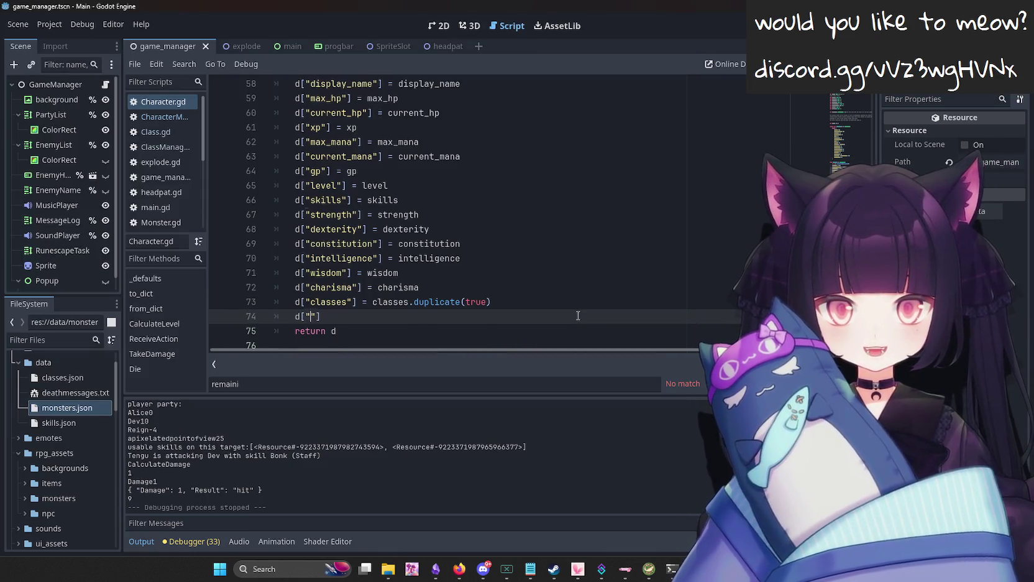
pyautogui.press('Escape')
pyautogui.write('ory"] = i')
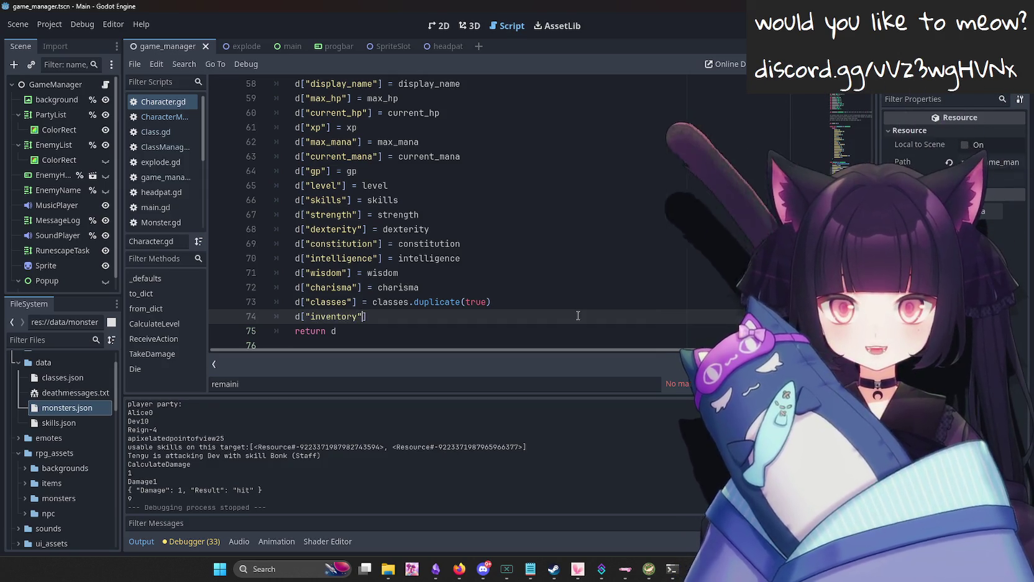
pyautogui.write('nven')
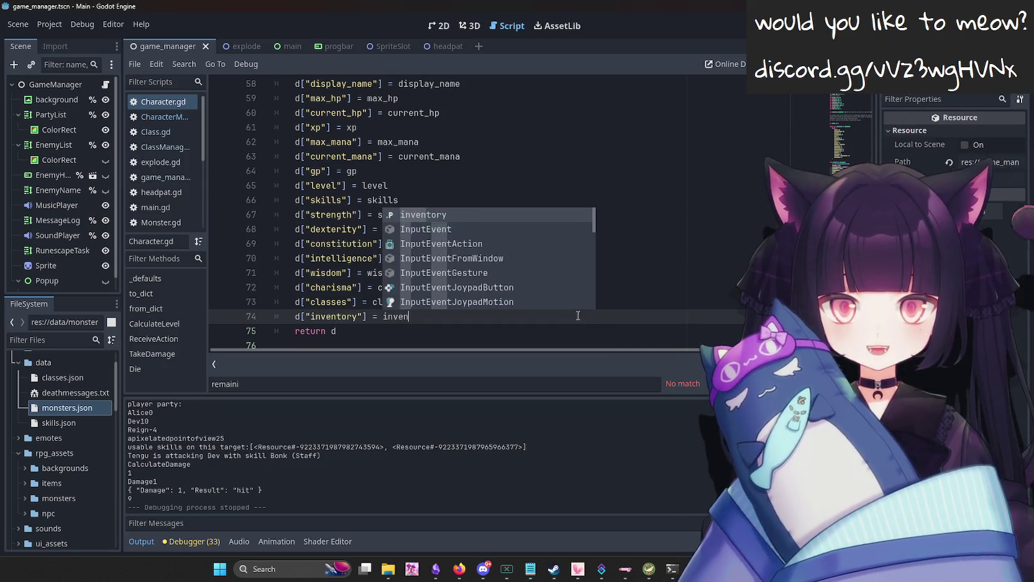
pyautogui.press('Return')
pyautogui.press('Return')
pyautogui.press('BackSpace')
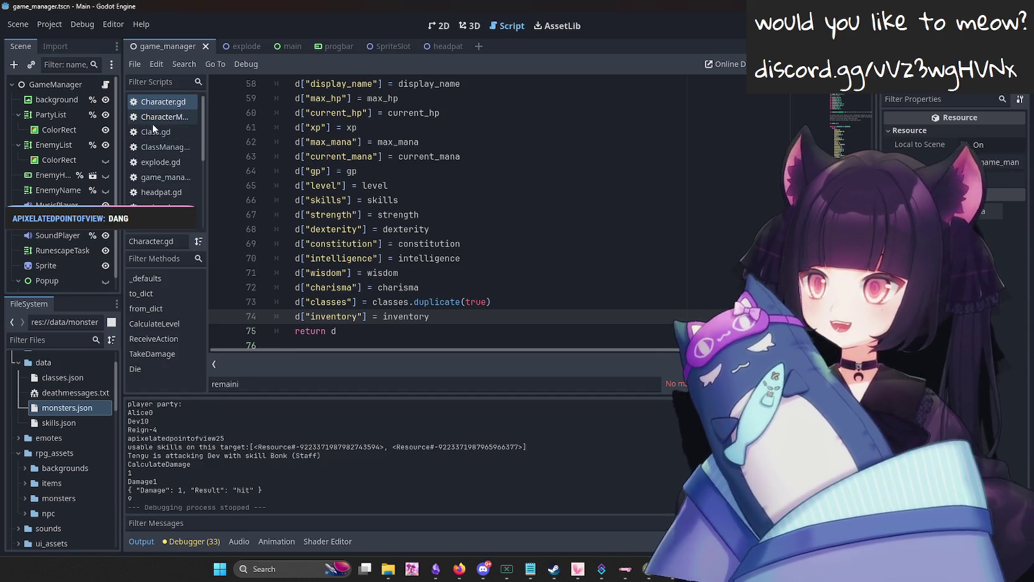
# In a new Firefox tab, search 1 usd to cad, then 1 eur to cad.
pyautogui.click(459, 569)
pyautogui.write('1 usd to cad')
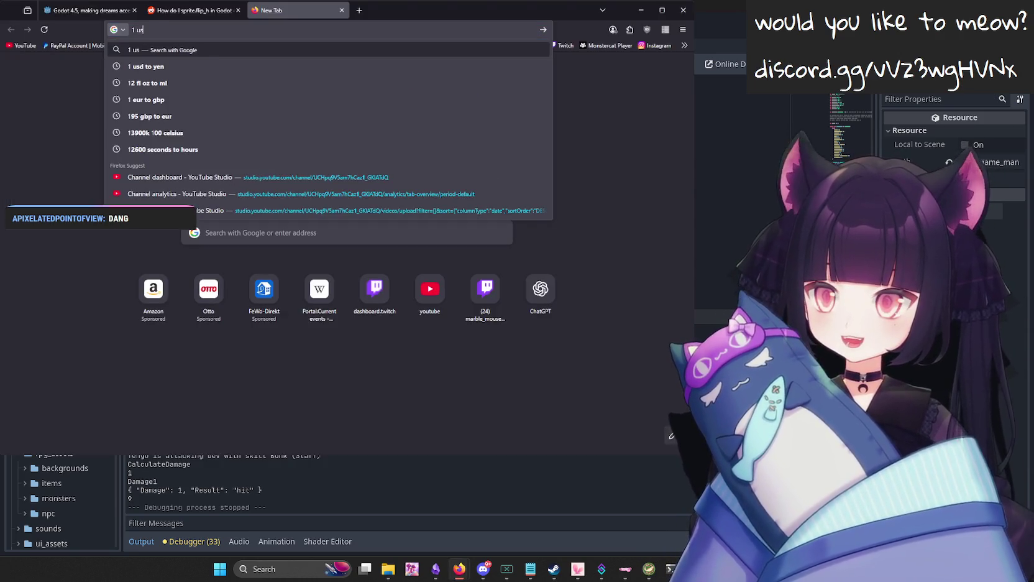
pyautogui.press('Return')
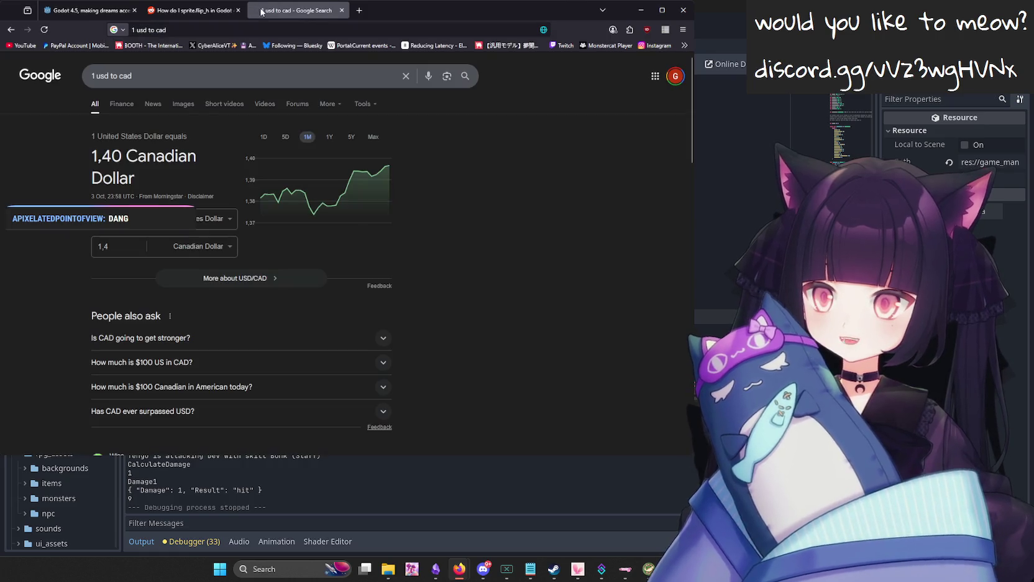
pyautogui.moveTo(116, 70); pyautogui.dragTo(88, 63)
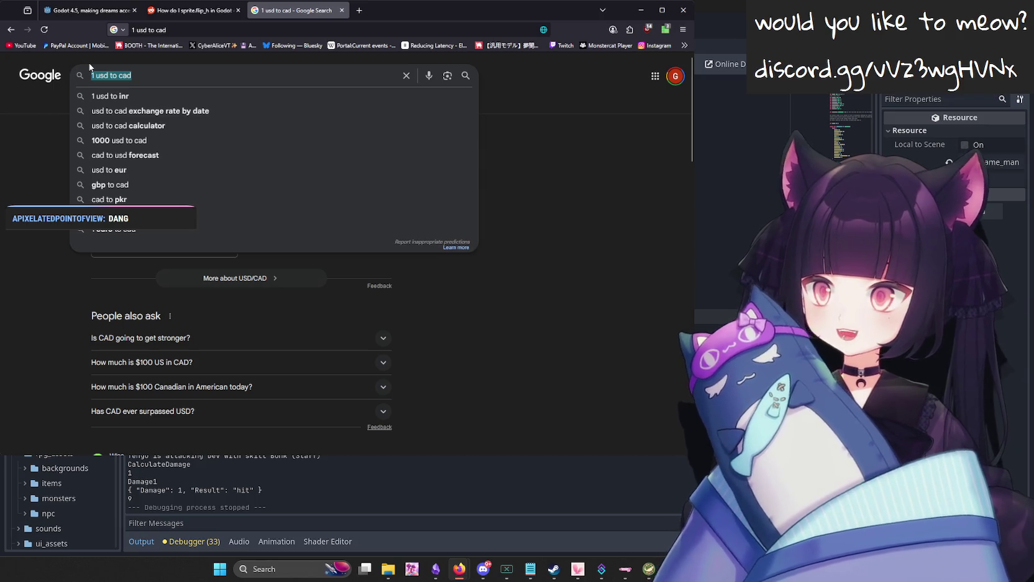
pyautogui.write('1')
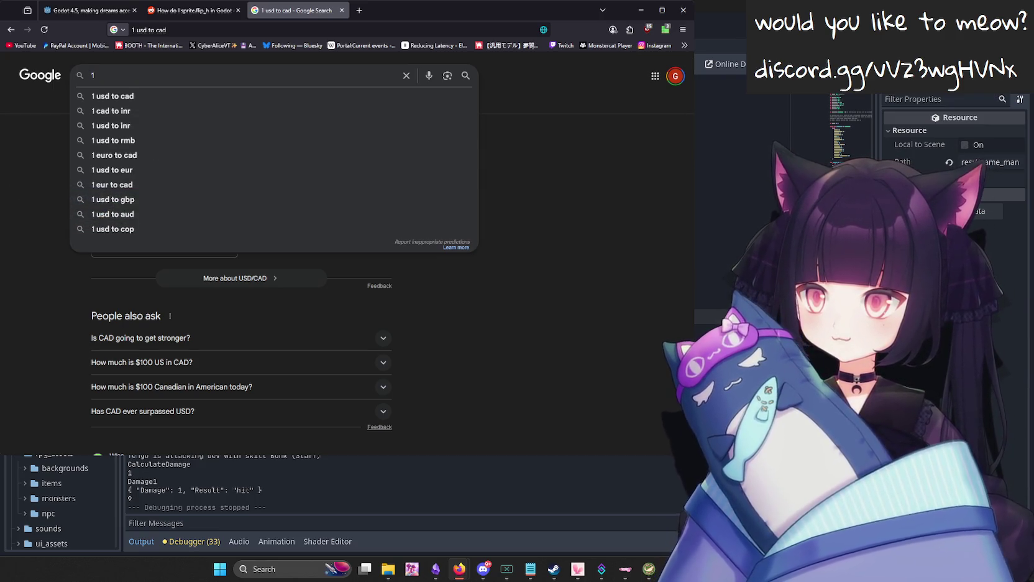
pyautogui.write(' eur to cad')
pyautogui.press('Return')
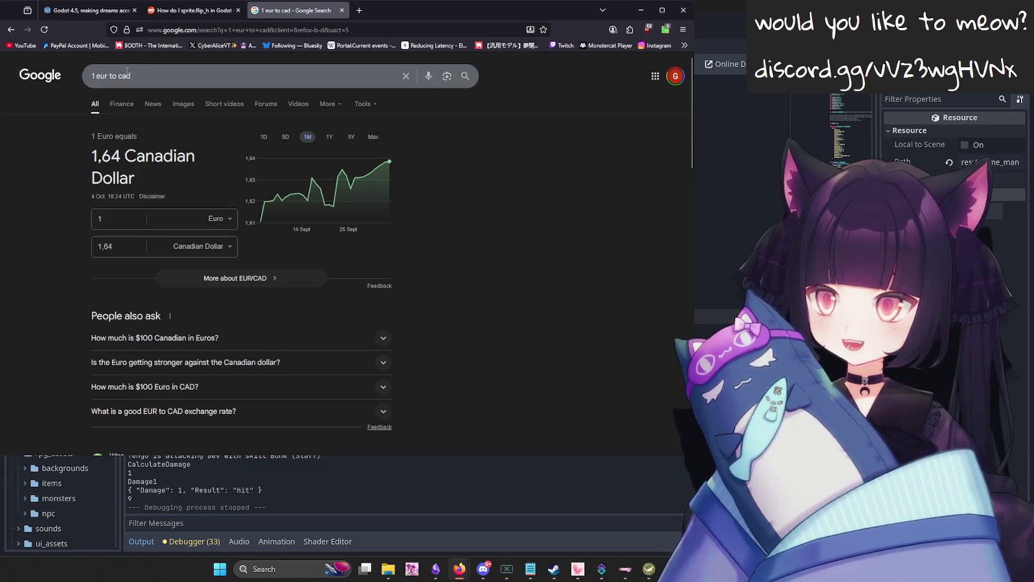
# Change the query to 1 gbp to cad (1.88 CAD), then close the tab and return to Godot.
pyautogui.click(102, 75)
pyautogui.doubleClick(102, 75)
pyautogui.write('gbp')
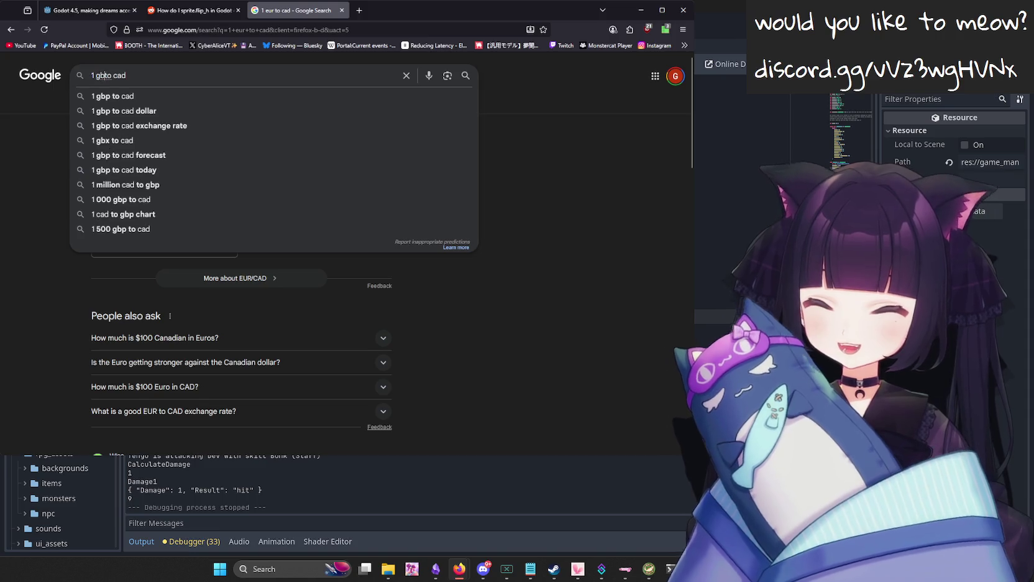
pyautogui.press('Return')
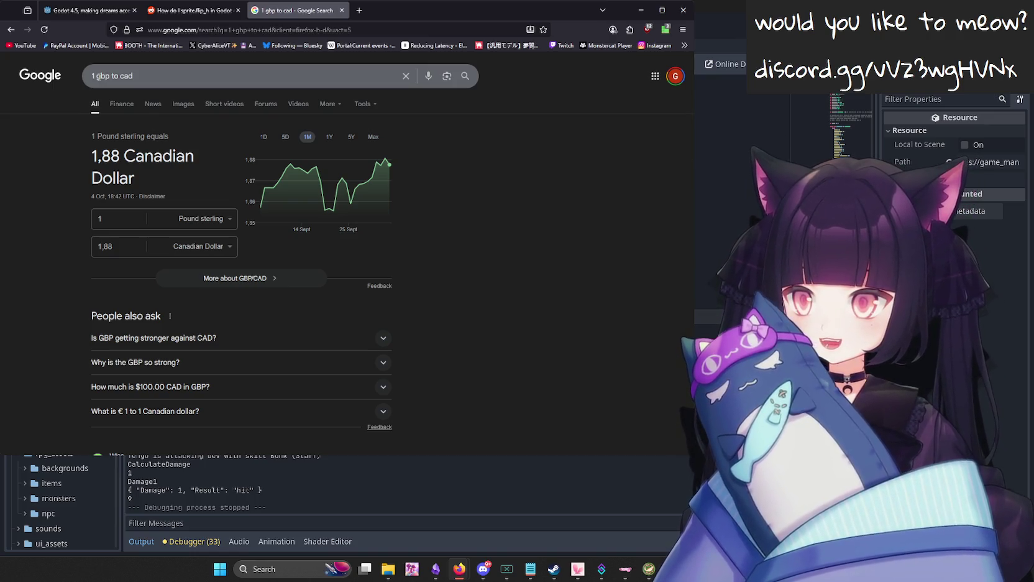
pyautogui.hotkey('ctrl', 'w')
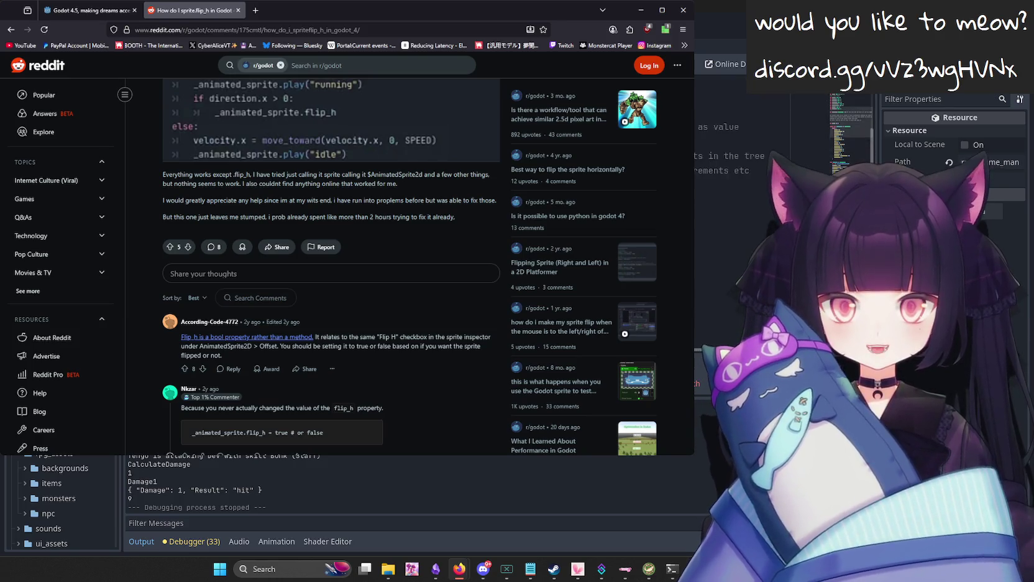
pyautogui.click(708, 171)
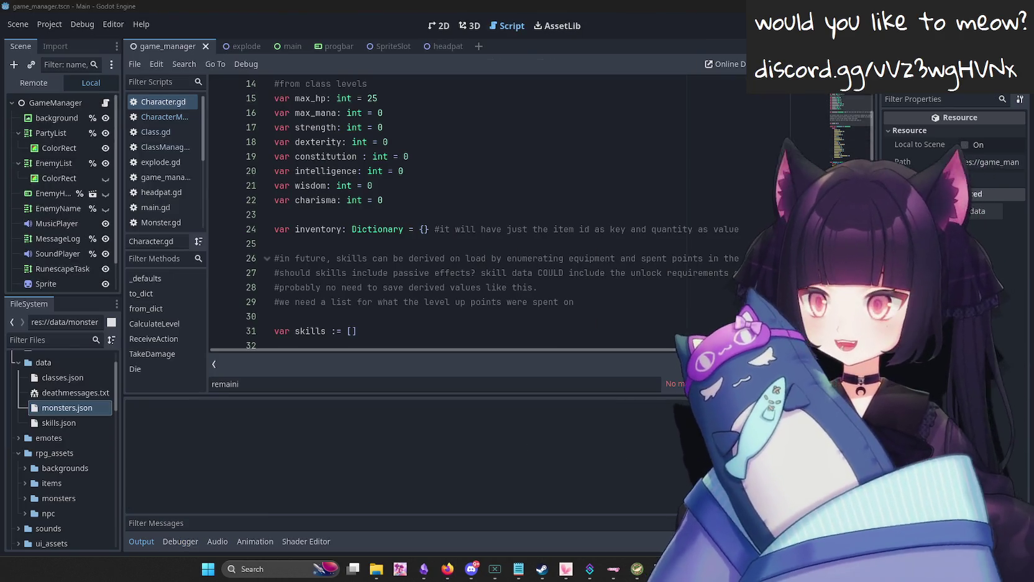
# Run the project to test a battle against the Tengu, then stop the game.
pyautogui.press('F5')
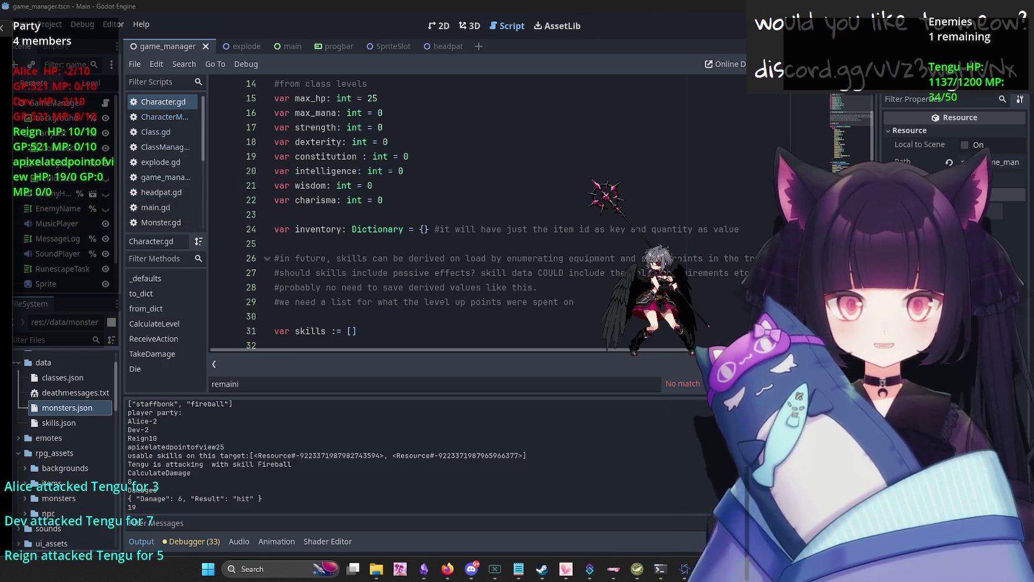
pyautogui.press('F8')
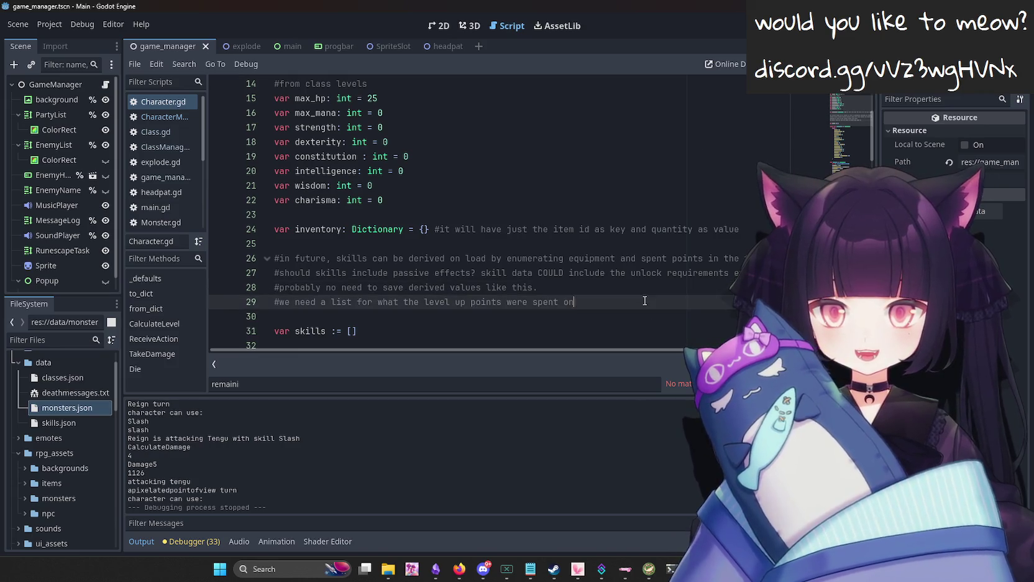
pyautogui.scroll(-5, 558, 228)
pyautogui.scroll(-4, 558, 228)
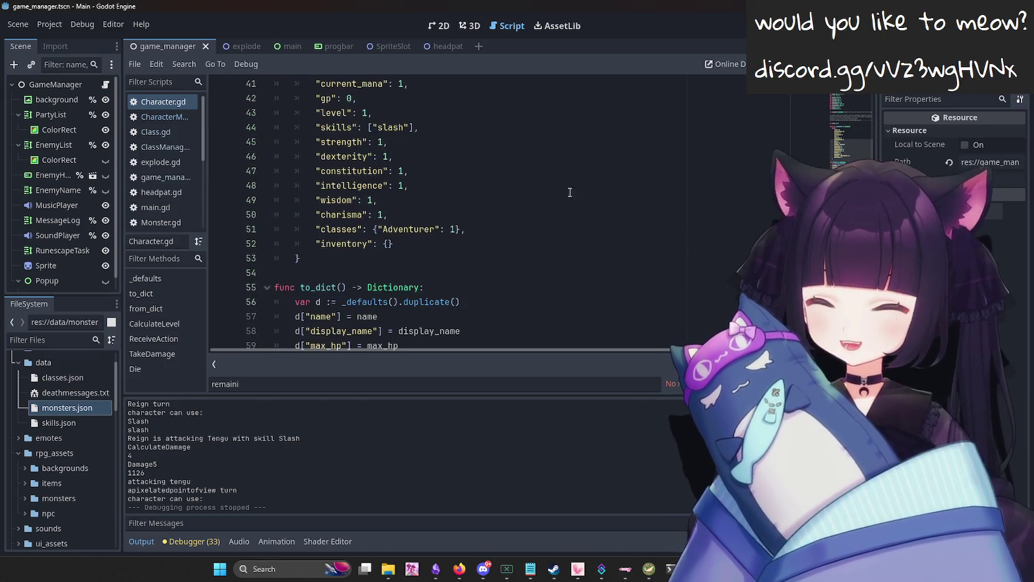
pyautogui.scroll(4, 467, 268)
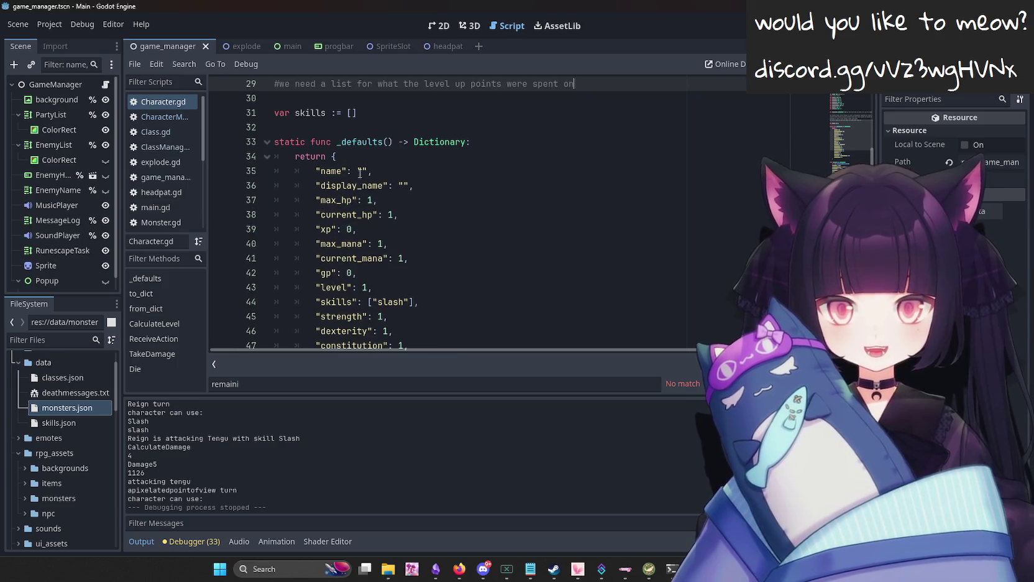
pyautogui.scroll(2, 486, 198)
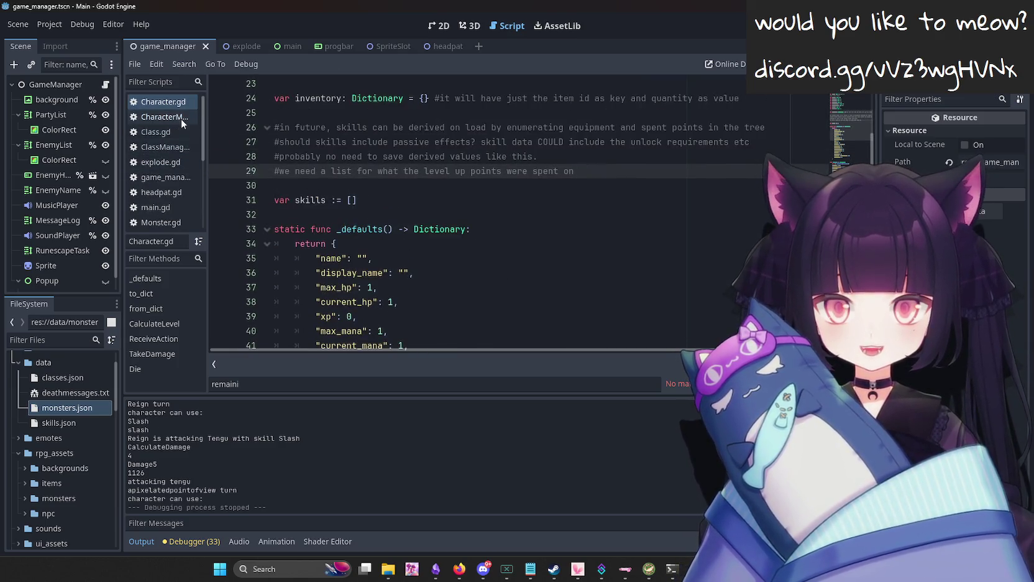
pyautogui.scroll(2, 71, 375)
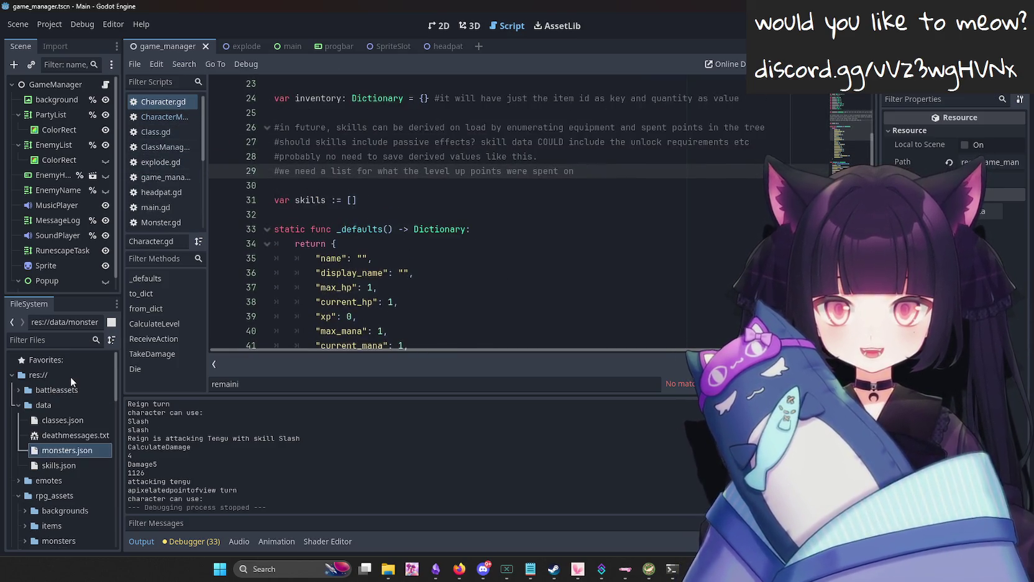
pyautogui.rightClick(37, 377)
# Create a new script named Item in the project root and open Item.gd for editing.
pyautogui.moveTo(89, 384)
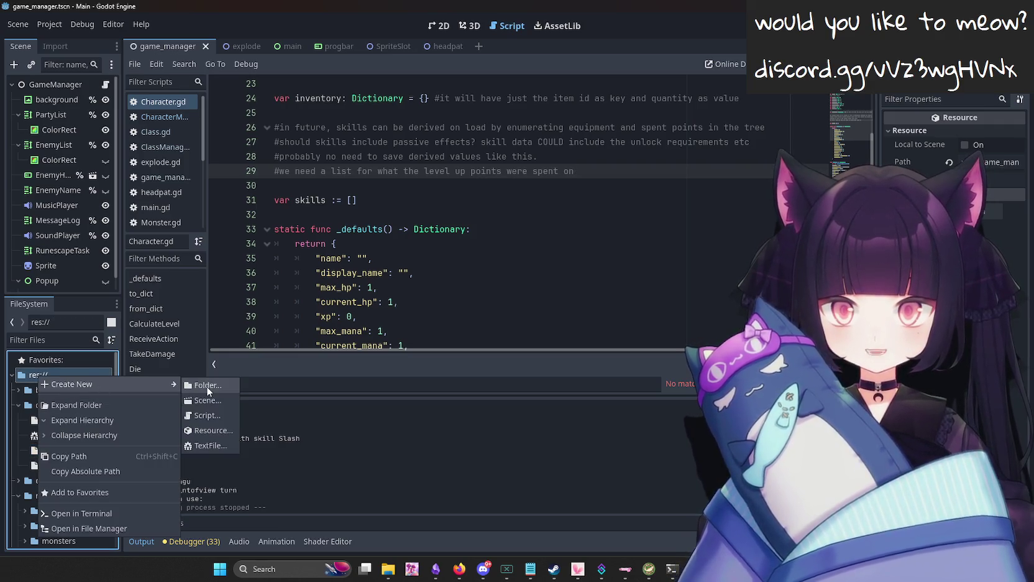
pyautogui.click(211, 415)
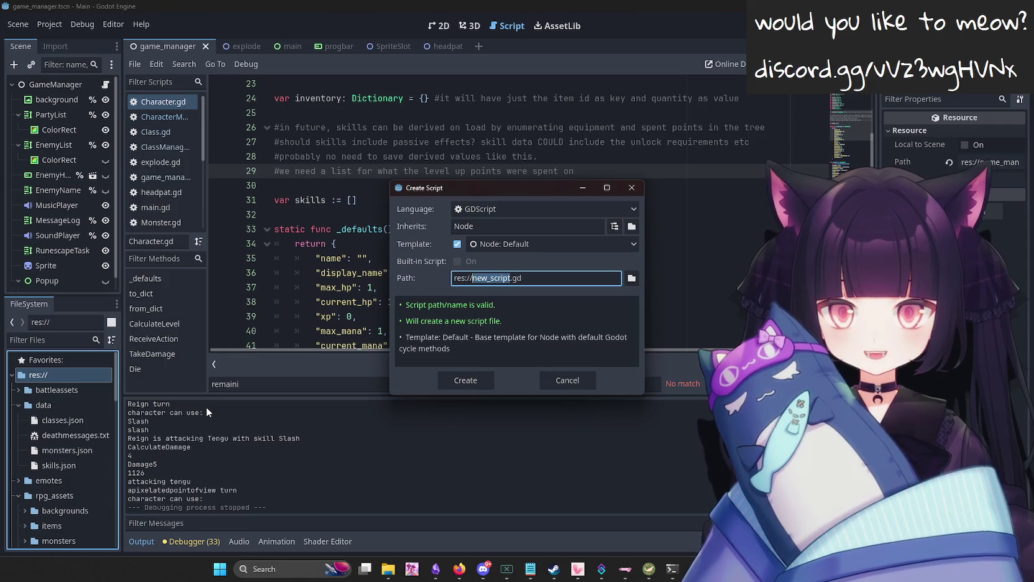
pyautogui.write('Item')
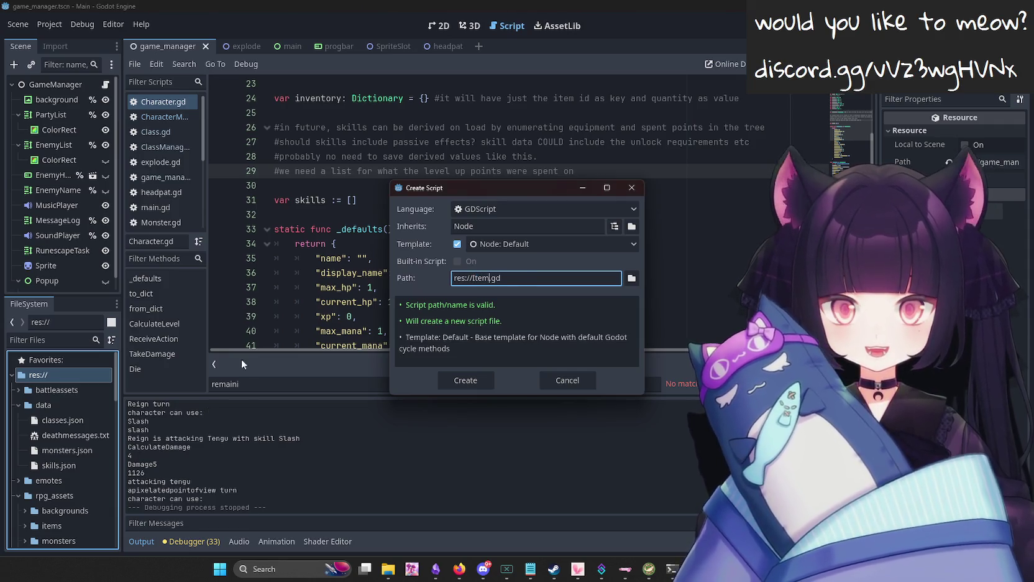
pyautogui.click(475, 385)
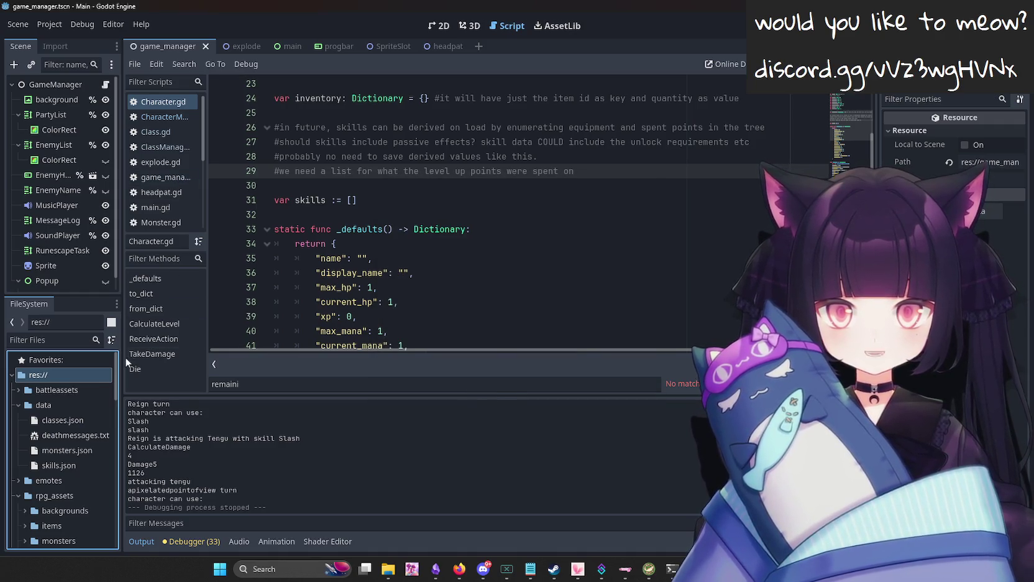
pyautogui.rightClick(75, 376)
pyautogui.scroll(-5, 87, 434)
pyautogui.scroll(-5, 86, 440)
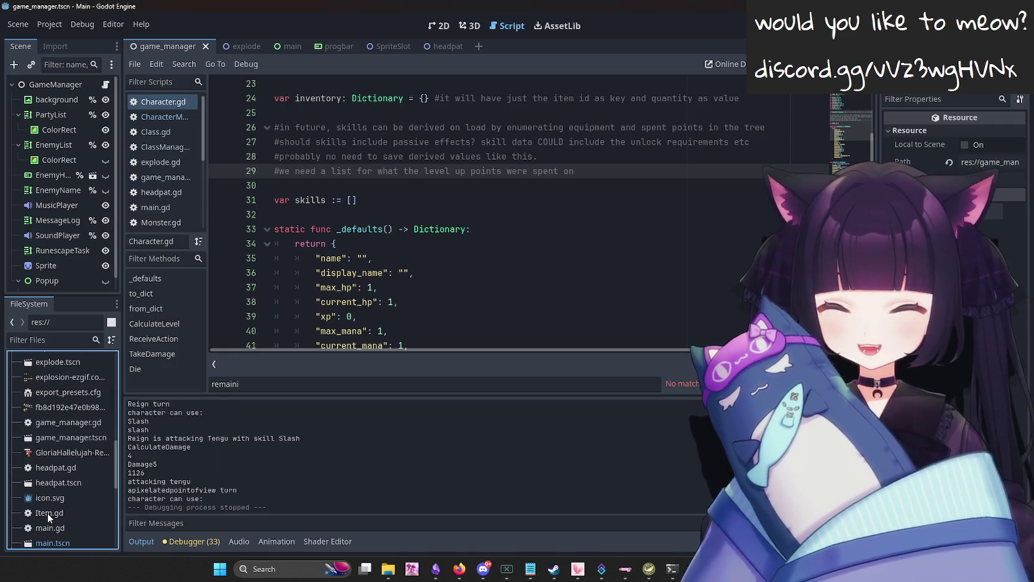
pyautogui.doubleClick(48, 513)
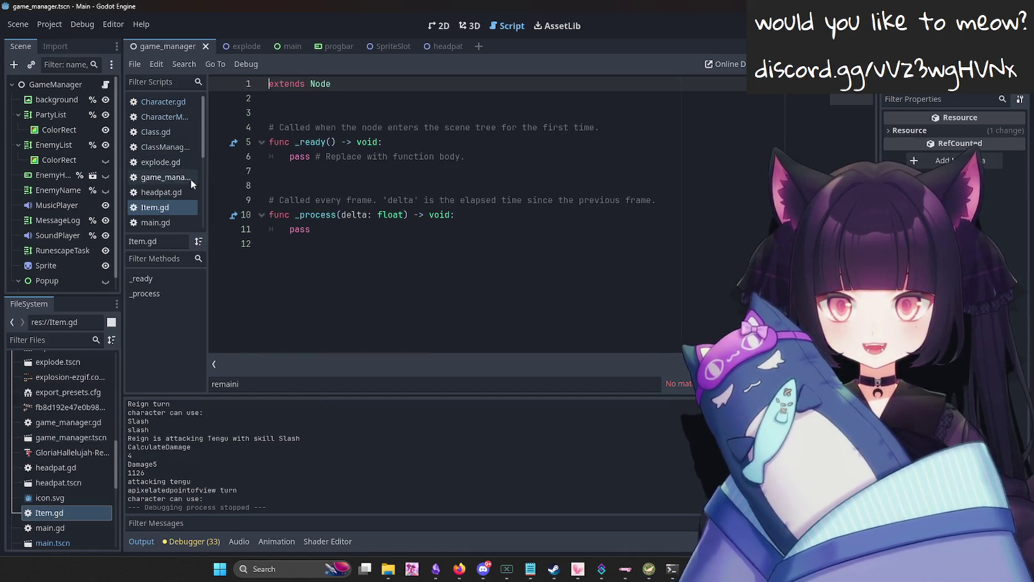
pyautogui.scroll(-2, 171, 199)
# Paste all of Monster.gd's code into Item.gd and rename class_name Monster to Item.
pyautogui.click(173, 202)
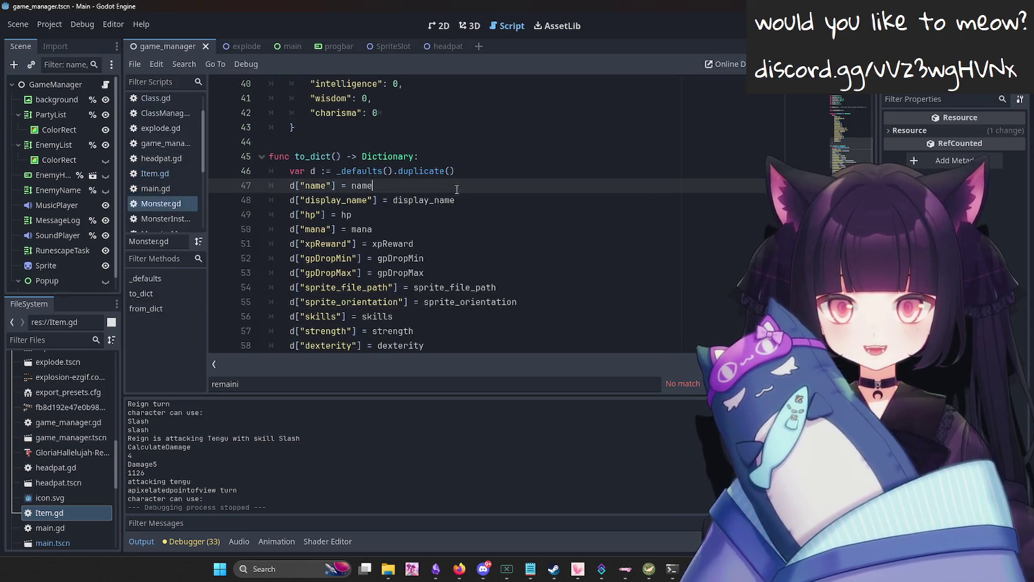
pyautogui.hotkey('ctrl', 'a')
pyautogui.hotkey('ctrl', 'c')
pyautogui.click(155, 173)
pyautogui.hotkey('ctrl', 'v')
pyautogui.hotkey('ctrl', 'a')
pyautogui.hotkey('ctrl', 'v')
pyautogui.scroll(14, 436, 238)
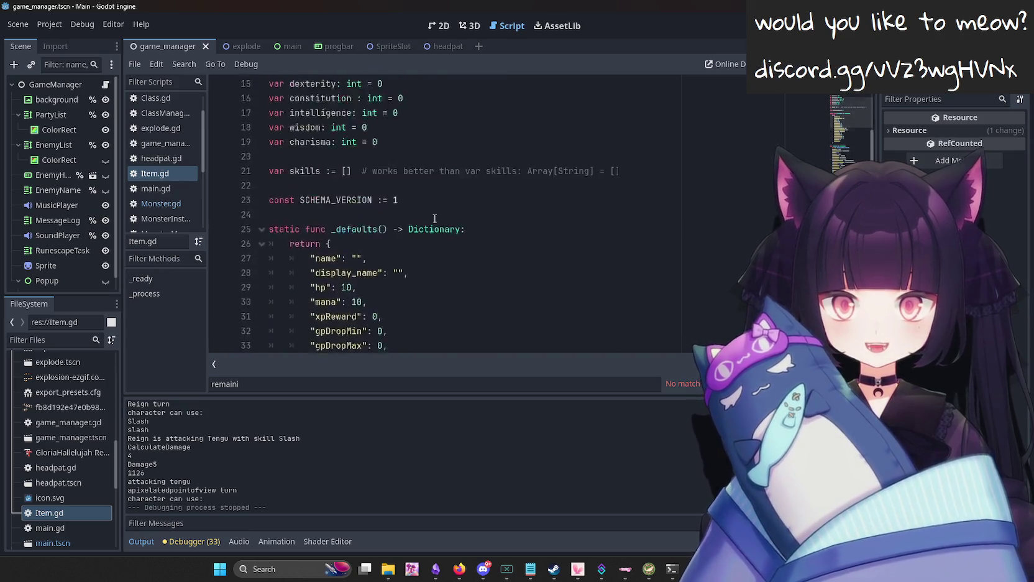
pyautogui.doubleClick(349, 100)
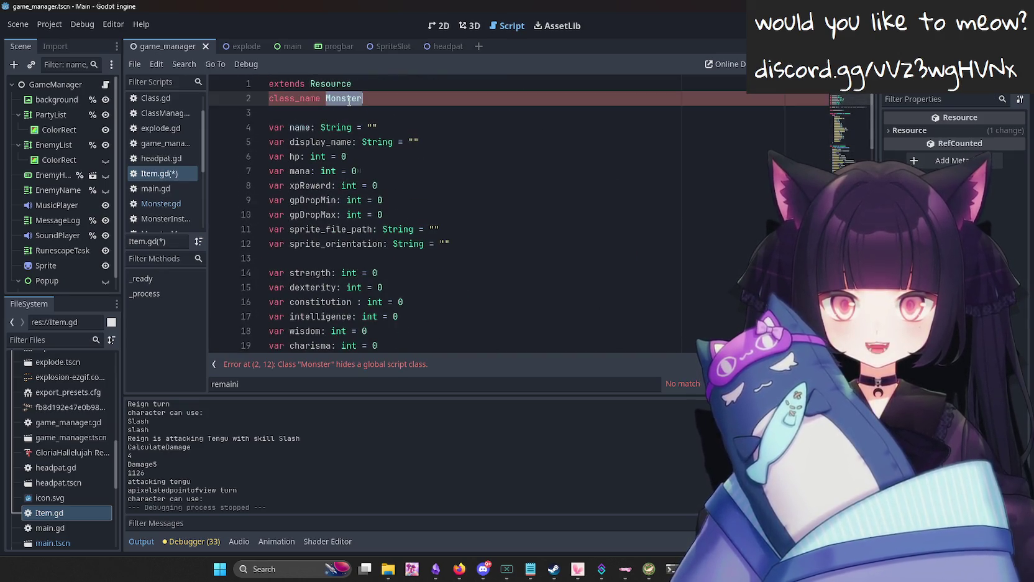
pyautogui.write('Item')
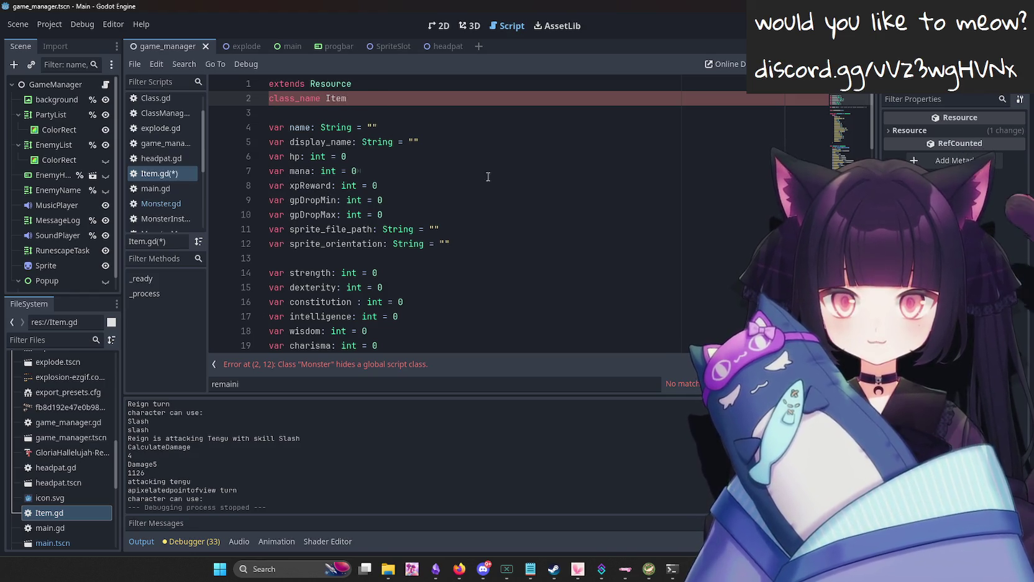
# Delete the stat variables from strength to charisma and the skills variable.
pyautogui.moveTo(508, 231); pyautogui.dragTo(330, 161)
pyautogui.moveTo(502, 237)
pyautogui.mouseDown()
pyautogui.moveTo(235, 159)
pyautogui.moveTo(231, 171)
pyautogui.mouseUp()
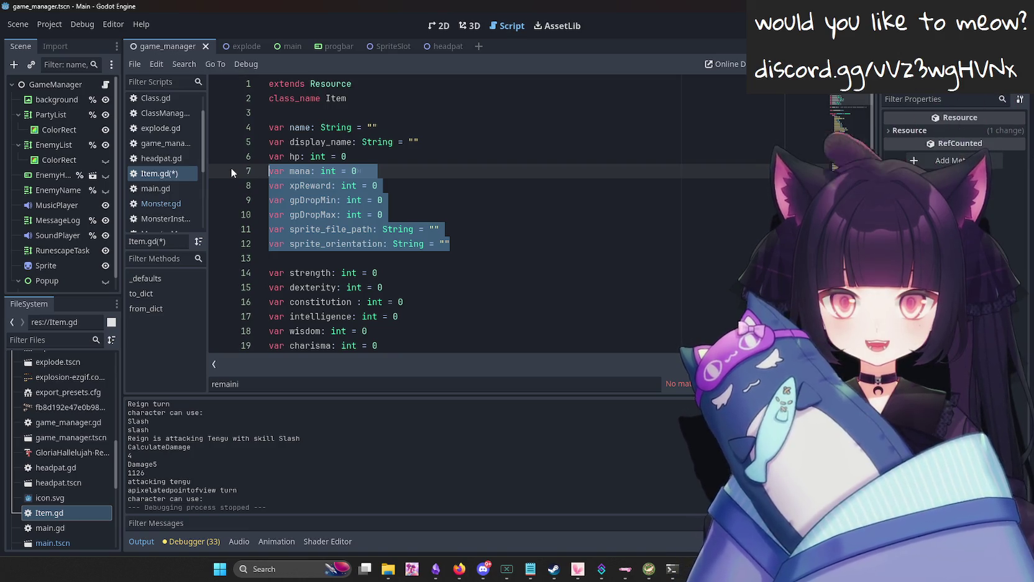
pyautogui.scroll(-2, 229, 167)
pyautogui.moveTo(379, 258); pyautogui.dragTo(222, 182)
pyautogui.press('Delete')
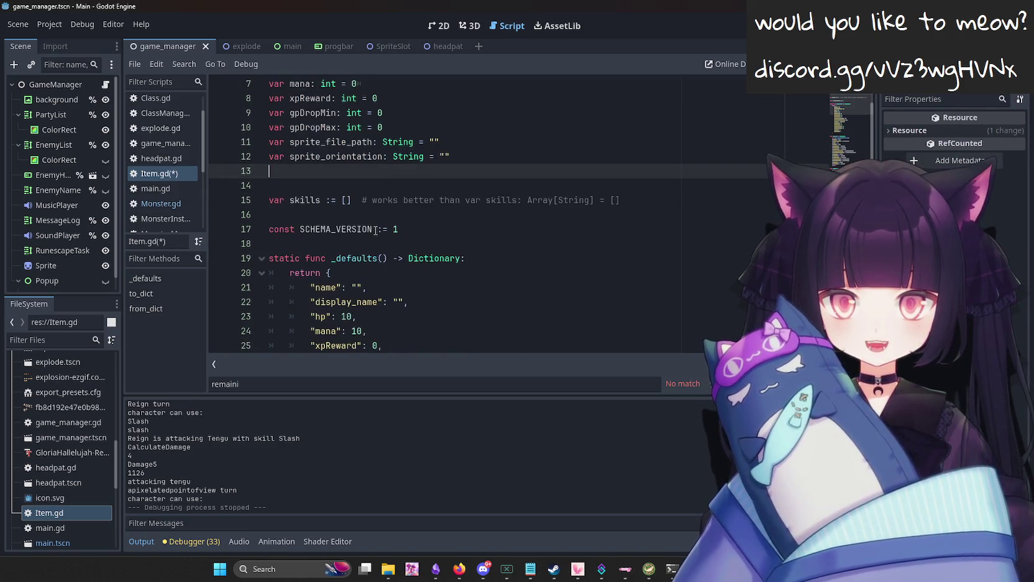
pyautogui.click(260, 200)
pyautogui.hotkey('ctrl', 'x')
# Delete the extra _defaults entries and the to_dict assignments after display_name.
pyautogui.scroll(-4, 452, 196)
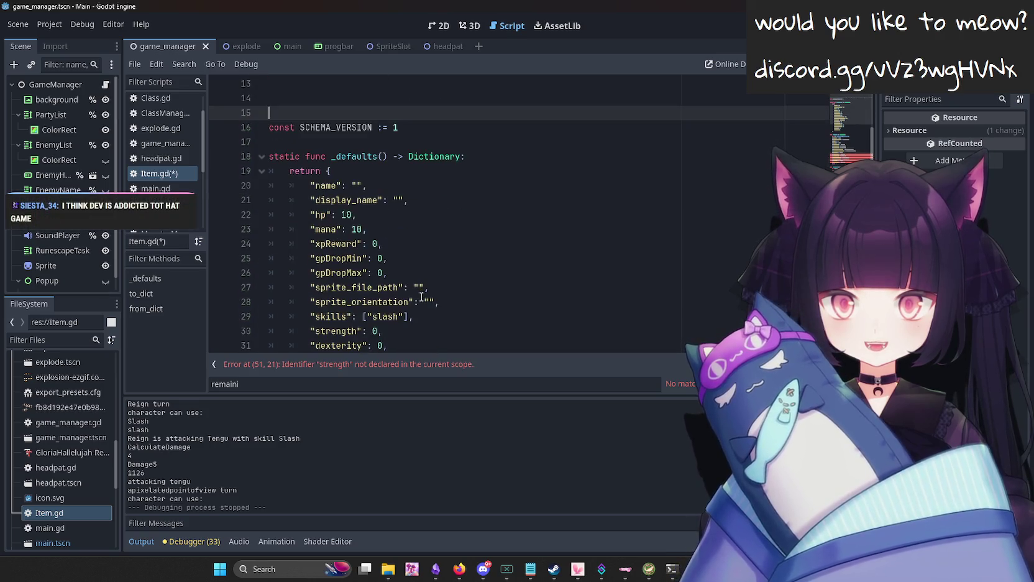
pyautogui.moveTo(404, 316)
pyautogui.mouseDown()
pyautogui.moveTo(292, 302)
pyautogui.moveTo(190, 143)
pyautogui.mouseUp()
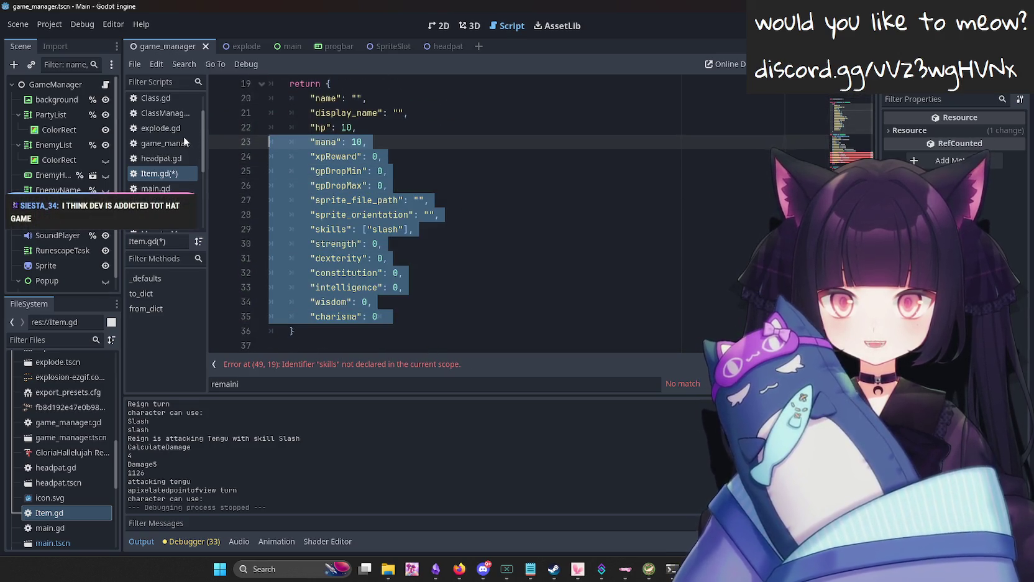
pyautogui.press('Delete')
pyautogui.scroll(-2, 412, 326)
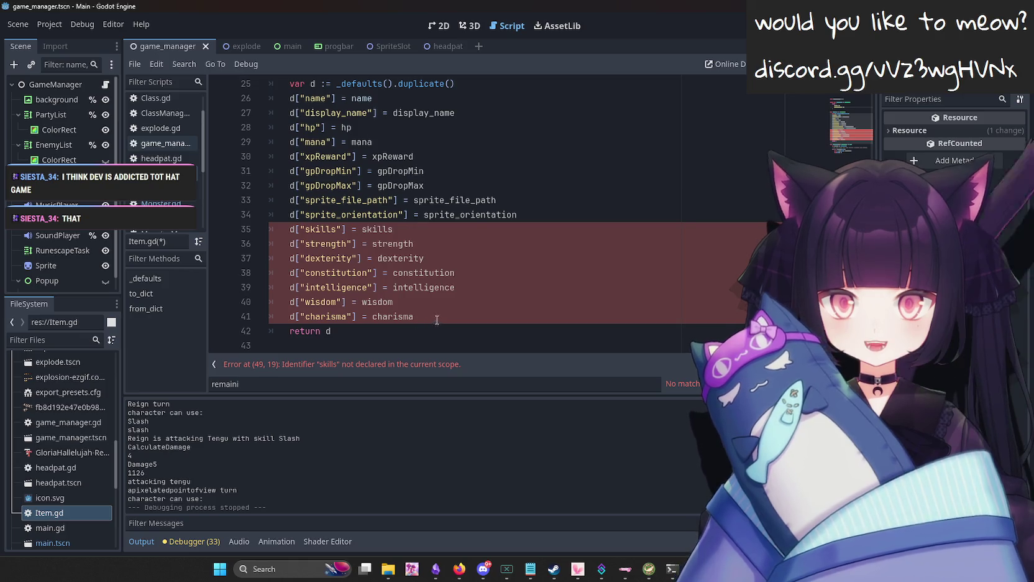
pyautogui.moveTo(437, 320); pyautogui.dragTo(455, 113)
pyautogui.press('Delete')
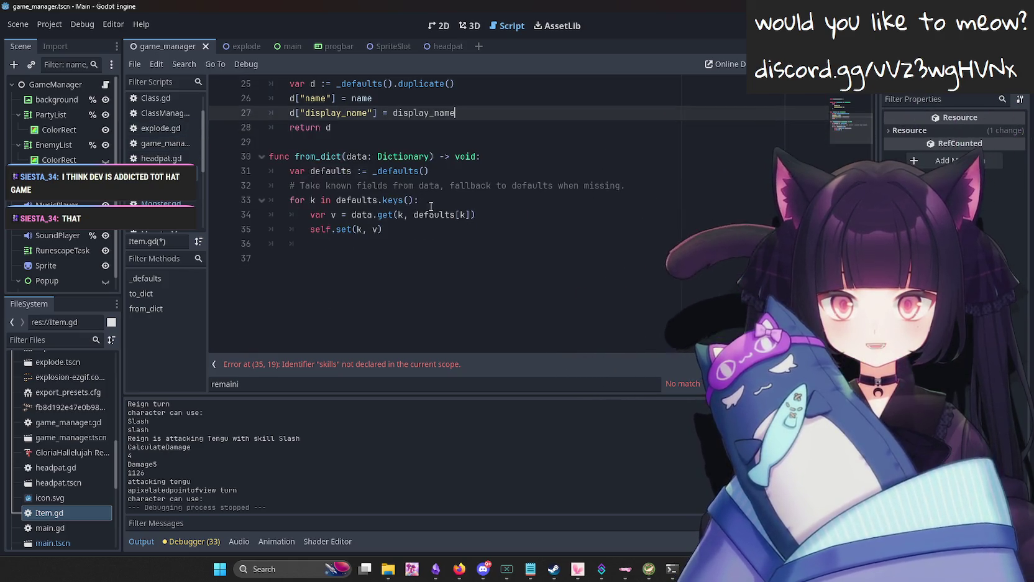
pyautogui.scroll(3, 430, 206)
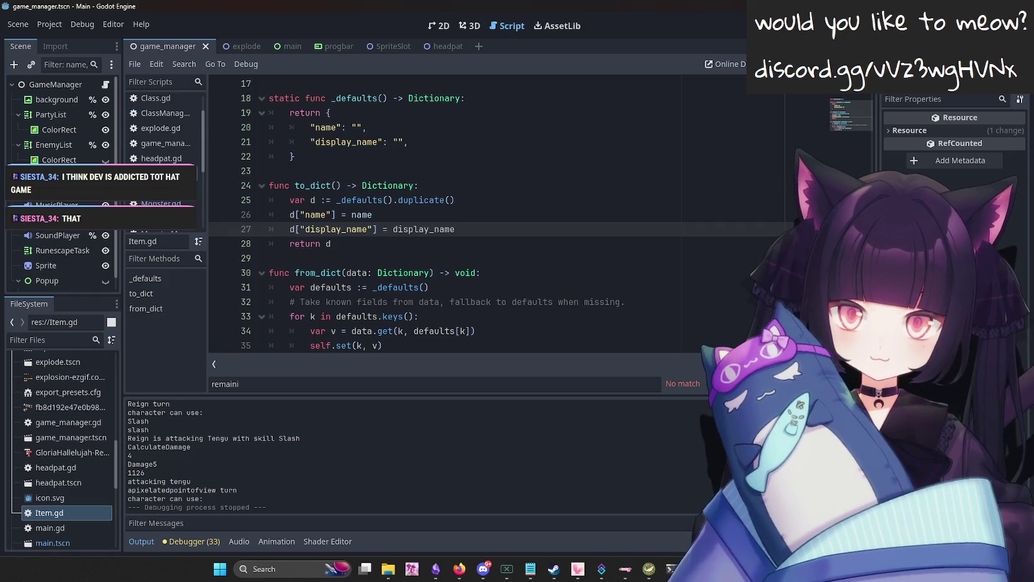
# Delete the extra blank lines between the variable declarations and const SCHEMA_VERSION.
pyautogui.hotkey('alt', 'Tab')
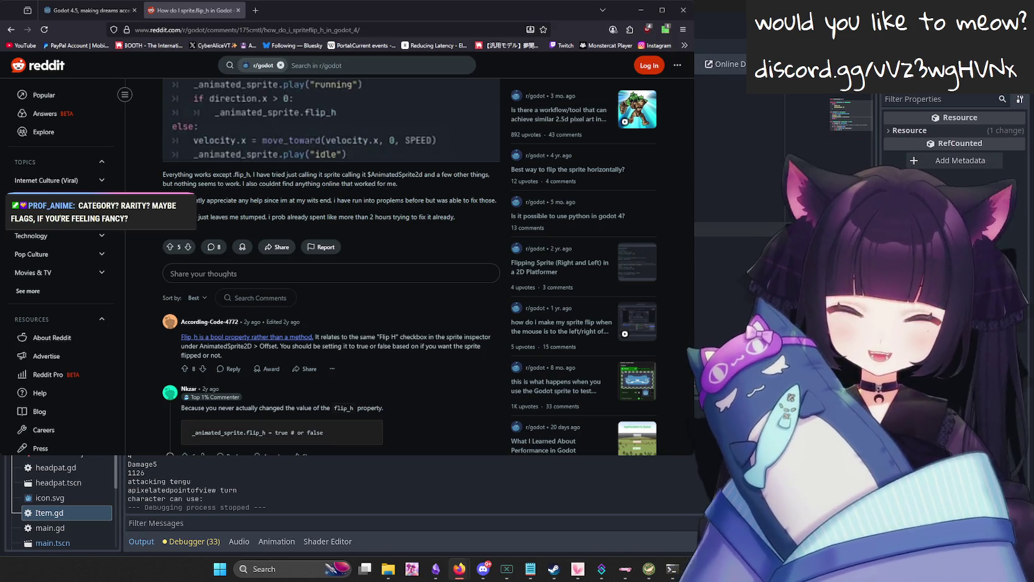
pyautogui.hotkey('alt', 'Tab')
pyautogui.scroll(3, 485, 218)
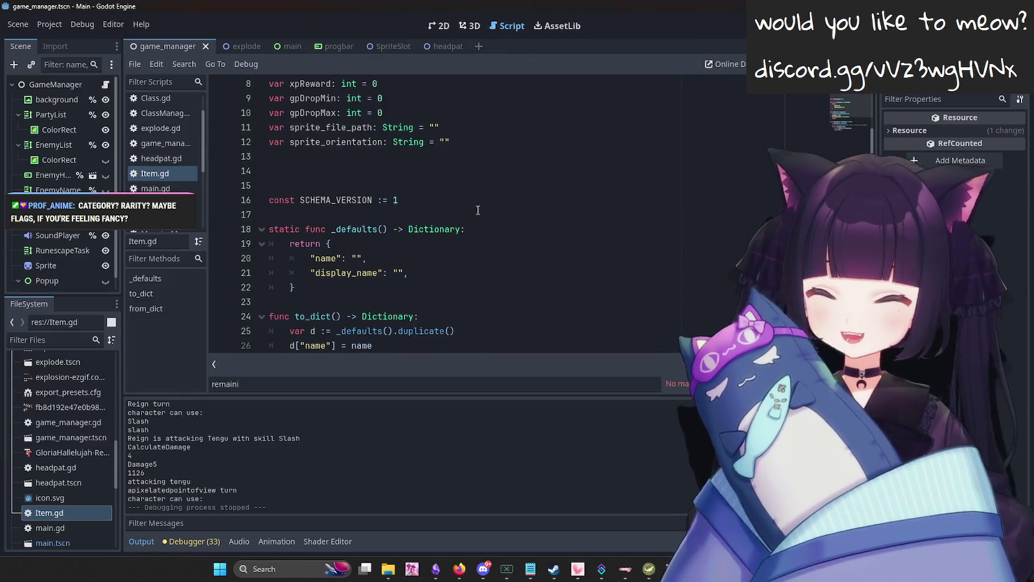
pyautogui.click(451, 151)
pyautogui.scroll(3, 488, 170)
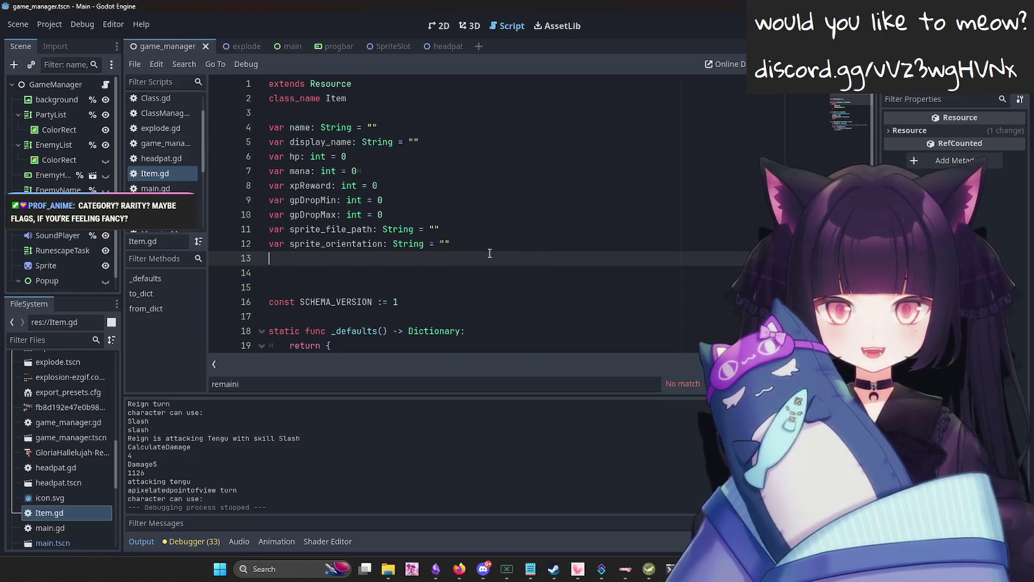
pyautogui.press('Delete')
pyautogui.press('Delete')
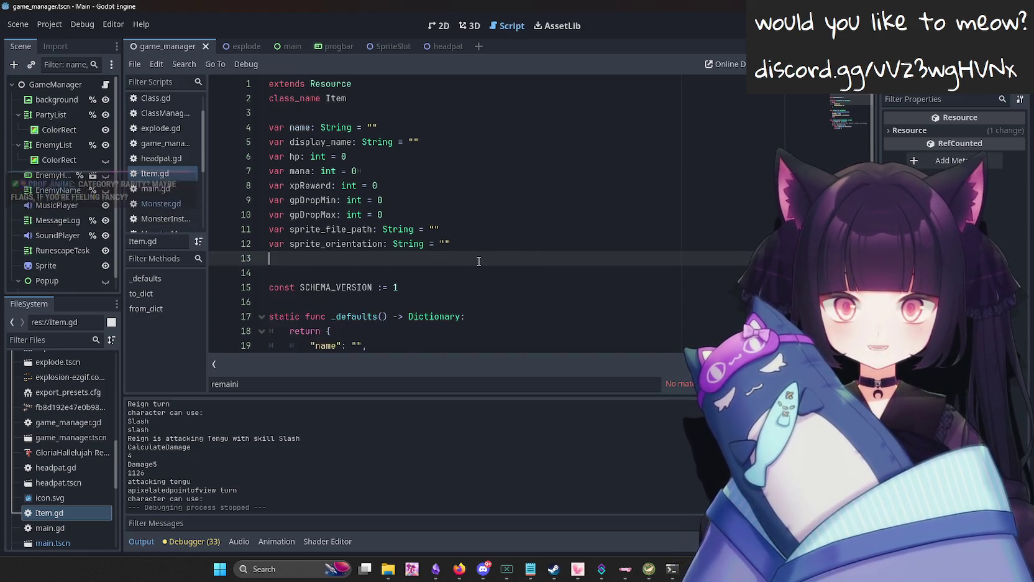
# Try a new entry line after display_name in _defaults, remove it, and bring up File Explorer.
pyautogui.scroll(-3, 430, 209)
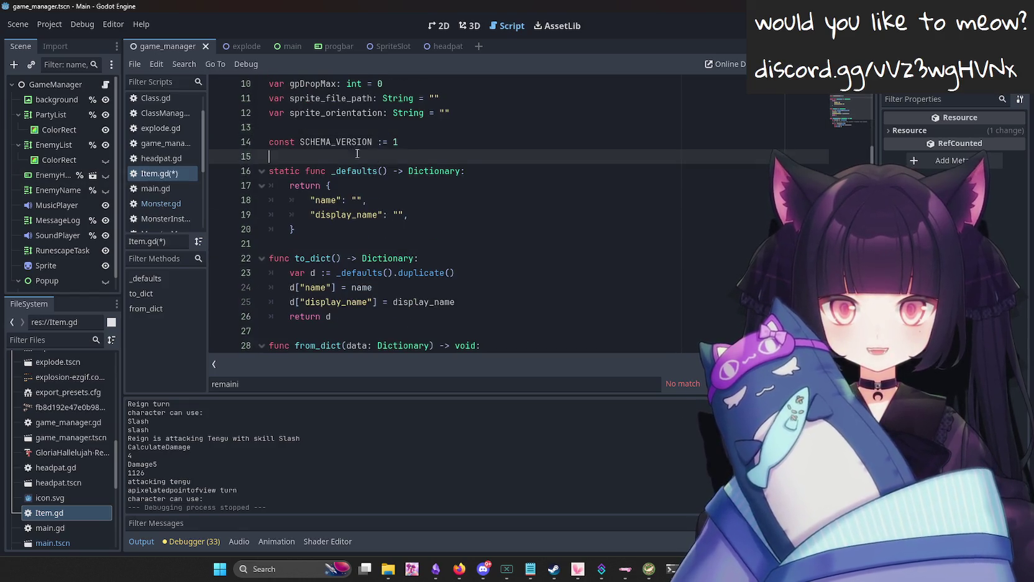
pyautogui.scroll(-3, 435, 218)
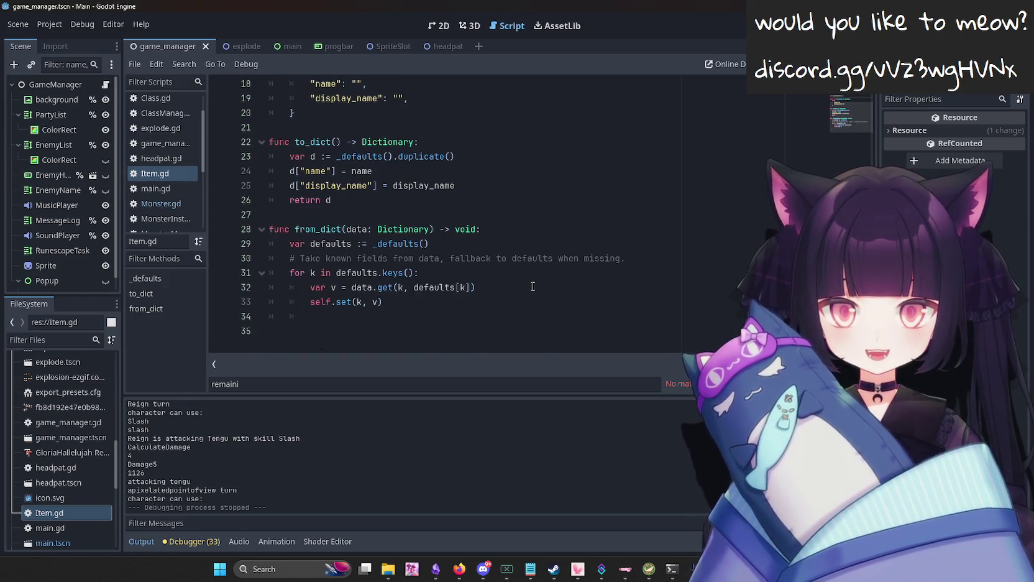
pyautogui.scroll(5, 533, 287)
pyautogui.click(456, 274)
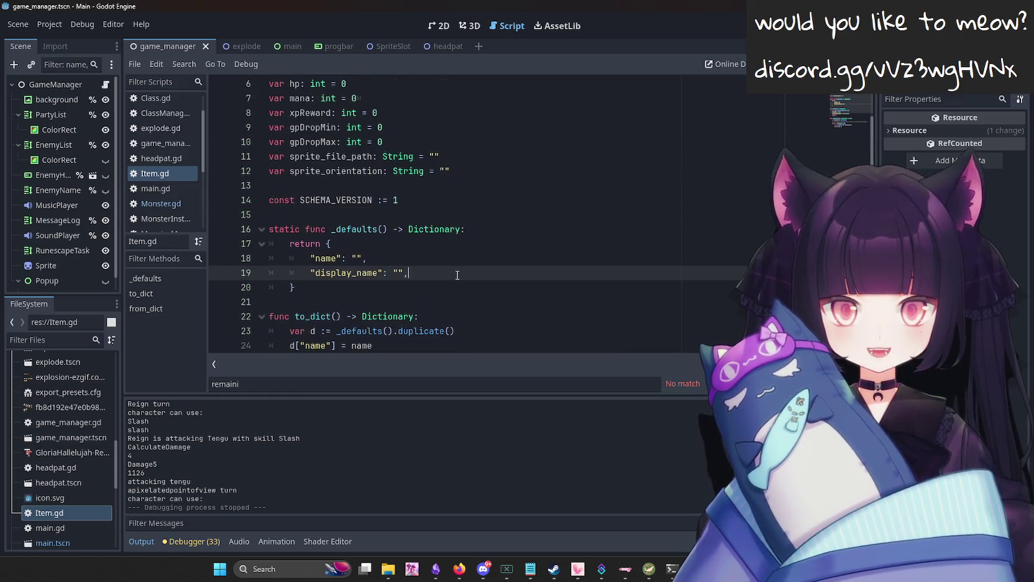
pyautogui.press('Return')
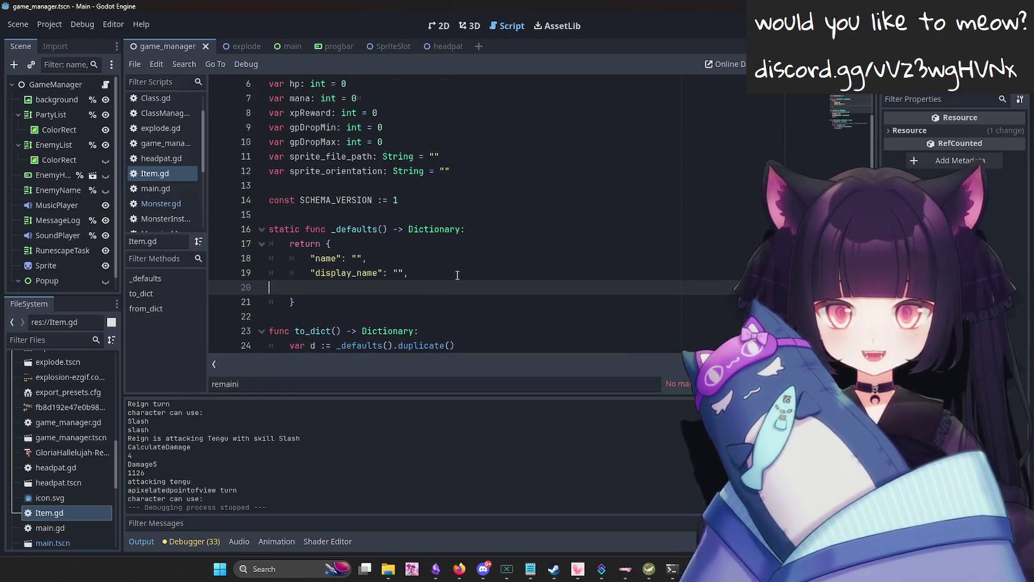
pyautogui.press('BackSpace')
pyautogui.click(388, 569)
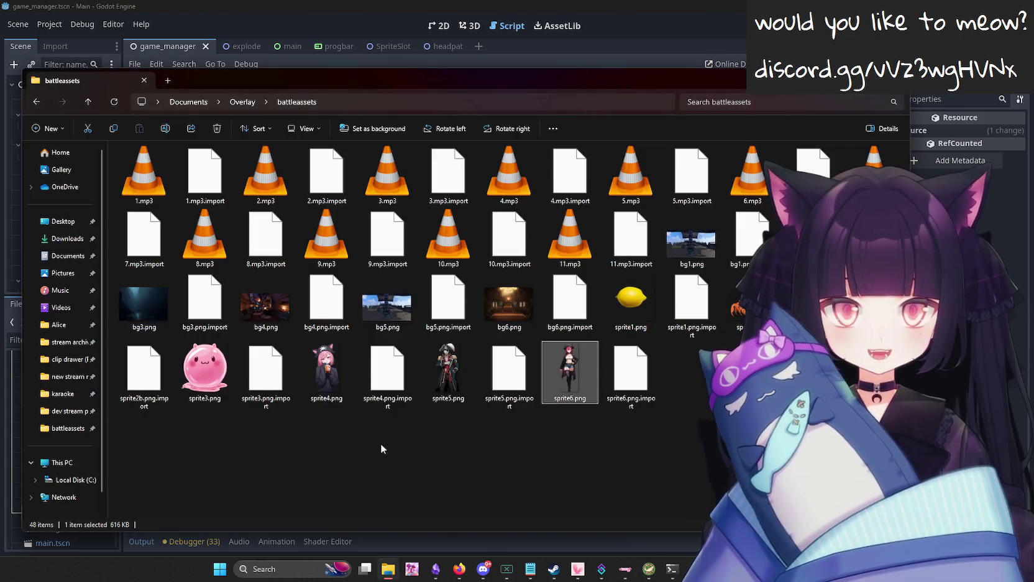
# In Overlay > data, duplicate skills.json and rename the copy to items.json.
pyautogui.click(232, 103)
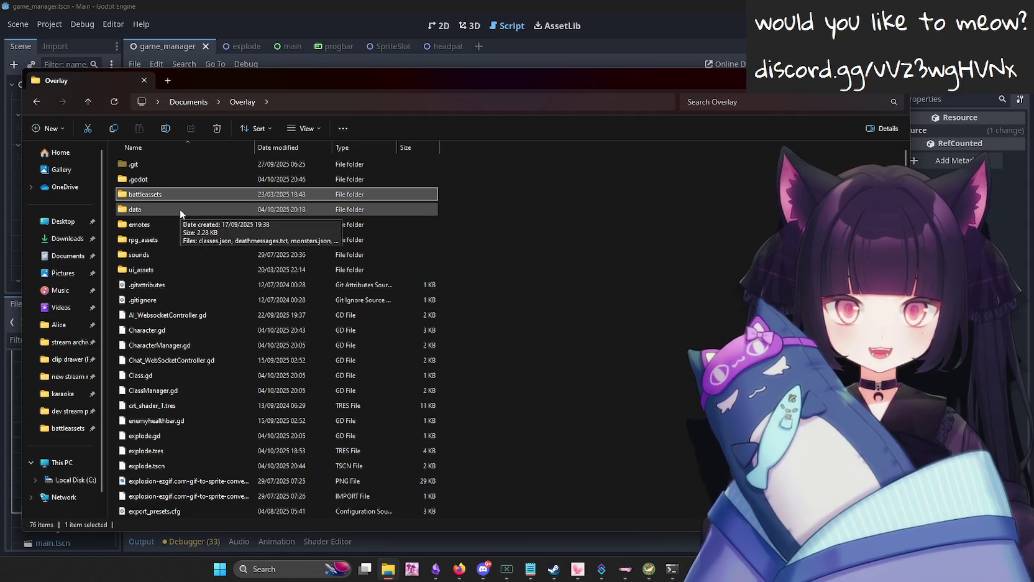
pyautogui.doubleClick(180, 211)
pyautogui.click(187, 209)
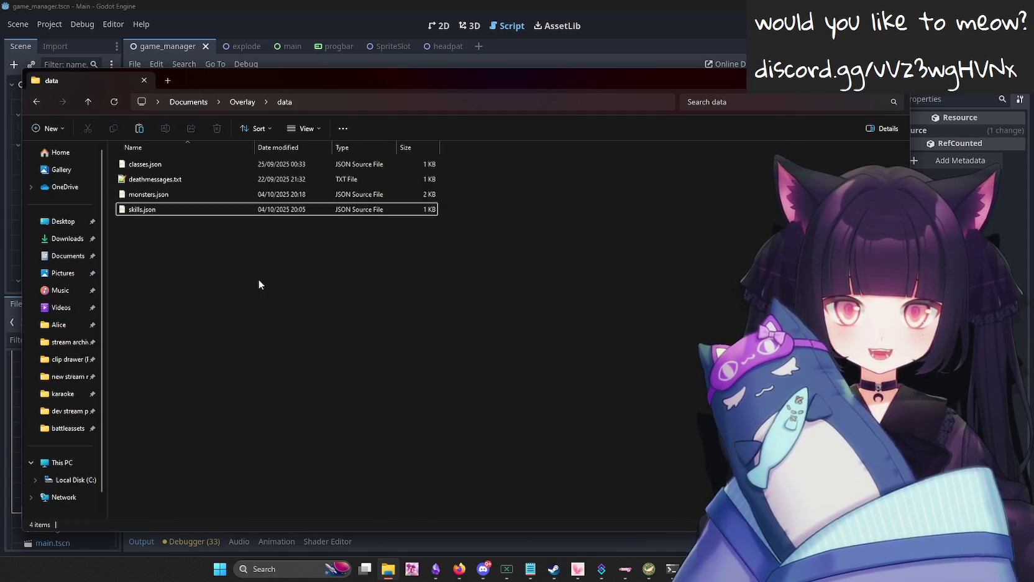
pyautogui.hotkey('ctrl', 'c')
pyautogui.hotkey('ctrl', 'v')
pyautogui.rightClick(217, 223)
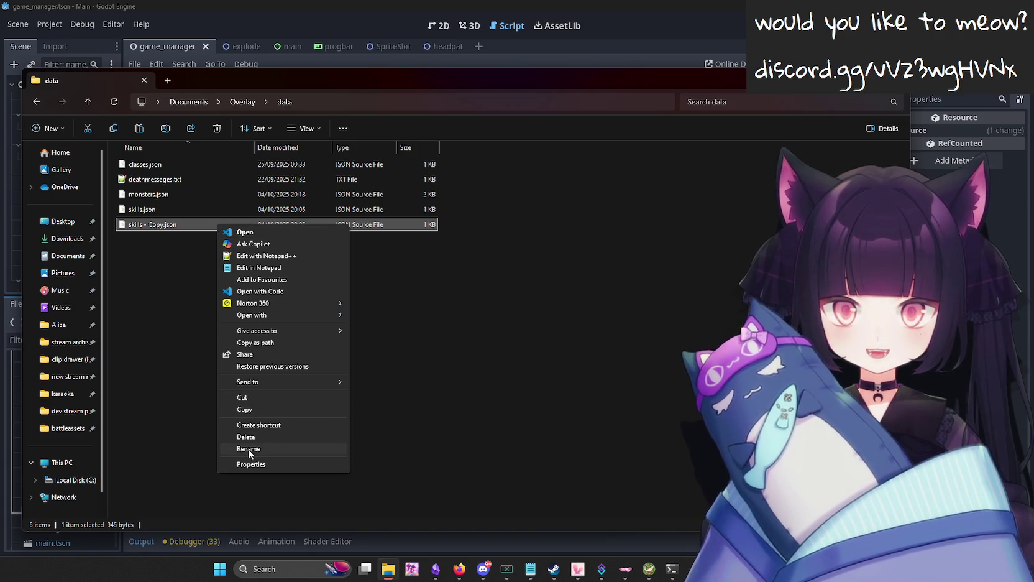
pyautogui.click(248, 448)
pyautogui.write('items')
pyautogui.press('Return')
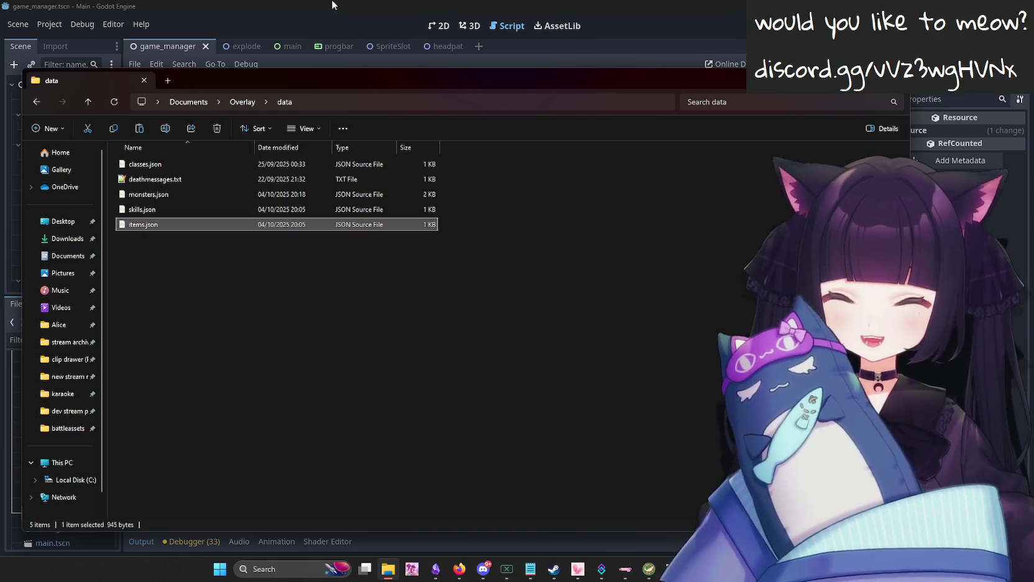
pyautogui.hotkey('alt', 'Tab')
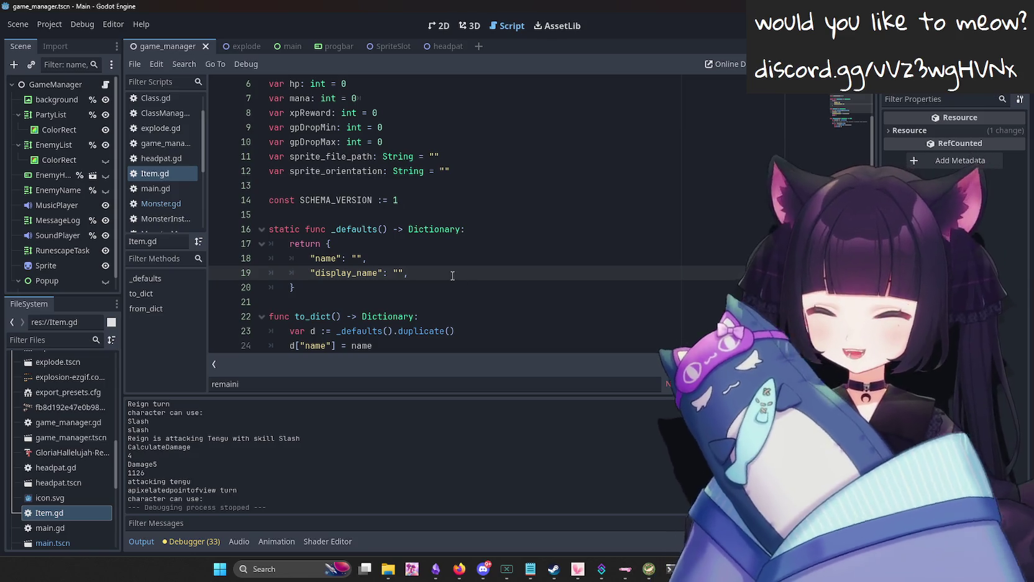
# Add an indented "category" key on a new line in the _defaults dictionary.
pyautogui.press('Return')
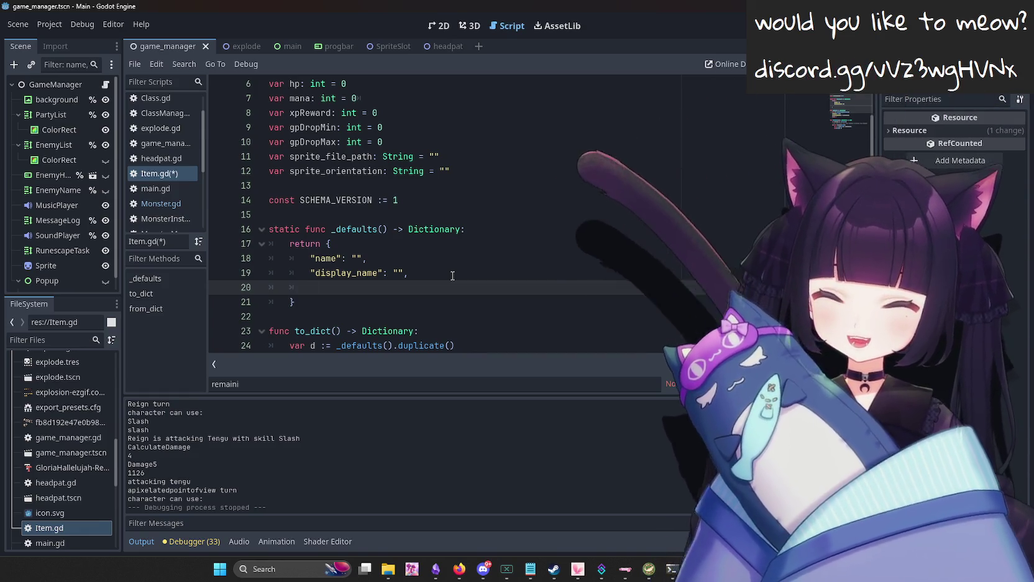
pyautogui.press('Return')
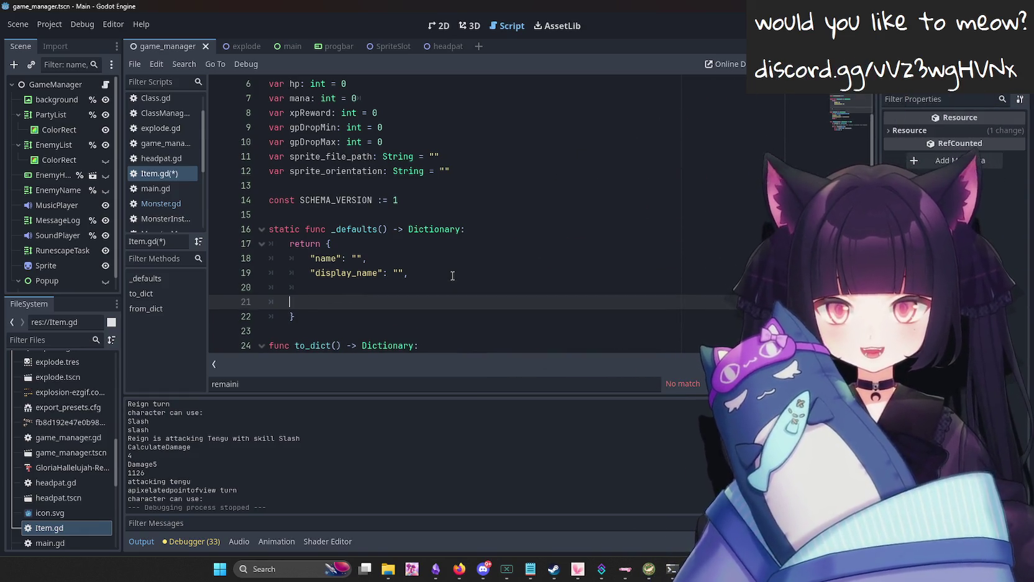
pyautogui.press('BackSpace')
pyautogui.press('BackSpace')
pyautogui.press('Tab')
pyautogui.press('Tab')
pyautogui.write('"')
pyautogui.press('BackSpace')
pyautogui.write('"')
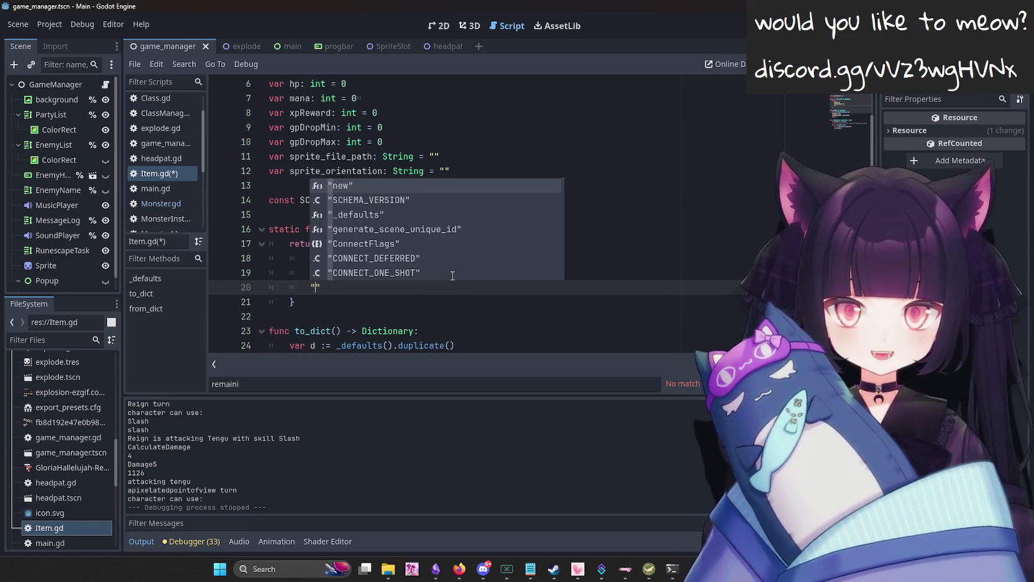
pyautogui.write('category')
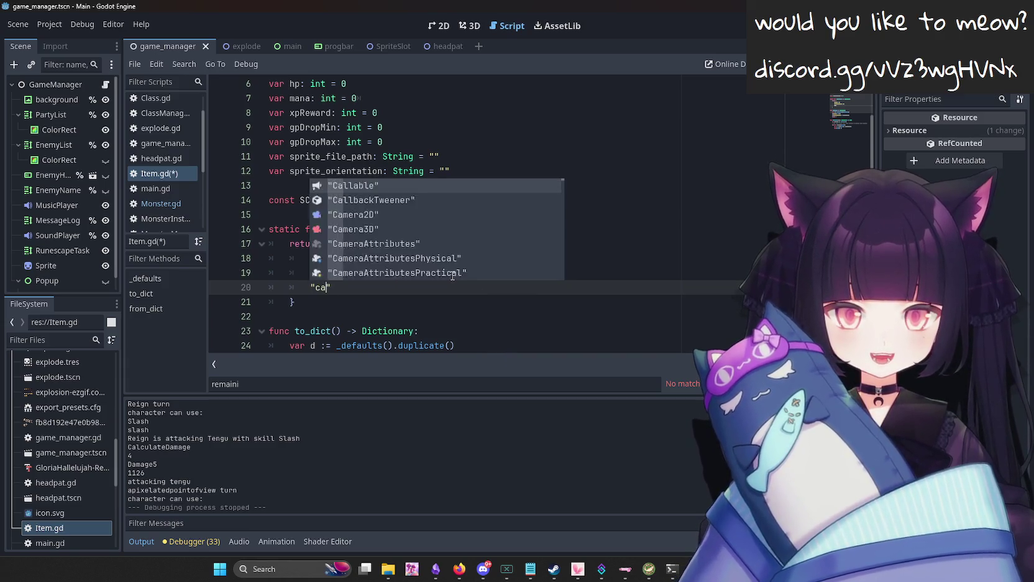
pyautogui.write('"')
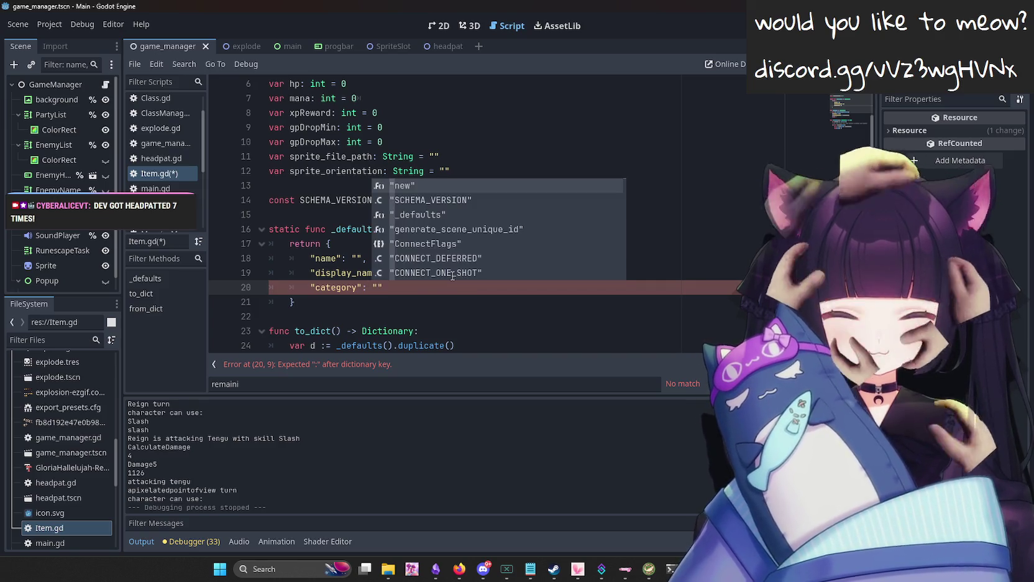
pyautogui.write('"')
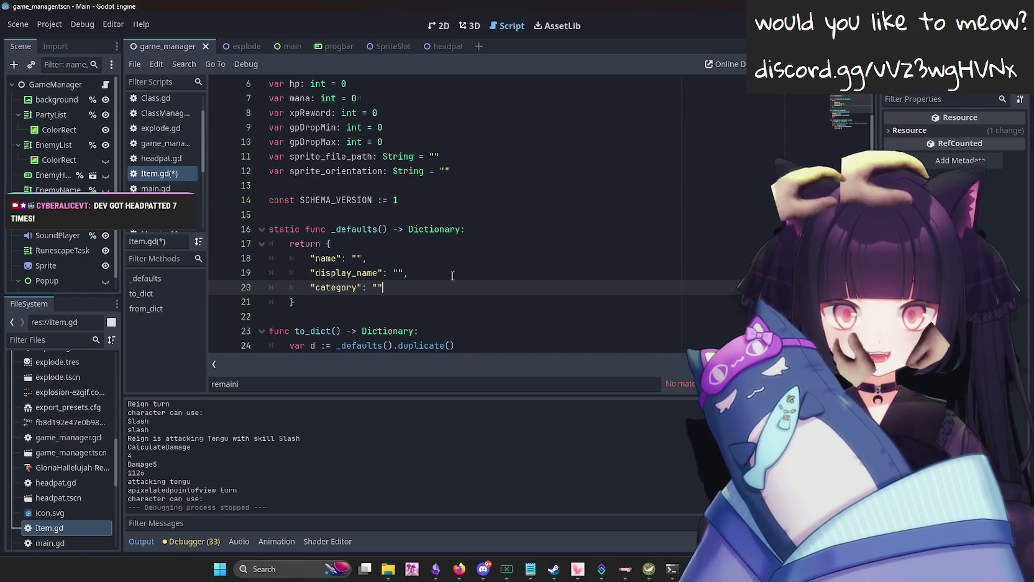
# Add a "consumable": false entry below category and put a comma after category.
pyautogui.press('Return')
pyautogui.write('"con')
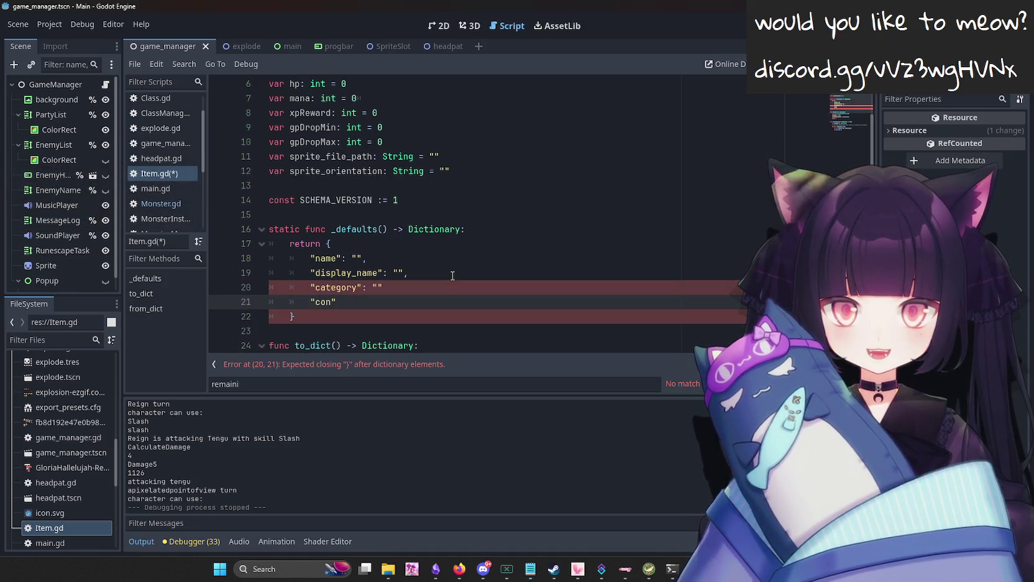
pyautogui.write('sumable"')
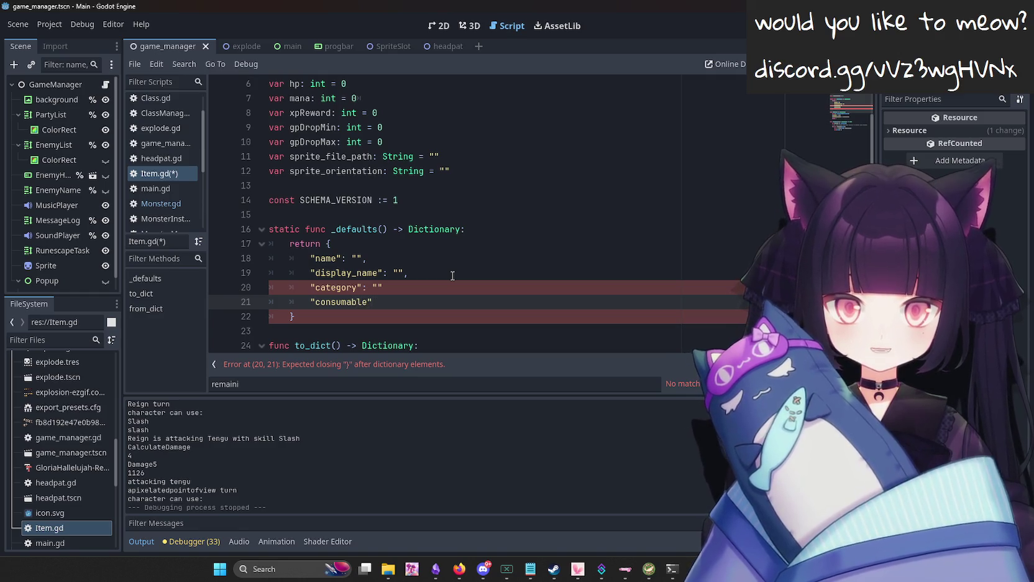
pyautogui.write(': false')
pyautogui.press('Up')
pyautogui.write(',')
# Start a "skills" : key on a new line, save Item.gd, and open Monster.gd to compare.
pyautogui.press('Return')
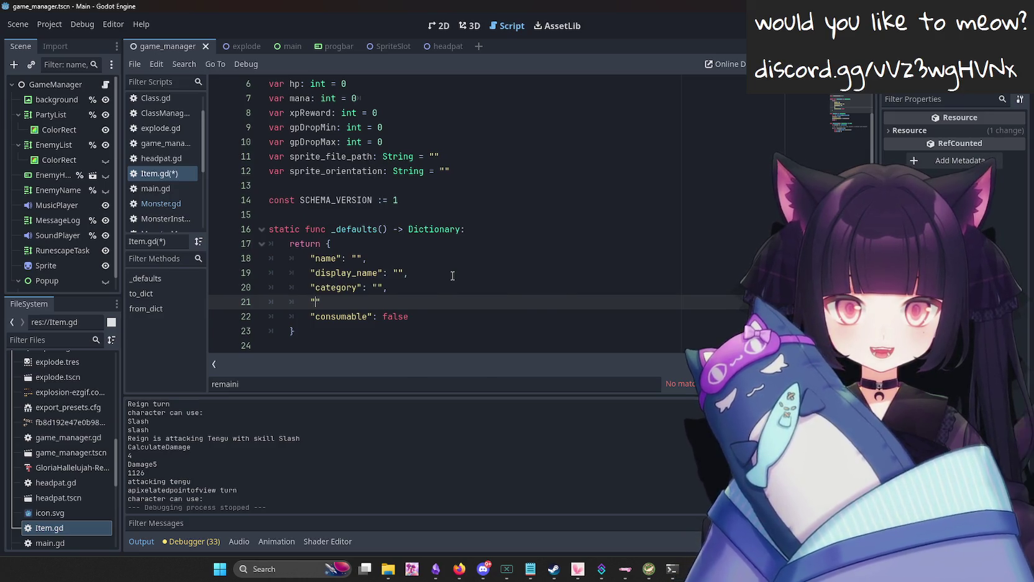
pyautogui.press('BackSpace')
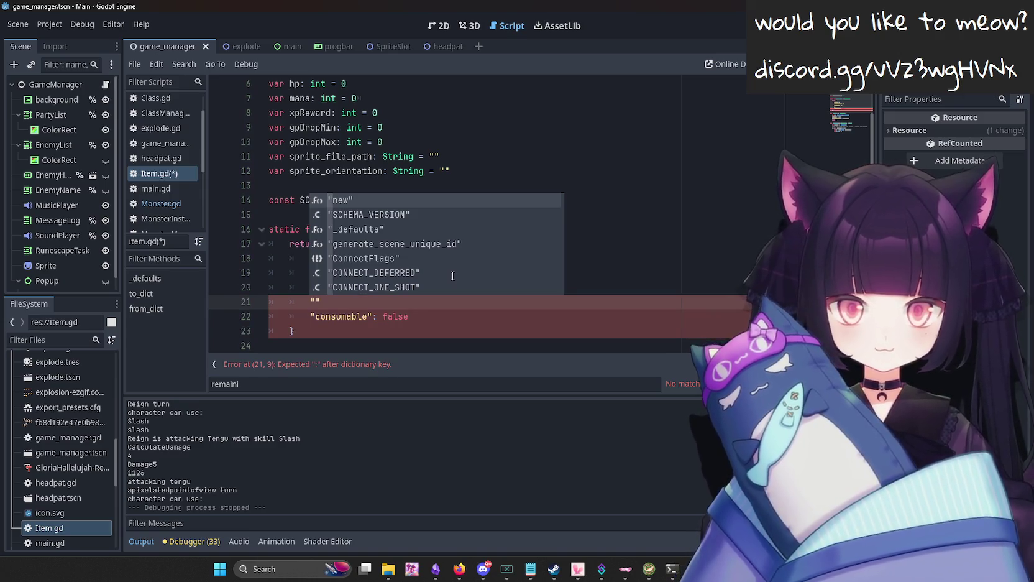
pyautogui.write('skill')
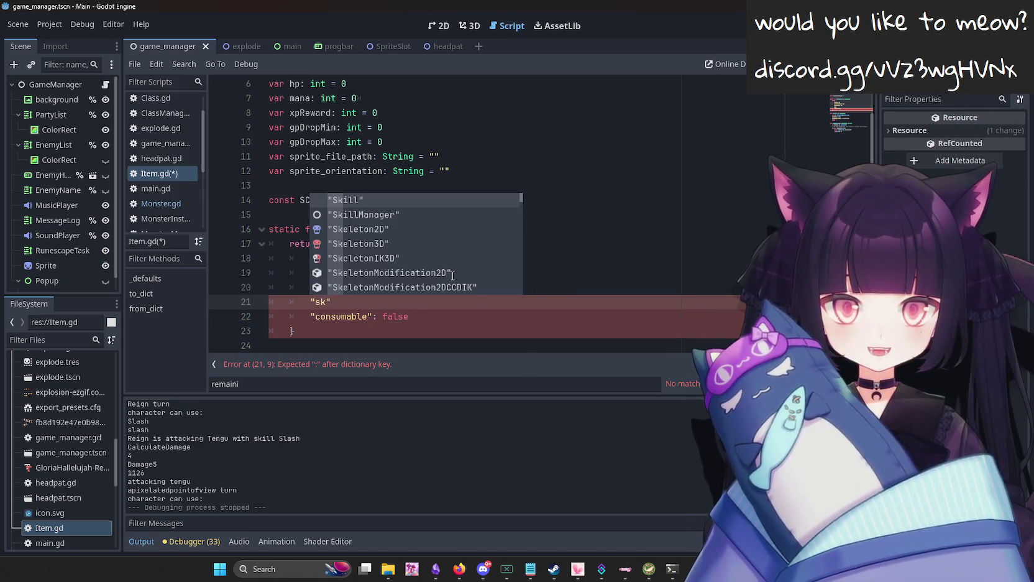
pyautogui.write('s"')
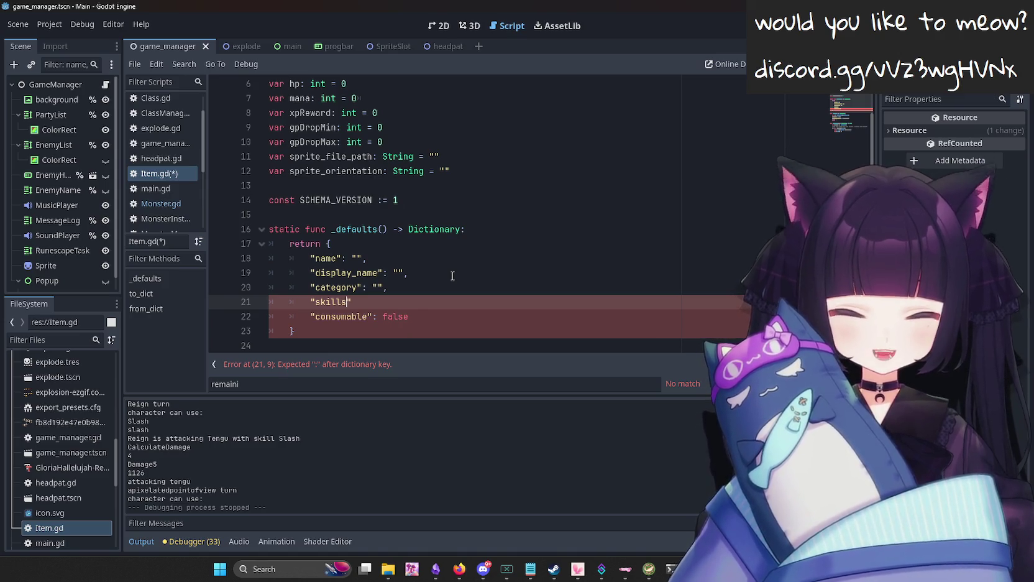
pyautogui.write(' :')
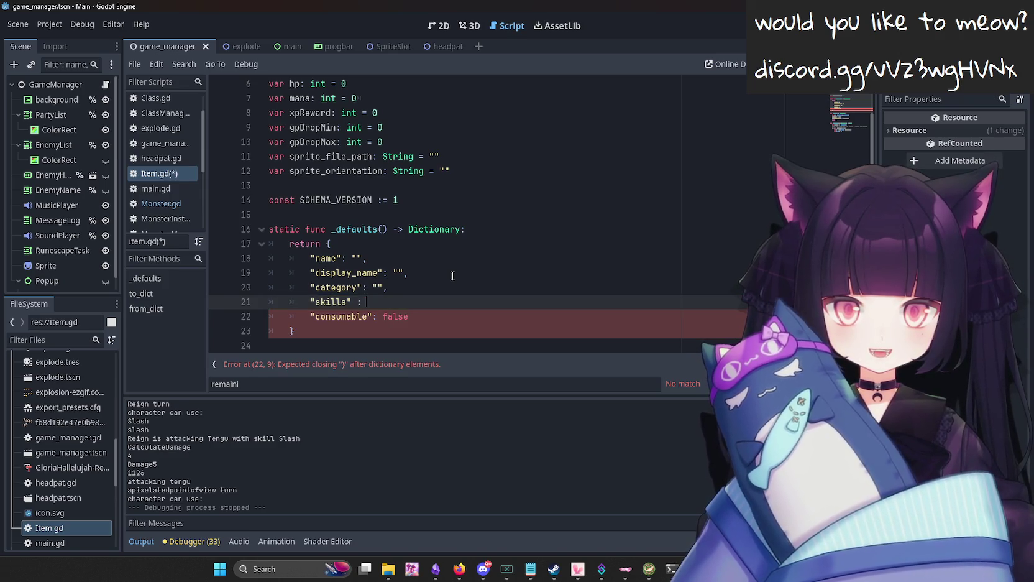
pyautogui.hotkey('ctrl', 's')
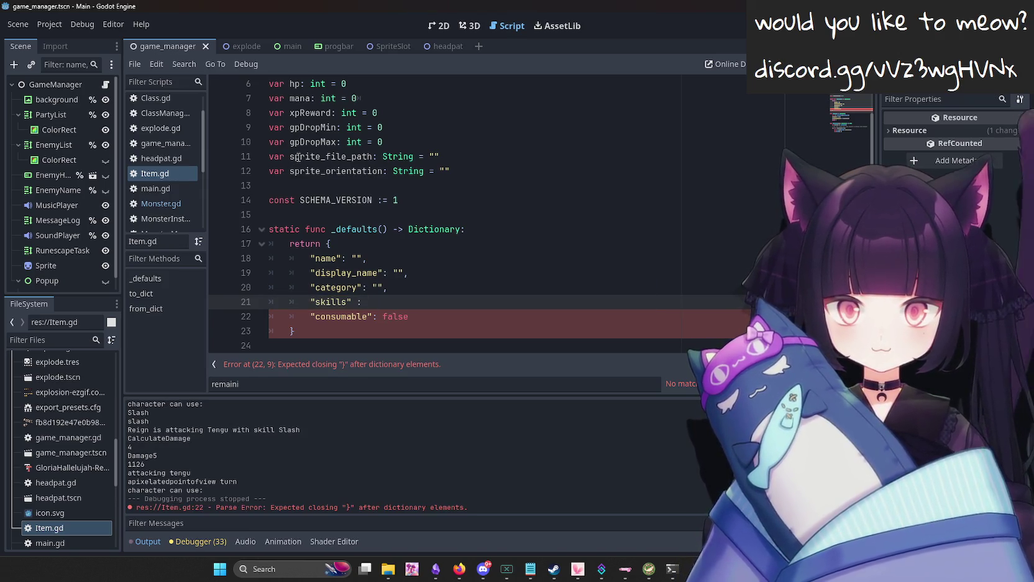
pyautogui.click(161, 204)
pyautogui.click(460, 267)
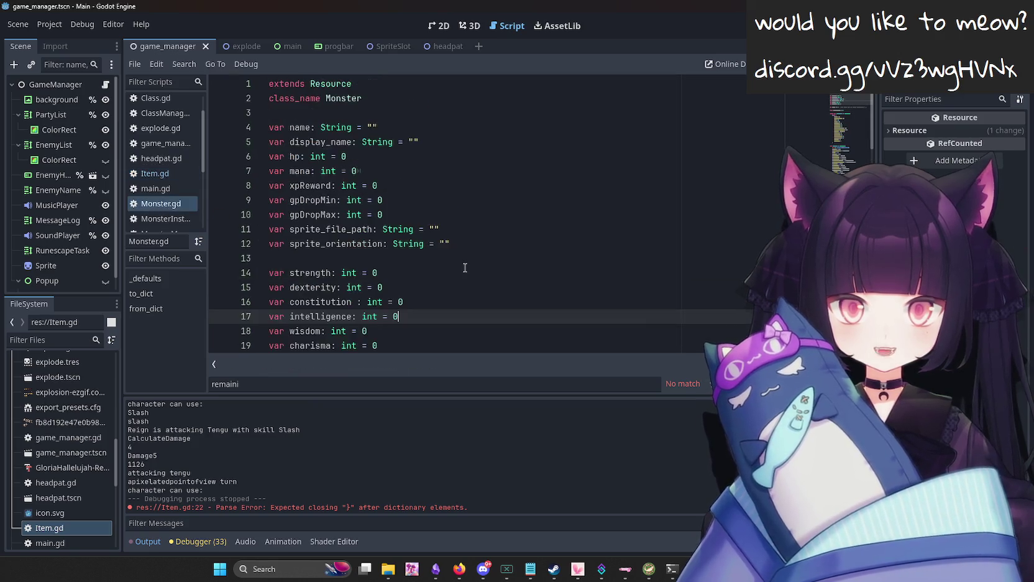
pyautogui.scroll(-3, 359, 271)
pyautogui.scroll(3, 359, 271)
pyautogui.scroll(-4, 359, 256)
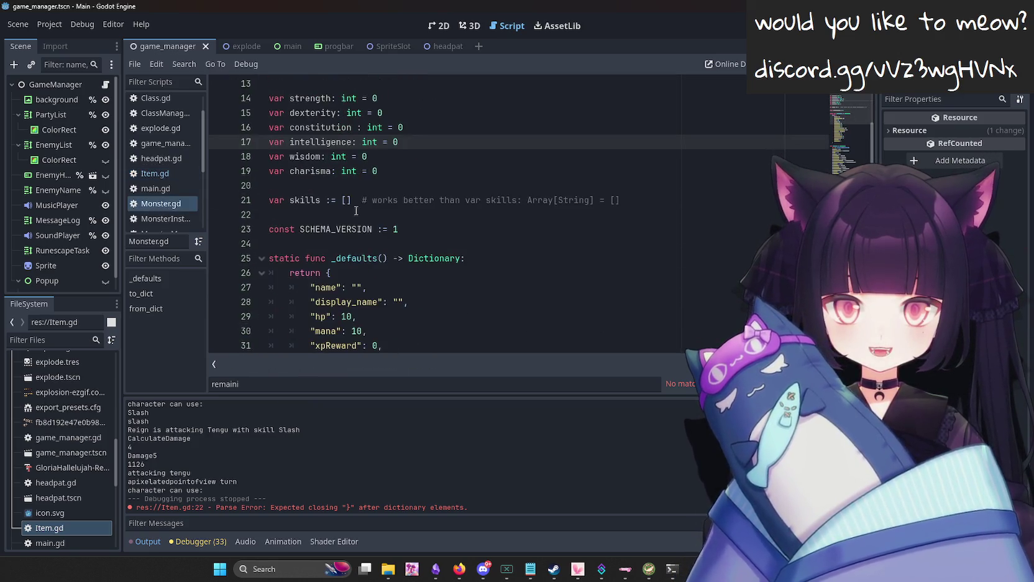
pyautogui.moveTo(351, 200); pyautogui.dragTo(269, 203)
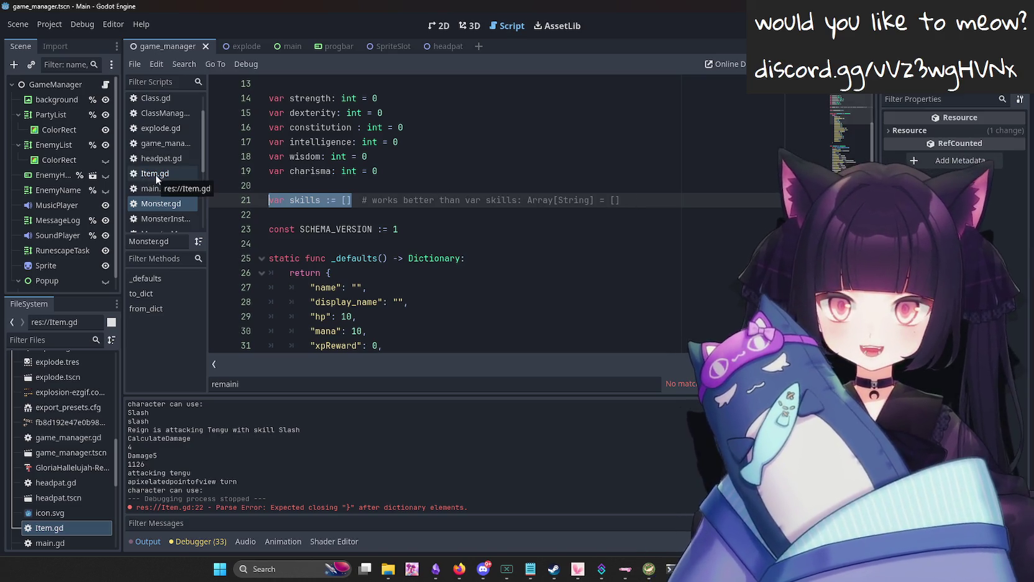
pyautogui.click(155, 174)
pyautogui.scroll(2, 398, 323)
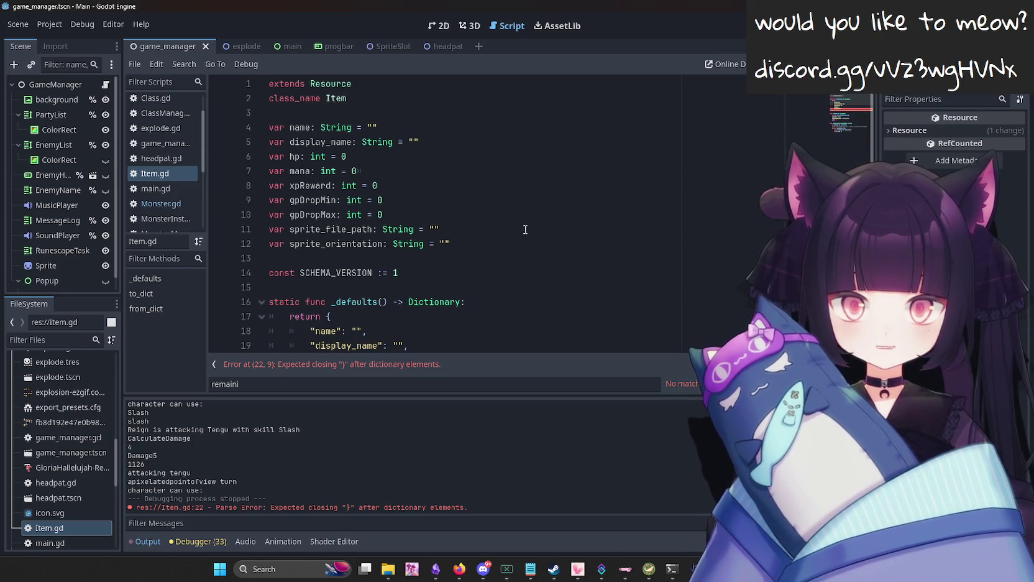
# Add var skills := [] below the sprite fields, delete the gpDropMin and gpDropMax lines, and save.
pyautogui.click(541, 244)
pyautogui.press('Return')
pyautogui.press('Return')
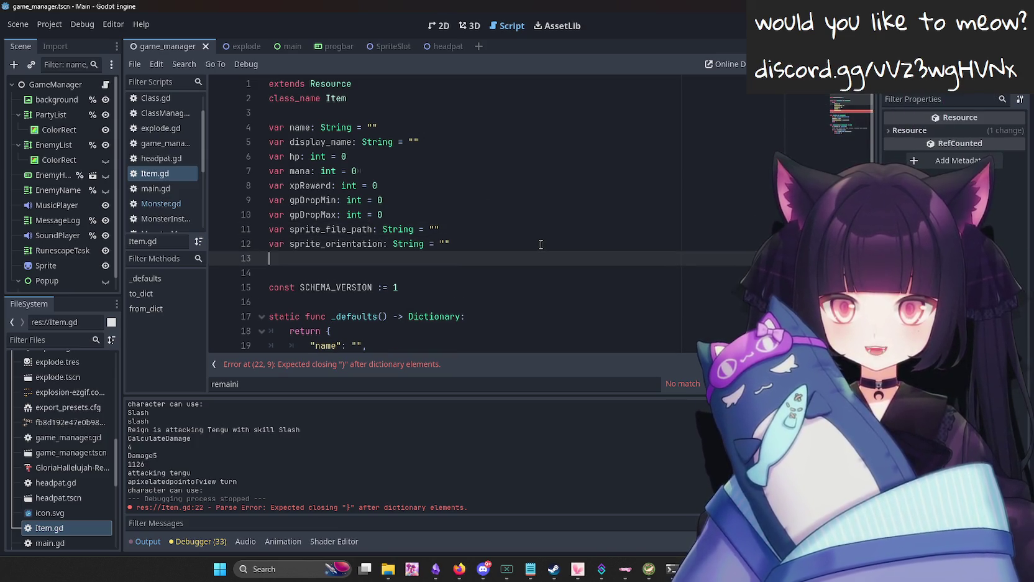
pyautogui.write('var skills := []')
pyautogui.moveTo(398, 216)
pyautogui.mouseDown()
pyautogui.moveTo(413, 218)
pyautogui.moveTo(242, 199)
pyautogui.mouseUp()
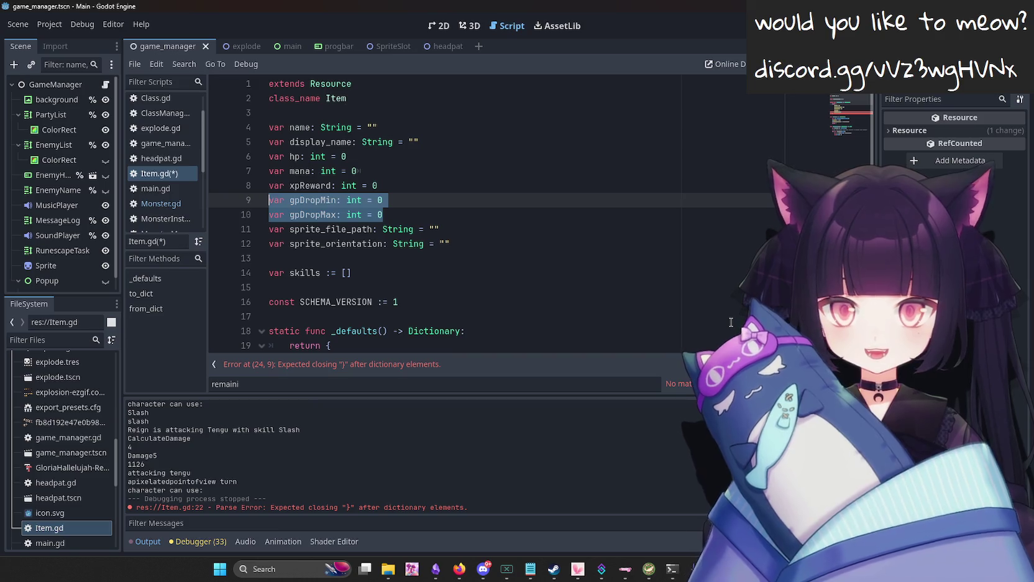
pyautogui.press('BackSpace')
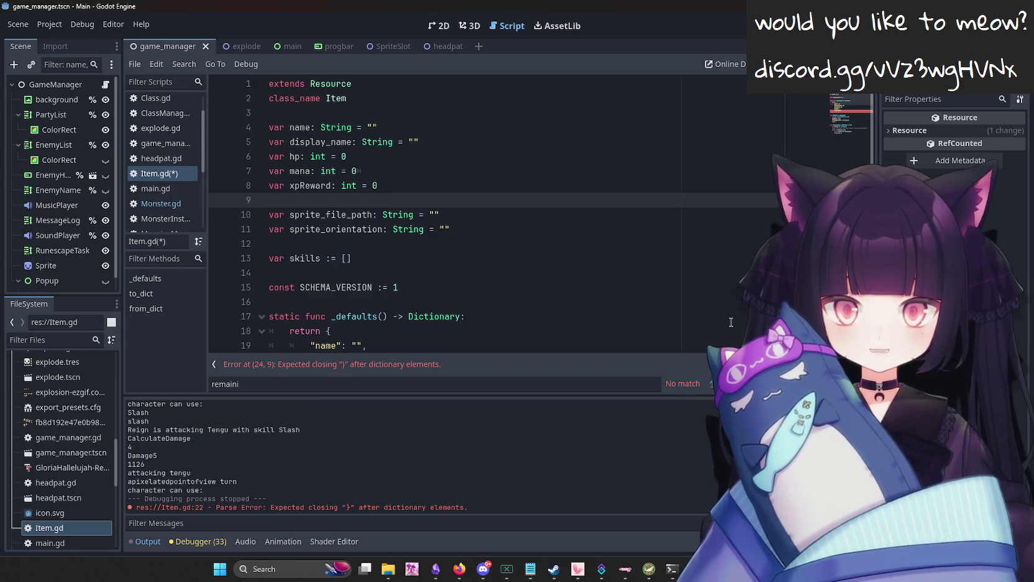
pyautogui.press('BackSpace')
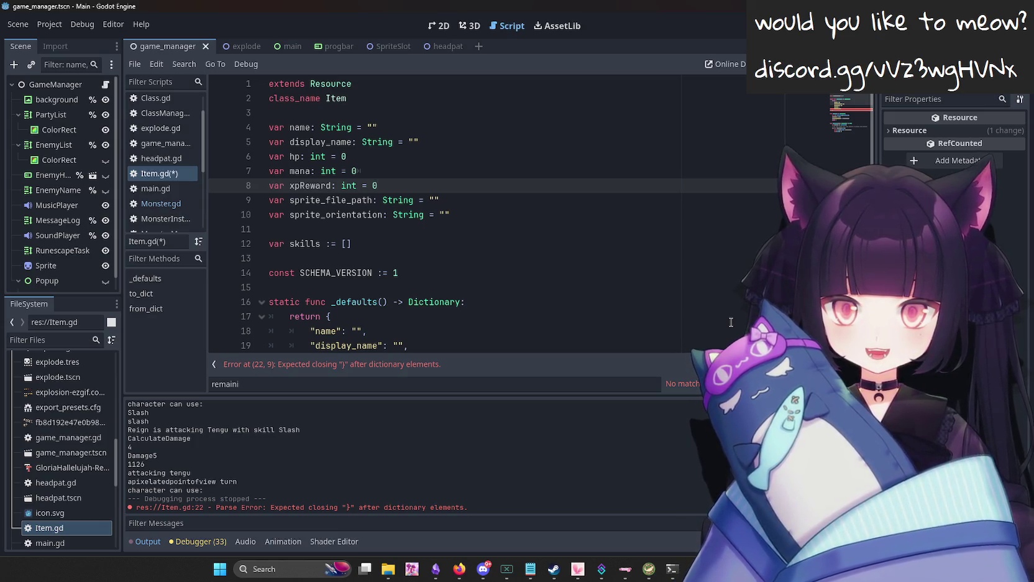
pyautogui.hotkey('ctrl', 'z')
pyautogui.hotkey('ctrl', 'z')
pyautogui.hotkey('ctrl', 'shift', 'z')
pyautogui.hotkey('ctrl', 'shift', 'z')
pyautogui.hotkey('ctrl', 's')
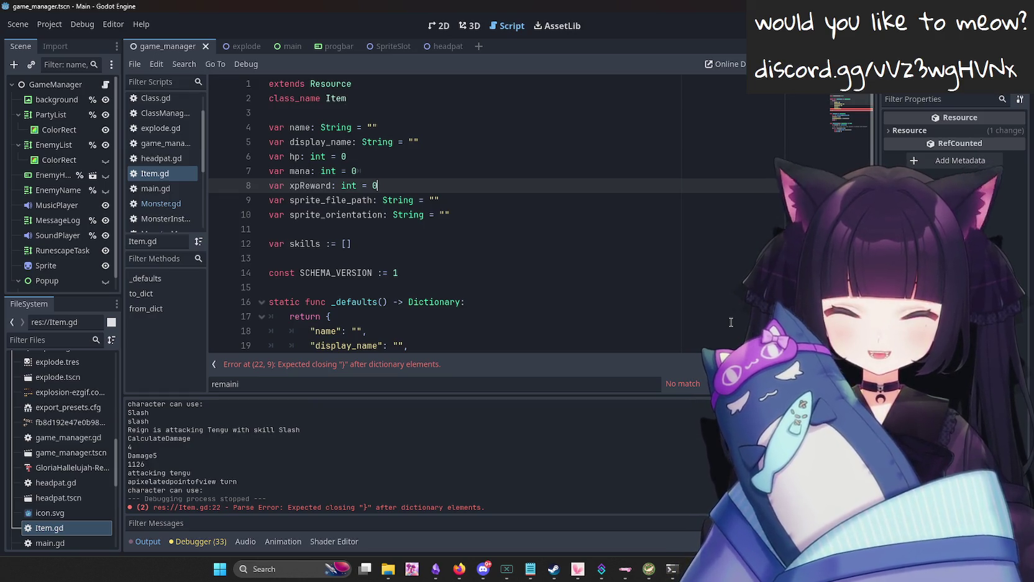
# Delete the hp, mana and xpReward variable lines from Item.gd.
pyautogui.moveTo(508, 215)
pyautogui.mouseDown()
pyautogui.moveTo(264, 198)
pyautogui.moveTo(248, 163)
pyautogui.moveTo(265, 210)
pyautogui.mouseUp()
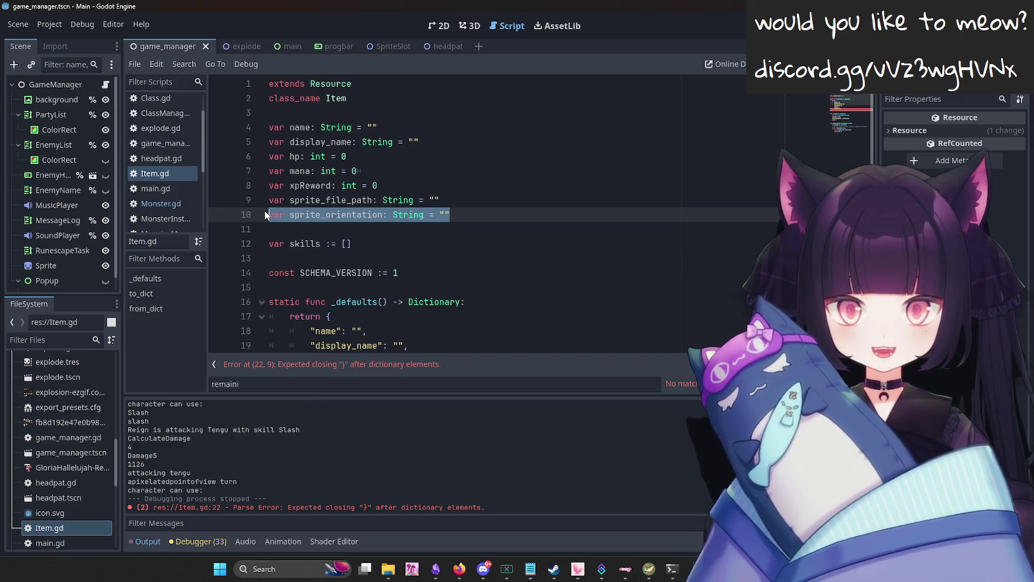
pyautogui.moveTo(418, 187)
pyautogui.mouseDown()
pyautogui.moveTo(324, 182)
pyautogui.moveTo(255, 159)
pyautogui.mouseUp()
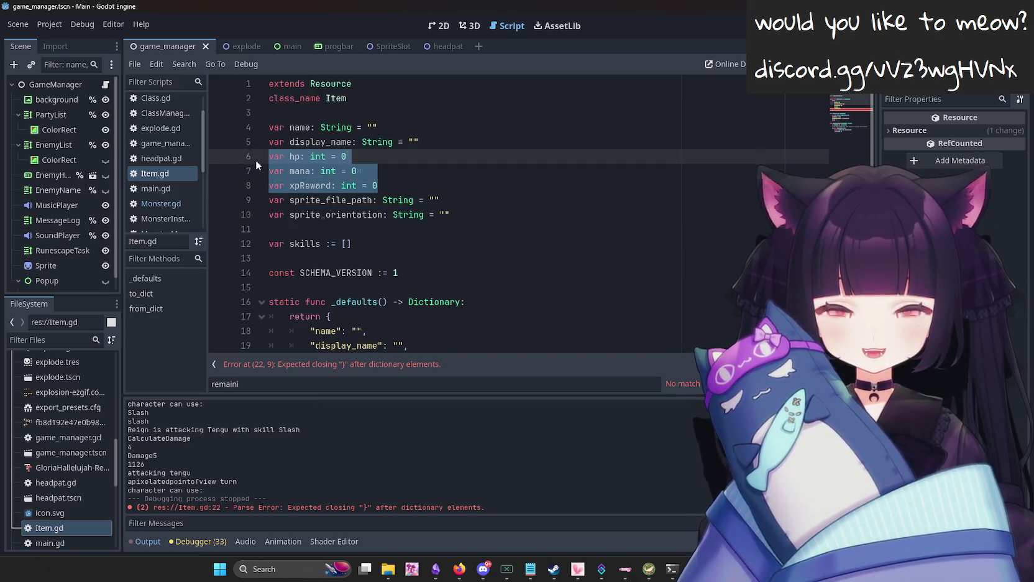
pyautogui.click(494, 215)
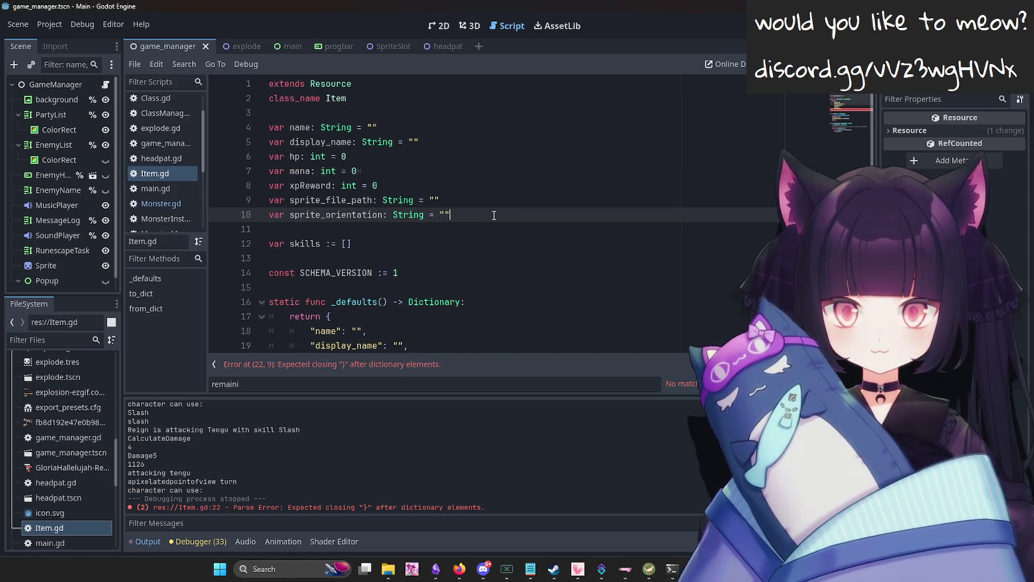
pyautogui.moveTo(410, 186); pyautogui.dragTo(246, 153)
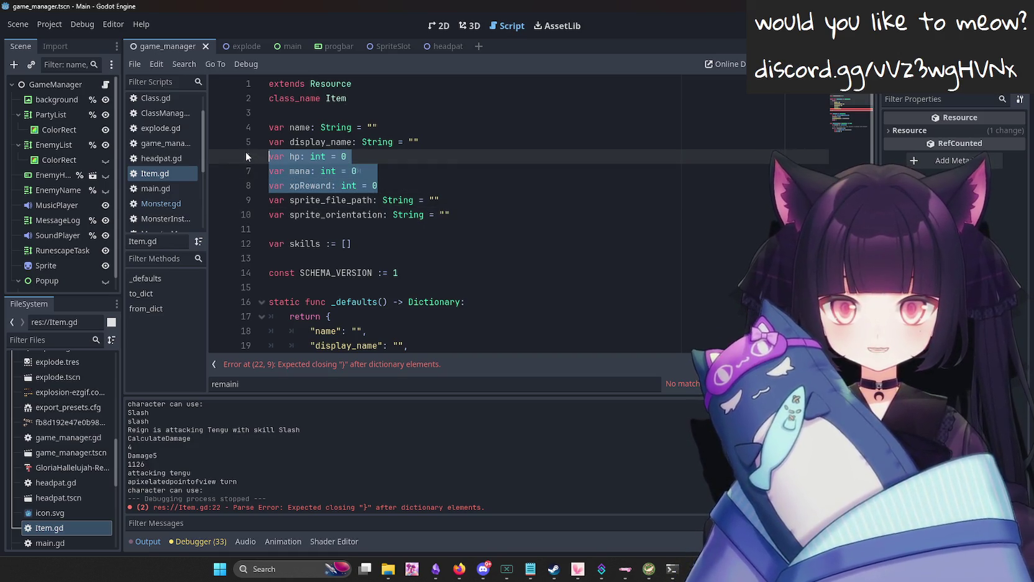
pyautogui.press('BackSpace')
pyautogui.press('BackSpace')
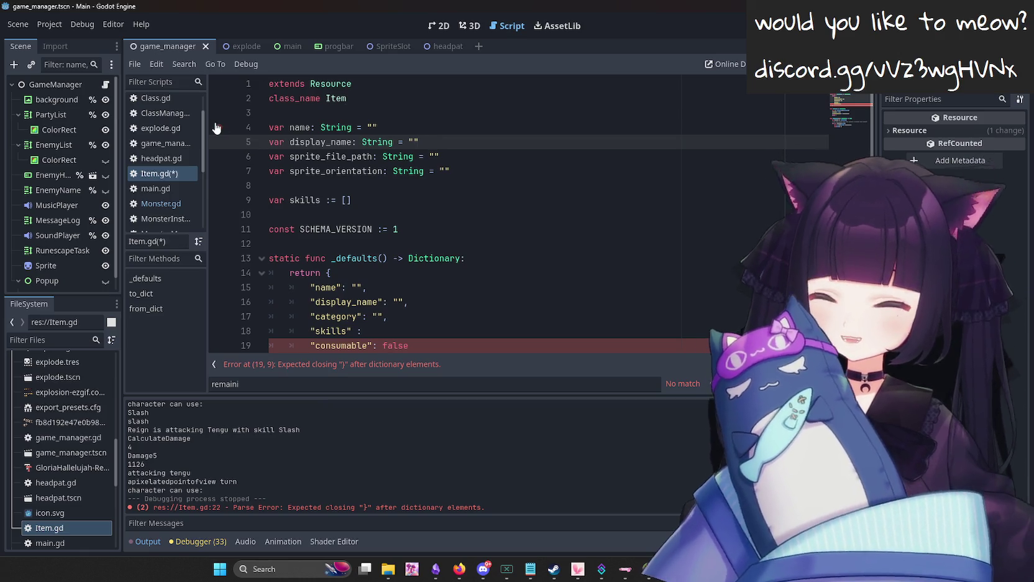
pyautogui.scroll(-1, 359, 269)
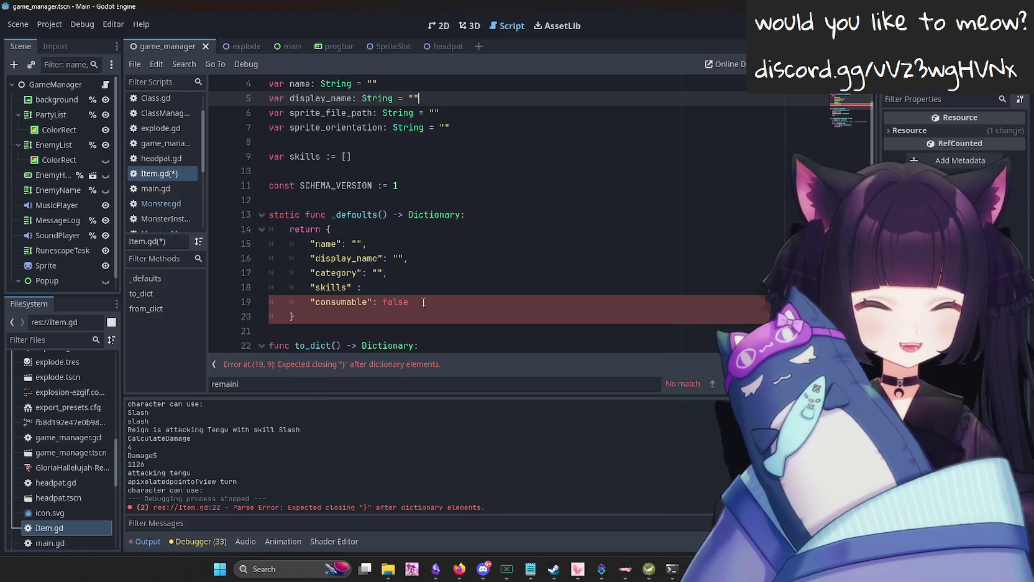
# Switch to the browser and search for 'when does winter start'.
pyautogui.press('super+n')
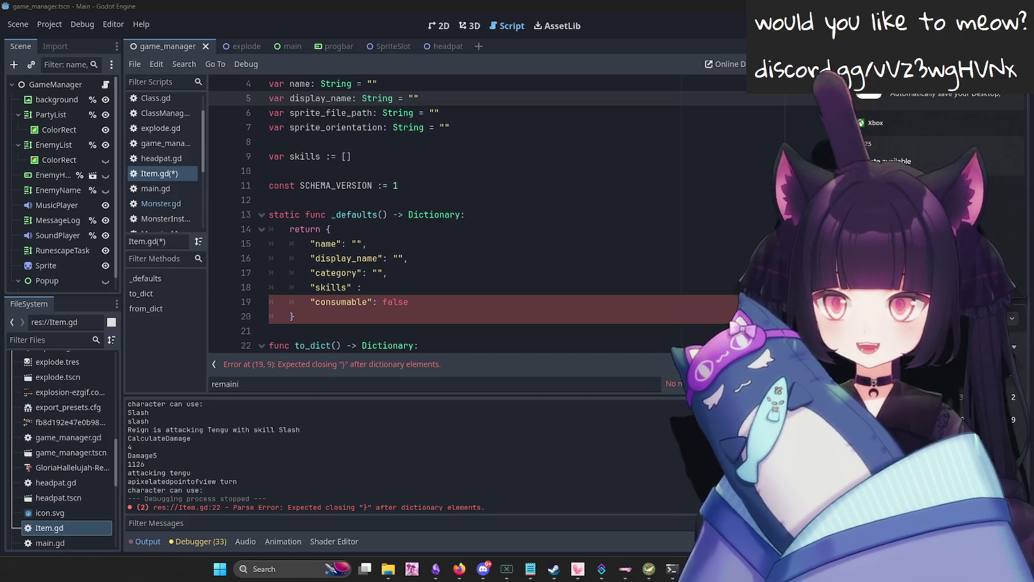
pyautogui.hotkey('alt', 'Tab')
pyautogui.write('when does winter start')
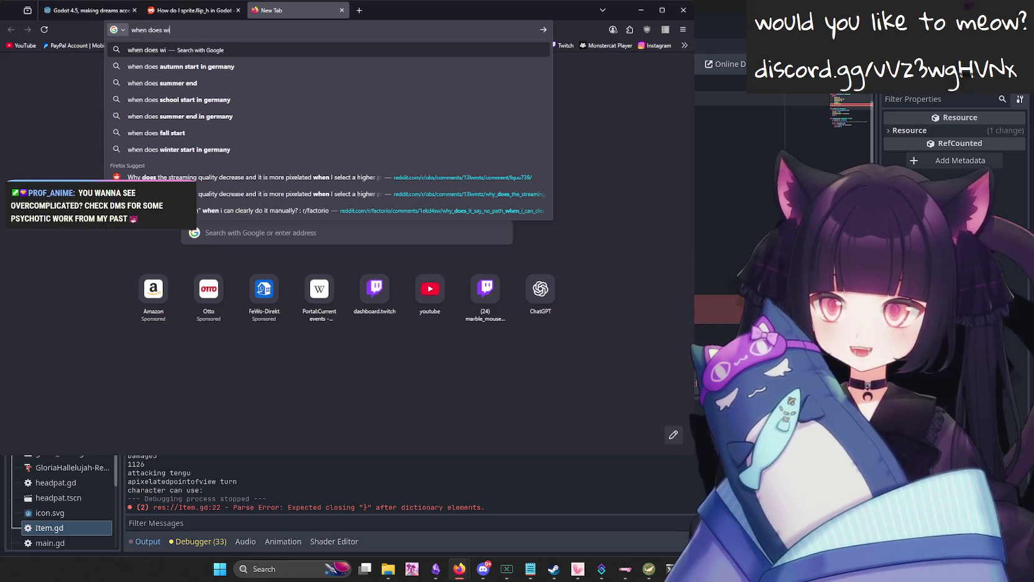
pyautogui.press('Return')
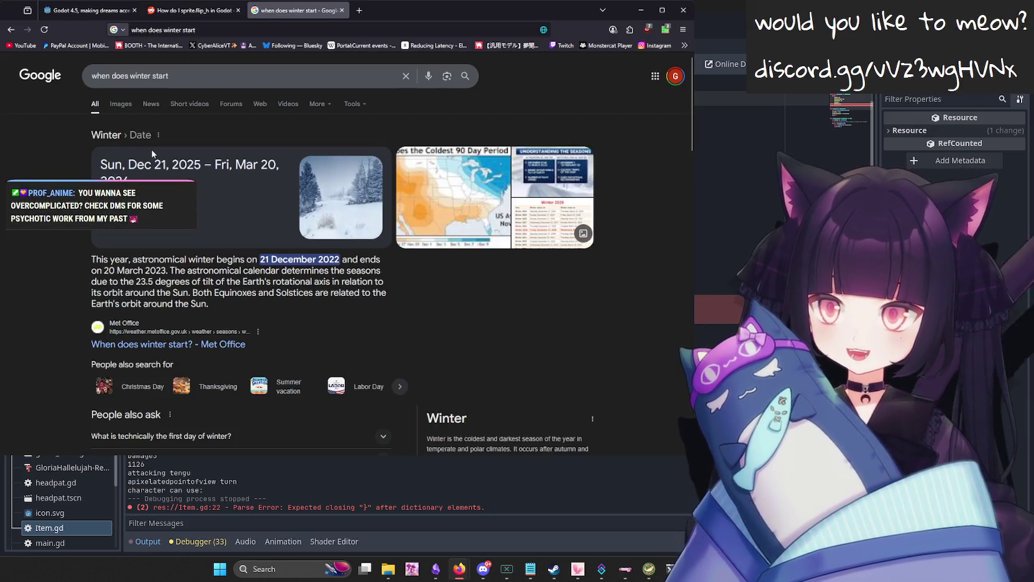
pyautogui.moveTo(168, 170)
pyautogui.mouseDown()
pyautogui.moveTo(198, 177)
pyautogui.moveTo(129, 160)
pyautogui.mouseUp()
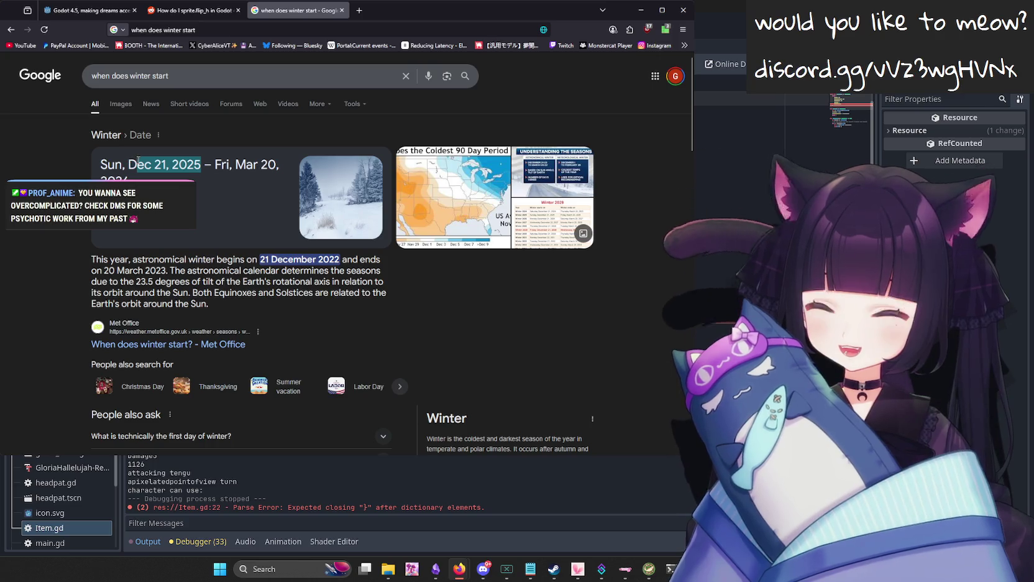
pyautogui.click(133, 165)
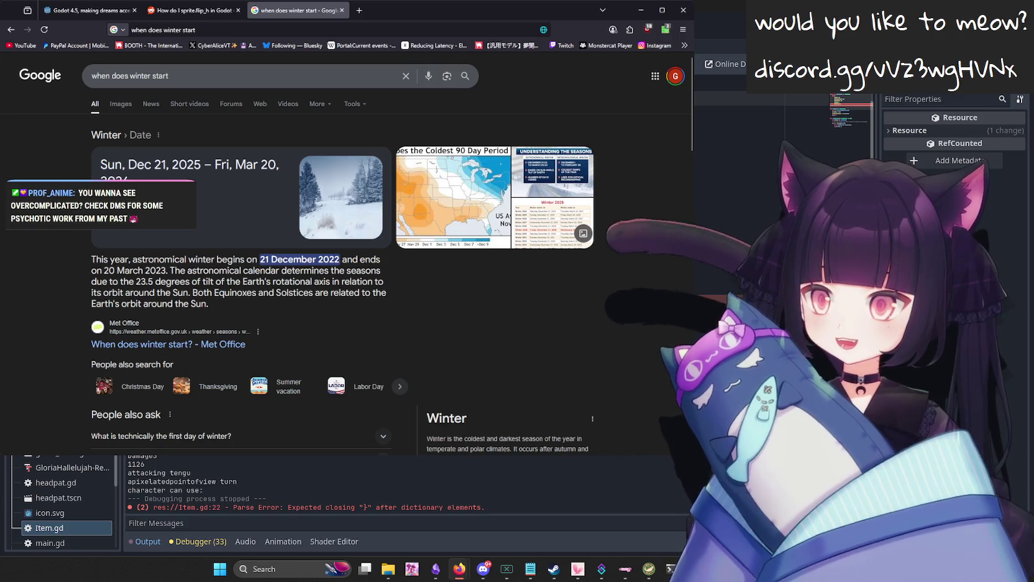
pyautogui.moveTo(282, 165); pyautogui.dragTo(235, 164)
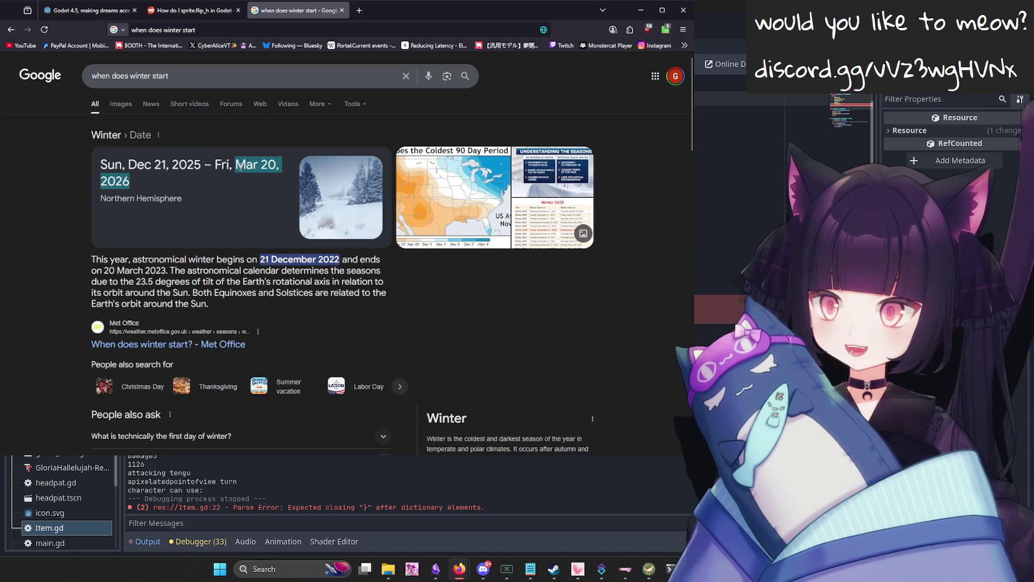
pyautogui.hotkey('ctrl', 'w')
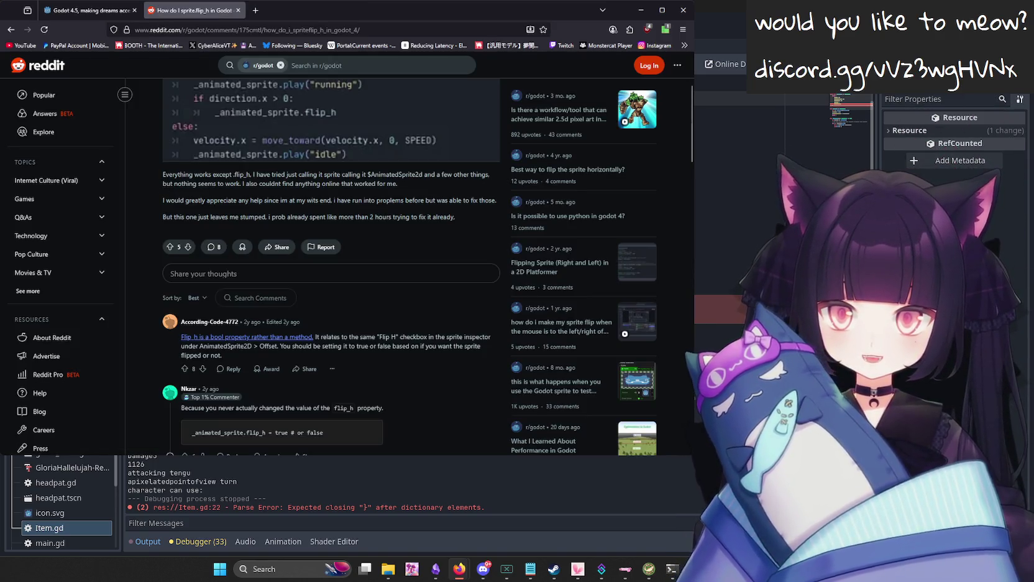
pyautogui.click(459, 569)
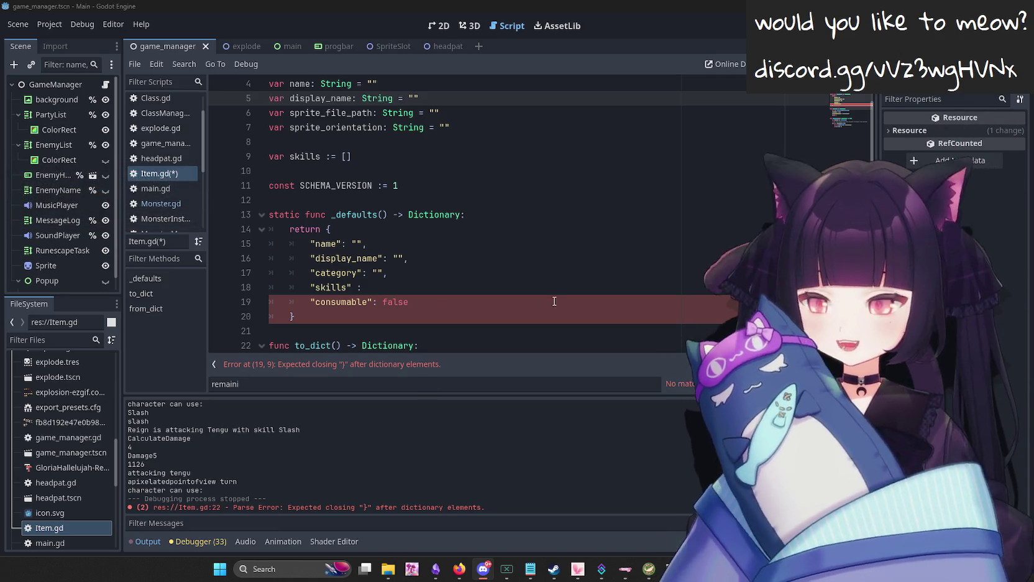
# Set "skills": {}, with a trailing comma on line 18, save, and add a new line below.
pyautogui.click(431, 315)
pyautogui.click(439, 303)
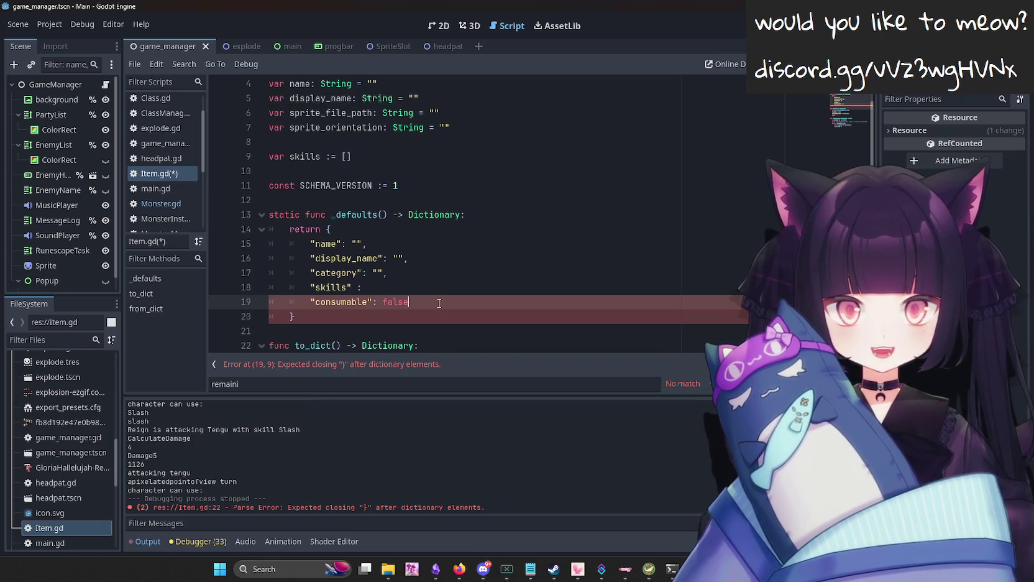
pyautogui.press('Up')
pyautogui.press('BackSpace')
pyautogui.press('BackSpace')
pyautogui.write(': ')
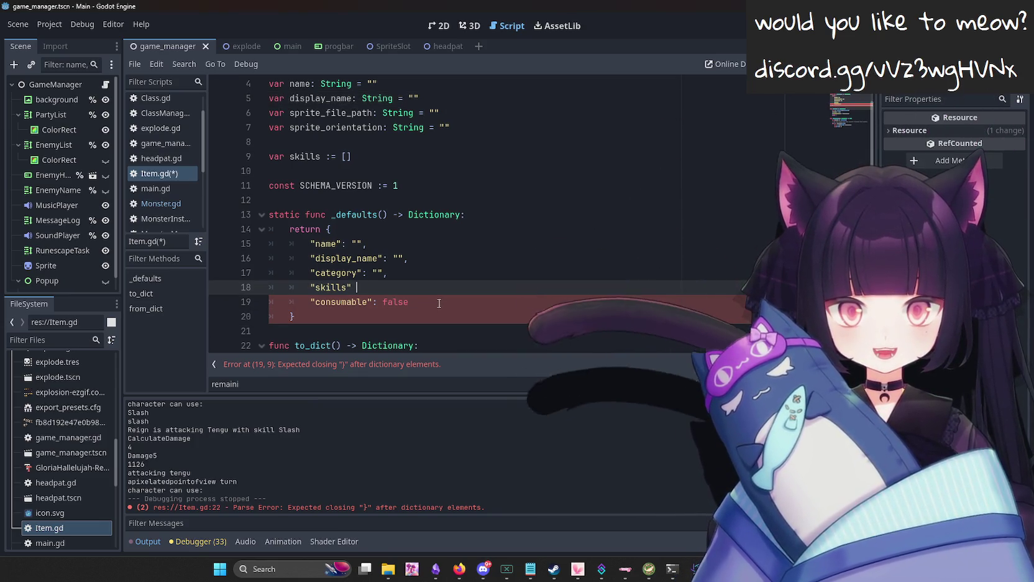
pyautogui.write('P[')
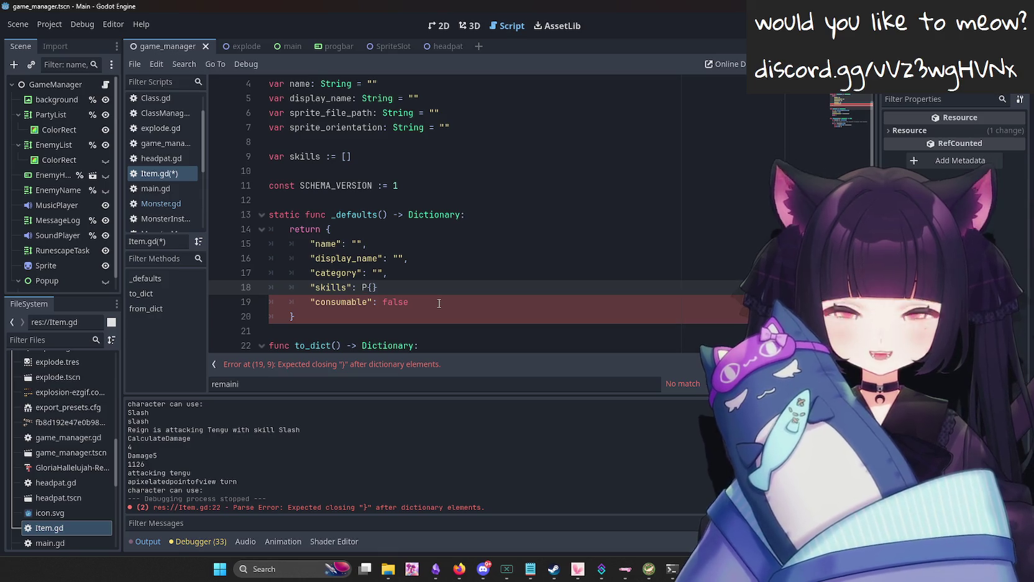
pyautogui.press('BackSpace')
pyautogui.press('BackSpace')
pyautogui.write('{')
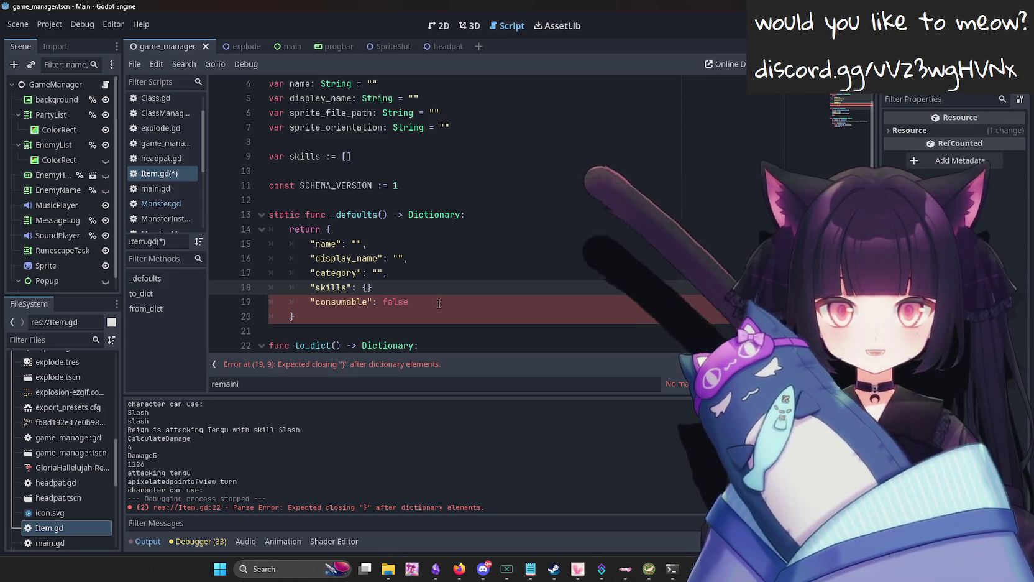
pyautogui.write('}')
pyautogui.press('BackSpace')
pyautogui.press('BackSpace')
pyautogui.write('{},')
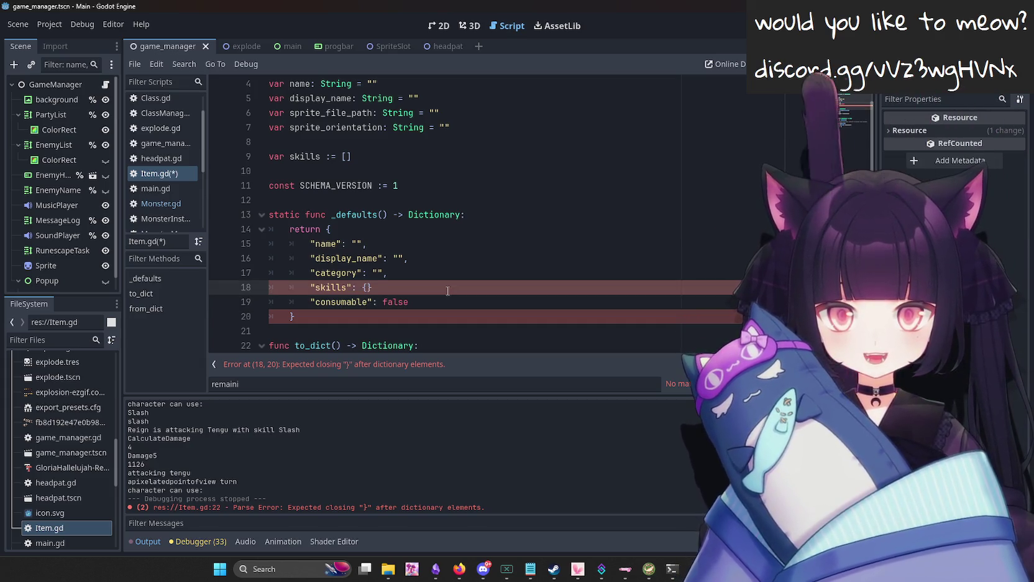
pyautogui.hotkey('ctrl', 's')
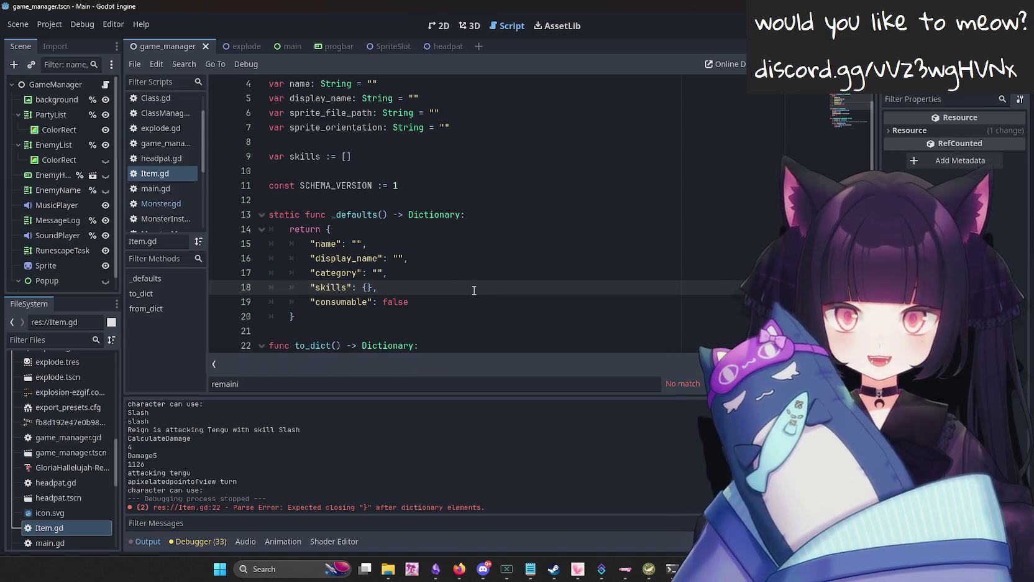
pyautogui.press('Return')
pyautogui.press('BackSpace')
pyautogui.press('BackSpace')
pyautogui.press('BackSpace')
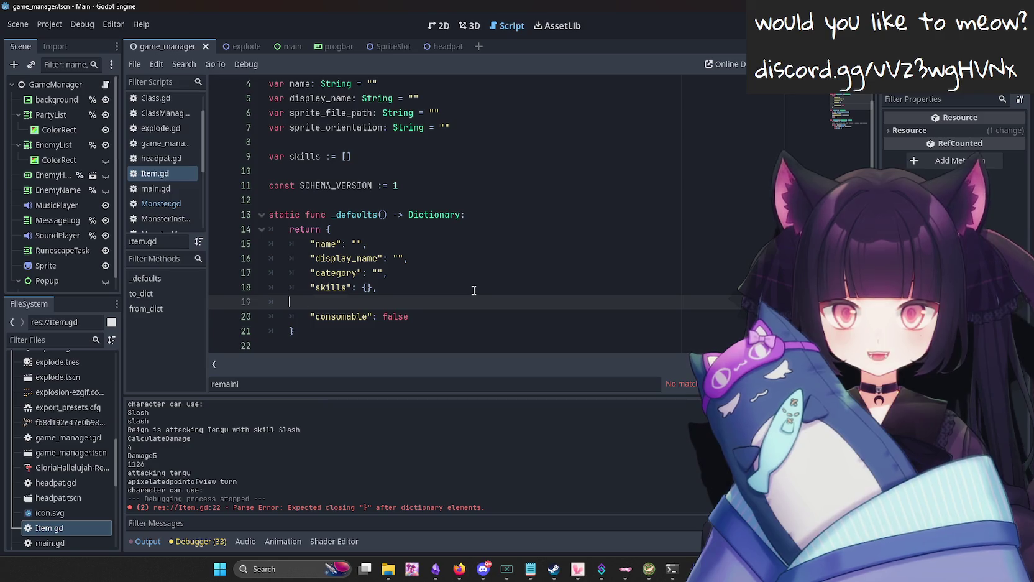
pyautogui.press('Return')
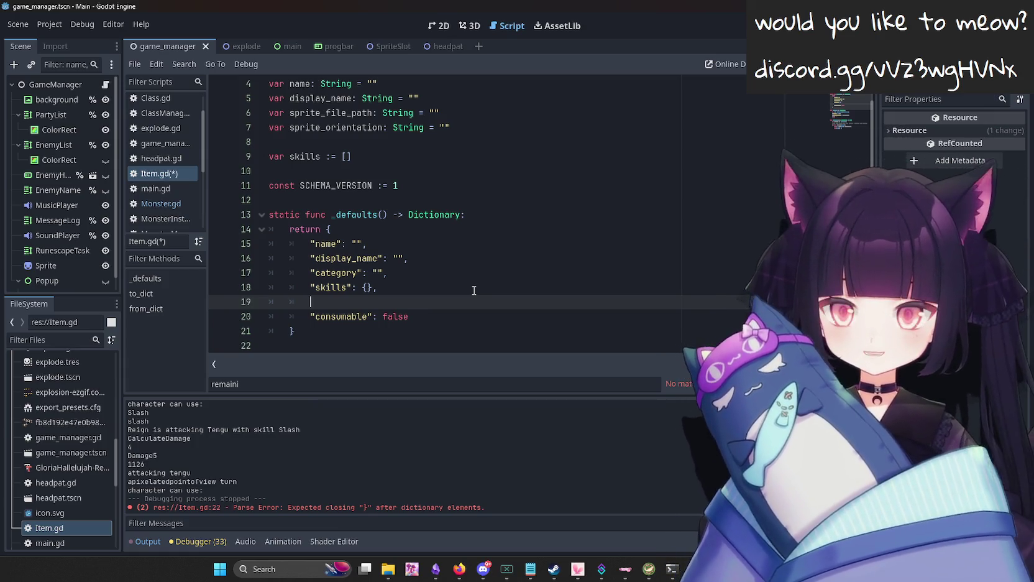
# Add a "rarity": "", entry to _defaults, save, and test-run then stop the game.
pyautogui.write('"')
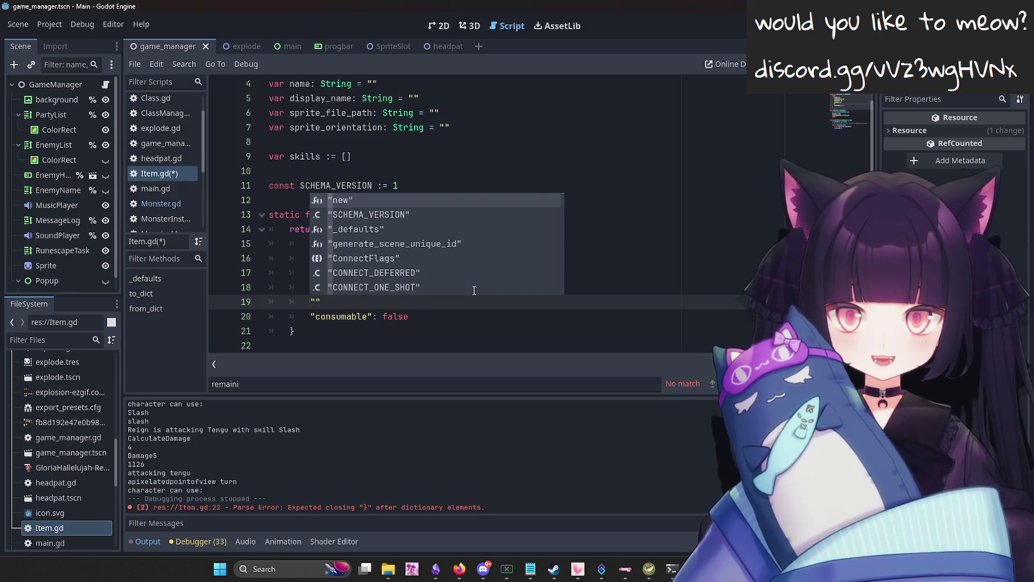
pyautogui.write('ra')
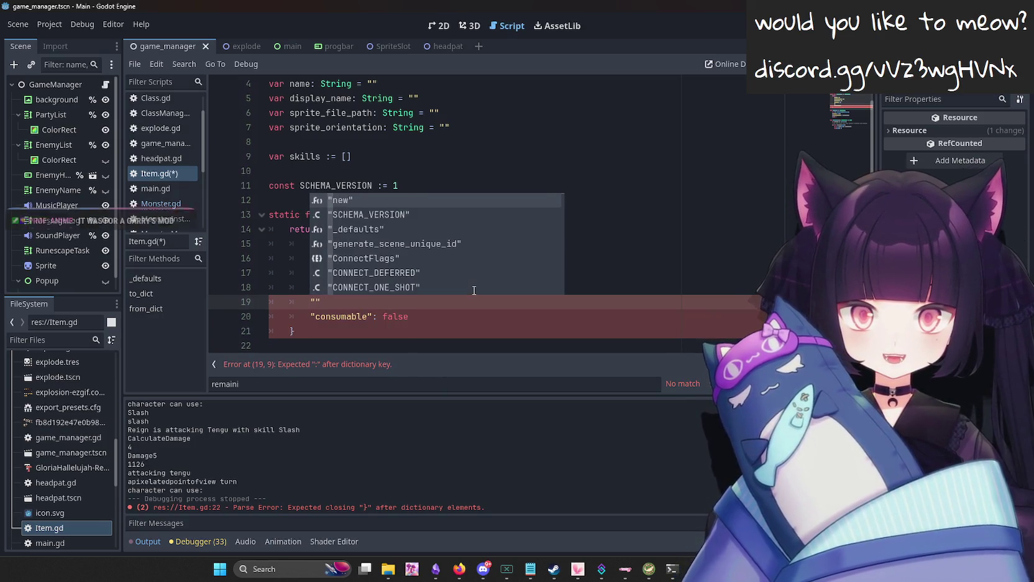
pyautogui.write('rity"')
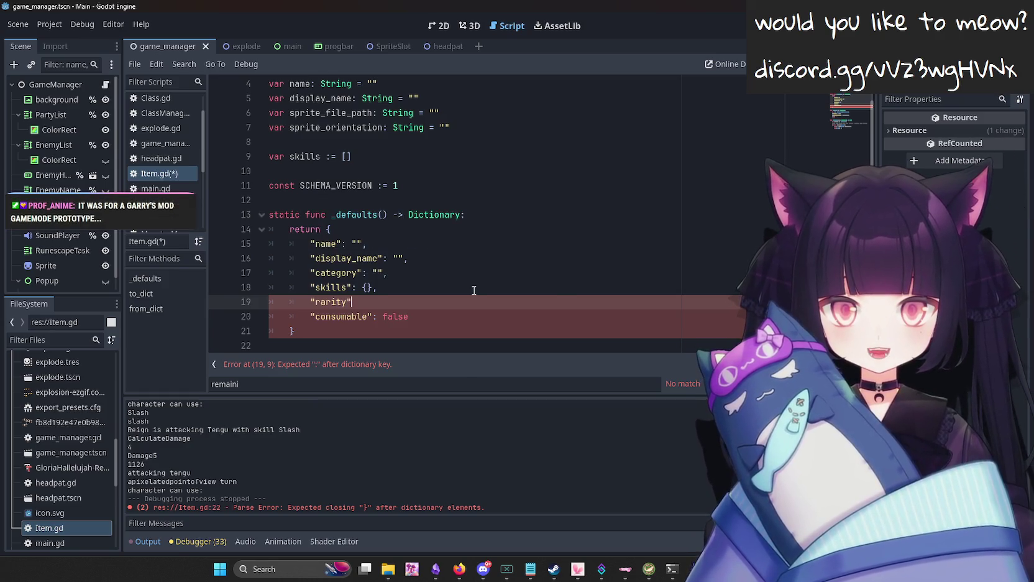
pyautogui.write(':')
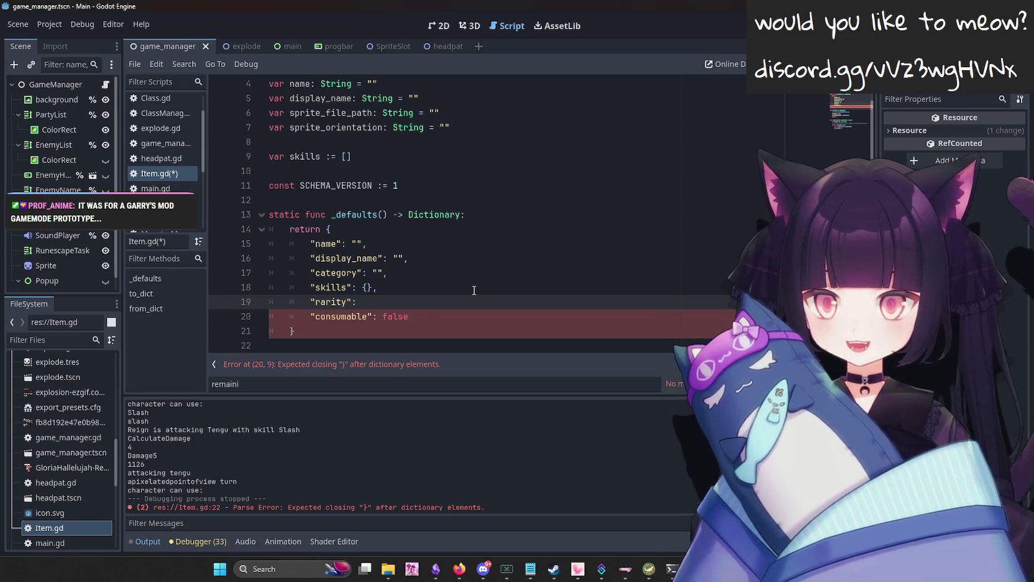
pyautogui.write('"')
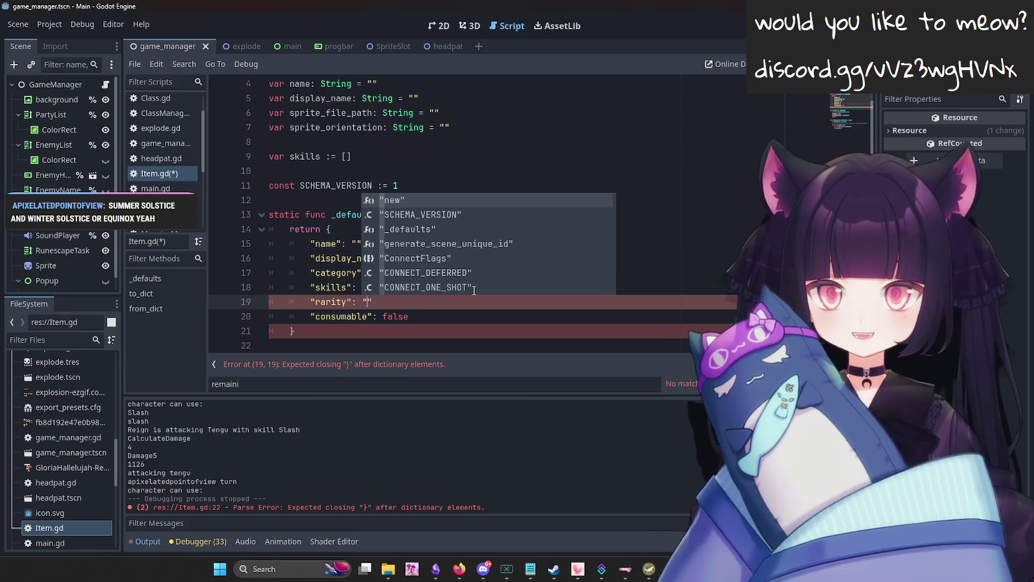
pyautogui.click(369, 305)
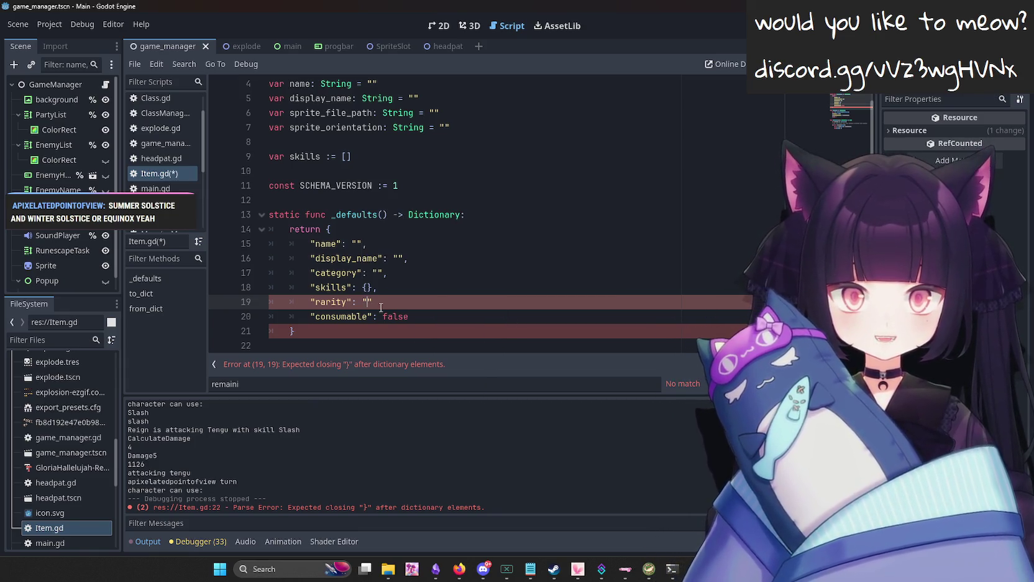
pyautogui.write(',')
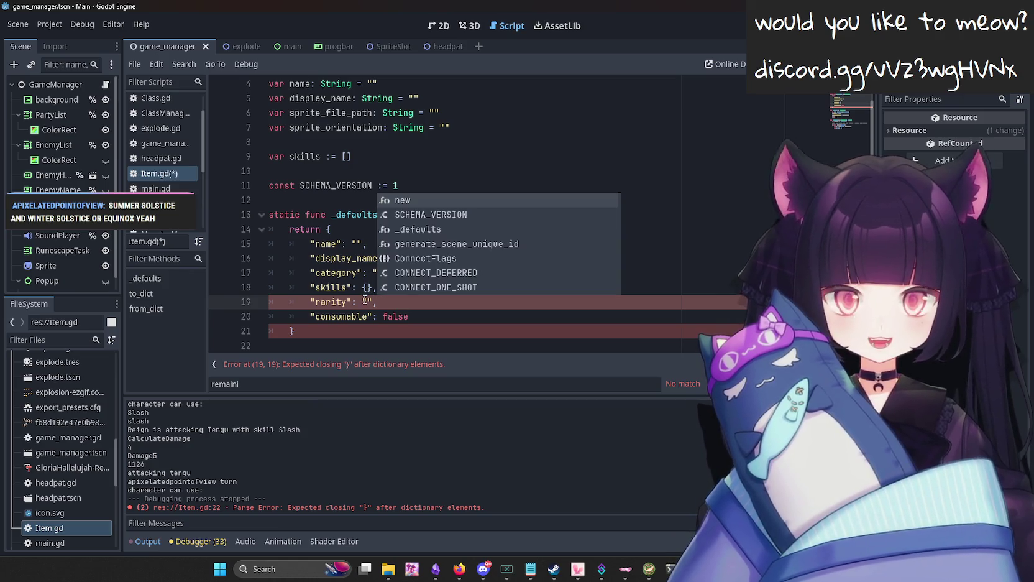
pyautogui.click(370, 303)
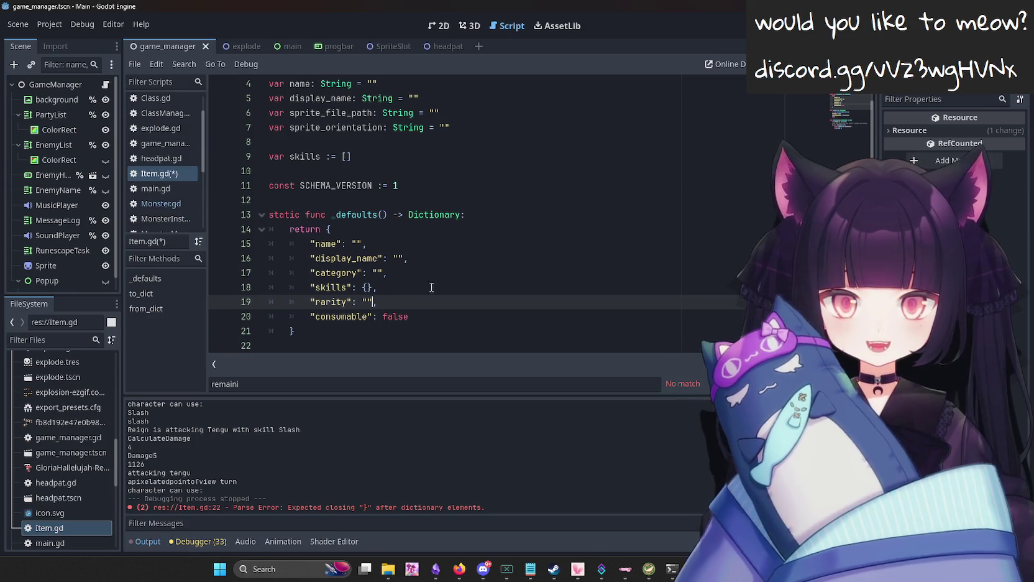
pyautogui.hotkey('ctrl', 's')
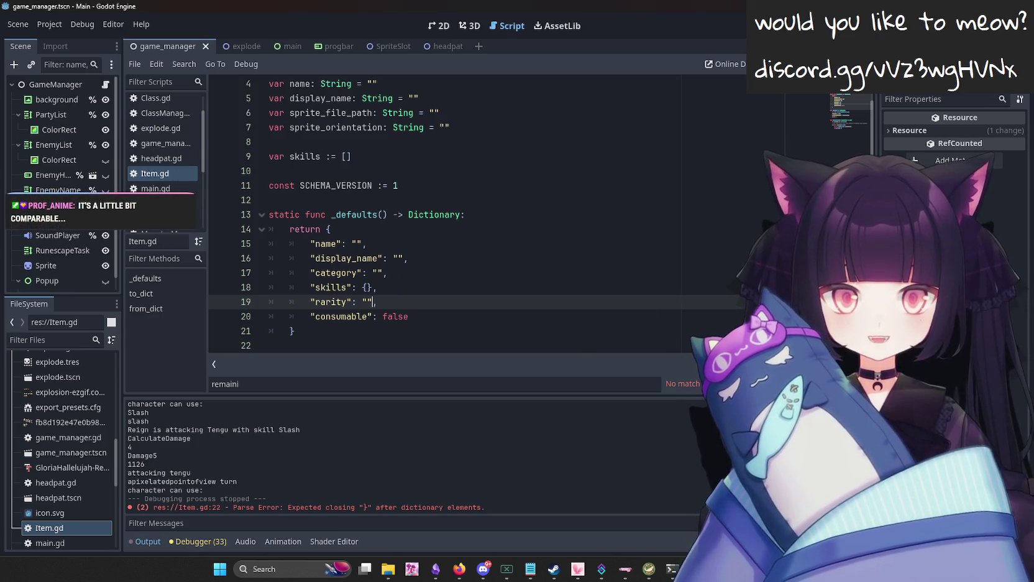
pyautogui.press('F5')
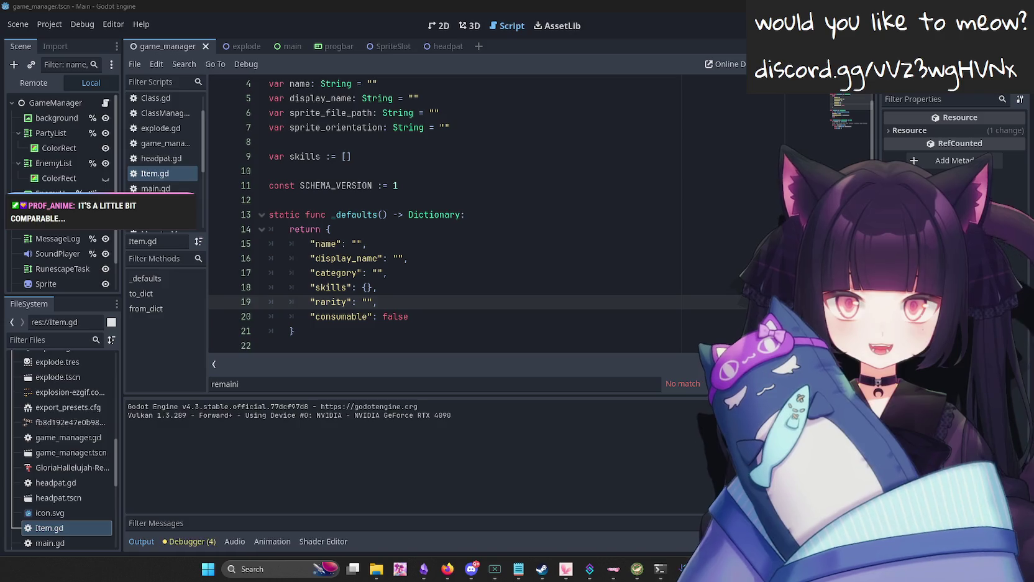
pyautogui.press('F8')
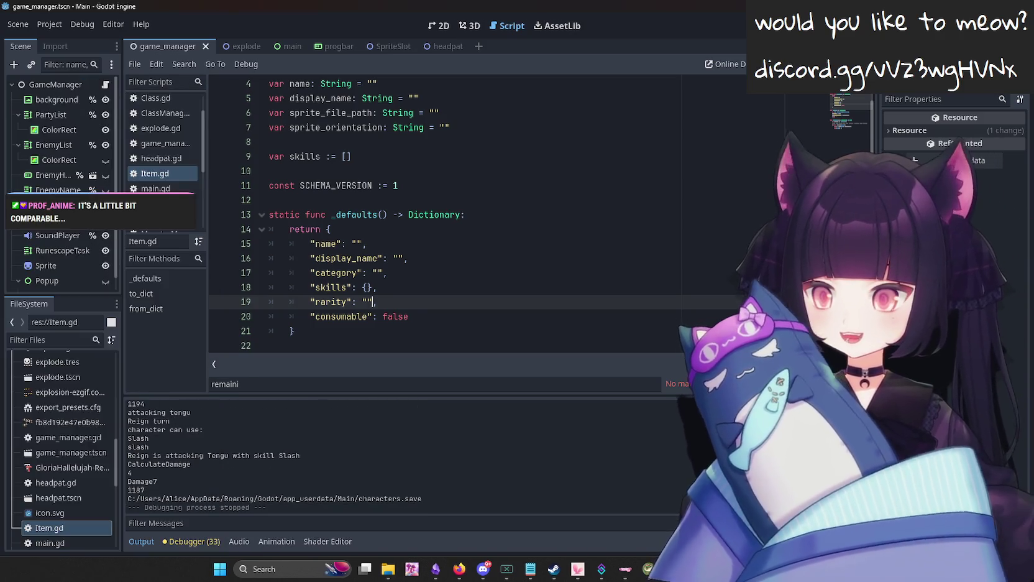
# Begin another quoted key on a new line after rarity, then open CharacterManager.gd.
pyautogui.click(474, 293)
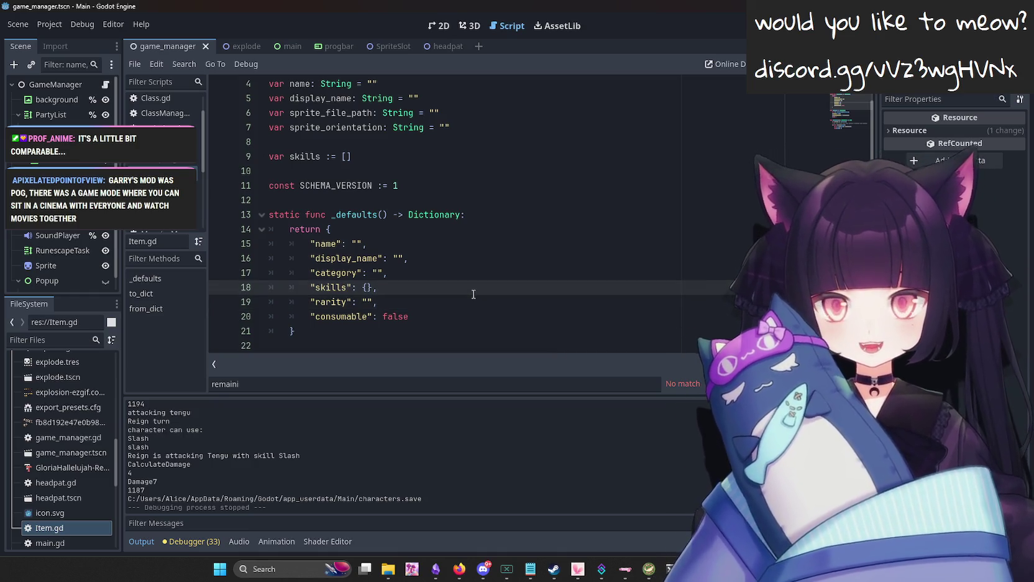
pyautogui.click(452, 301)
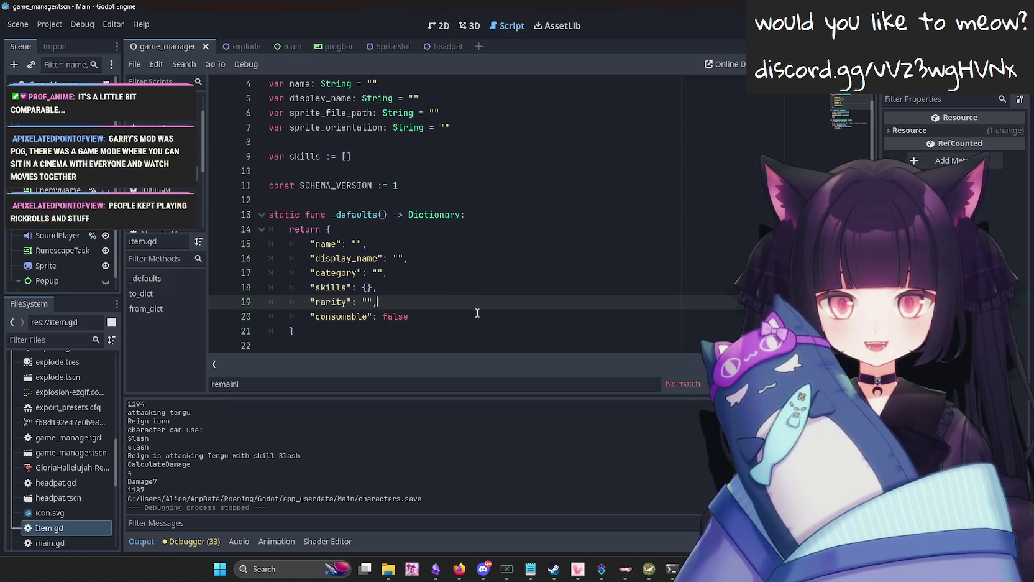
pyautogui.press('Return')
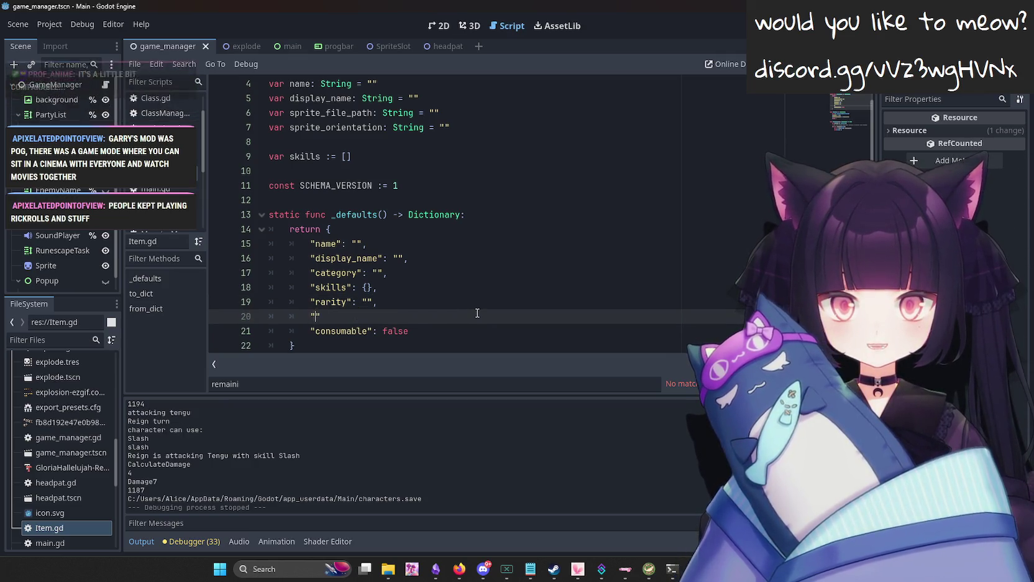
pyautogui.write('"')
pyautogui.press('Escape')
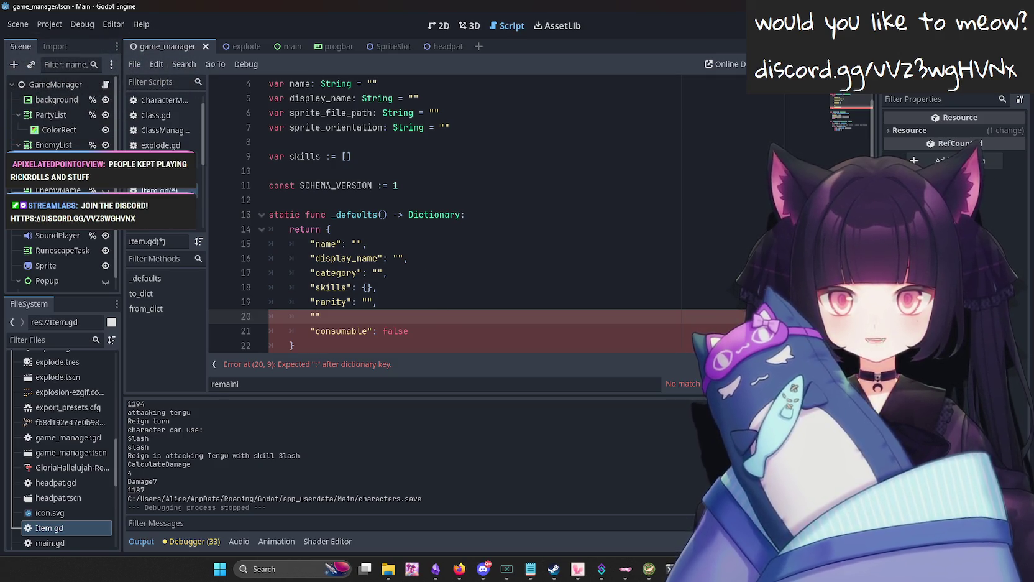
pyautogui.click(156, 99)
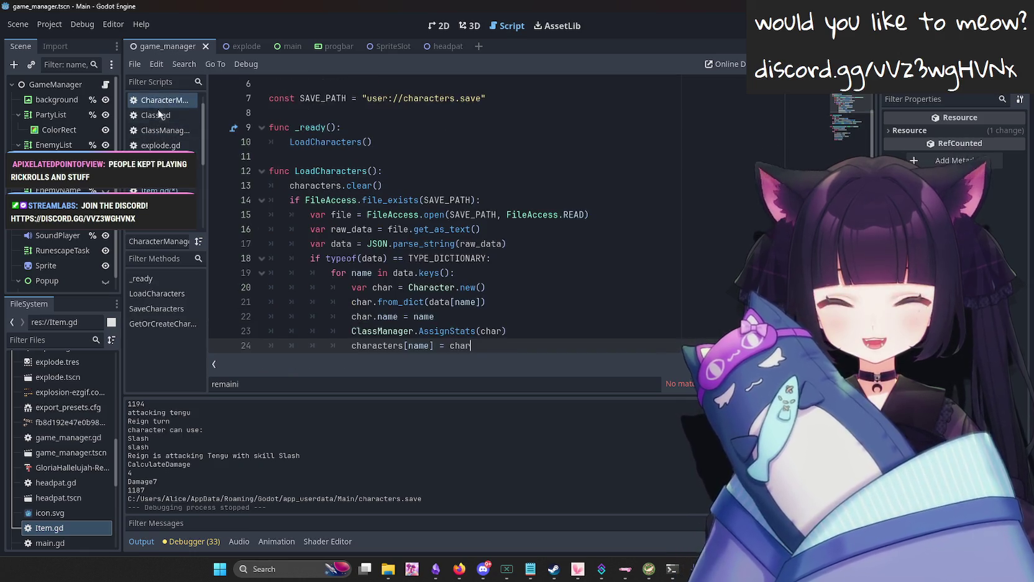
# Select the max_hp through charisma declarations in Character.gd, then return to Item.gd.
pyautogui.scroll(1, 158, 113)
pyautogui.click(152, 102)
pyautogui.scroll(-3, 422, 256)
pyautogui.scroll(3, 422, 256)
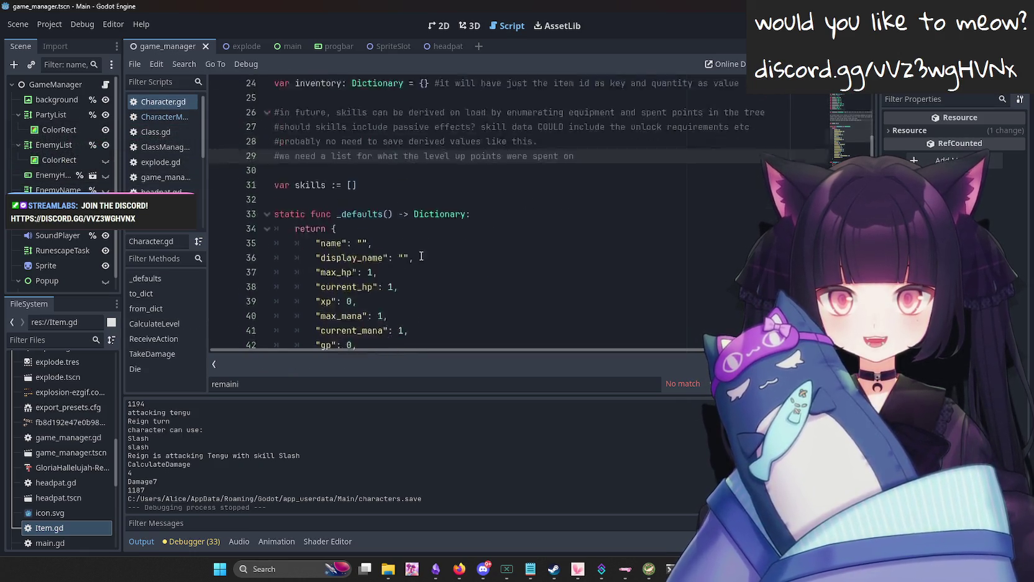
pyautogui.scroll(8, 421, 256)
pyautogui.scroll(-3, 416, 252)
pyautogui.moveTo(416, 292)
pyautogui.mouseDown()
pyautogui.moveTo(338, 196)
pyautogui.moveTo(292, 186)
pyautogui.moveTo(295, 156)
pyautogui.moveTo(268, 118)
pyautogui.moveTo(367, 258)
pyautogui.moveTo(257, 204)
pyautogui.mouseUp()
pyautogui.hotkey('ctrl', 'c')
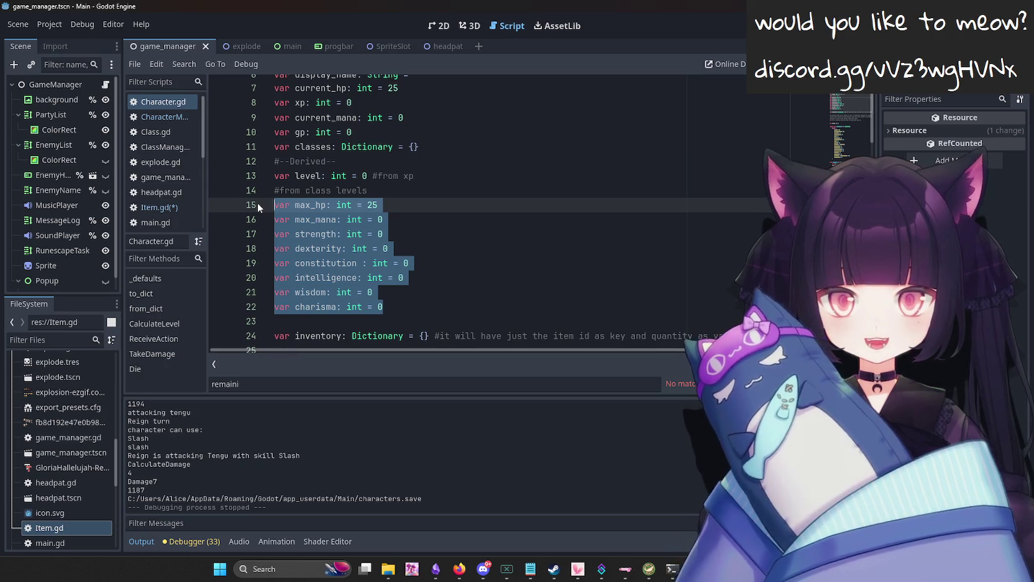
pyautogui.click(170, 208)
pyautogui.scroll(-1, 321, 272)
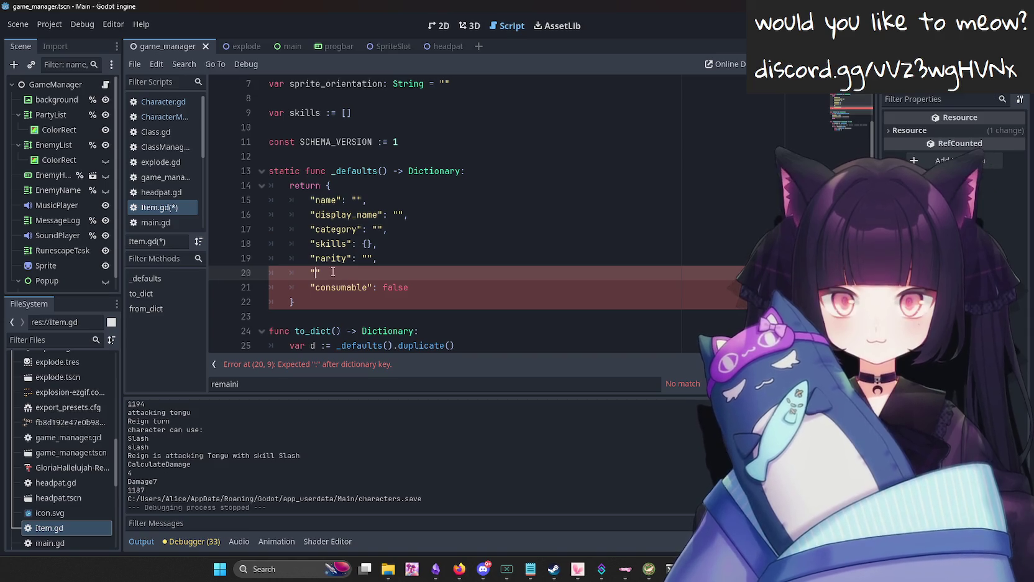
# Paste the stat variables below sprite_orientation in Item.gd, undoing the misplaced paste, and save.
pyautogui.hotkey('ctrl', 'v')
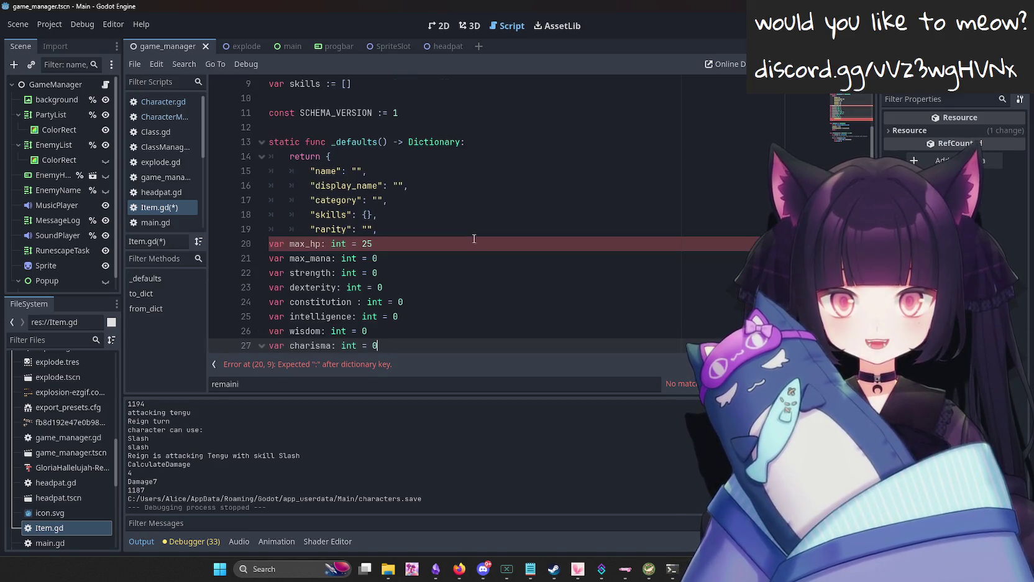
pyautogui.hotkey('ctrl', 'z')
pyautogui.scroll(3, 474, 238)
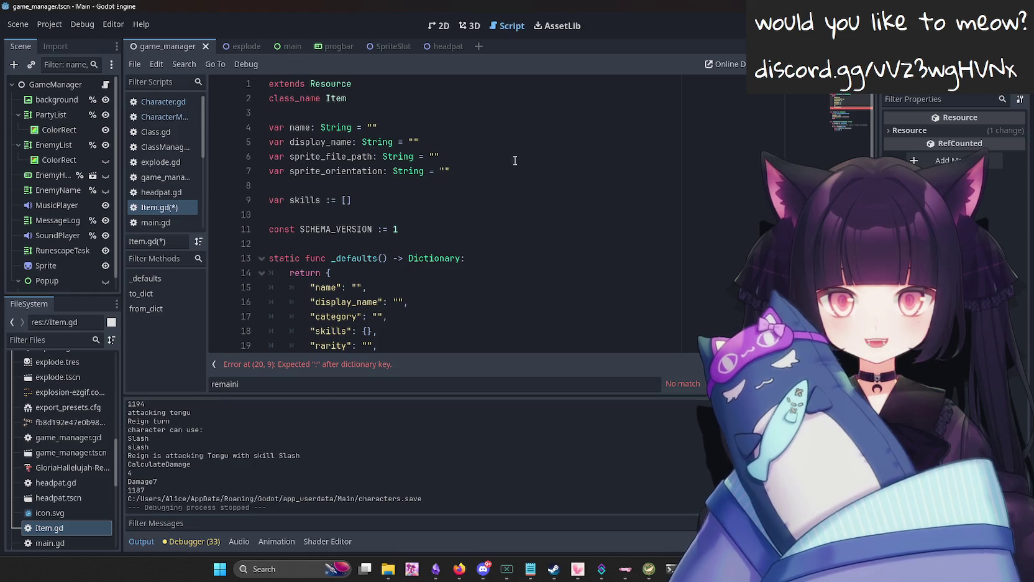
pyautogui.click(566, 171)
pyautogui.press('Return')
pyautogui.press('Return')
pyautogui.hotkey('ctrl', 'v')
pyautogui.hotkey('ctrl', 's')
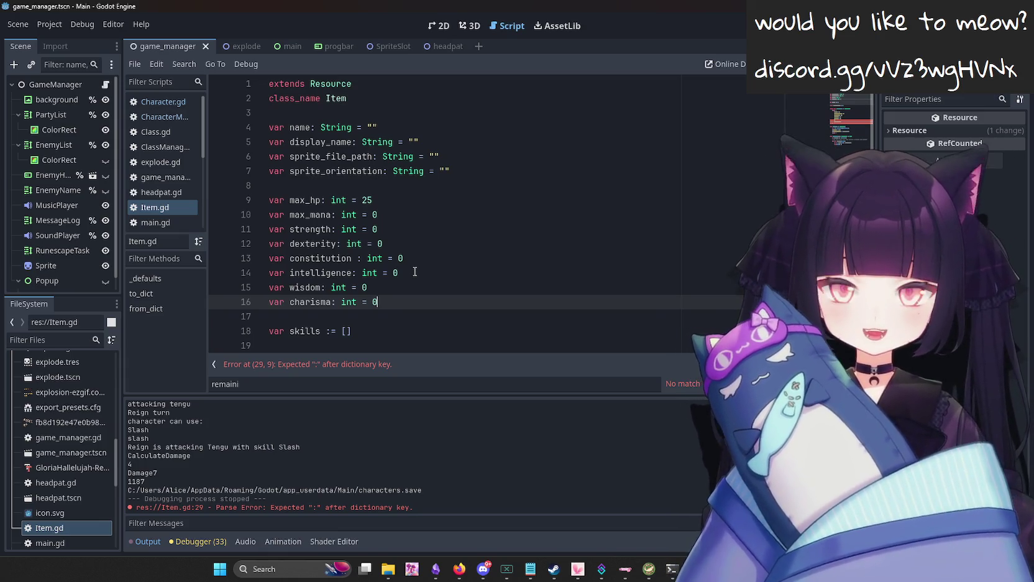
pyautogui.click(318, 200)
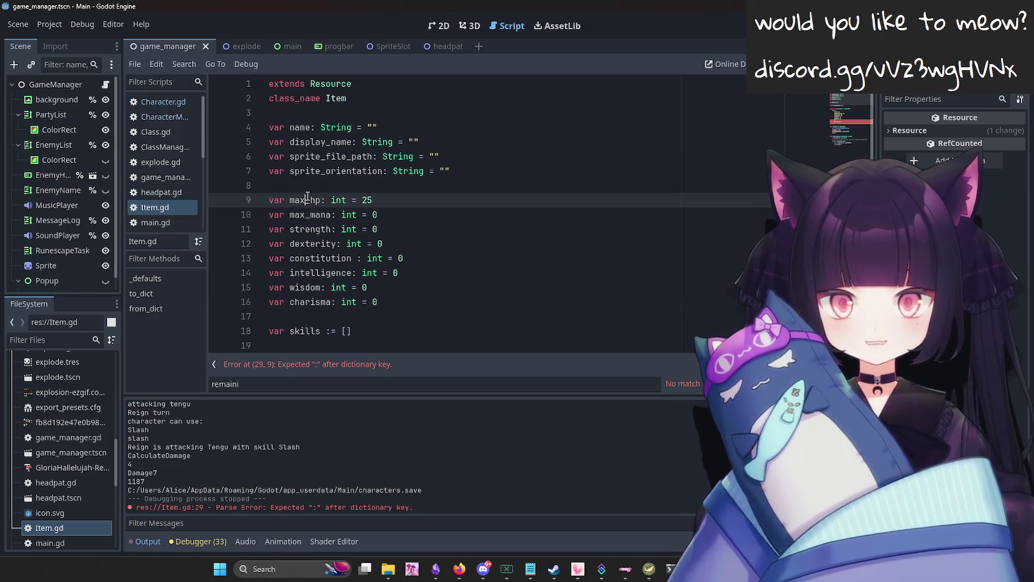
# Rename the pasted max_hp variable to hp and max_mana to mana.
pyautogui.doubleClick(318, 199)
pyautogui.write('hp')
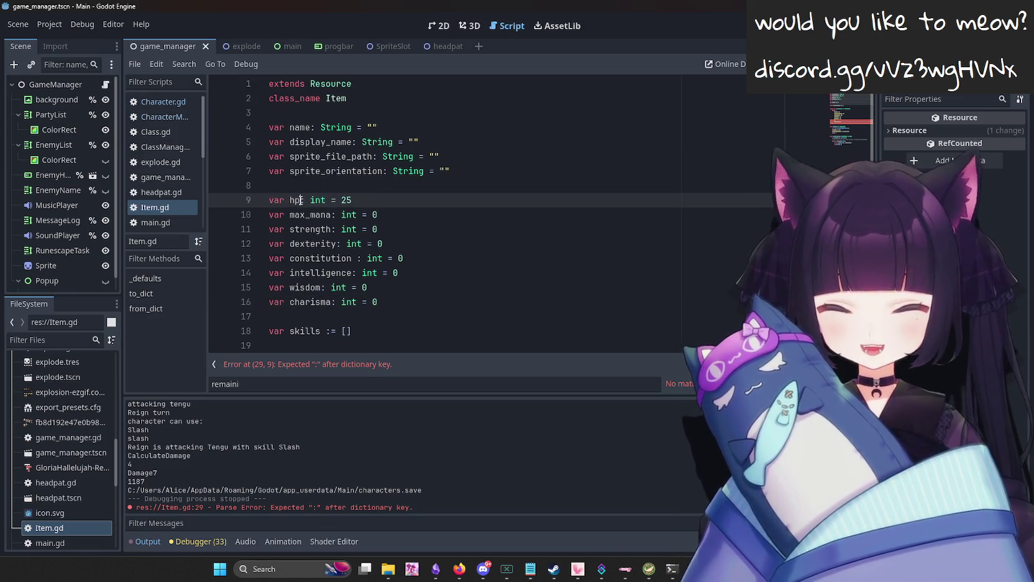
pyautogui.click(296, 215)
pyautogui.doubleClick(296, 214)
pyautogui.write('mana')
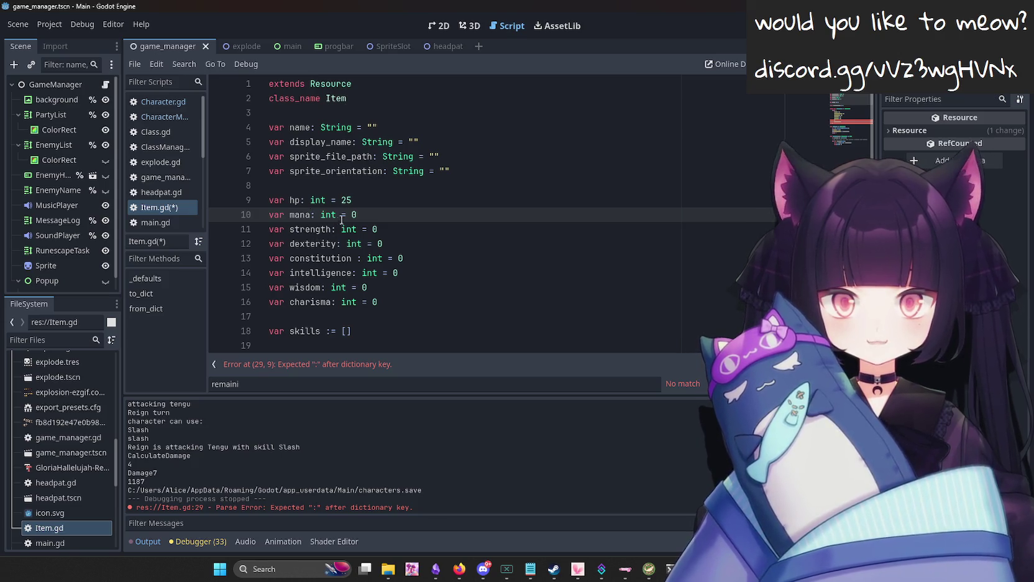
# Change the hp default from 25 to 0 and save Item.gd.
pyautogui.doubleClick(345, 200)
pyautogui.write('0')
pyautogui.moveTo(377, 302); pyautogui.dragTo(195, 205)
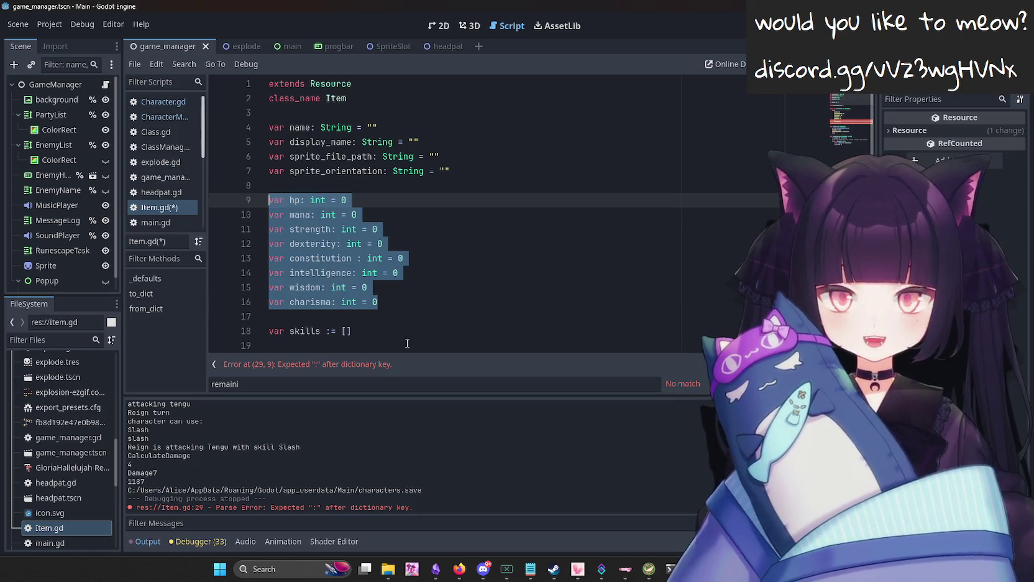
pyautogui.hotkey('ctrl', 's')
pyautogui.scroll(-5, 387, 283)
pyautogui.scroll(1, 386, 283)
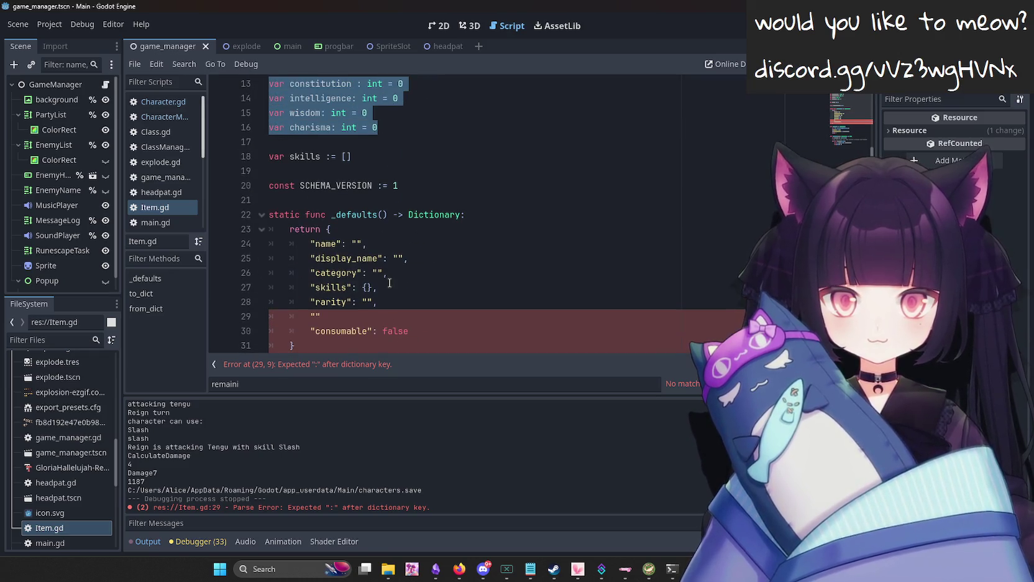
pyautogui.scroll(4, 419, 302)
pyautogui.scroll(-6, 420, 302)
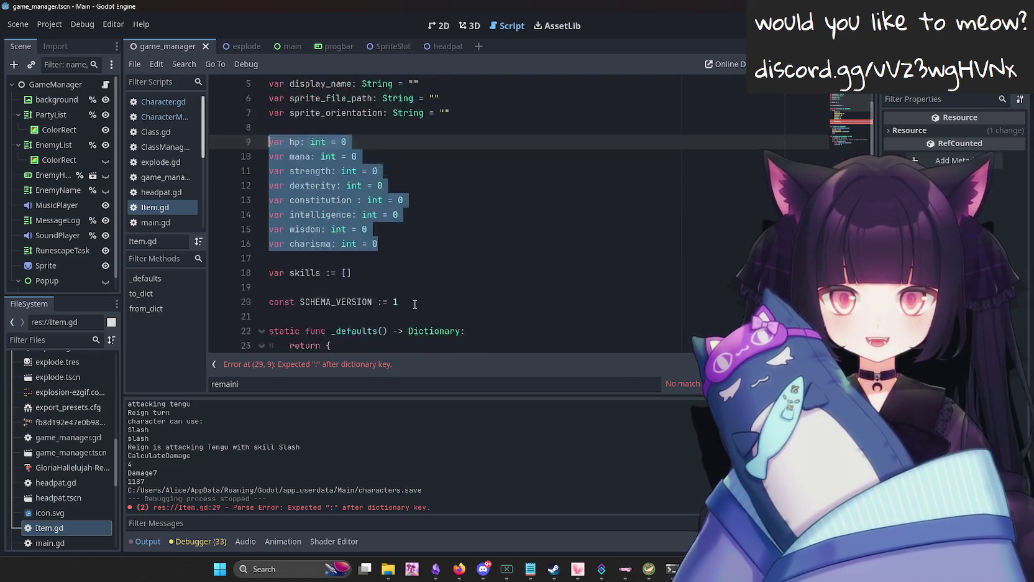
pyautogui.click(447, 244)
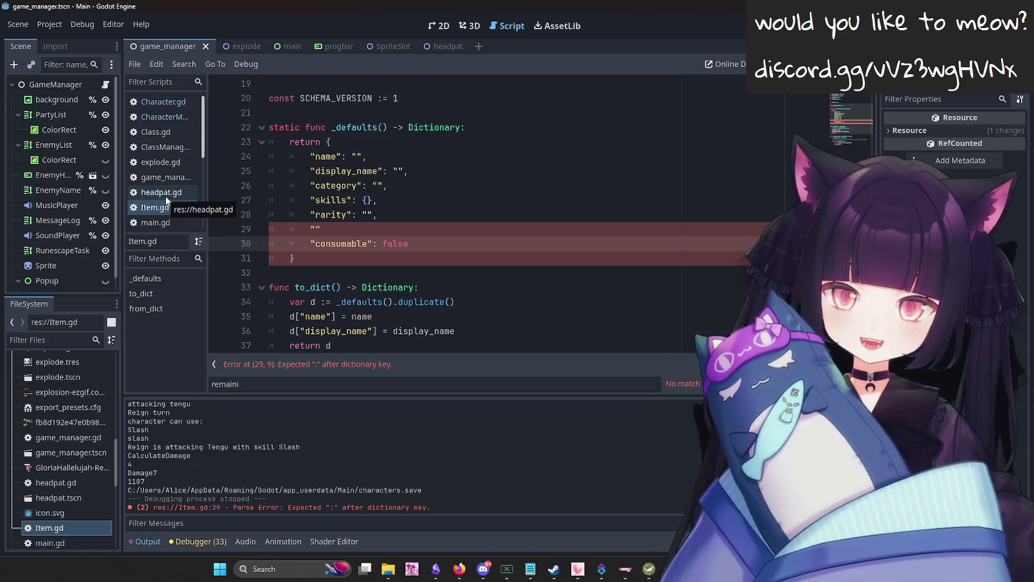
pyautogui.scroll(-1, 181, 176)
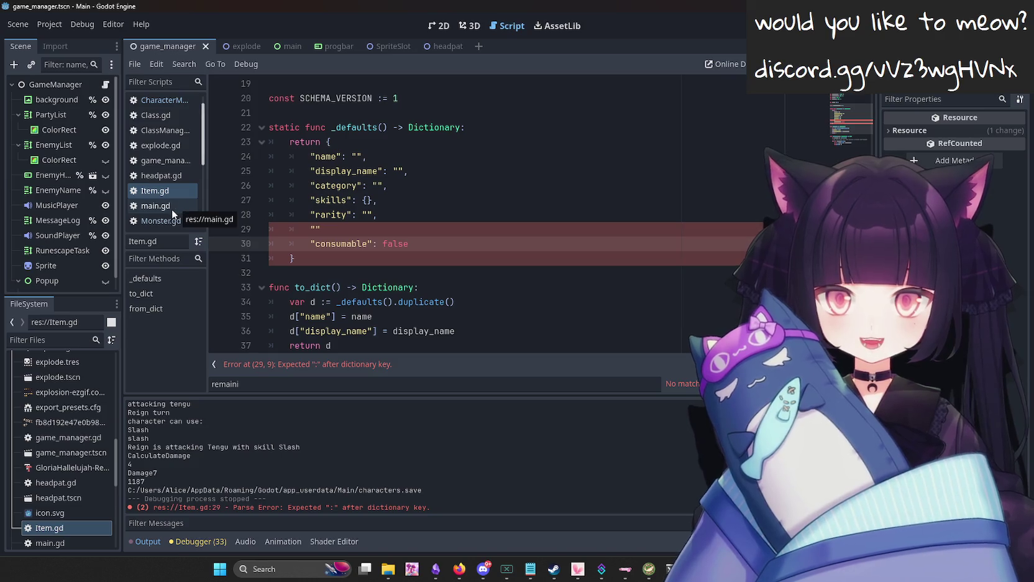
pyautogui.scroll(-1, 172, 208)
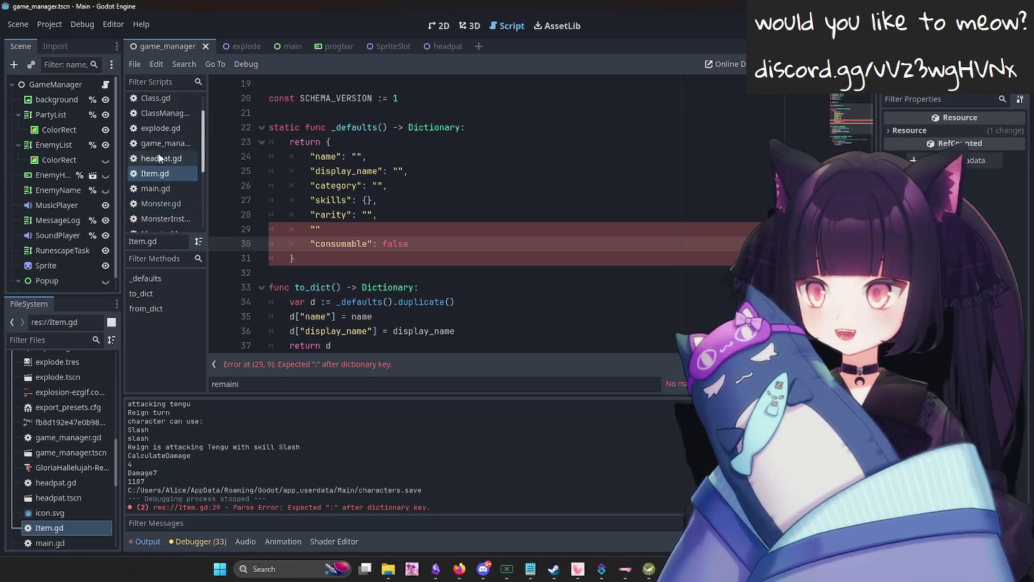
pyautogui.scroll(-1, 159, 218)
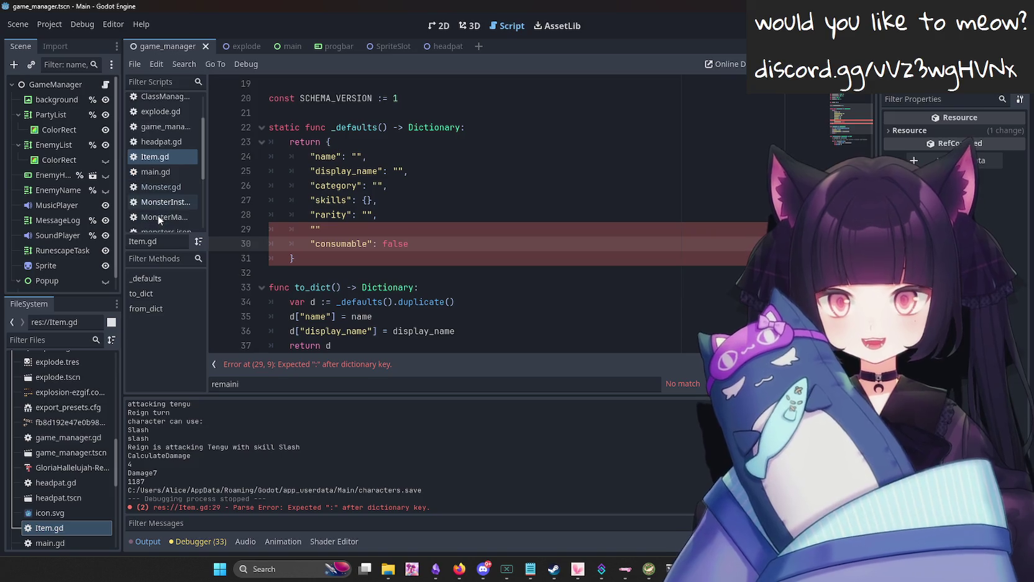
pyautogui.write(',')
pyautogui.press('Return')
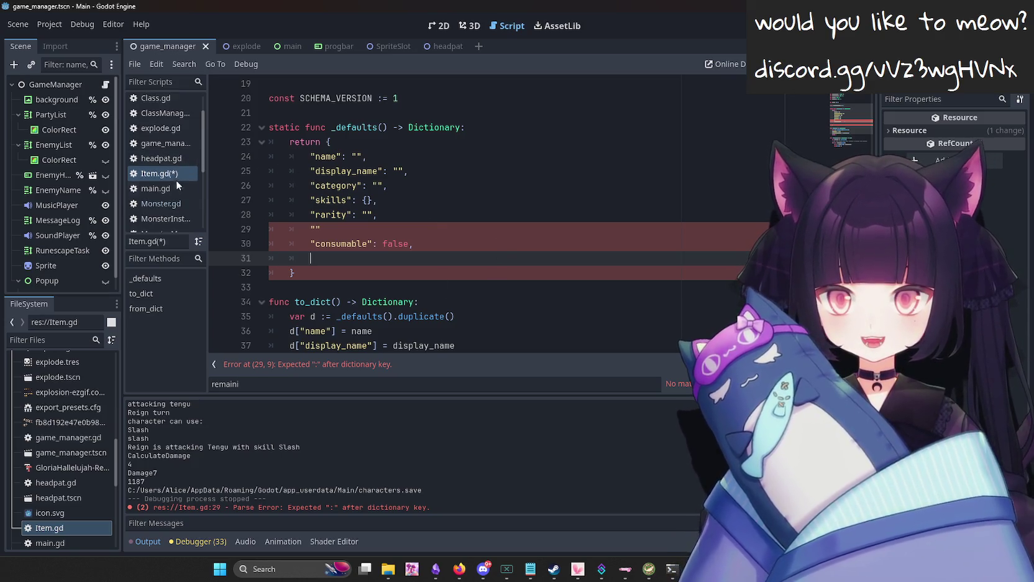
pyautogui.press('BackSpace')
pyautogui.press('BackSpace')
pyautogui.press('BackSpace')
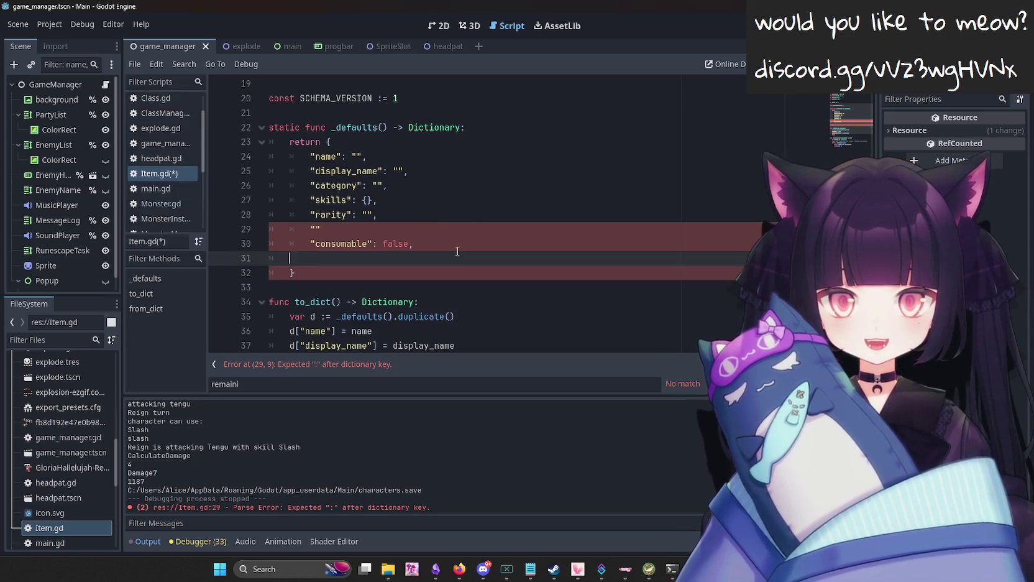
pyautogui.hotkey('ctrl', 's')
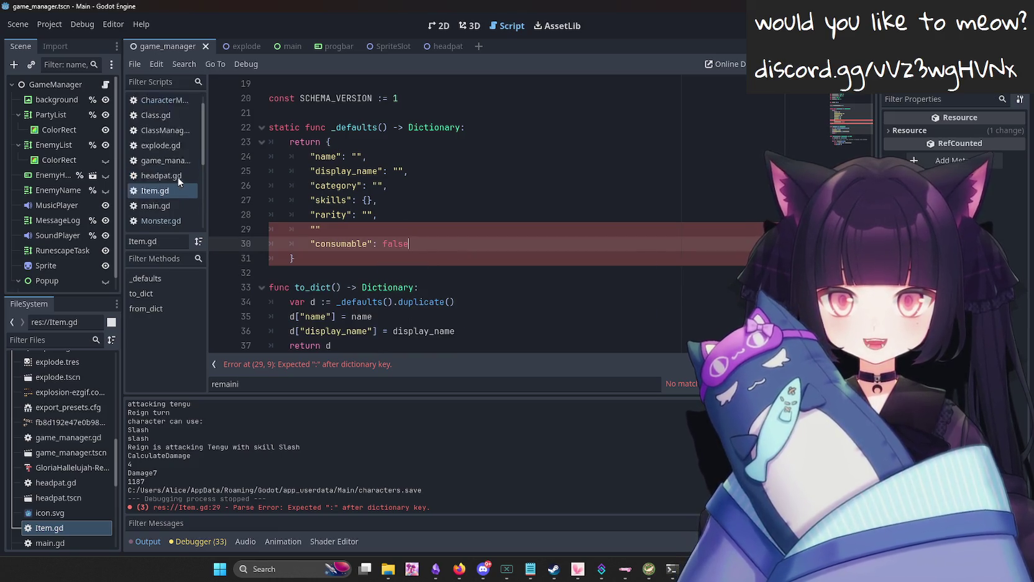
pyautogui.click(169, 104)
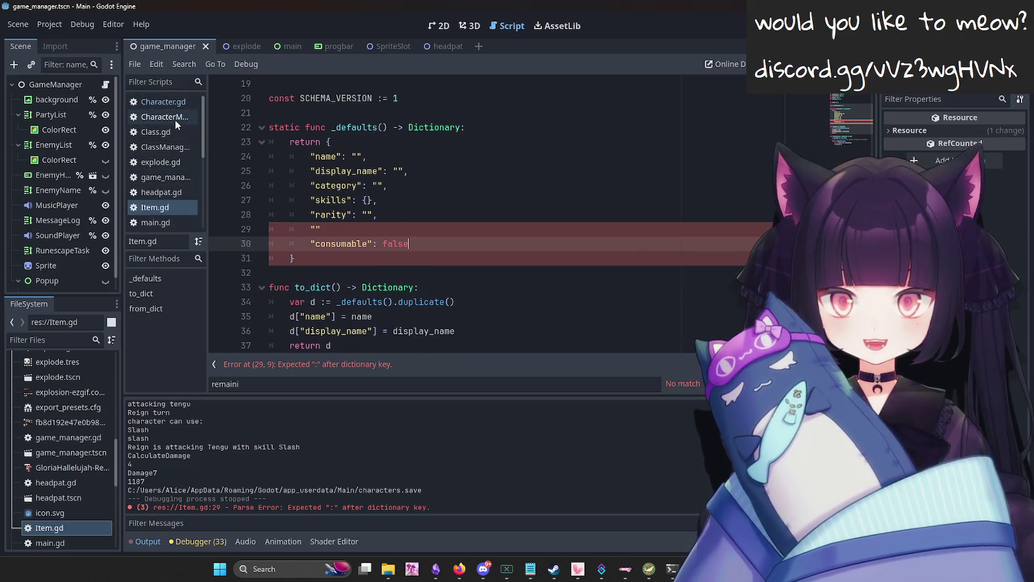
# In Character.gd, add a comma after the classes entry, remove the extra blank line, and save.
pyautogui.scroll(-10, 399, 276)
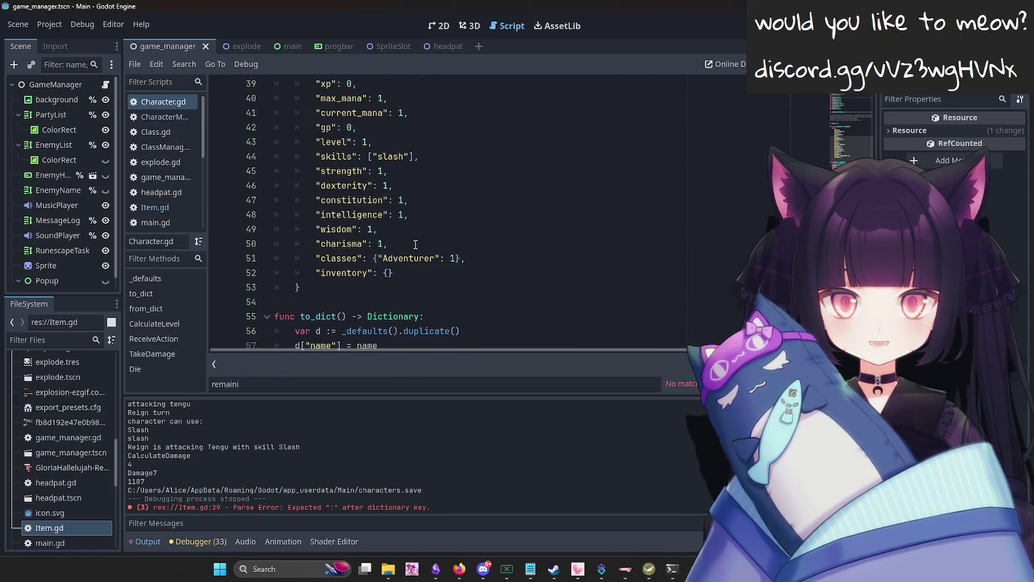
pyautogui.moveTo(419, 245)
pyautogui.mouseDown()
pyautogui.moveTo(298, 200)
pyautogui.moveTo(267, 160)
pyautogui.moveTo(256, 165)
pyautogui.moveTo(308, 167)
pyautogui.moveTo(311, 187)
pyautogui.moveTo(385, 152)
pyautogui.moveTo(463, 158)
pyautogui.moveTo(270, 156)
pyautogui.moveTo(256, 166)
pyautogui.mouseUp()
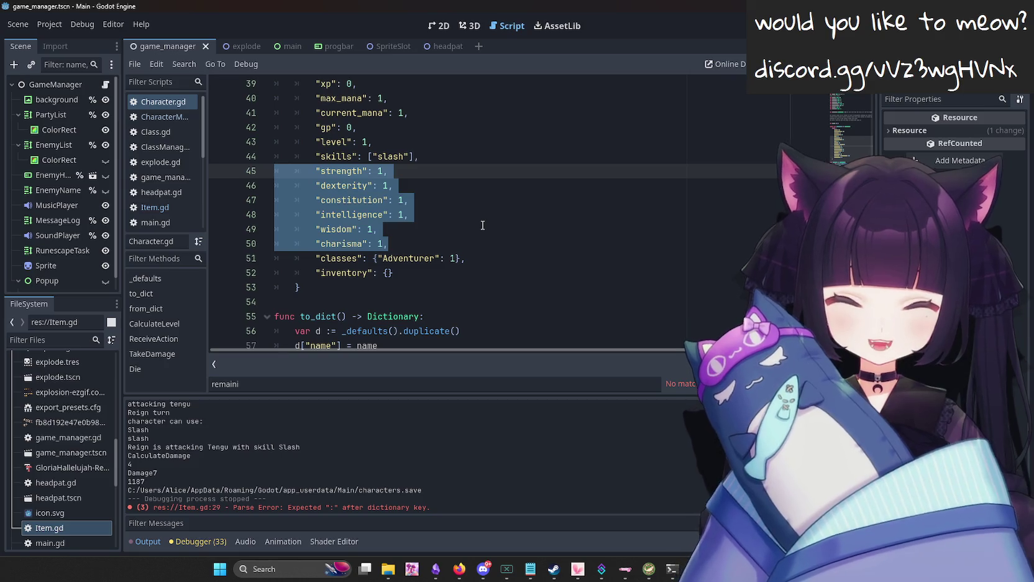
pyautogui.scroll(1, 483, 225)
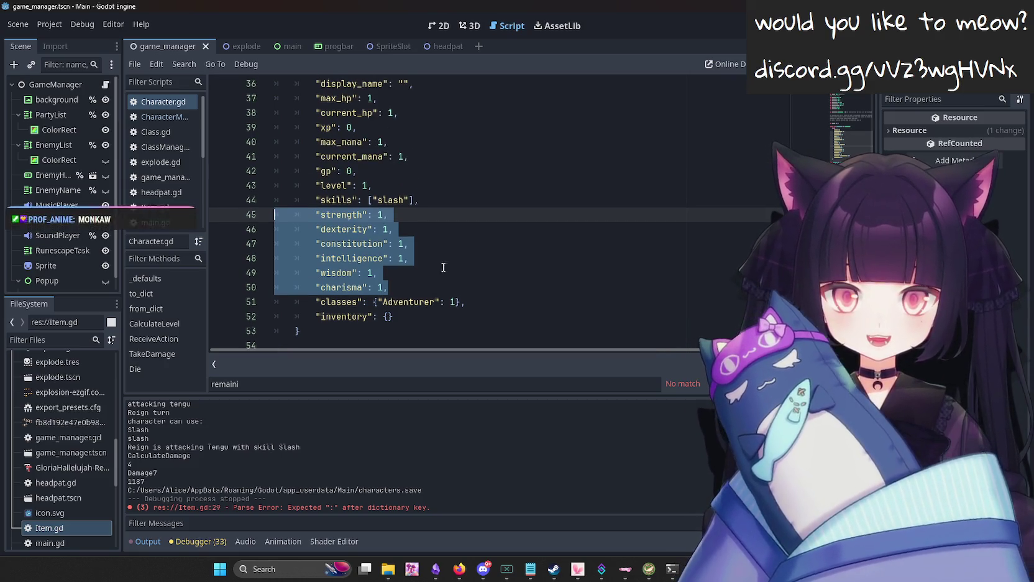
pyautogui.press('Right')
pyautogui.moveTo(389, 287); pyautogui.dragTo(274, 214)
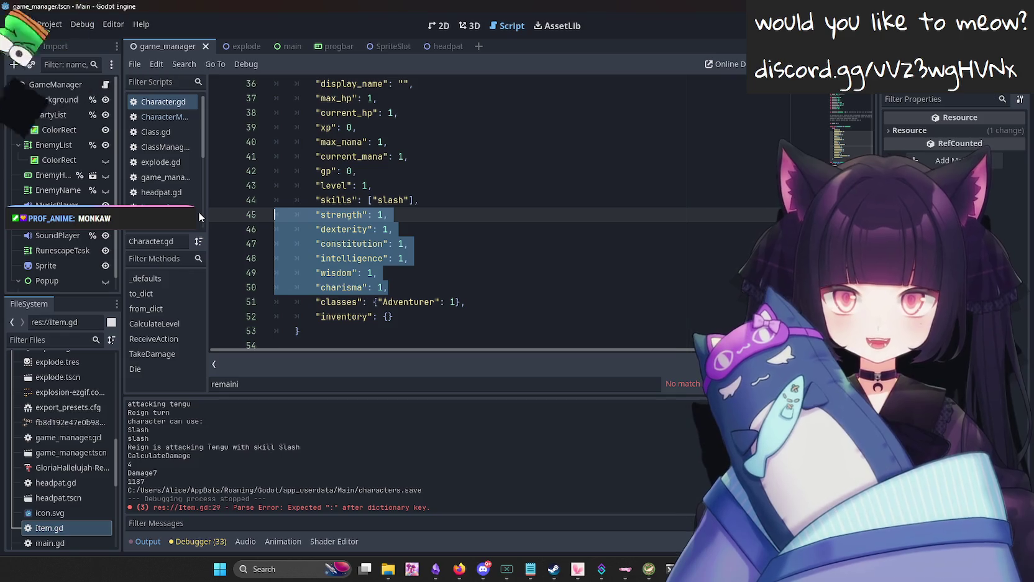
pyautogui.click(427, 283)
pyautogui.scroll(-1, 435, 279)
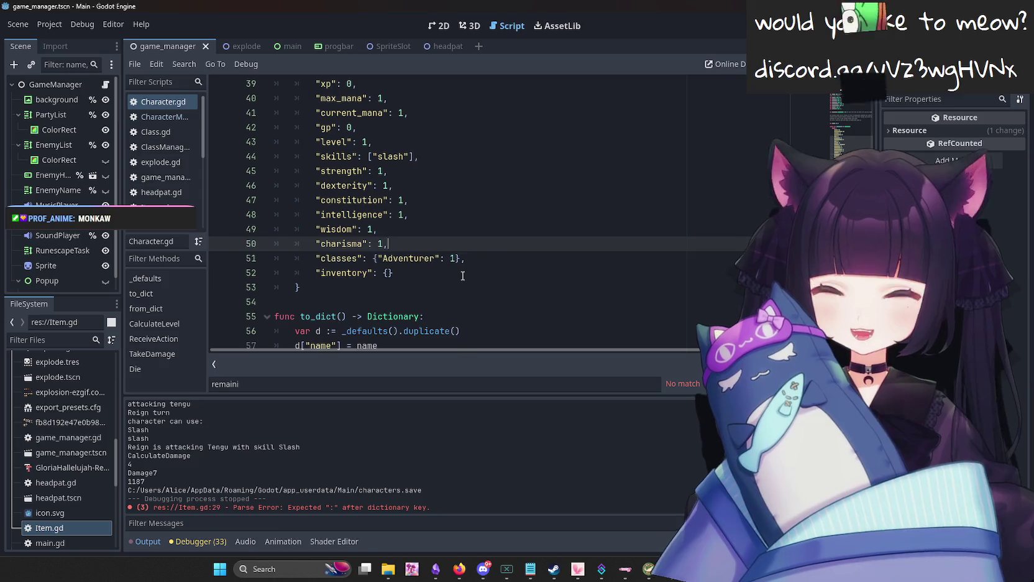
pyautogui.press('Return')
pyautogui.press('BackSpace')
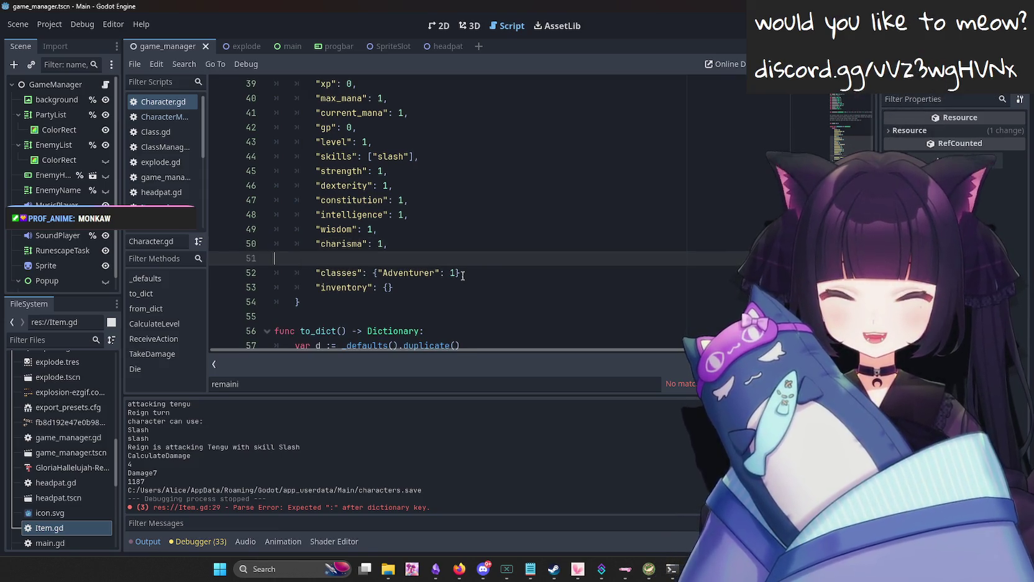
pyautogui.click(462, 274)
pyautogui.write(',')
pyautogui.press('Up')
pyautogui.press('BackSpace')
pyautogui.hotkey('ctrl', 's')
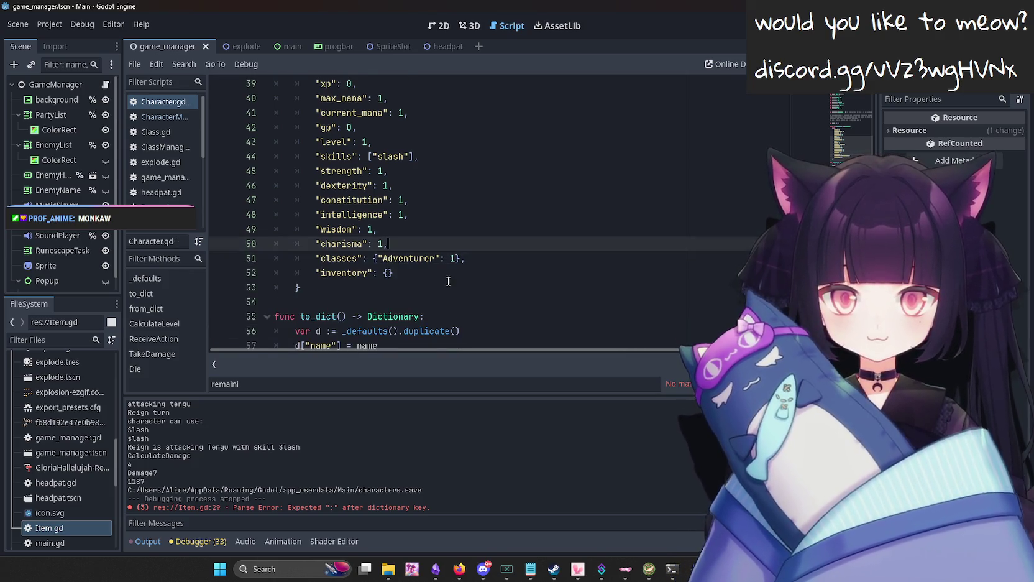
# Copy the six strength-to-charisma entries, return to Item.gd, and add a comma and new line after consumable.
pyautogui.scroll(4, 448, 248)
pyautogui.scroll(-2, 435, 231)
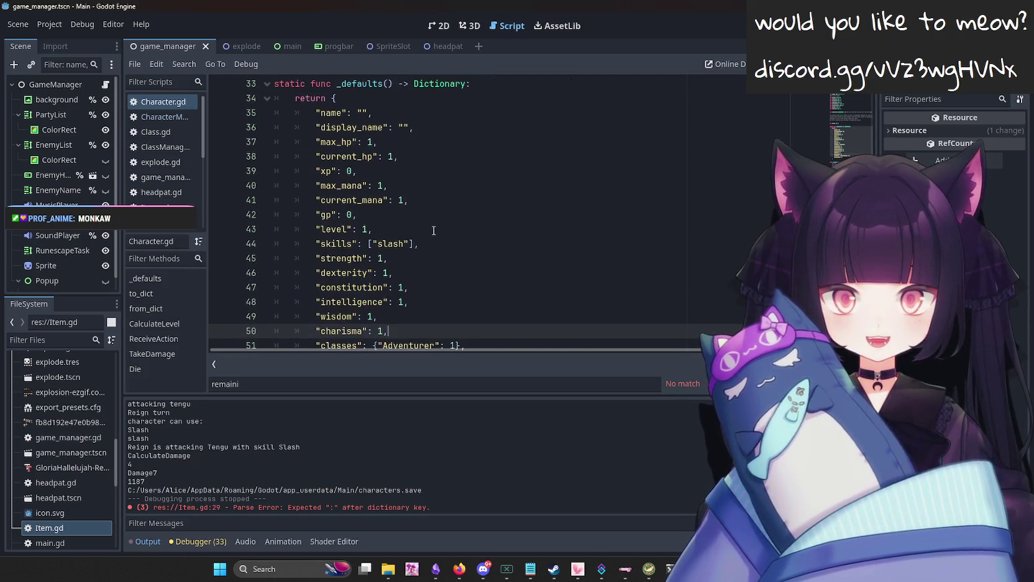
pyautogui.moveTo(407, 328)
pyautogui.mouseDown()
pyautogui.moveTo(249, 301)
pyautogui.moveTo(248, 258)
pyautogui.mouseUp()
pyautogui.hotkey('ctrl', 'c')
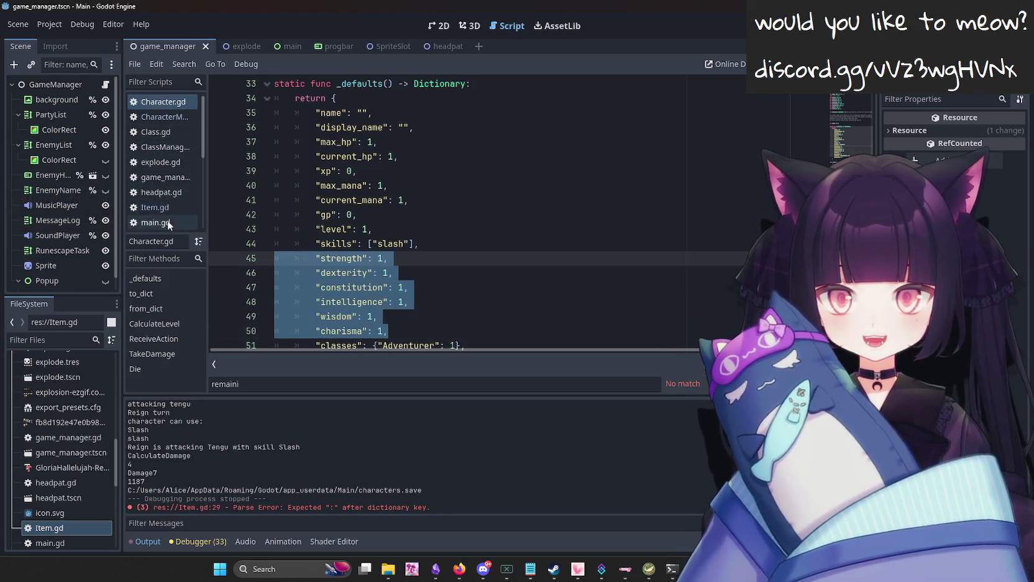
pyautogui.click(157, 207)
pyautogui.scroll(-1, 471, 210)
pyautogui.write(',')
pyautogui.press('Return')
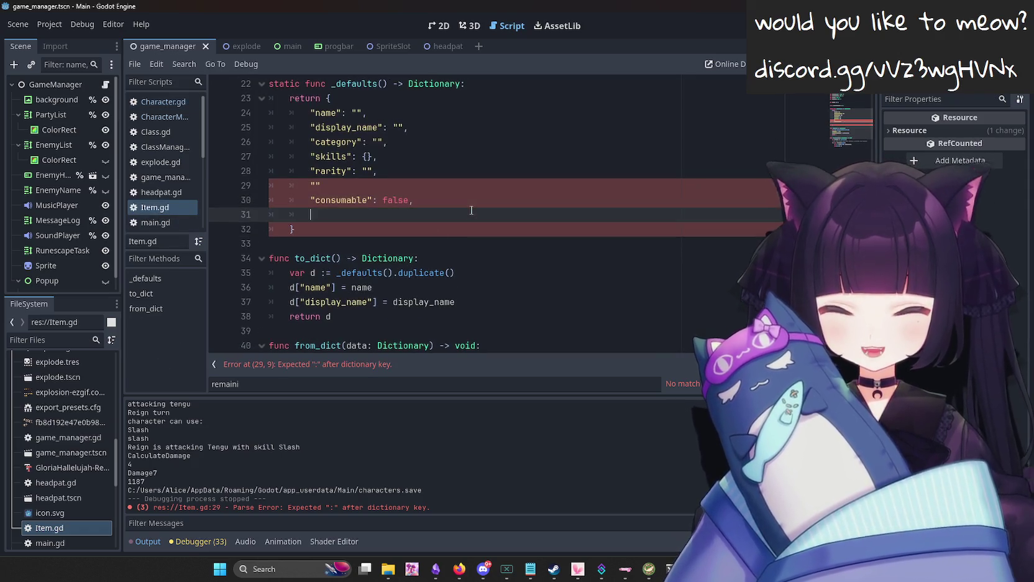
# Paste the strength through charisma entries into _defaults and delete the stray "" line.
pyautogui.press('Home')
pyautogui.hotkey('ctrl', 'v')
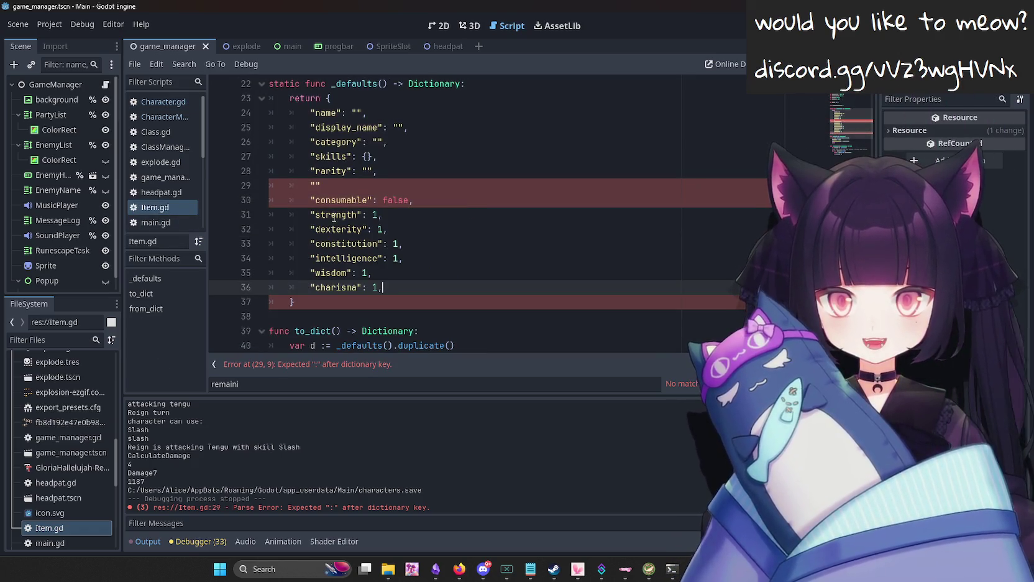
pyautogui.click(450, 214)
pyautogui.click(436, 199)
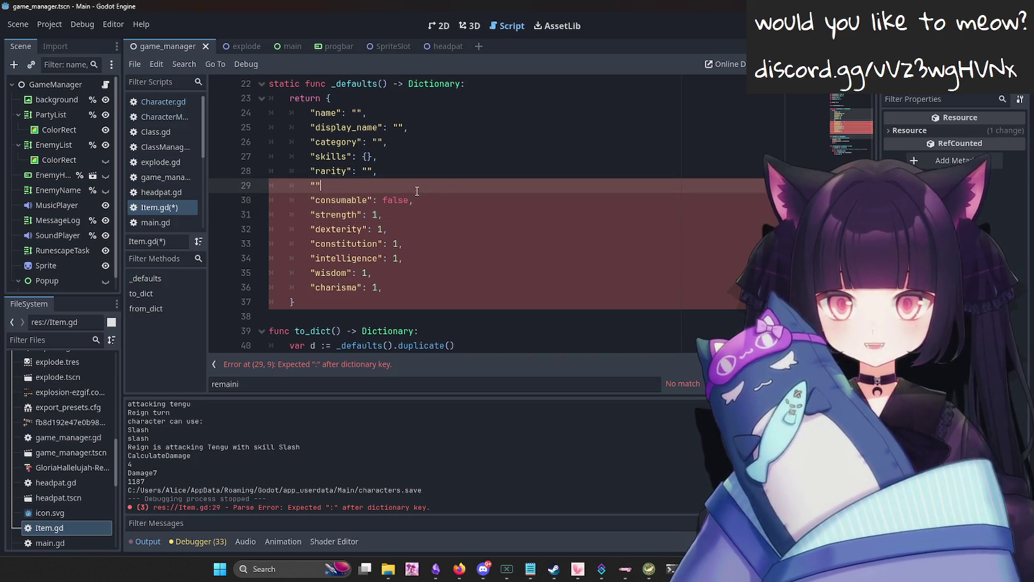
pyautogui.hotkey('ctrl', 'shift', 'k')
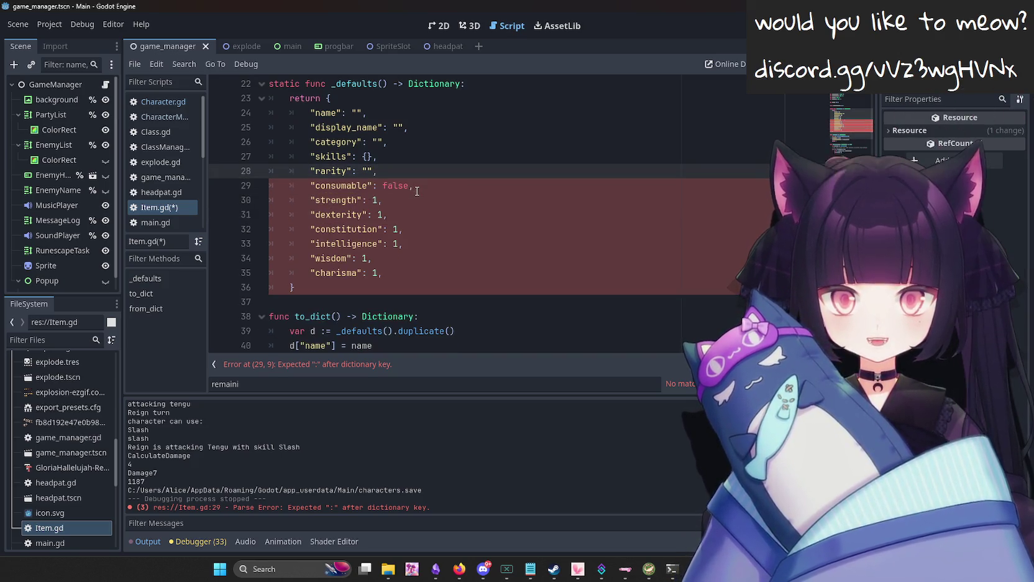
pyautogui.hotkey('alt', 'Tab')
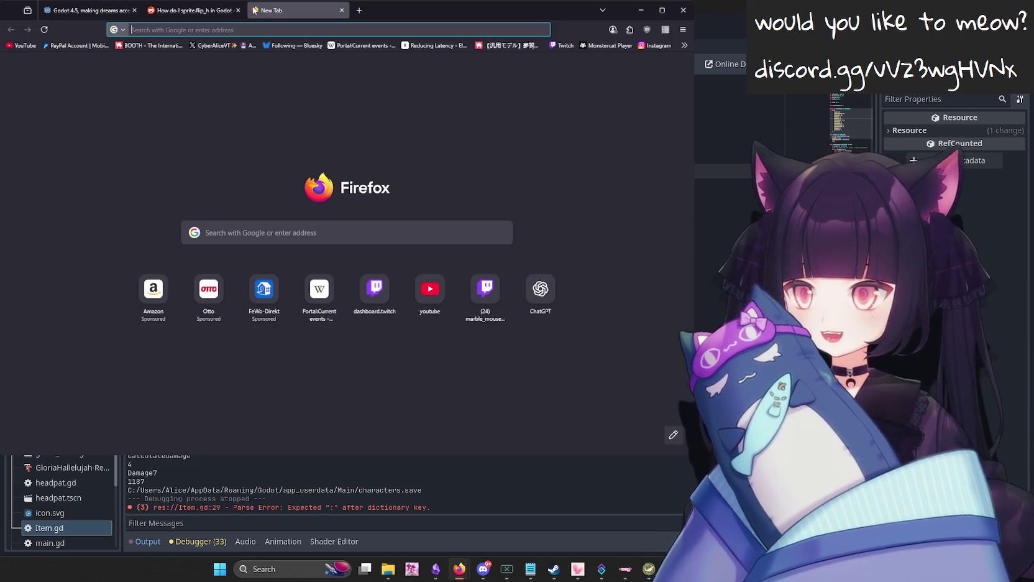
pyautogui.write('cod publishers')
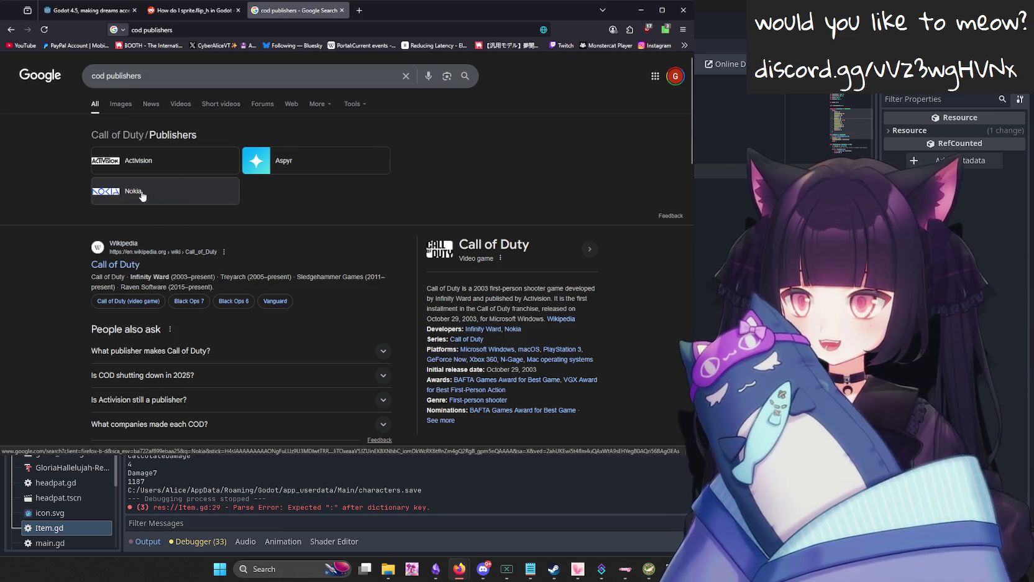
pyautogui.hotkey('ctrl', '+')
pyautogui.hotkey('ctrl', '+')
pyautogui.hotkey('ctrl', '+')
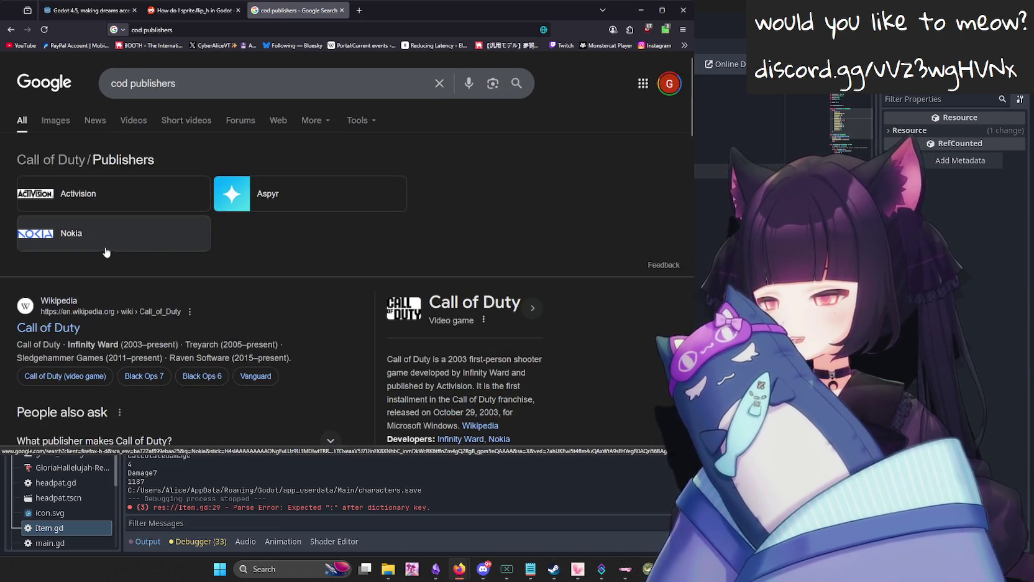
pyautogui.hotkey('ctrl', '-')
pyautogui.hotkey('ctrl', '-')
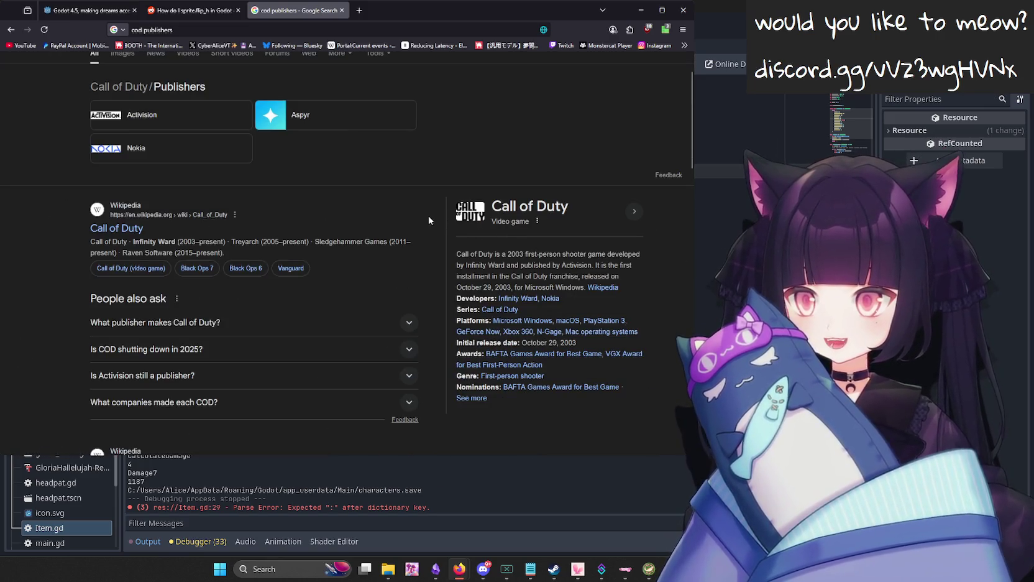
pyautogui.scroll(2, 437, 243)
pyautogui.hotkey('ctrl', 'w')
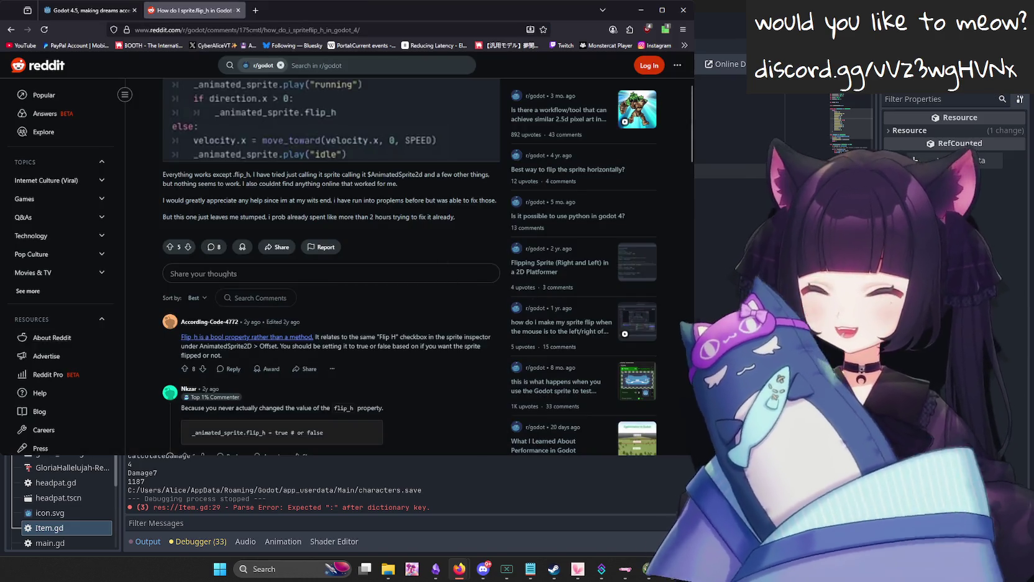
pyautogui.hotkey('alt', 'Tab')
pyautogui.click(391, 205)
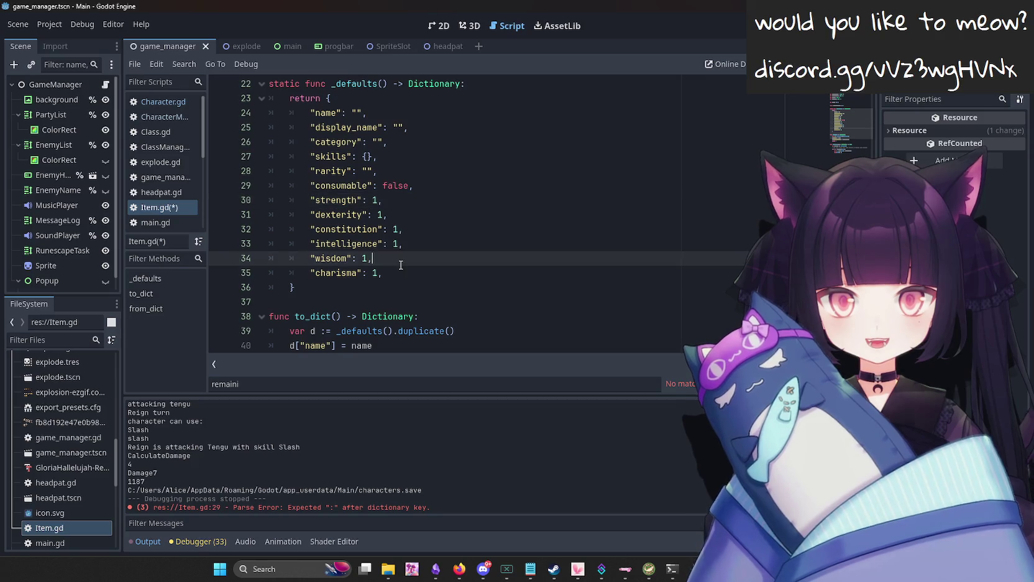
# Add "hp": 0 and "mana" entries to _defaults after the consumable entry.
pyautogui.click(432, 185)
pyautogui.press('Return')
pyautogui.write('"hp')
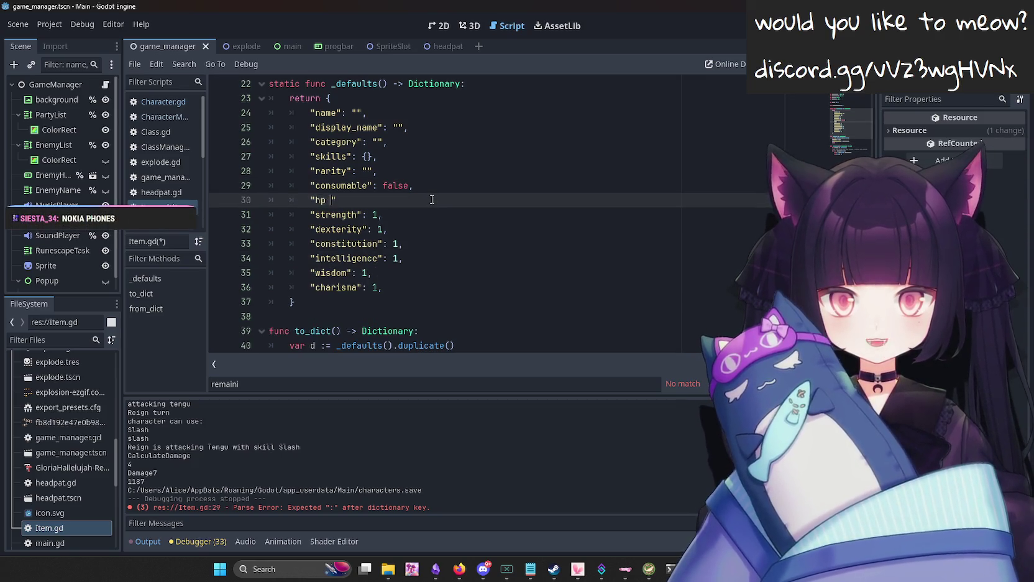
pyautogui.write(': 0,')
pyautogui.press('Return')
pyautogui.write('"')
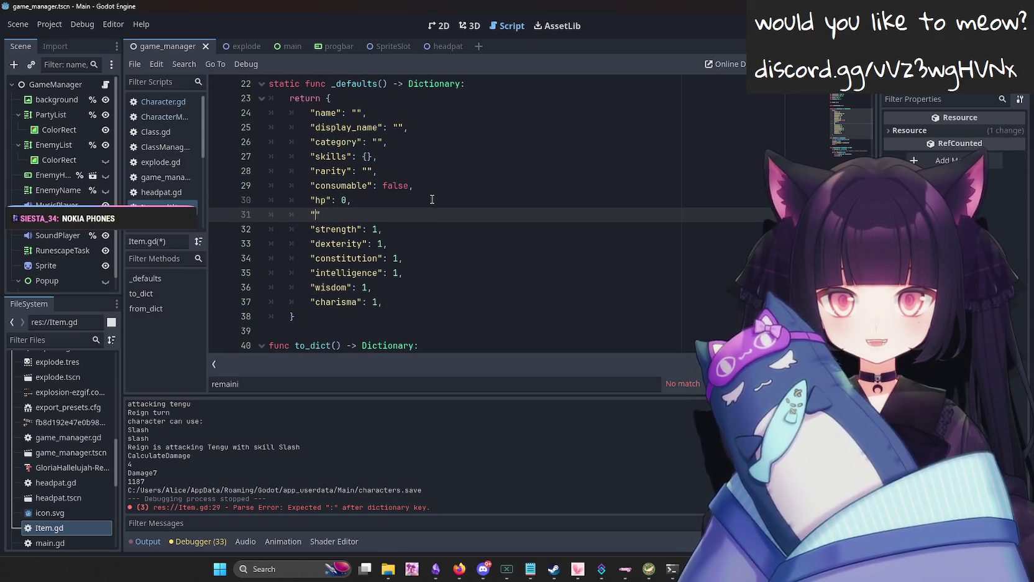
pyautogui.write('mana": 0')
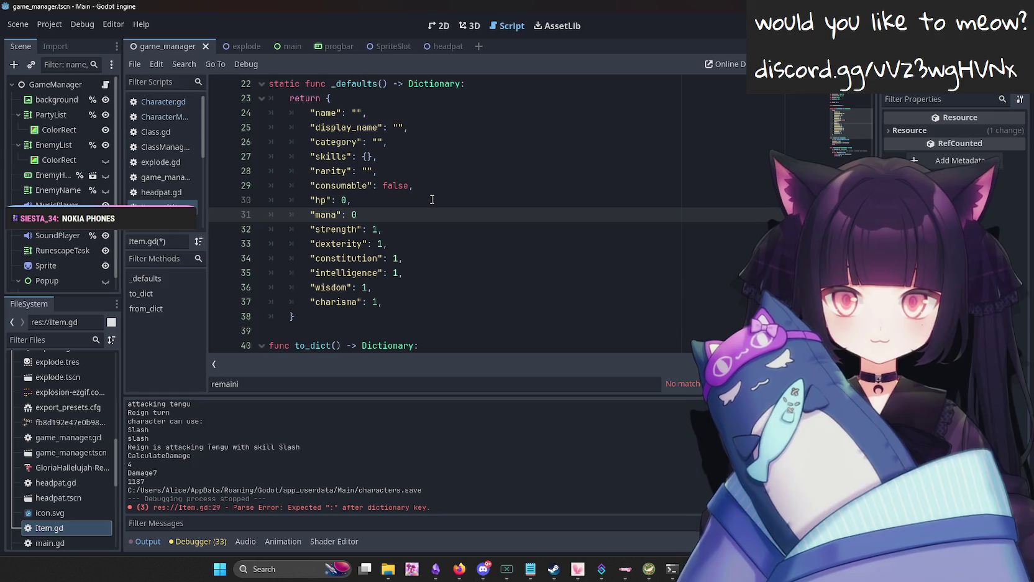
# Change the strength through charisma default values from 1 to 0.
pyautogui.click(416, 228)
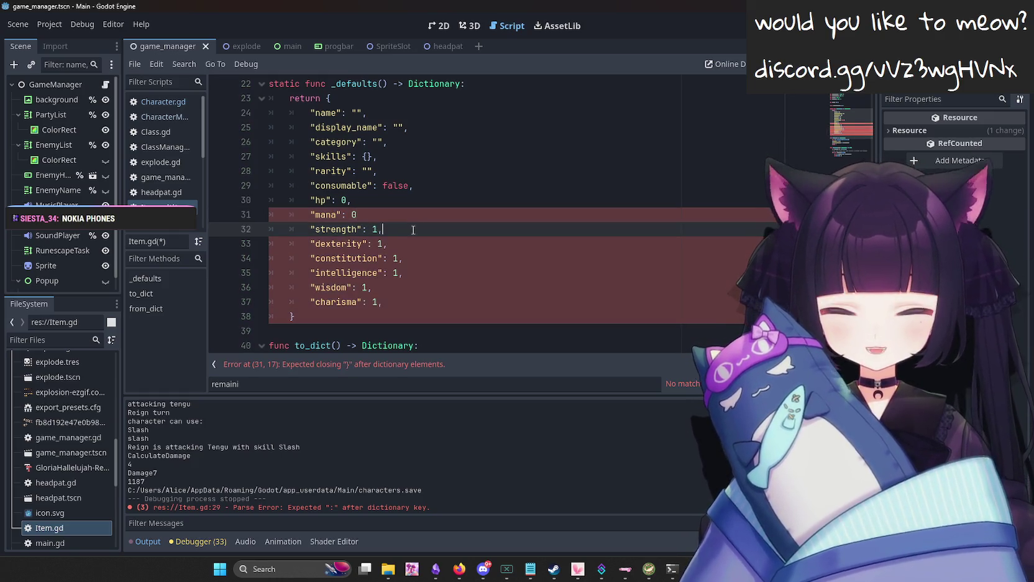
pyautogui.write('0')
pyautogui.press('Down')
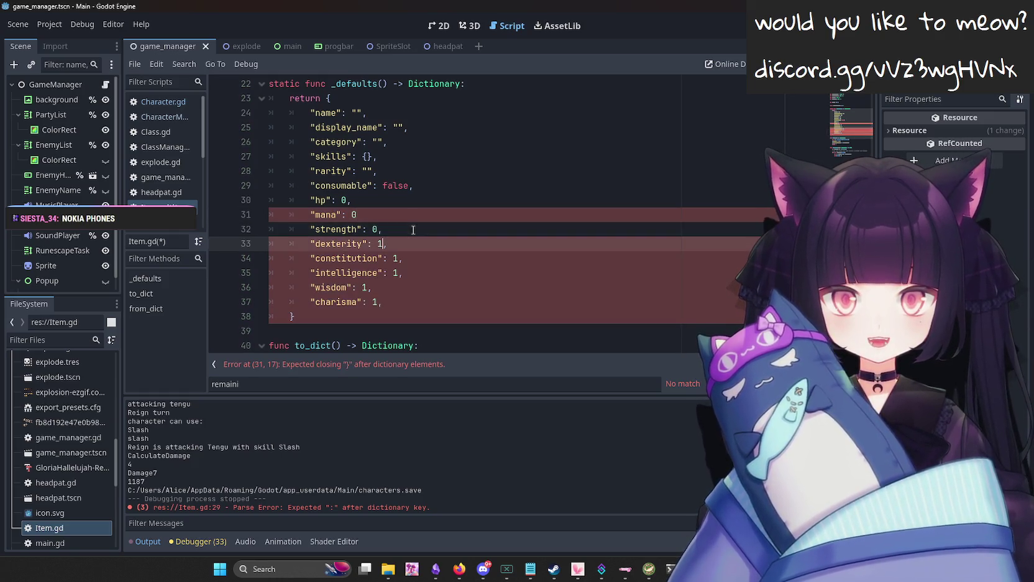
pyautogui.press('Down')
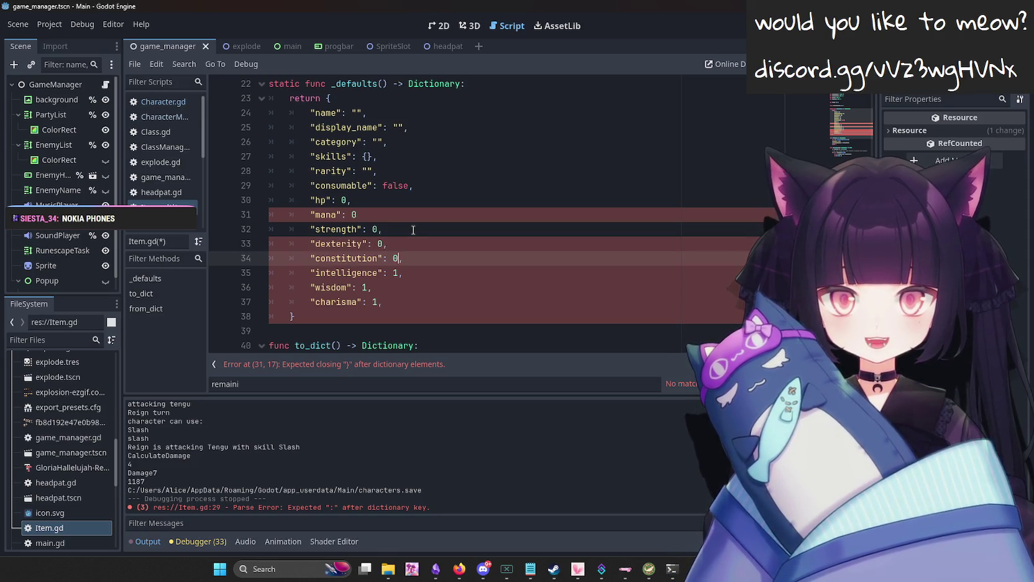
pyautogui.press('Down')
pyautogui.press('BackSpace')
pyautogui.write('0')
pyautogui.press('Down')
pyautogui.press('BackSpace')
pyautogui.press('BackSpace')
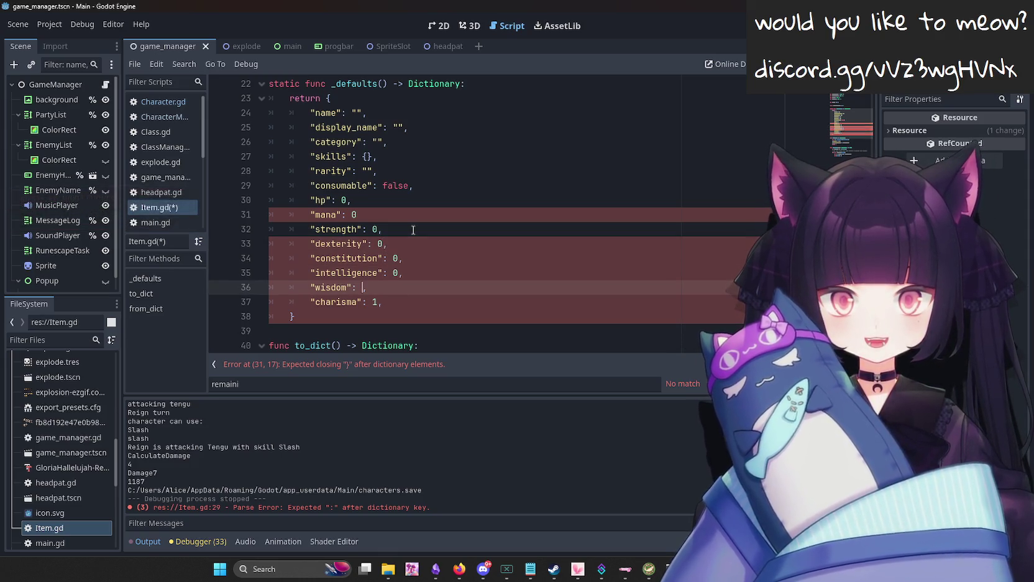
pyautogui.press('Down')
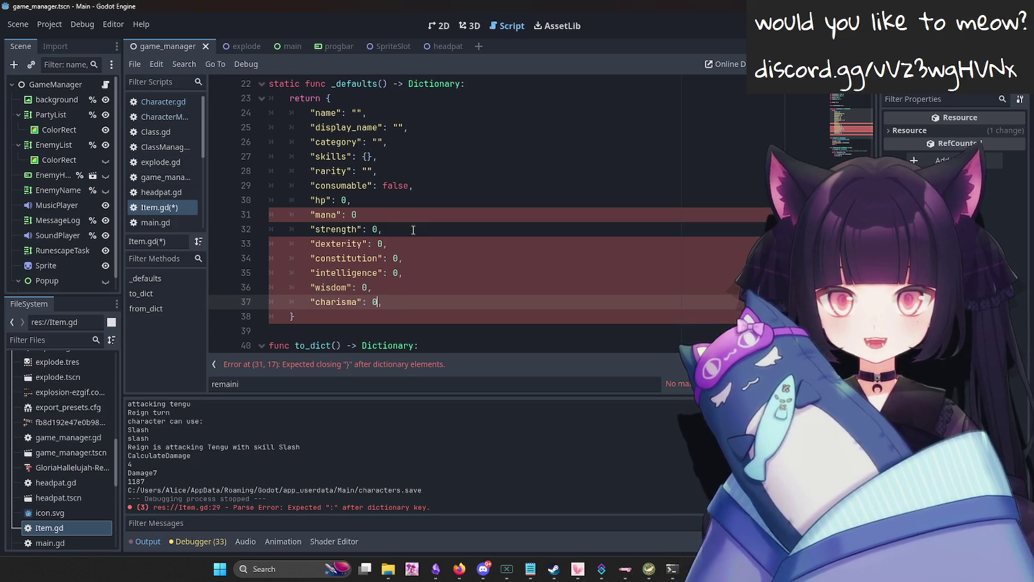
pyautogui.hotkey('alt', 'Tab')
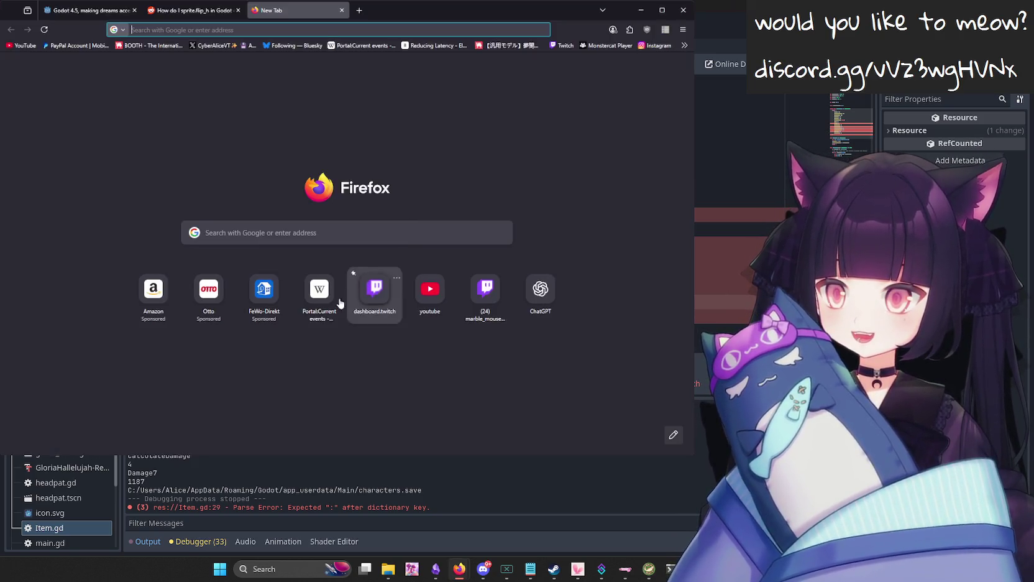
# Open Wikipedia in Firefox, switch it to dark colour mode and zoom the page in.
pyautogui.click(339, 302)
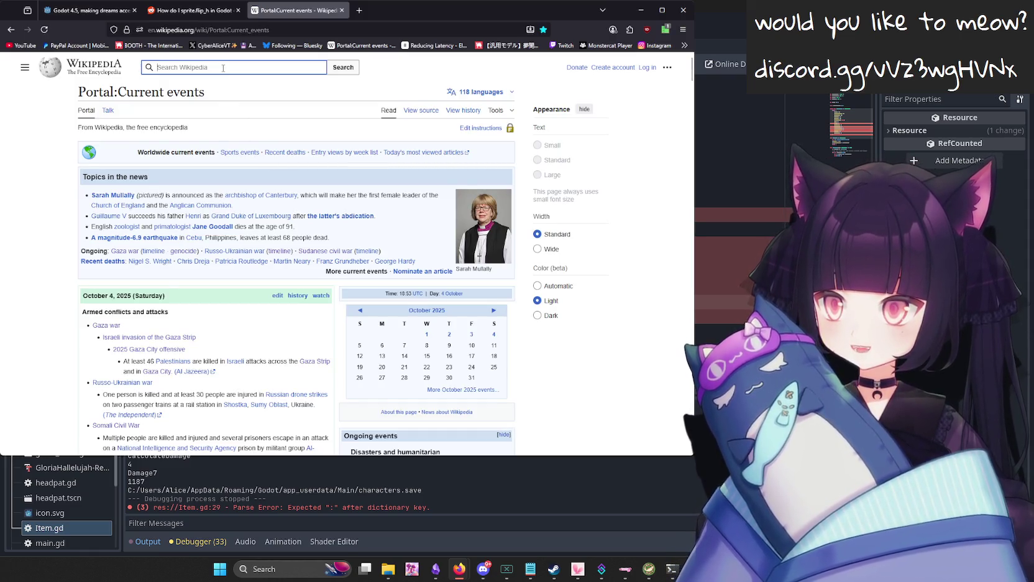
pyautogui.click(538, 316)
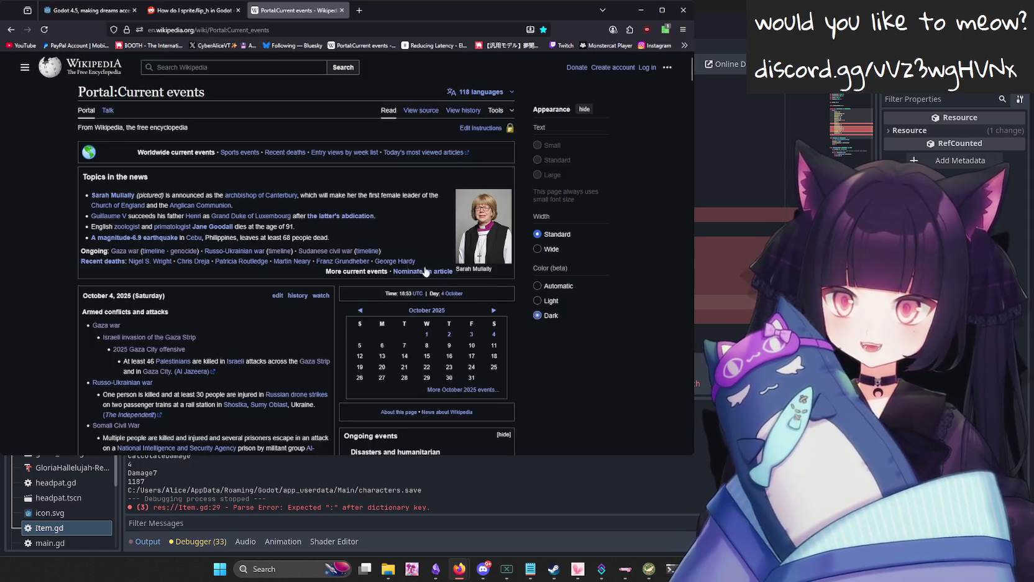
pyautogui.hotkey('ctrl', '+')
pyautogui.hotkey('ctrl', '+')
pyautogui.hotkey('ctrl', '+')
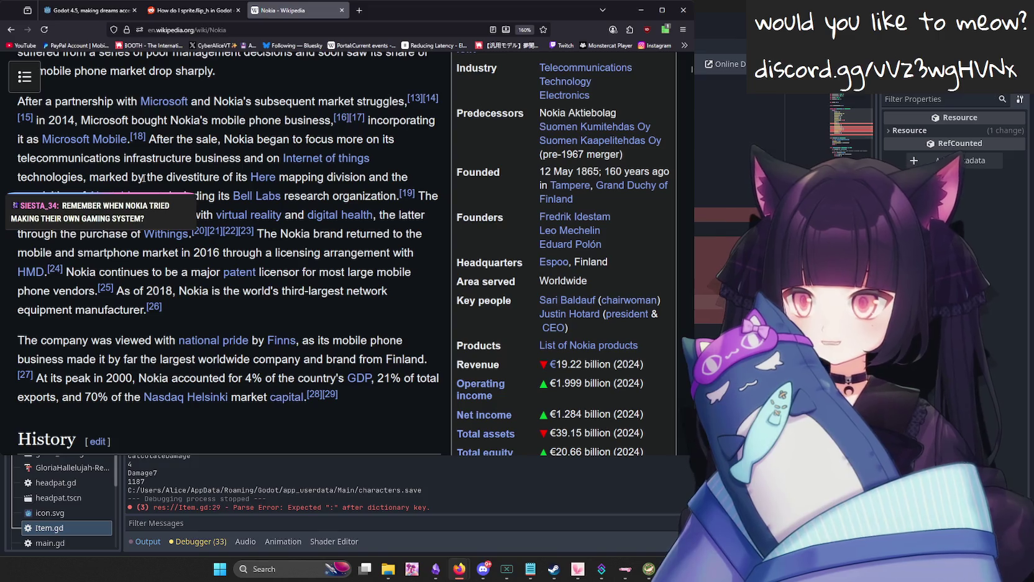
# Browse the Nokia Wikipedia article, highlighting bits of its text.
pyautogui.moveTo(176, 215)
pyautogui.mouseDown()
pyautogui.moveTo(199, 222)
pyautogui.moveTo(175, 215)
pyautogui.mouseUp()
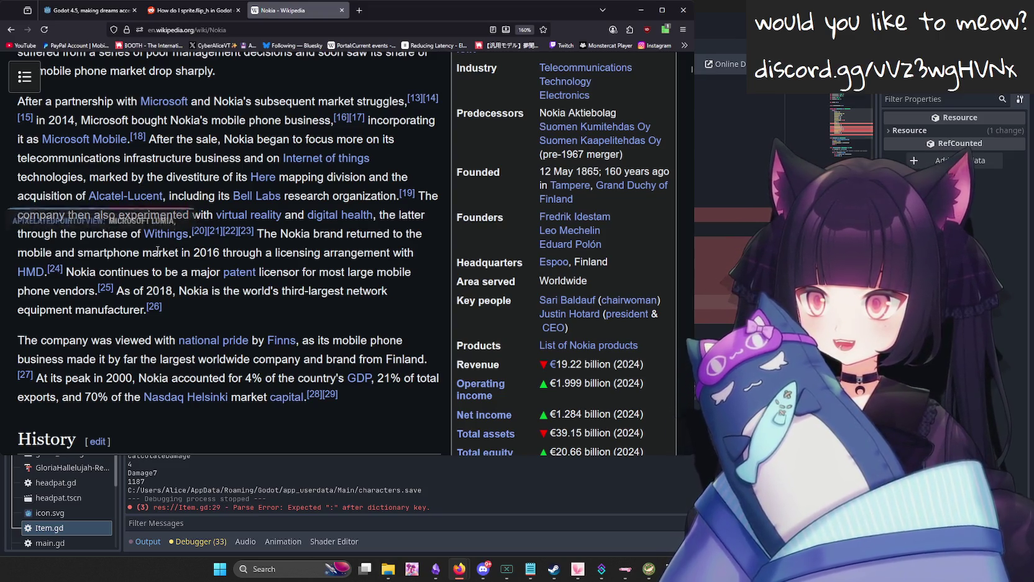
pyautogui.scroll(-5, 145, 262)
pyautogui.scroll(3, 130, 138)
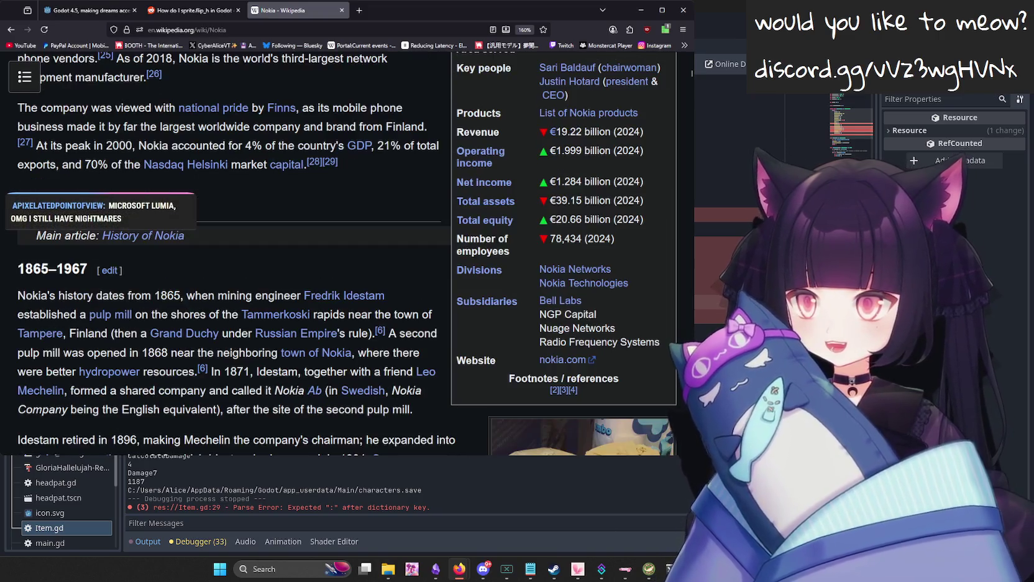
pyautogui.scroll(5, 87, 183)
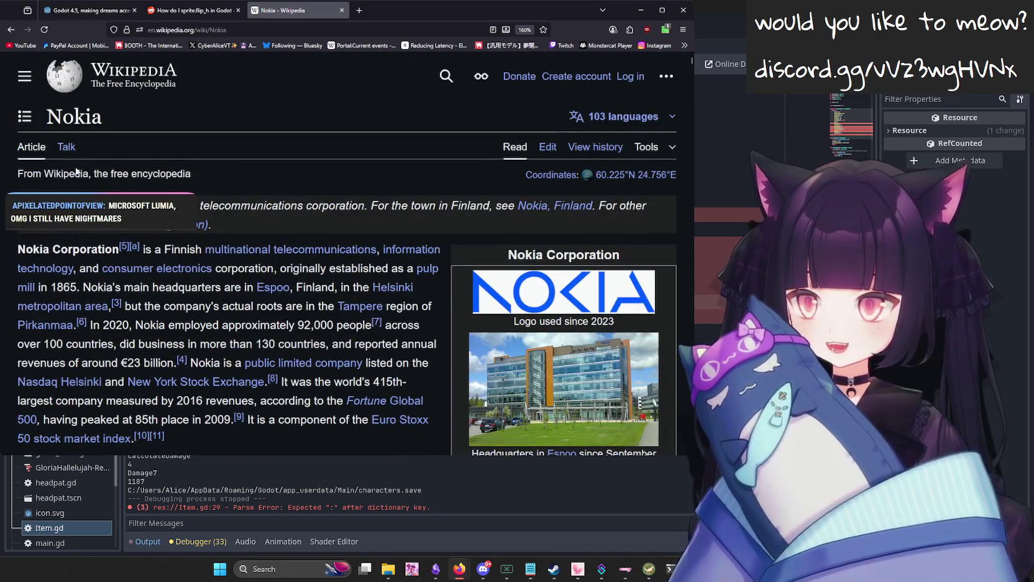
pyautogui.scroll(-15, 340, 274)
pyautogui.scroll(-15, 340, 274)
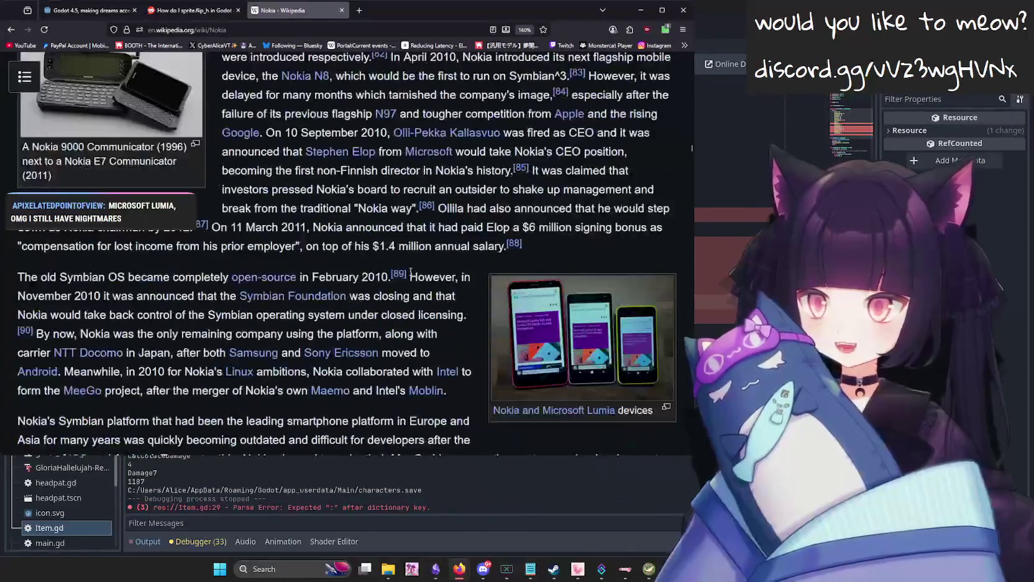
pyautogui.scroll(-15, 479, 245)
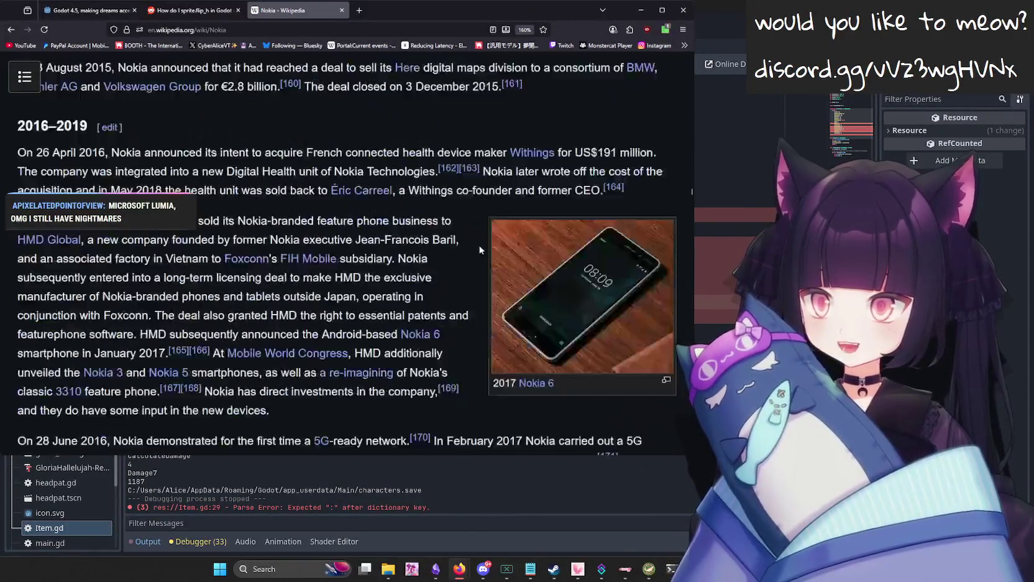
pyautogui.scroll(5, 492, 246)
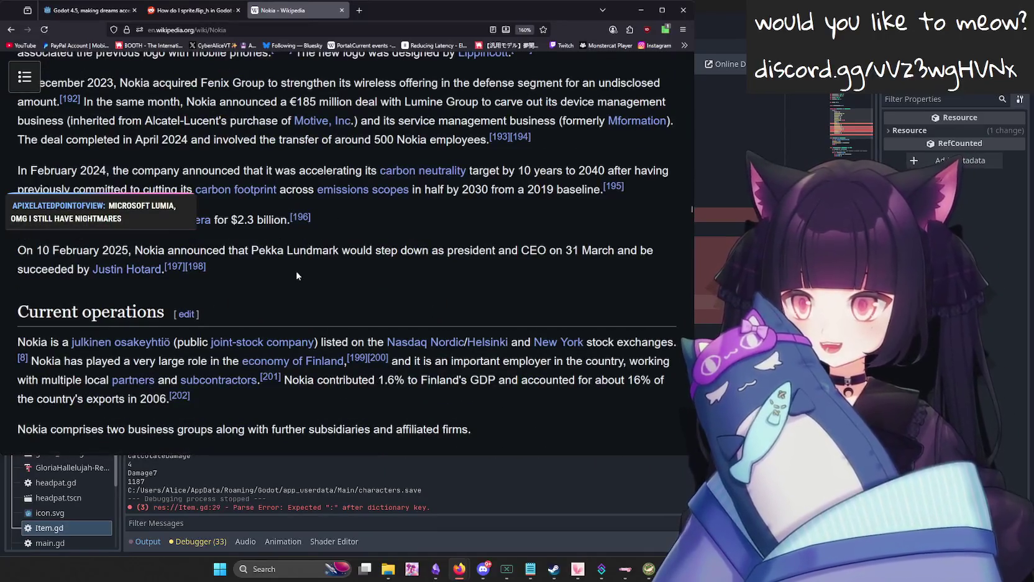
pyautogui.moveTo(109, 250); pyautogui.dragTo(144, 250)
pyautogui.scroll(3, 324, 294)
# Highlight the December 2023 to February 2024 passage, then close the Nokia tab and return to Godot.
pyautogui.moveTo(571, 347)
pyautogui.mouseDown()
pyautogui.moveTo(299, 326)
pyautogui.moveTo(142, 236)
pyautogui.moveTo(526, 235)
pyautogui.moveTo(435, 140)
pyautogui.moveTo(349, 188)
pyautogui.mouseUp()
pyautogui.scroll(3, 373, 237)
pyautogui.click(420, 267)
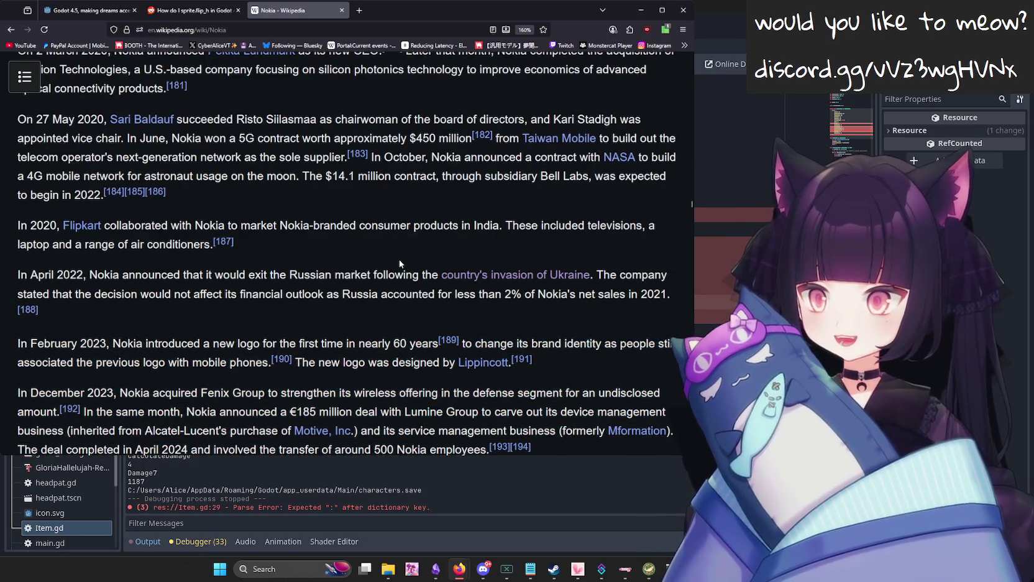
pyautogui.scroll(-5, 328, 267)
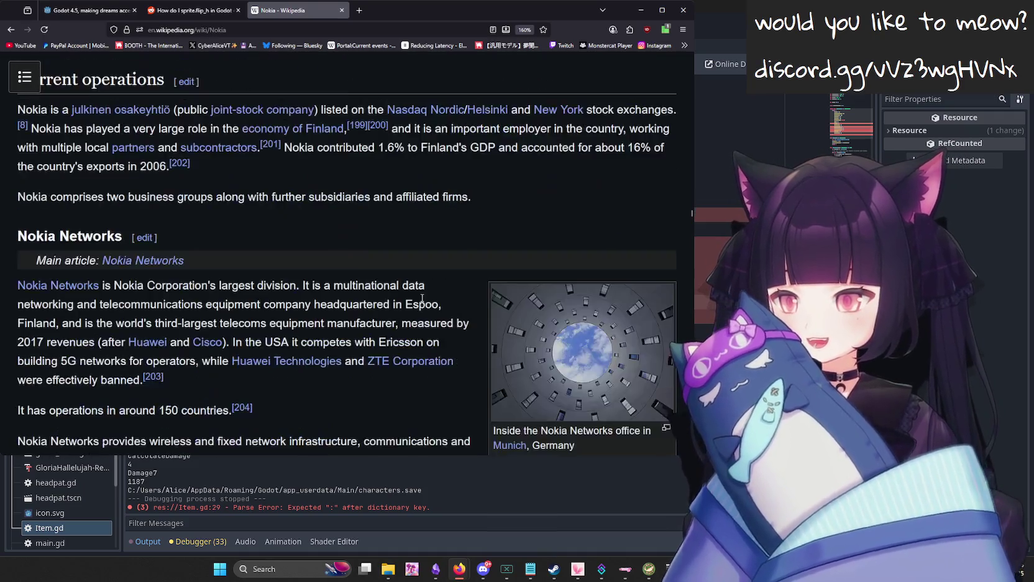
pyautogui.scroll(-6, 335, 229)
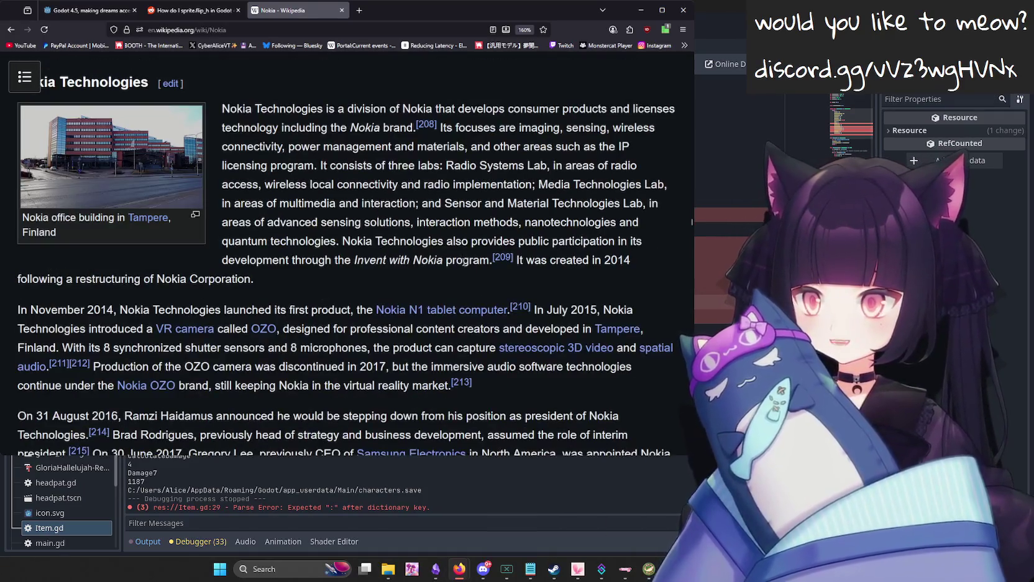
pyautogui.scroll(5, 463, 261)
pyautogui.hotkey('ctrl', 'w')
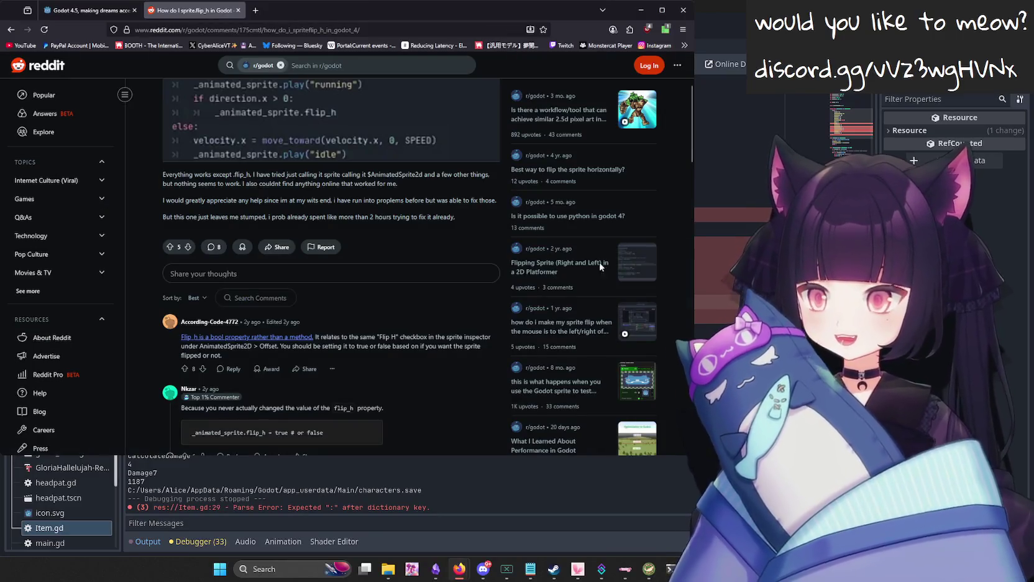
pyautogui.hotkey('alt', 'Tab')
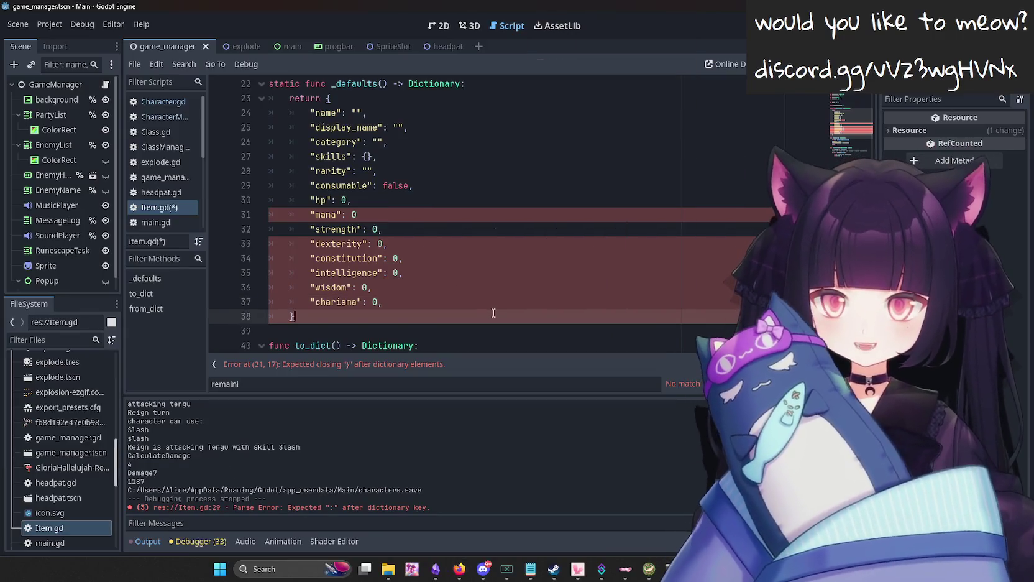
# Add and then remove a blank line after charisma, leaving _defaults unchanged, and switch to Firefox.
pyautogui.click(428, 305)
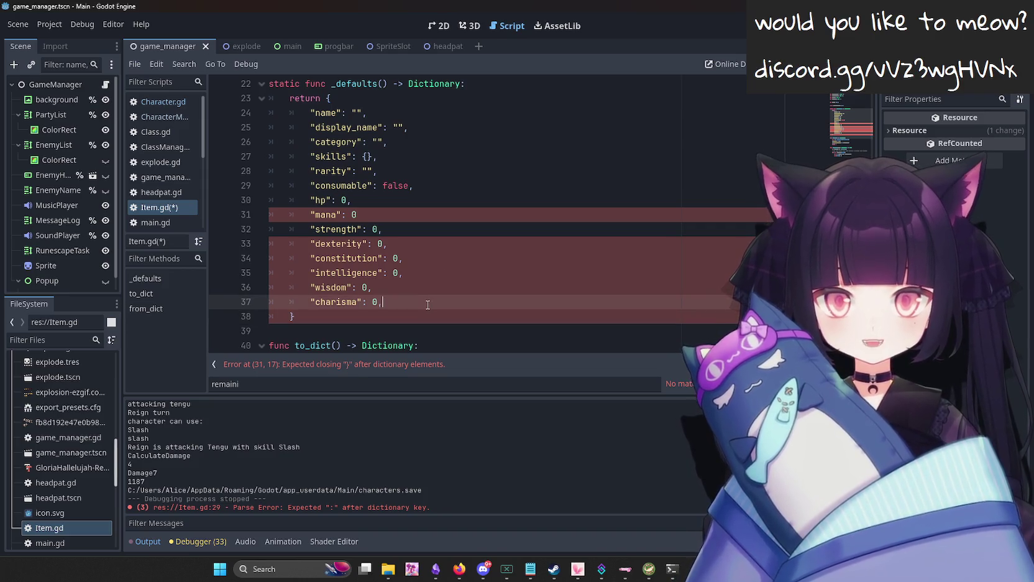
pyautogui.press('Return')
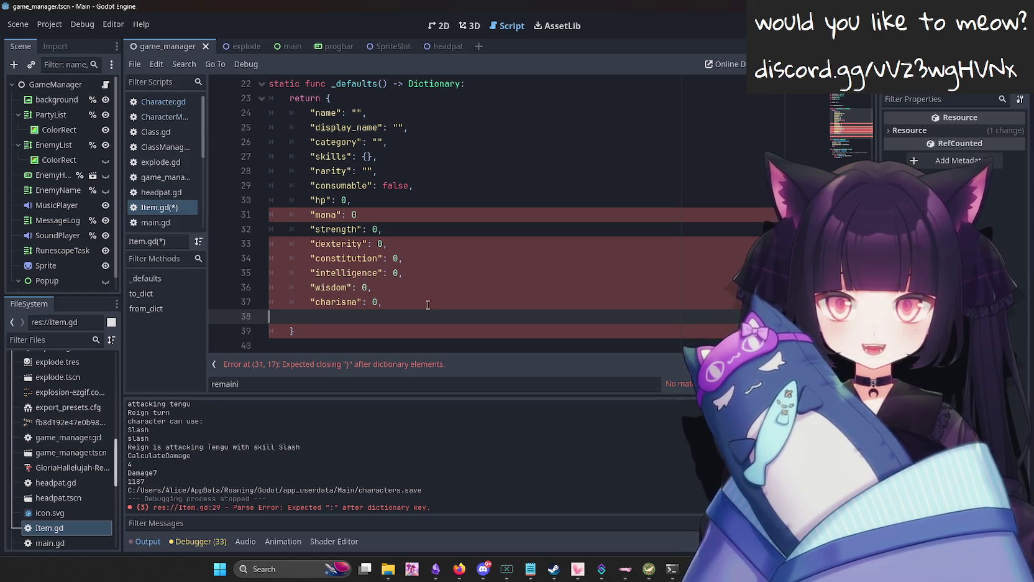
pyautogui.press('Up')
pyautogui.press('Down')
pyautogui.press('BackSpace')
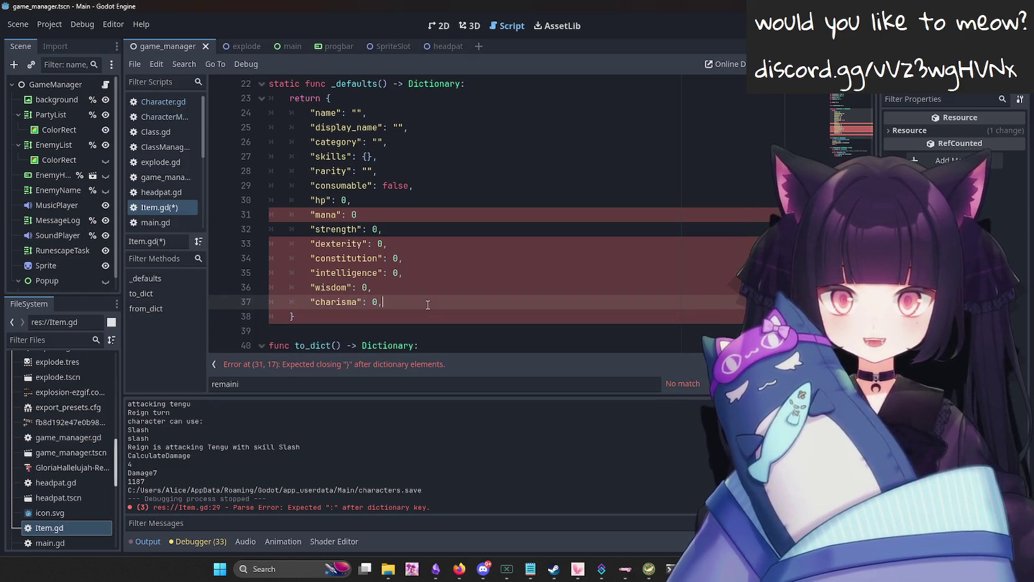
pyautogui.hotkey('alt', 'Tab')
# Search for 'nokia gaming system' and open the Wikipedia N-Gage article.
pyautogui.write('nokia gam')
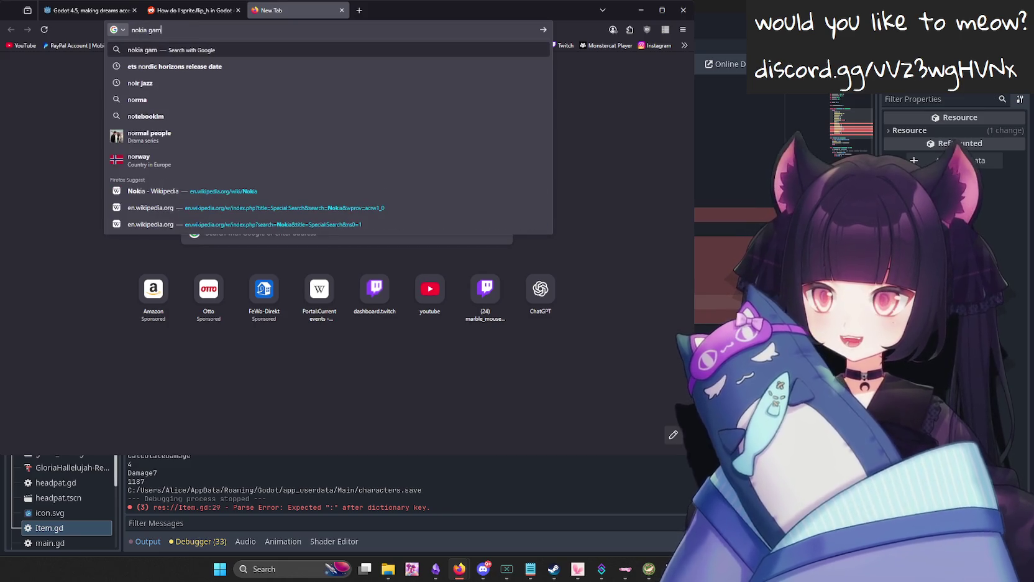
pyautogui.write('ing system')
pyautogui.press('Return')
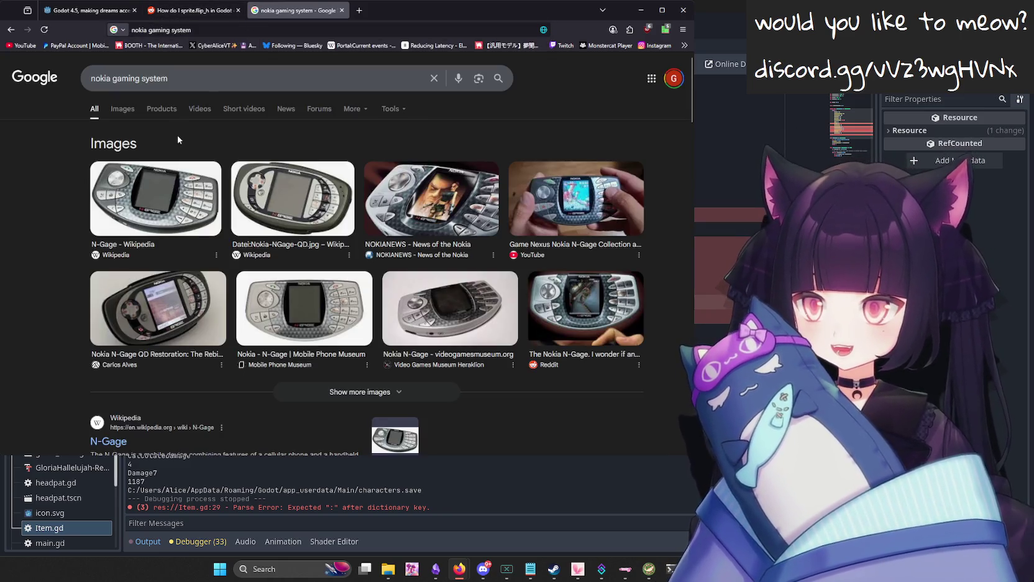
pyautogui.scroll(-3, 153, 219)
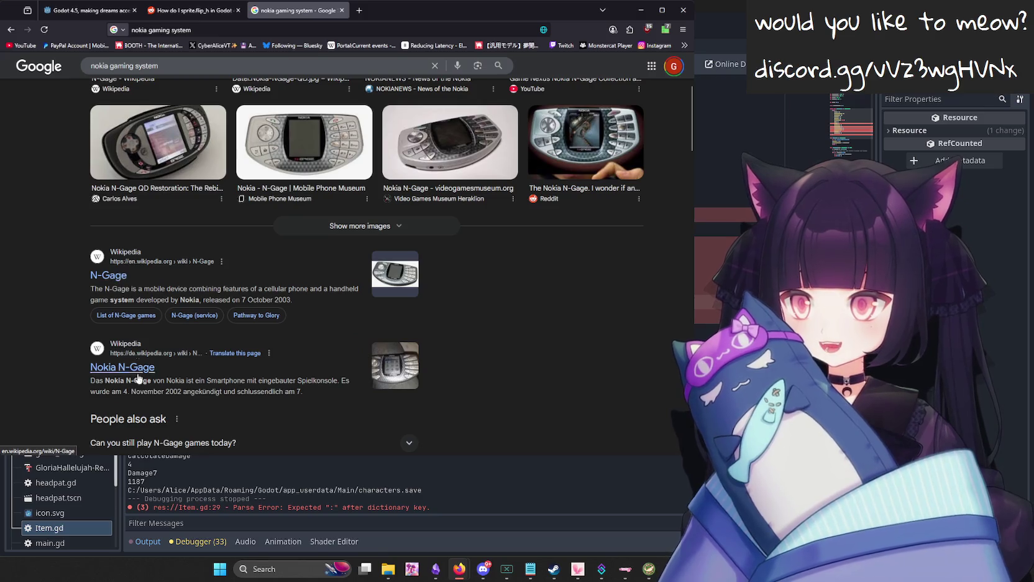
pyautogui.click(109, 275)
# View the N-Gage photo full size and highlight the 'cellular phone and a handheld game system' phrase.
pyautogui.scroll(-4, 316, 272)
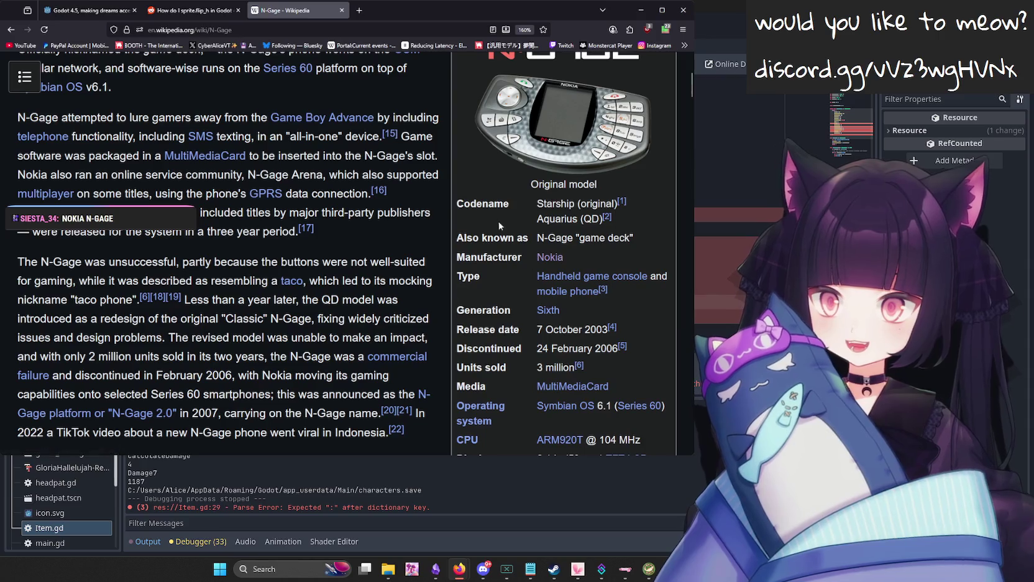
pyautogui.scroll(-2, 520, 214)
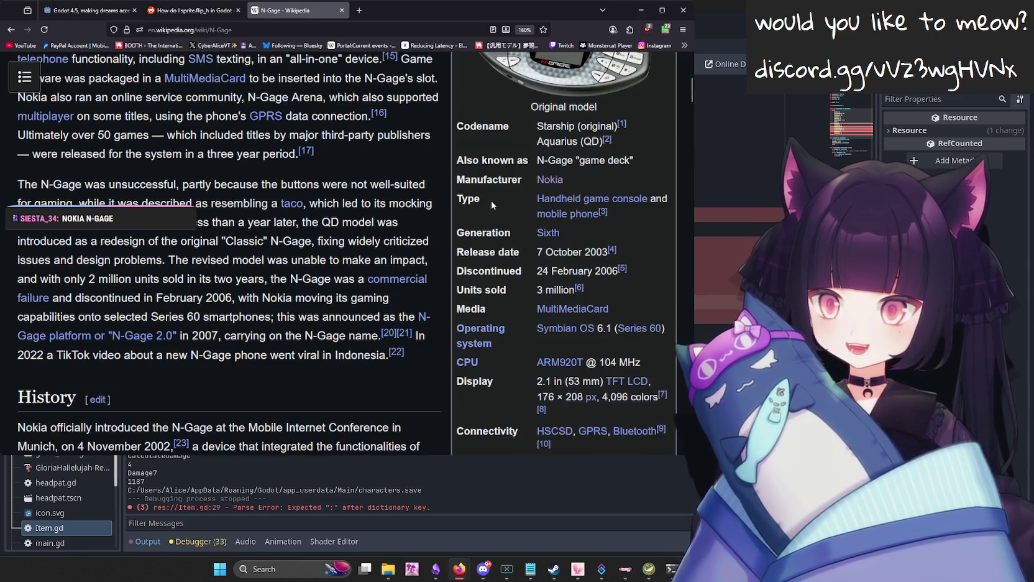
pyautogui.scroll(4, 491, 200)
pyautogui.click(578, 160)
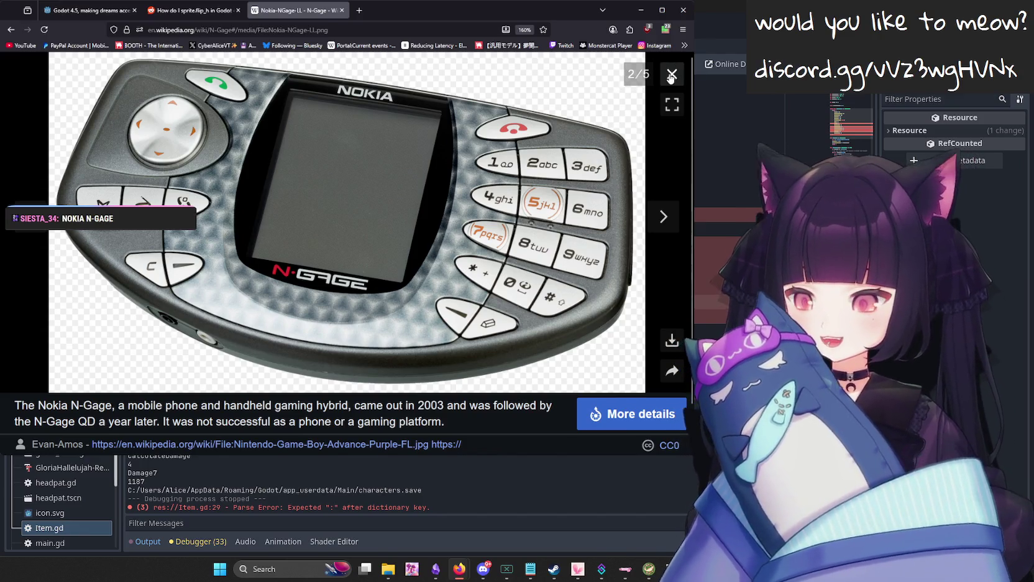
pyautogui.click(671, 76)
pyautogui.scroll(3, 165, 199)
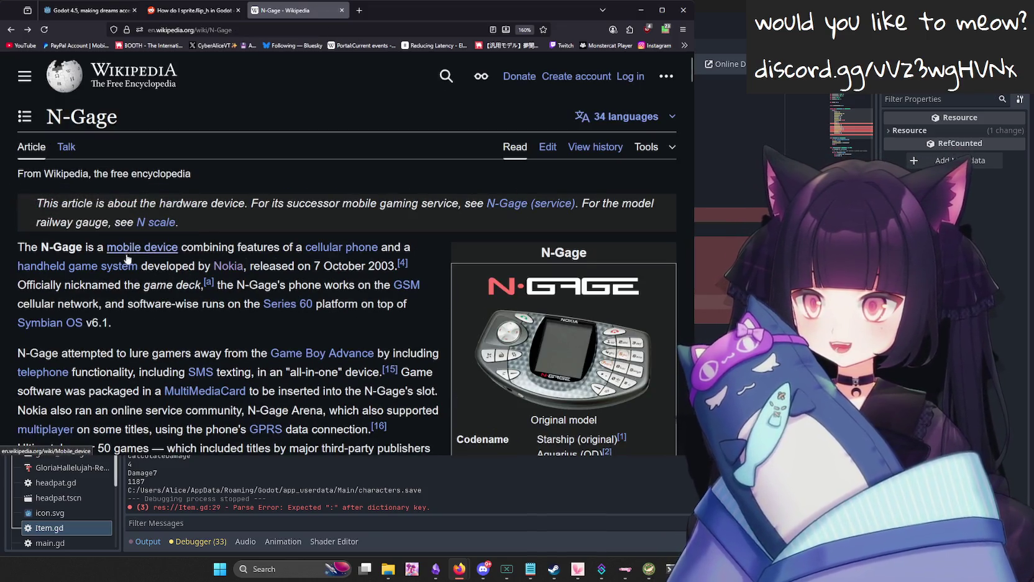
pyautogui.moveTo(139, 266); pyautogui.dragTo(306, 244)
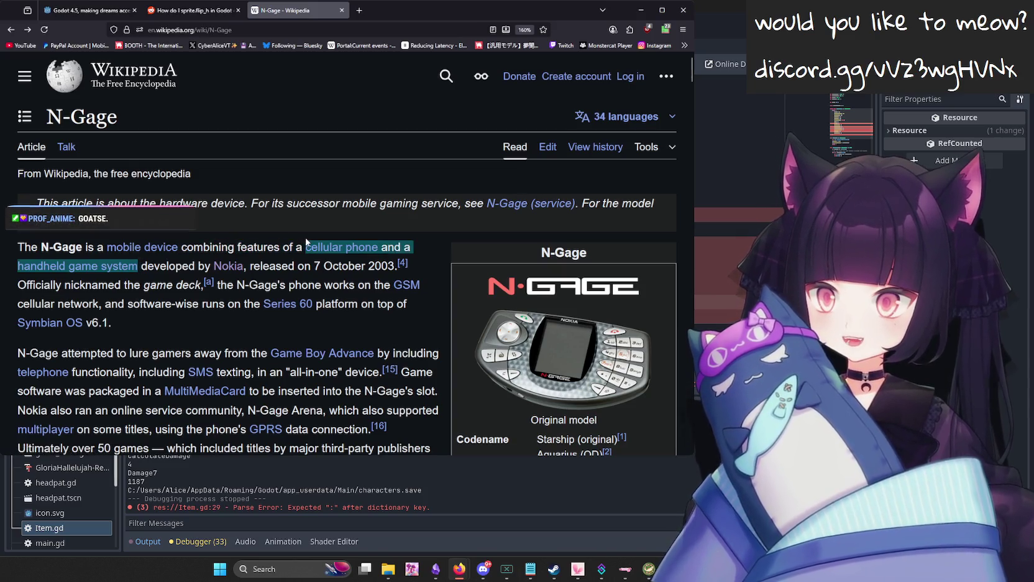
pyautogui.click(310, 243)
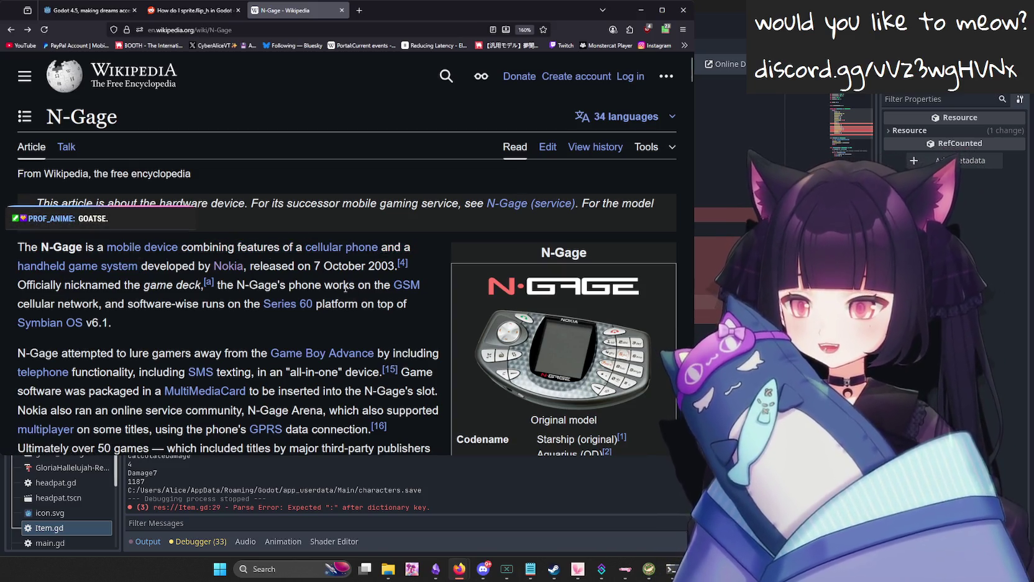
# Read through the rest of the N-Gage article, close its tab and return to Godot.
pyautogui.scroll(-5, 361, 295)
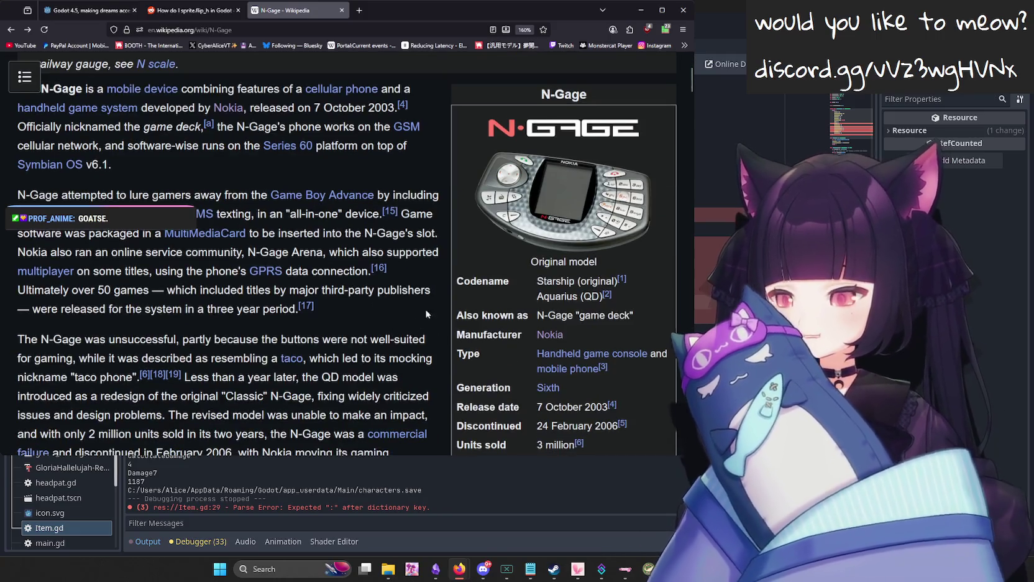
pyautogui.scroll(-5, 429, 297)
pyautogui.scroll(-5, 351, 298)
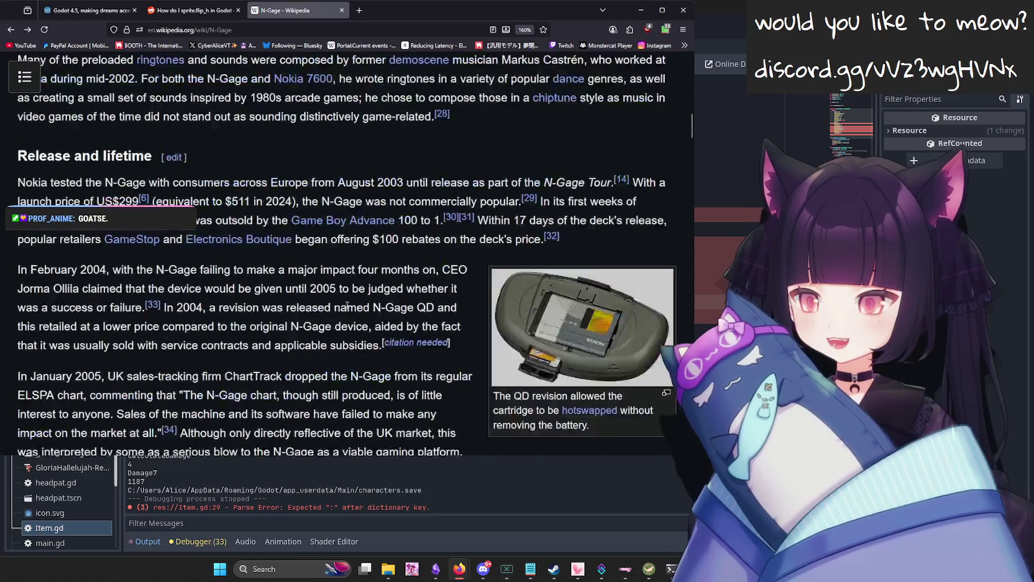
pyautogui.scroll(-14, 351, 297)
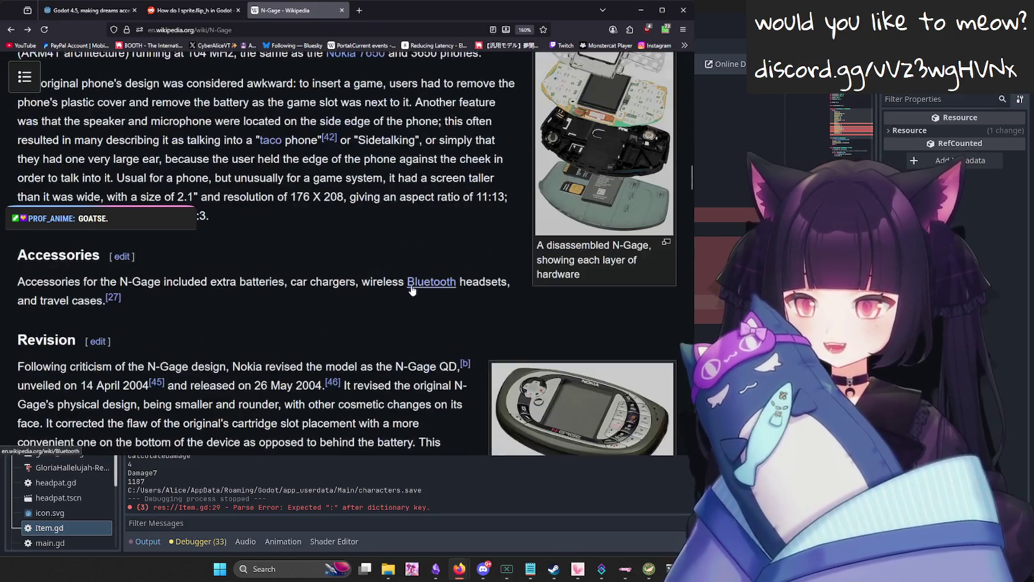
pyautogui.moveTo(431, 283)
pyautogui.scroll(-13, 456, 263)
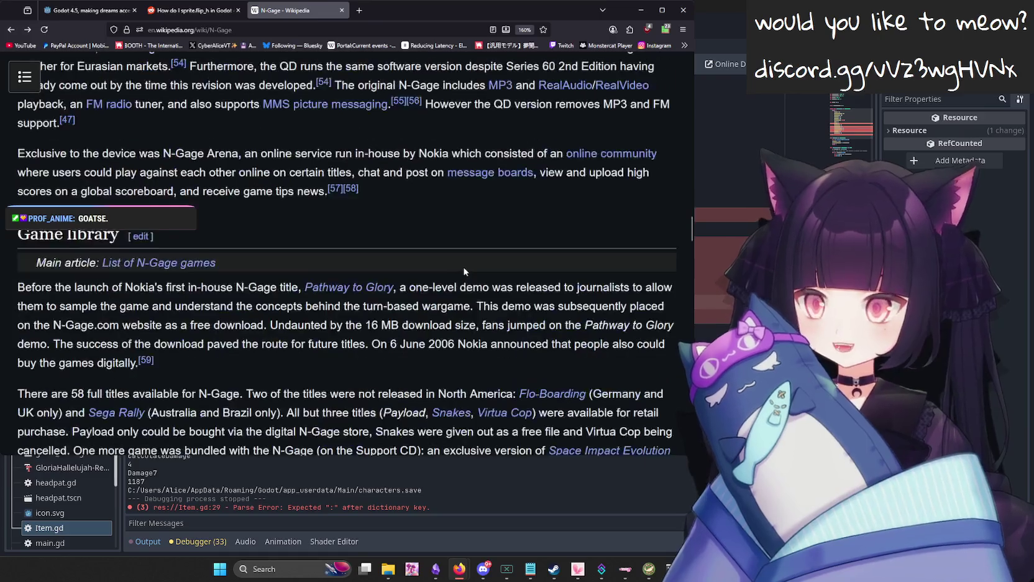
pyautogui.scroll(11, 463, 266)
pyautogui.scroll(20, 460, 291)
pyautogui.scroll(-10, 621, 293)
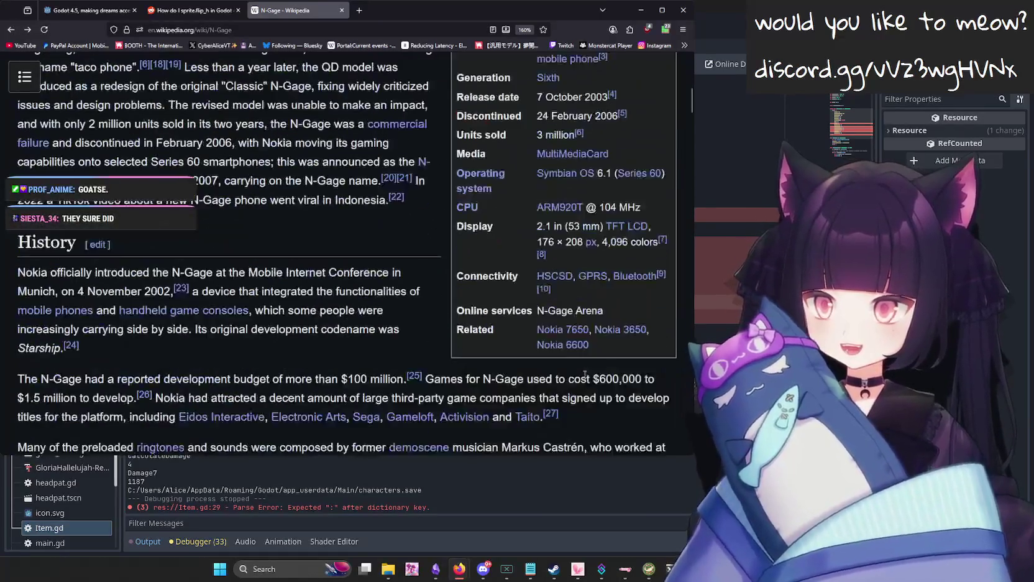
pyautogui.scroll(2, 620, 292)
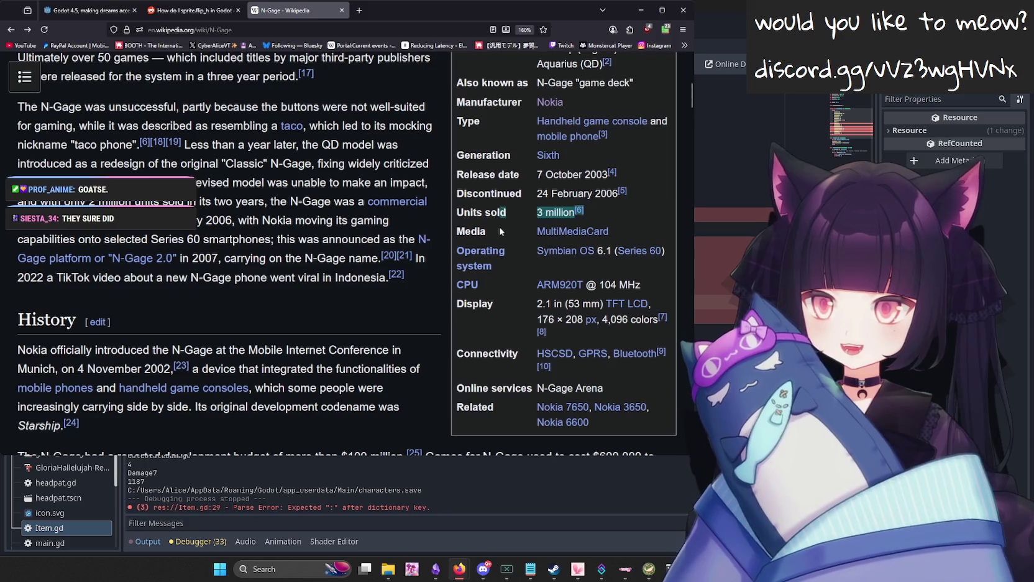
pyautogui.scroll(5, 524, 266)
pyautogui.hotkey('ctrl', 'w')
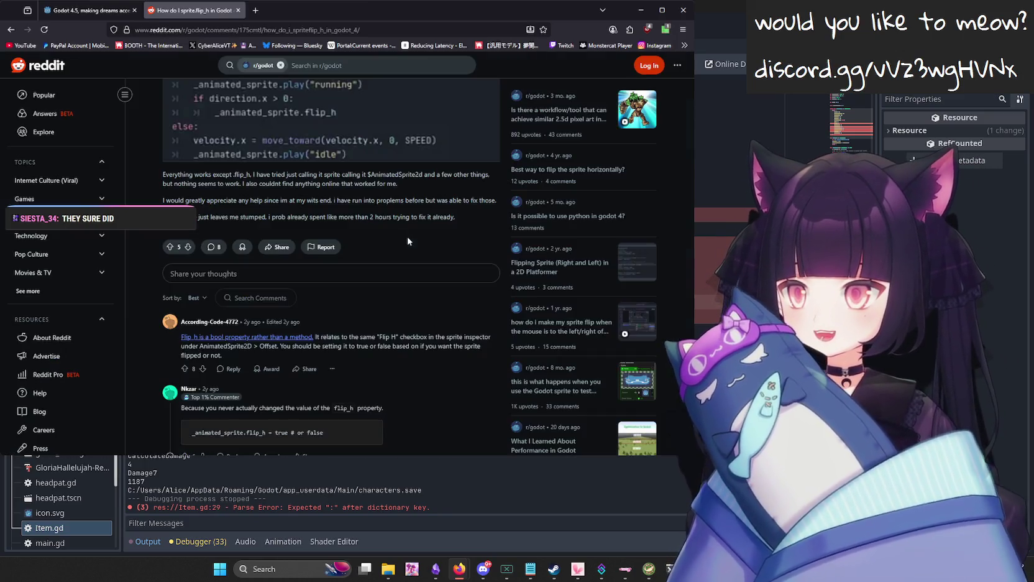
pyautogui.hotkey('alt', 'Tab')
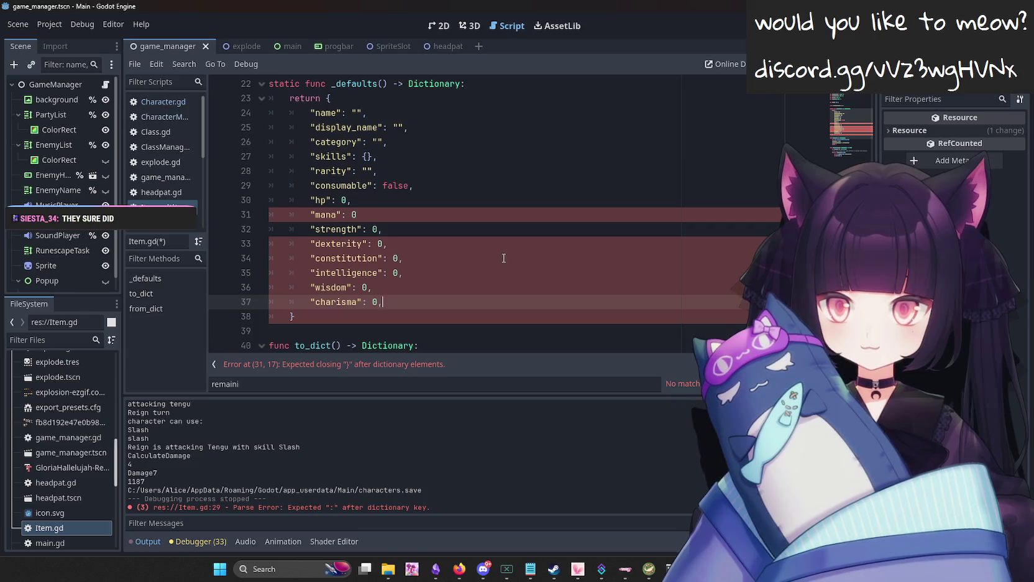
# Add the missing comma after "mana": 0 on line 31 and save Item.gd.
pyautogui.click(390, 219)
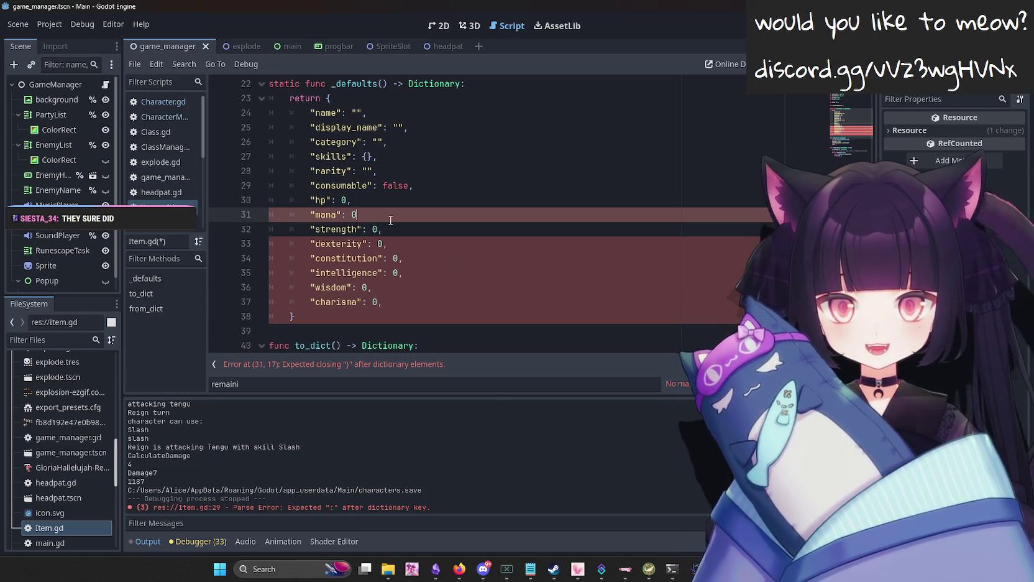
pyautogui.write(',')
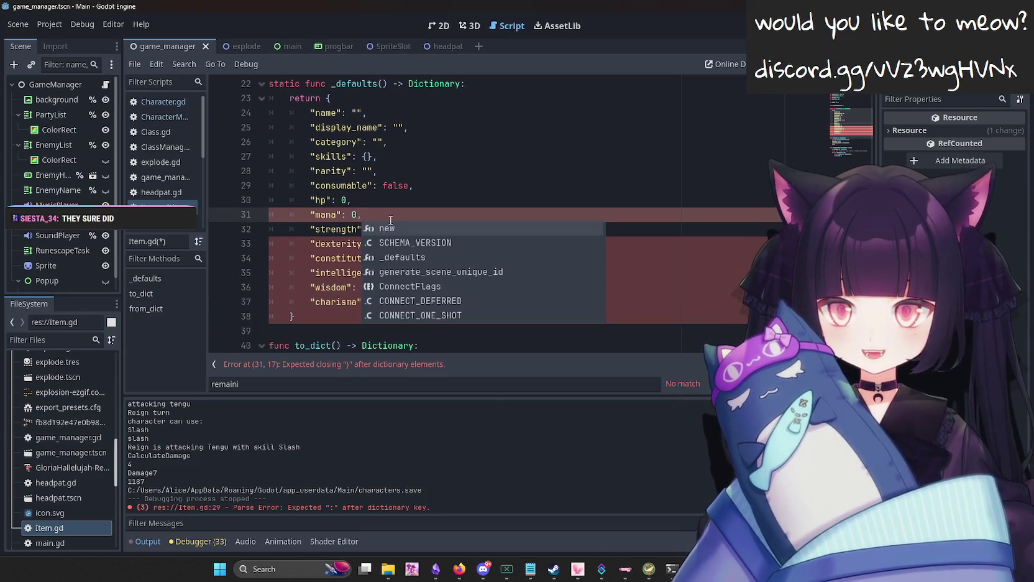
pyautogui.hotkey('ctrl', 's')
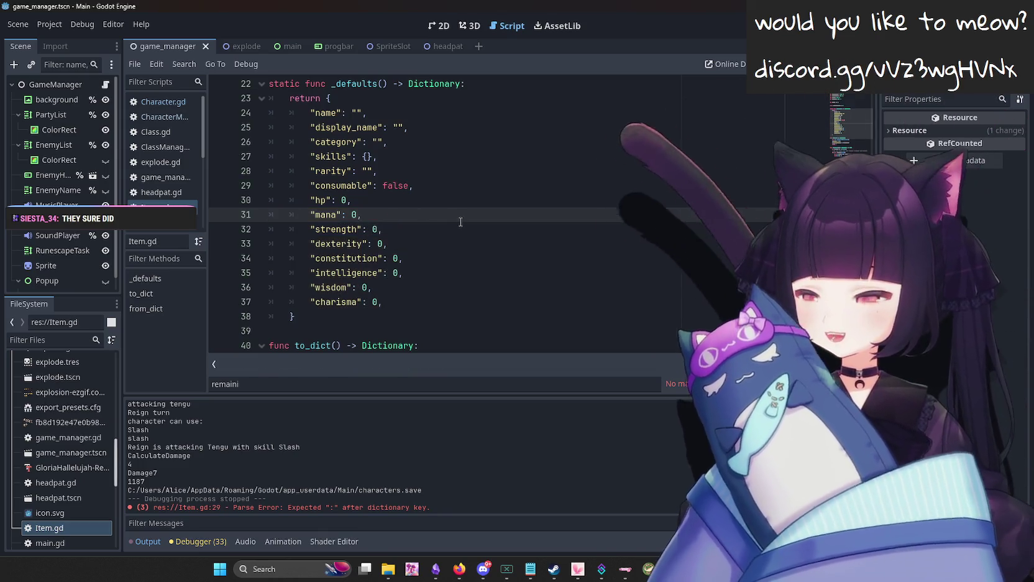
pyautogui.click(510, 275)
pyautogui.click(522, 291)
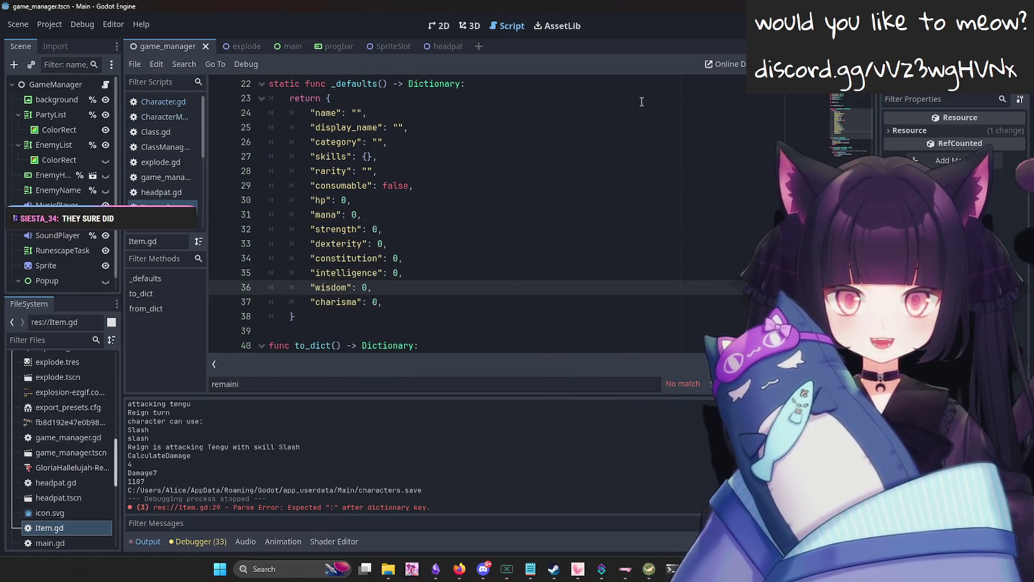
pyautogui.scroll(-4, 444, 213)
pyautogui.scroll(2, 444, 213)
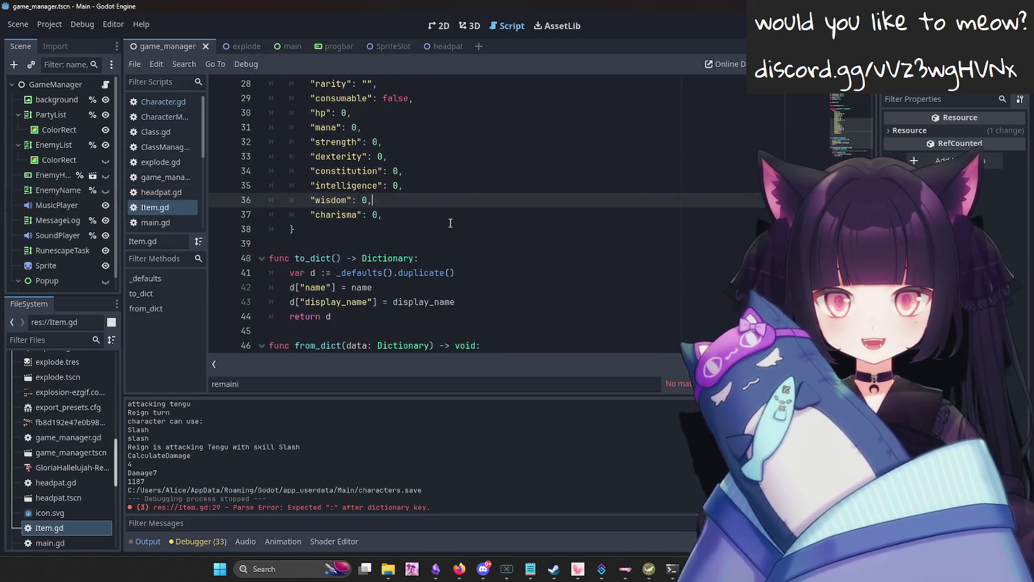
# Copy the six stat assignment lines from Character.gd's to_dict, then go back to Item.gd's display_name line.
pyautogui.click(163, 117)
pyautogui.scroll(-6, 391, 256)
pyautogui.keyDown('ctrl'); pyautogui.click(412, 273); pyautogui.keyUp('ctrl')
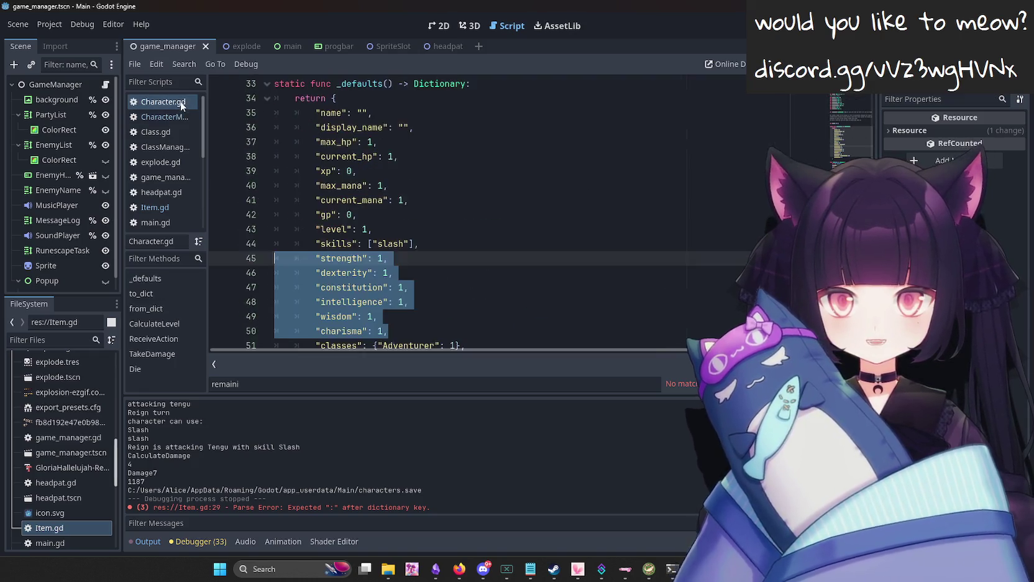
pyautogui.scroll(-10, 401, 272)
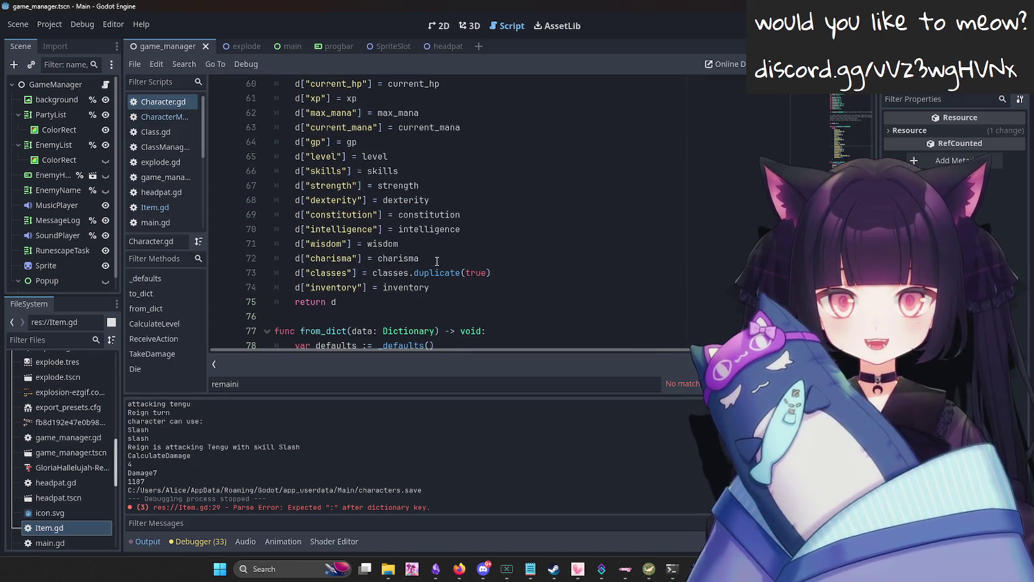
pyautogui.moveTo(439, 261)
pyautogui.mouseDown()
pyautogui.moveTo(267, 259)
pyautogui.moveTo(224, 229)
pyautogui.moveTo(199, 188)
pyautogui.mouseUp()
pyautogui.hotkey('ctrl', 'c')
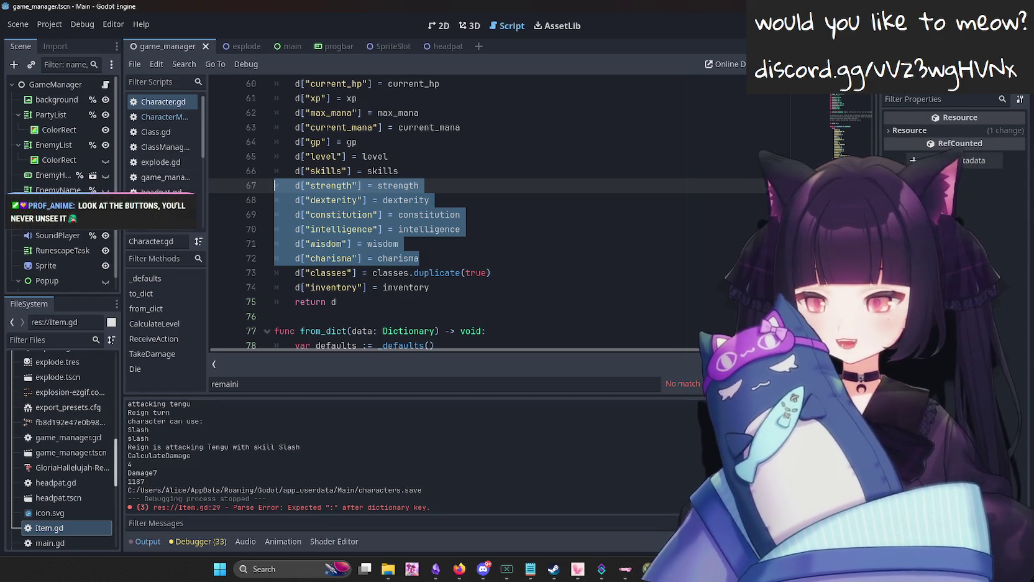
pyautogui.hotkey('alt', 'Tab')
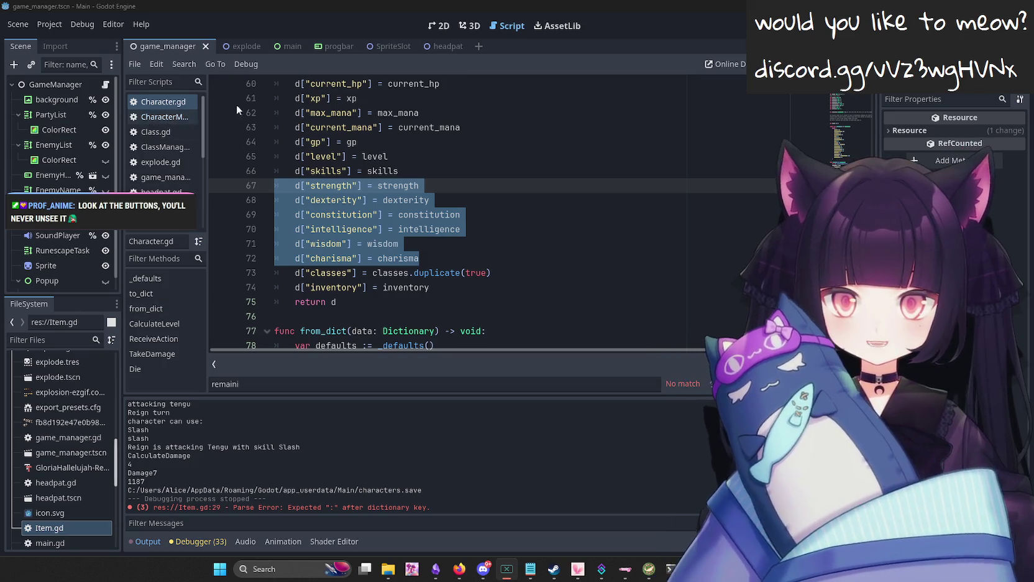
pyautogui.scroll(1, 236, 104)
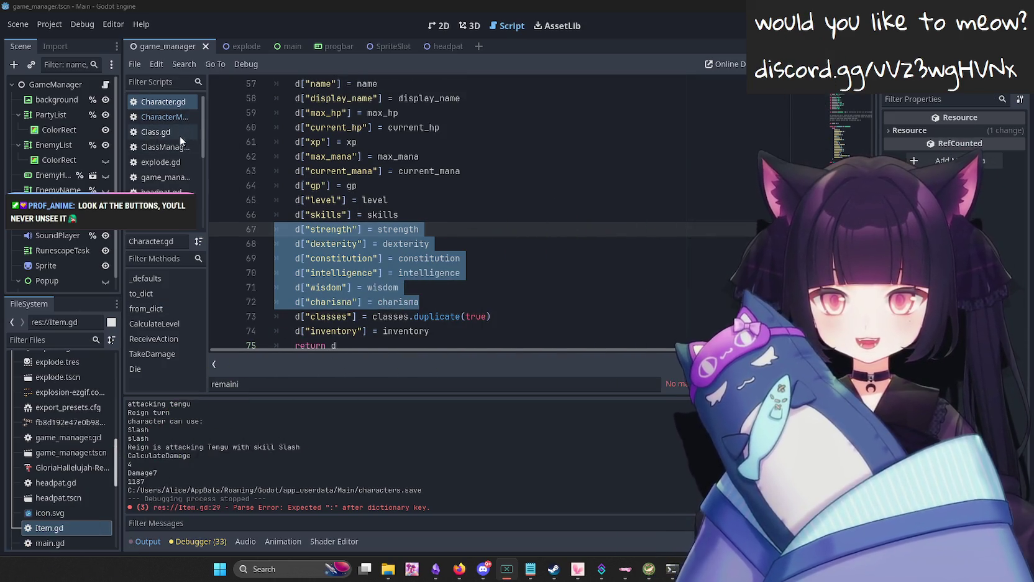
pyautogui.hotkey('alt', 'Left')
pyautogui.click(467, 191)
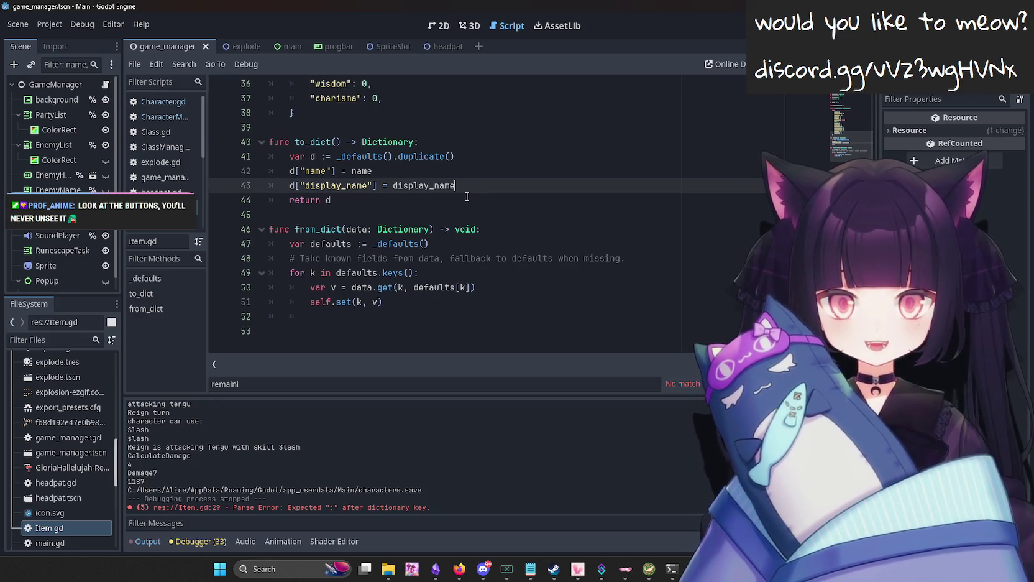
# Paste the six stat lines after display_name and duplicate the strength line twice.
pyautogui.press('Return')
pyautogui.hotkey('ctrl', 'v')
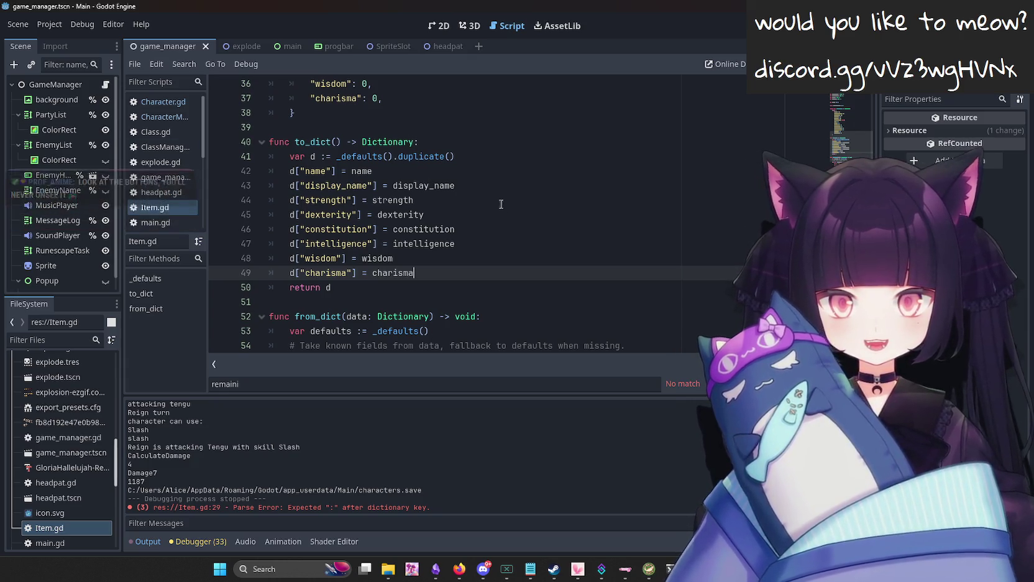
pyautogui.click(478, 195)
pyautogui.hotkey('shift', 'Home')
pyautogui.press('End')
pyautogui.hotkey('ctrl', 'shift', 'd')
pyautogui.hotkey('ctrl', 'shift', 'd')
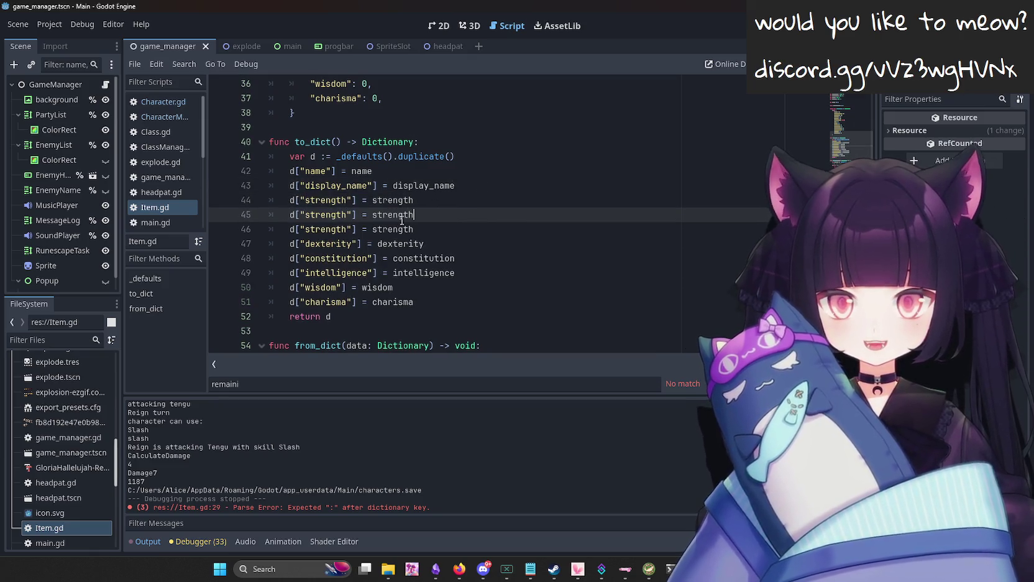
# Change the duplicated lines' values to hp and mana, save Item.gd, and switch to the browser.
pyautogui.doubleClick(384, 200)
pyautogui.press('BackSpace')
pyautogui.write('hp')
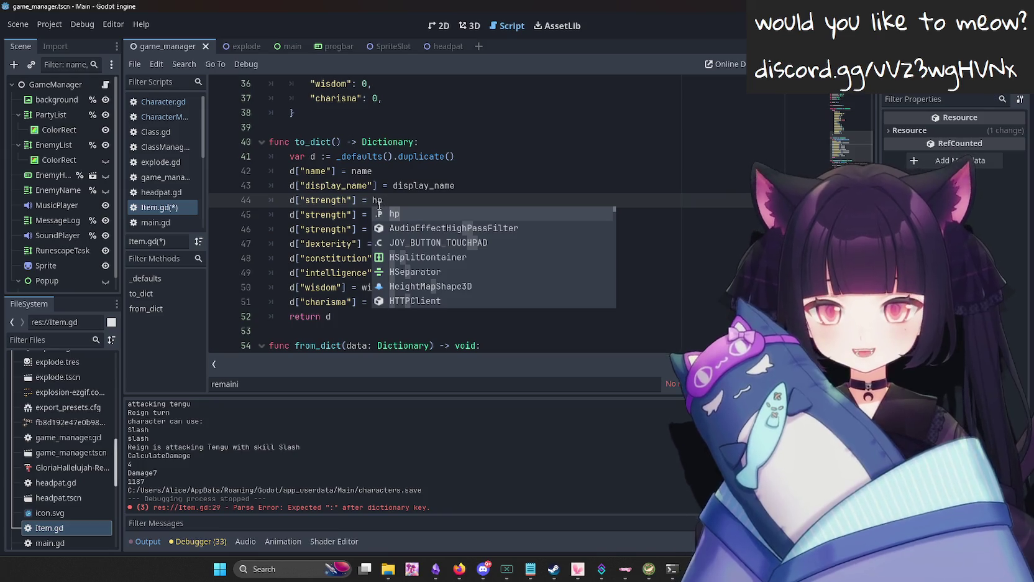
pyautogui.press('Escape')
pyautogui.doubleClick(392, 215)
pyautogui.write('mana')
pyautogui.hotkey('ctrl', 's')
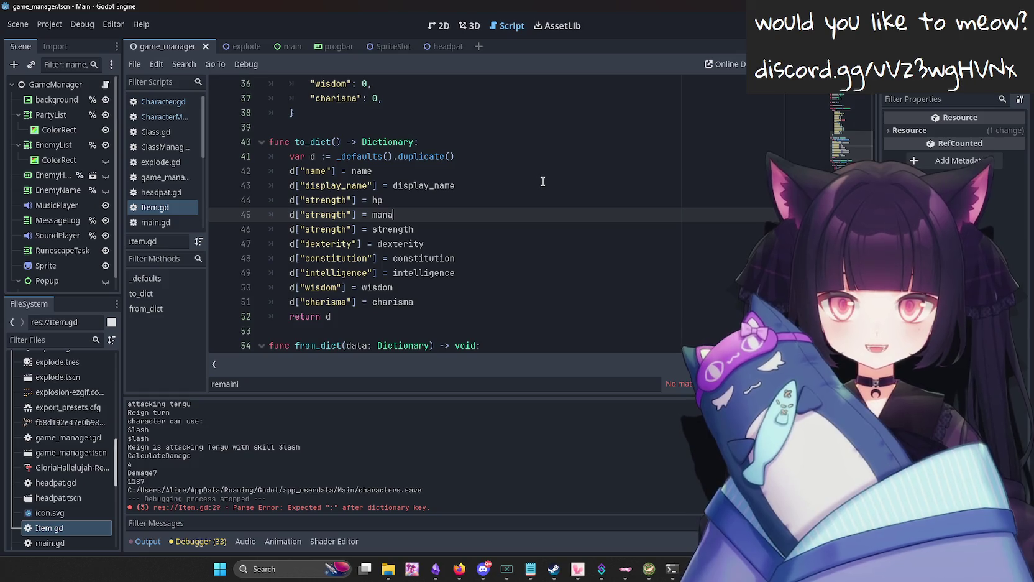
pyautogui.hotkey('alt', 'Tab')
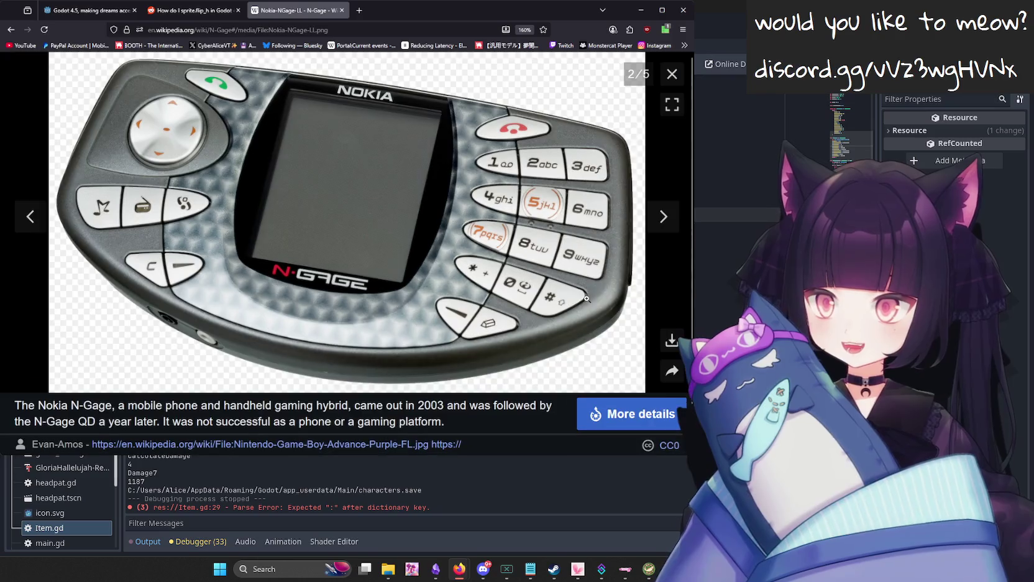
# Open the original N-Gage image at full size and pan around it.
pyautogui.click(144, 231)
pyautogui.click(145, 230)
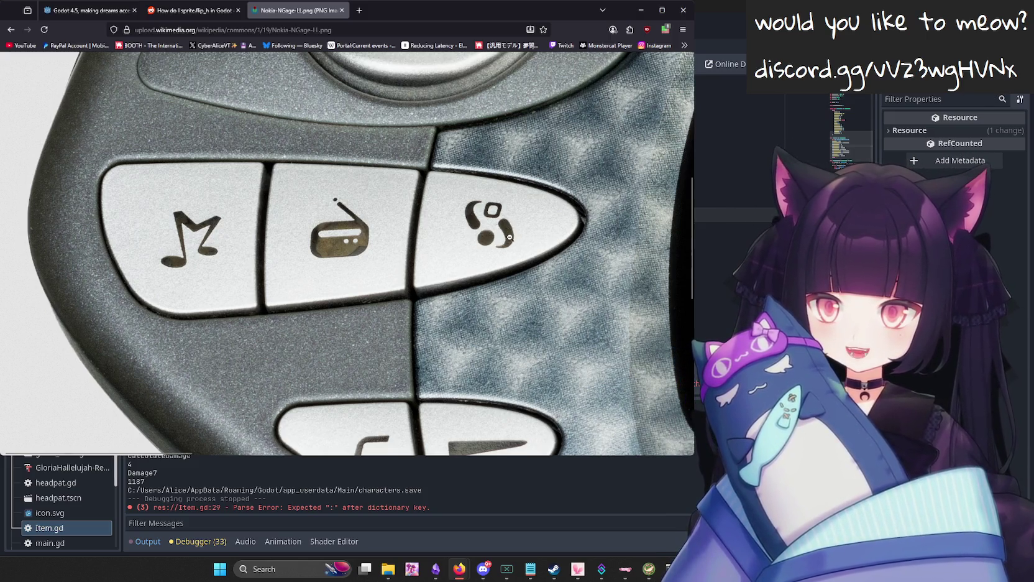
pyautogui.scroll(-2, 488, 297)
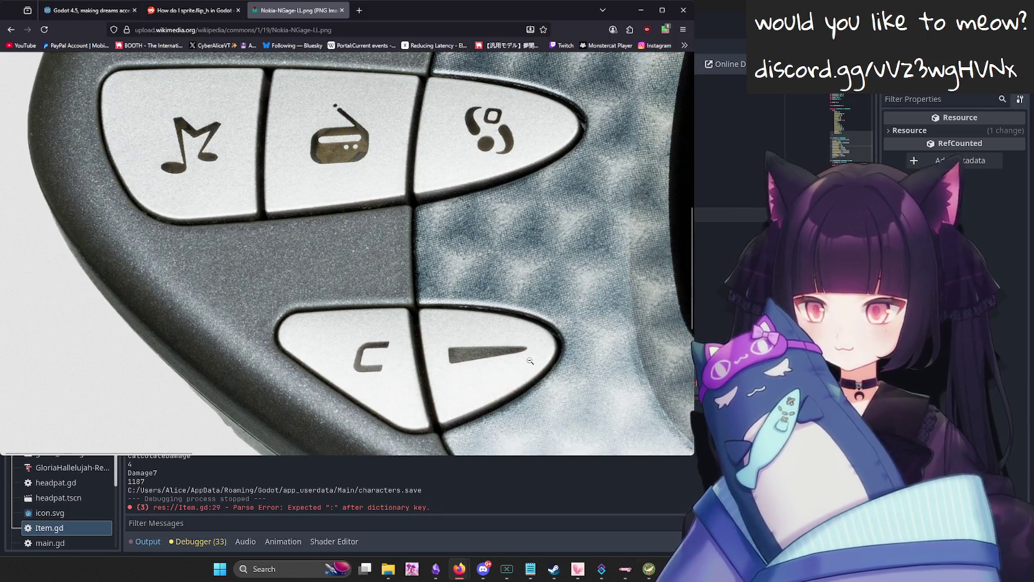
pyautogui.scroll(-3, 530, 361)
pyautogui.scroll(5, 438, 360)
pyautogui.scroll(4, 492, 334)
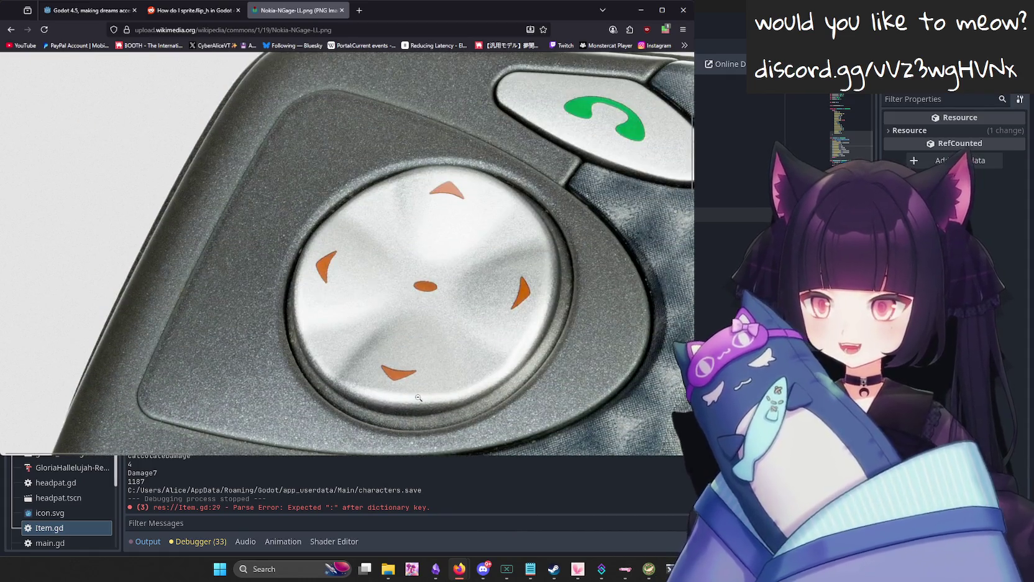
pyautogui.hscroll(10, 587, 359)
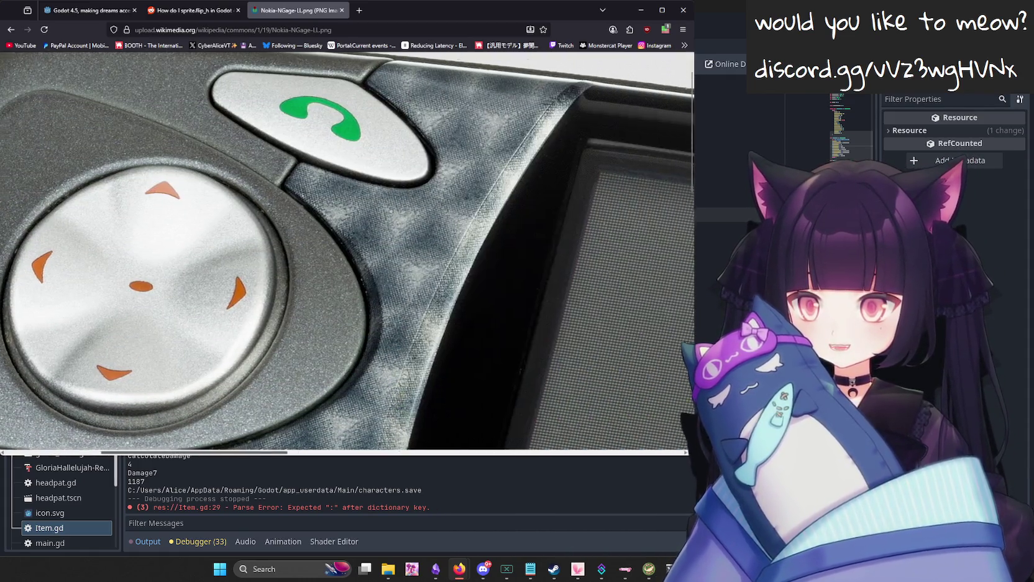
pyautogui.scroll(-3, 588, 359)
pyautogui.scroll(-8, 587, 359)
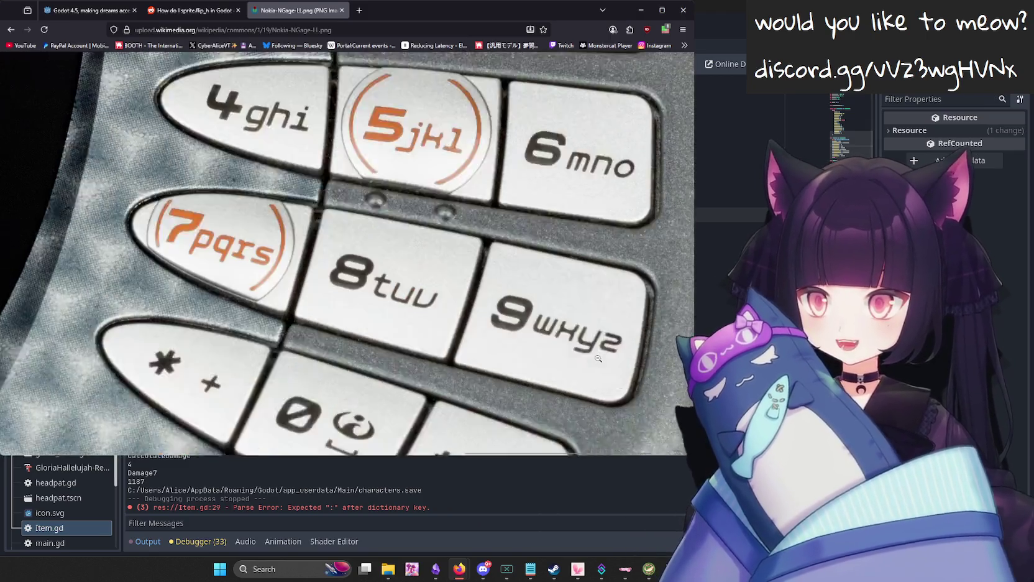
pyautogui.hscroll(-10, 206, 343)
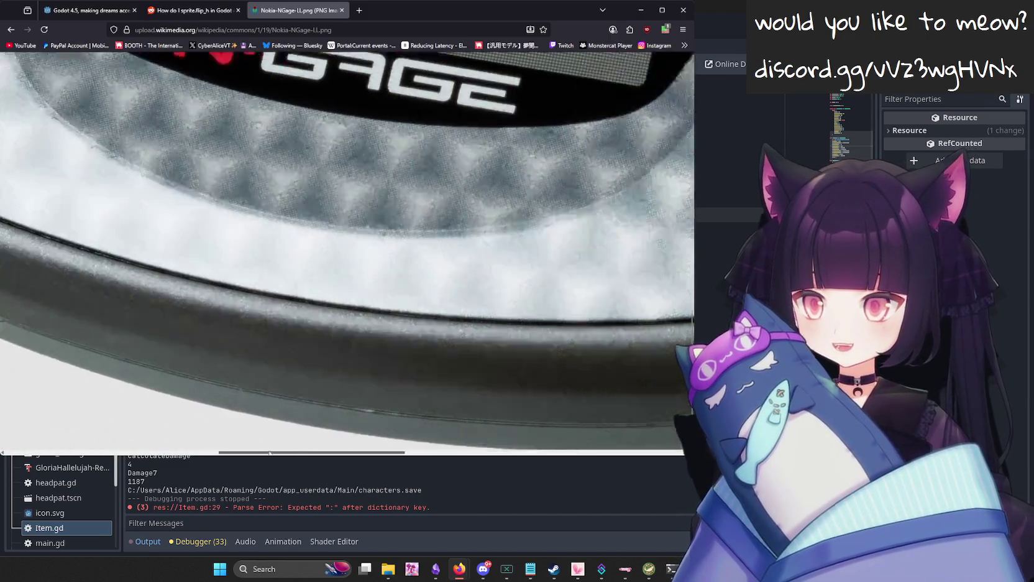
pyautogui.scroll(6, 206, 343)
# Zoom the phone image in and out, close the image tab, and return to Item.gd's to_dict.
pyautogui.click(206, 343)
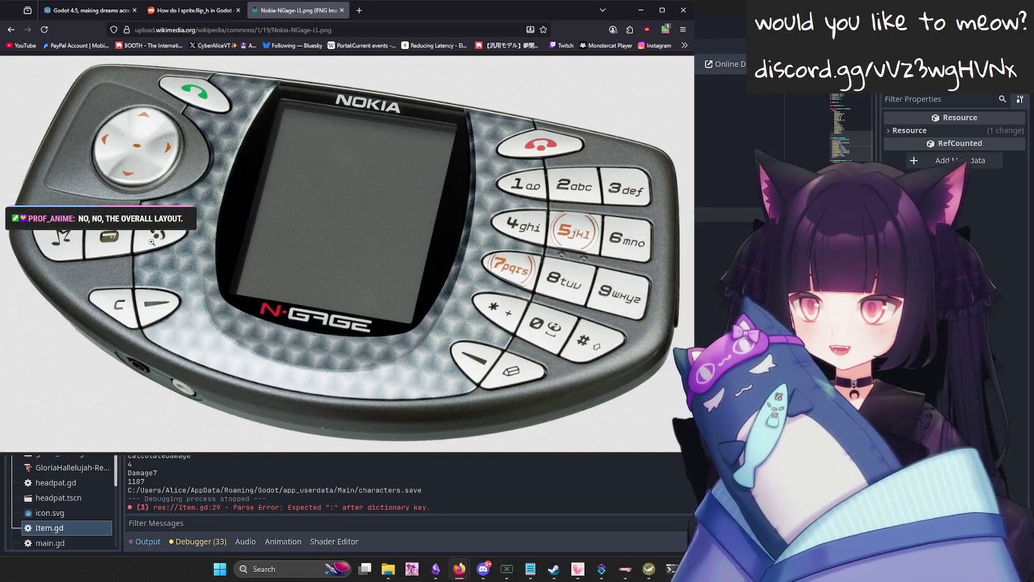
pyautogui.click(98, 138)
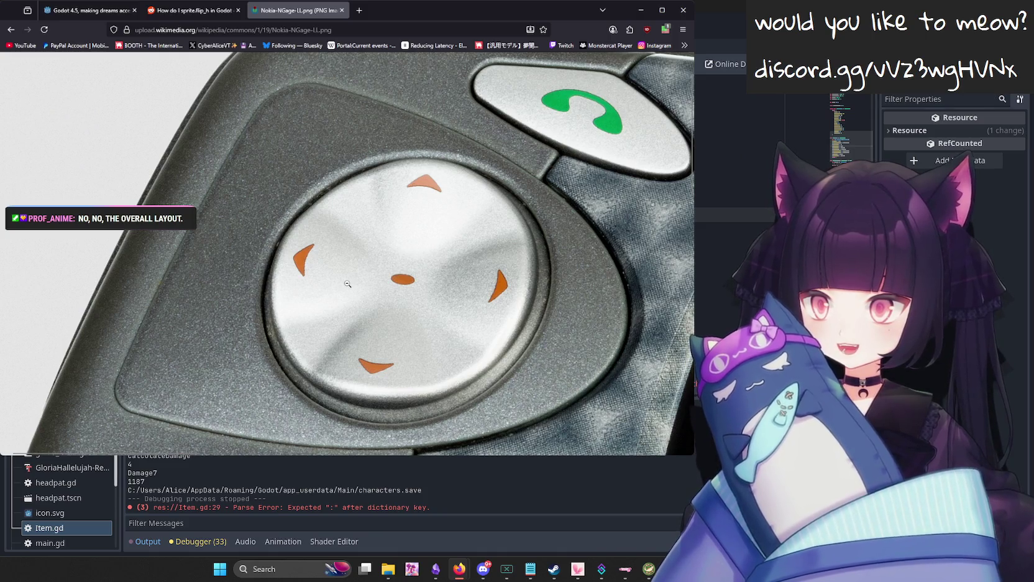
pyautogui.click(399, 343)
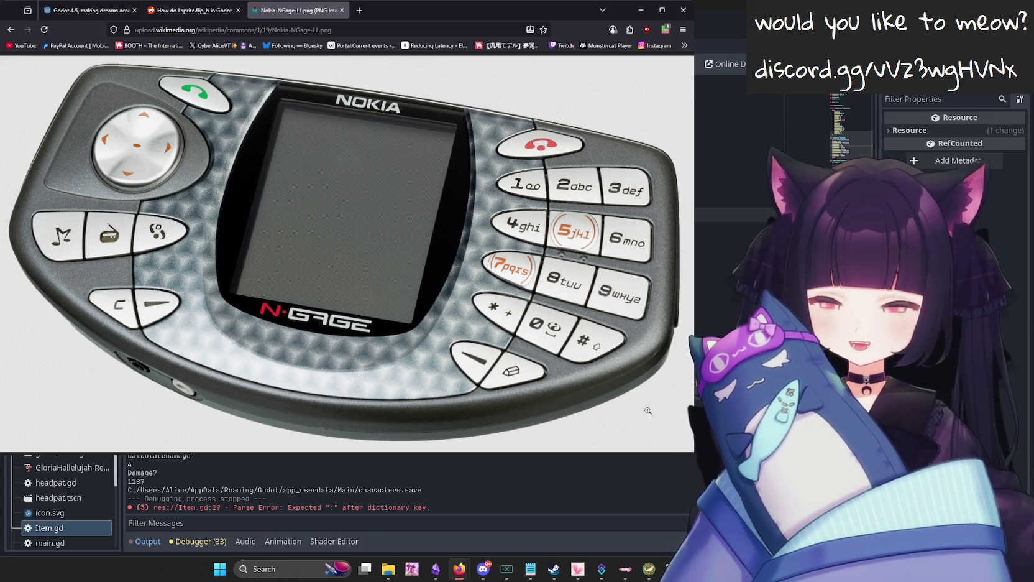
pyautogui.click(527, 363)
pyautogui.click(527, 364)
pyautogui.hotkey('ctrl', 'w')
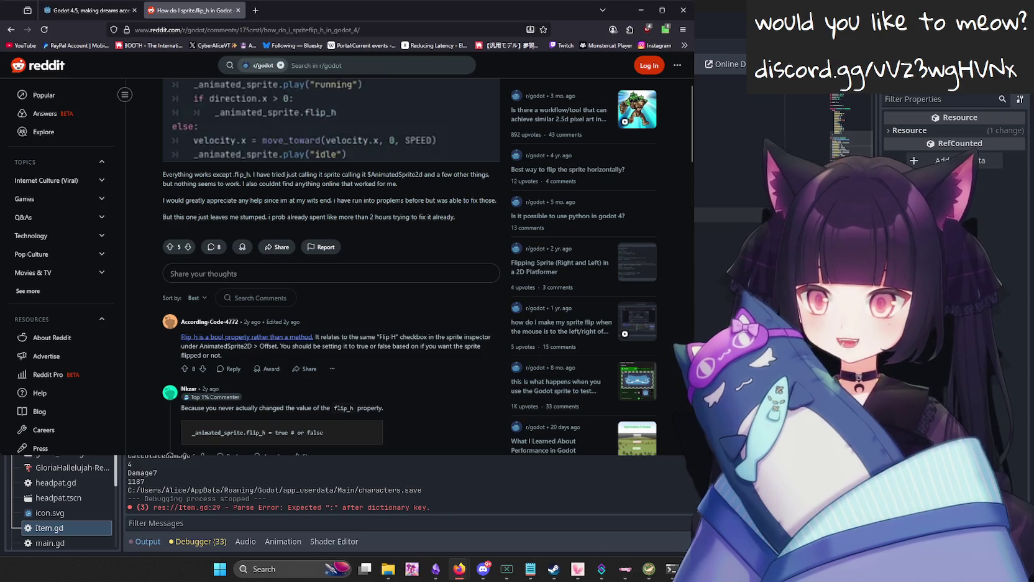
pyautogui.hotkey('alt', 'Tab')
pyautogui.click(445, 297)
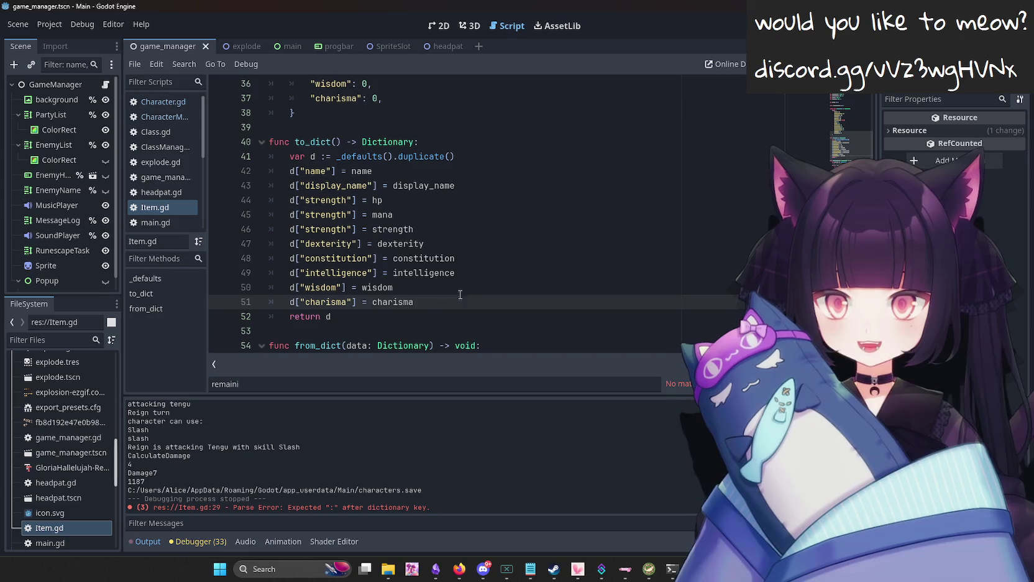
# Review Item.gd's to_dict and place the caret after the display_name line.
pyautogui.scroll(-2, 435, 239)
pyautogui.scroll(3, 456, 242)
pyautogui.scroll(5, 456, 242)
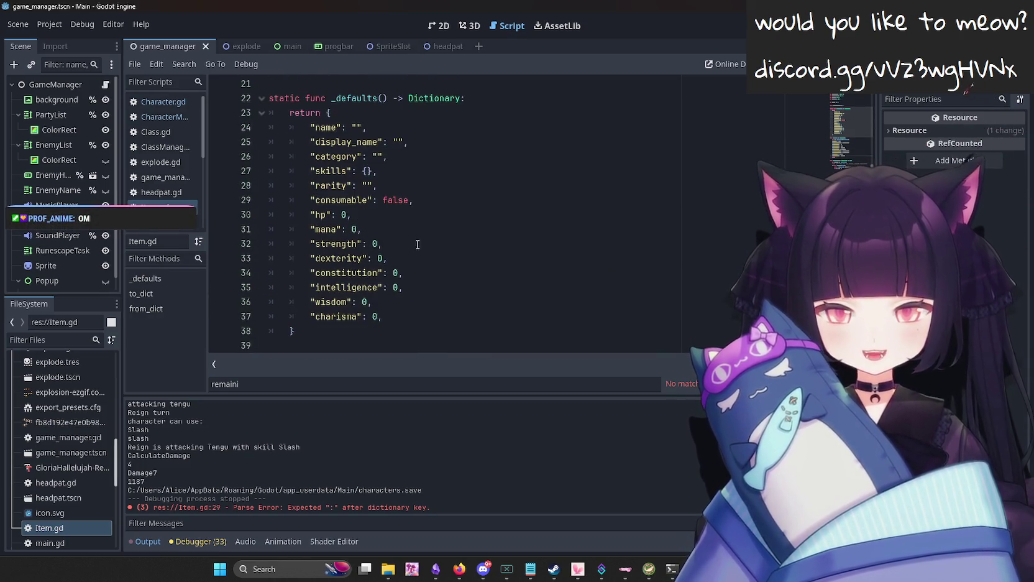
pyautogui.scroll(-3, 497, 222)
pyautogui.scroll(-2, 497, 221)
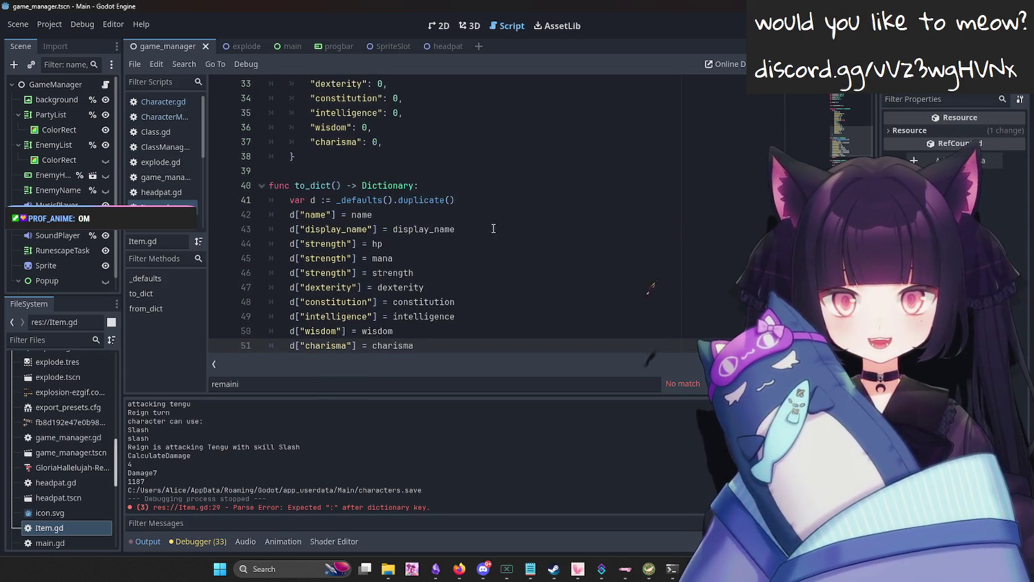
pyautogui.scroll(2, 429, 238)
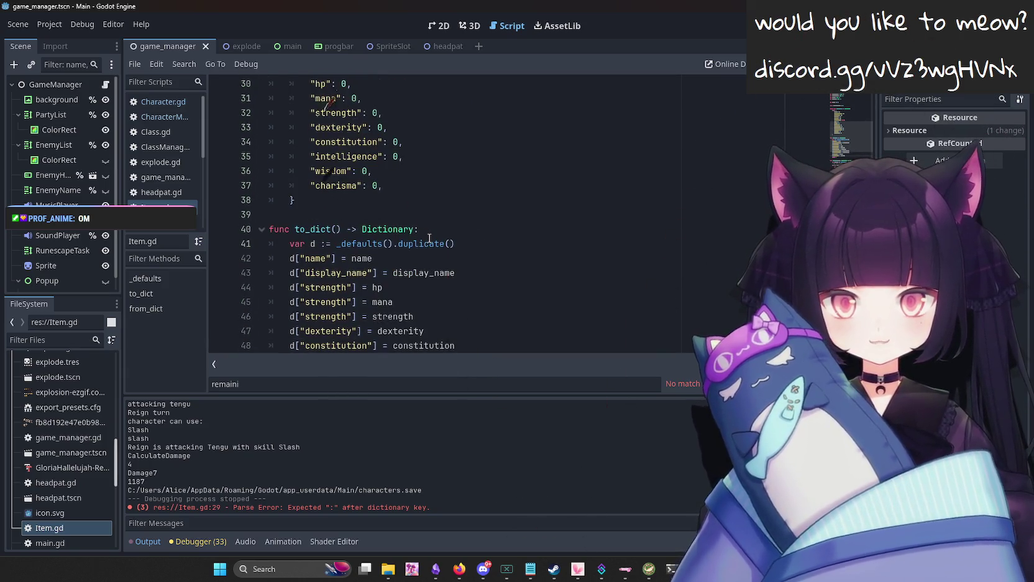
pyautogui.scroll(3, 429, 238)
pyautogui.moveTo(414, 199); pyautogui.dragTo(230, 156)
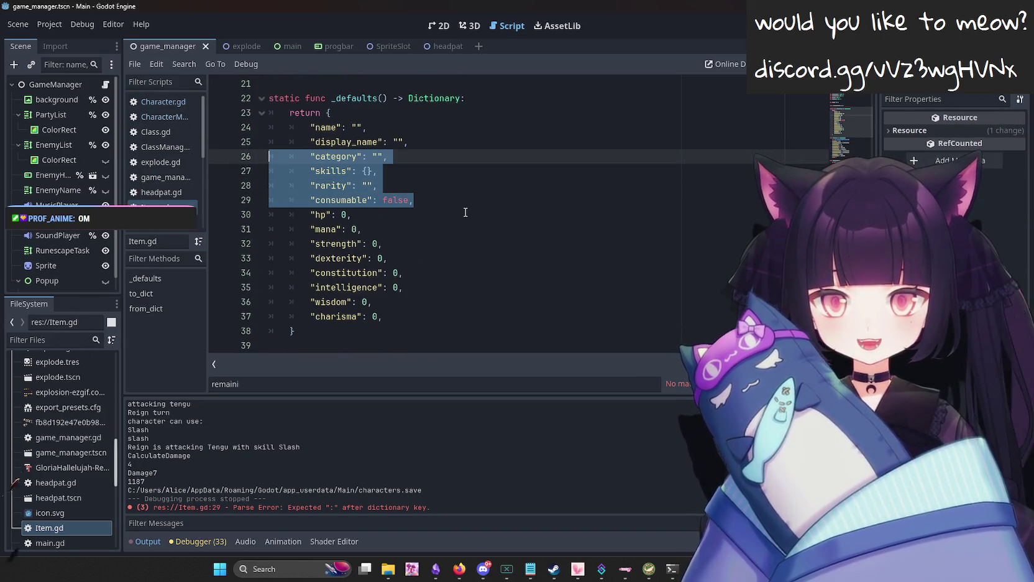
pyautogui.scroll(-2, 426, 269)
pyautogui.click(524, 317)
pyautogui.scroll(2, 512, 294)
pyautogui.scroll(-2, 516, 293)
pyautogui.scroll(1, 517, 293)
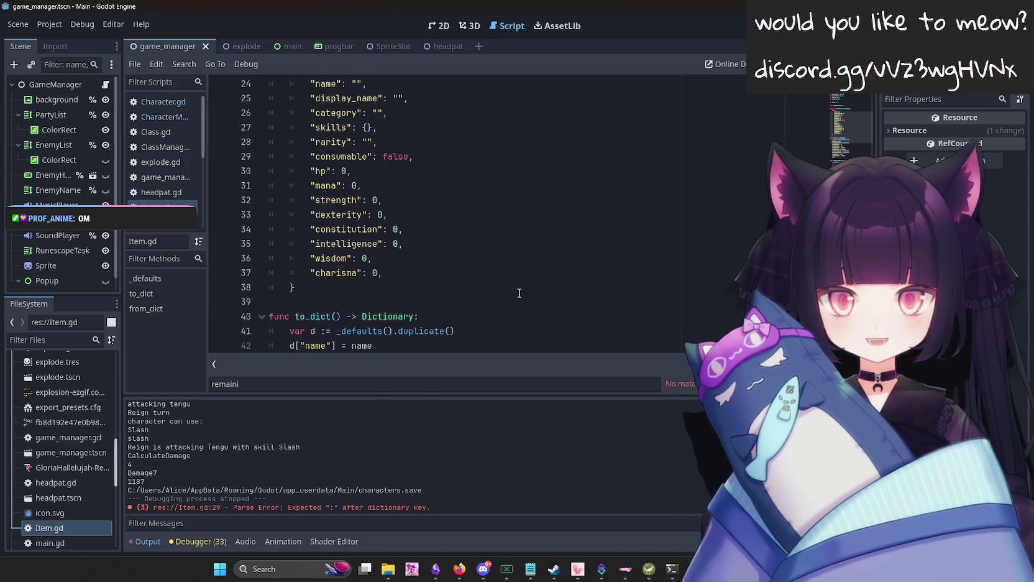
# Add the line d["category"] = category after display_name.
pyautogui.press('Return')
pyautogui.write('d["category')
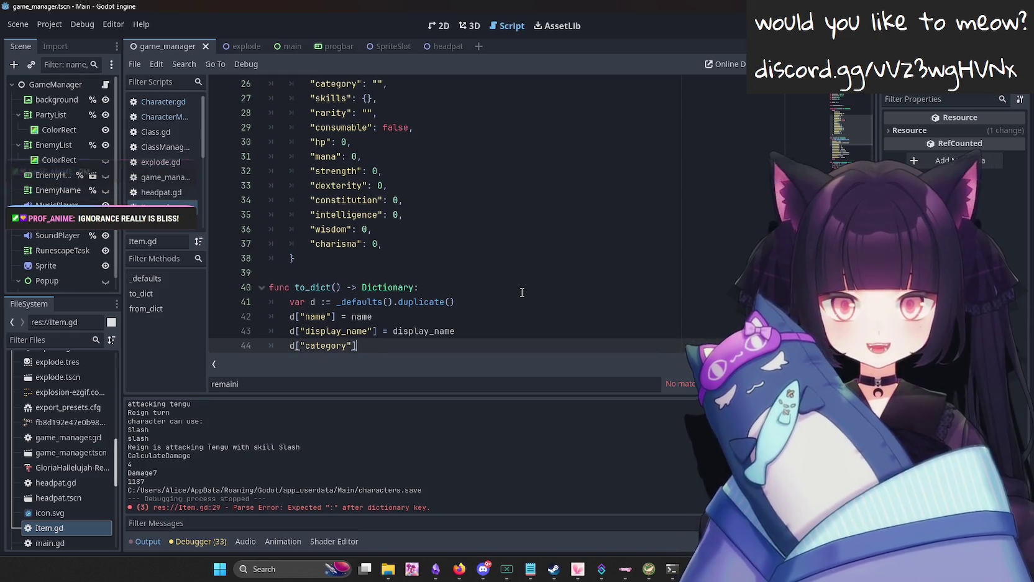
pyautogui.rightClick(522, 292)
pyautogui.click(421, 319)
pyautogui.scroll(1, 472, 307)
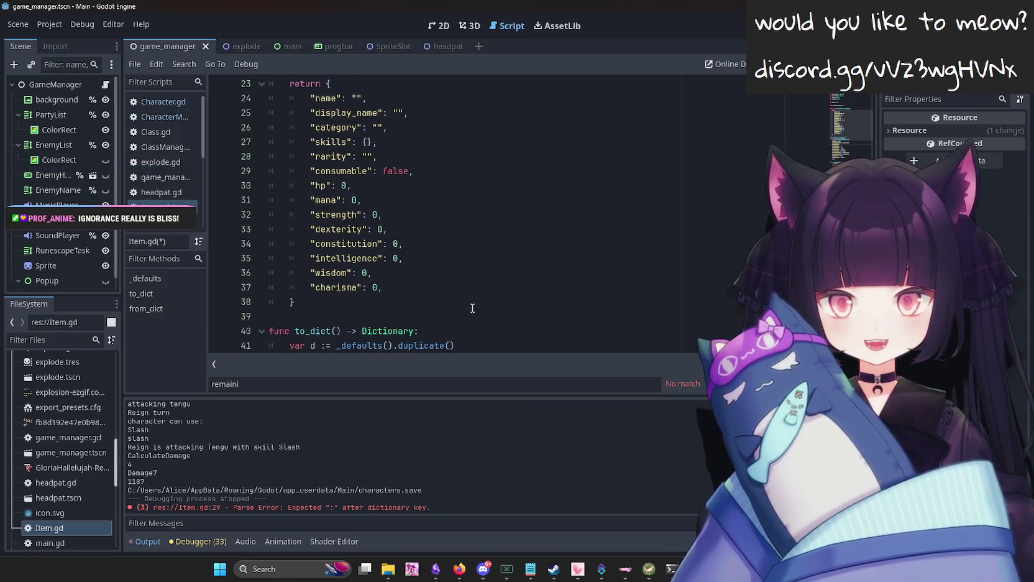
pyautogui.scroll(-2, 474, 301)
pyautogui.click(376, 302)
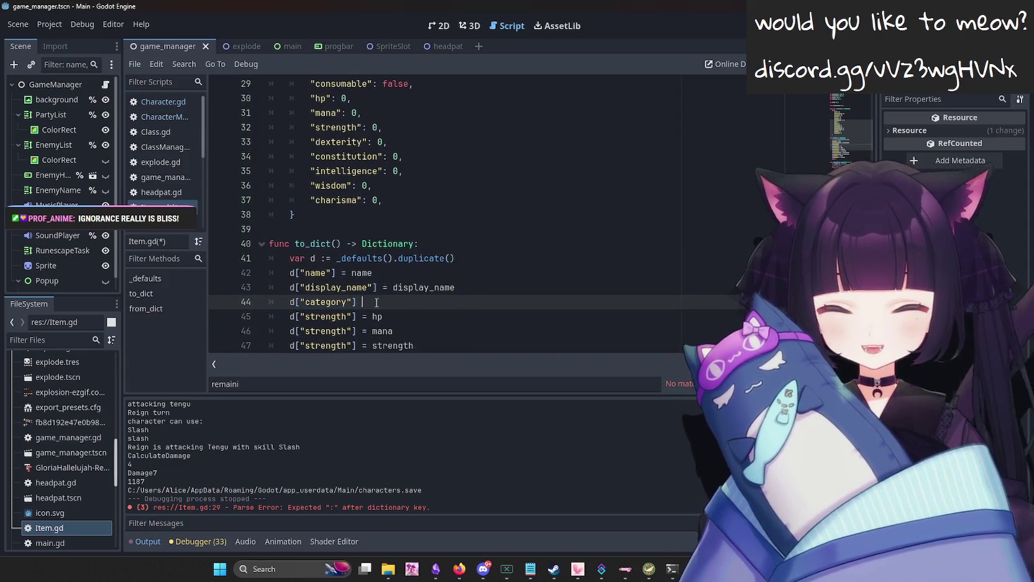
pyautogui.write('= category')
pyautogui.press('Return')
# Add the line d["skills"] = skills using code completion.
pyautogui.scroll(2, 414, 269)
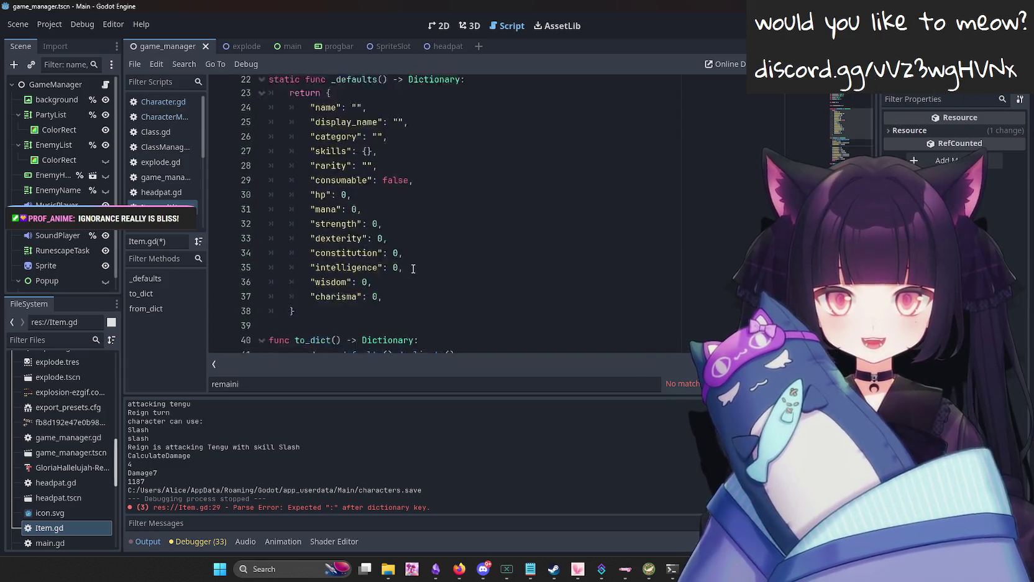
pyautogui.scroll(2, 435, 276)
pyautogui.scroll(-6, 534, 243)
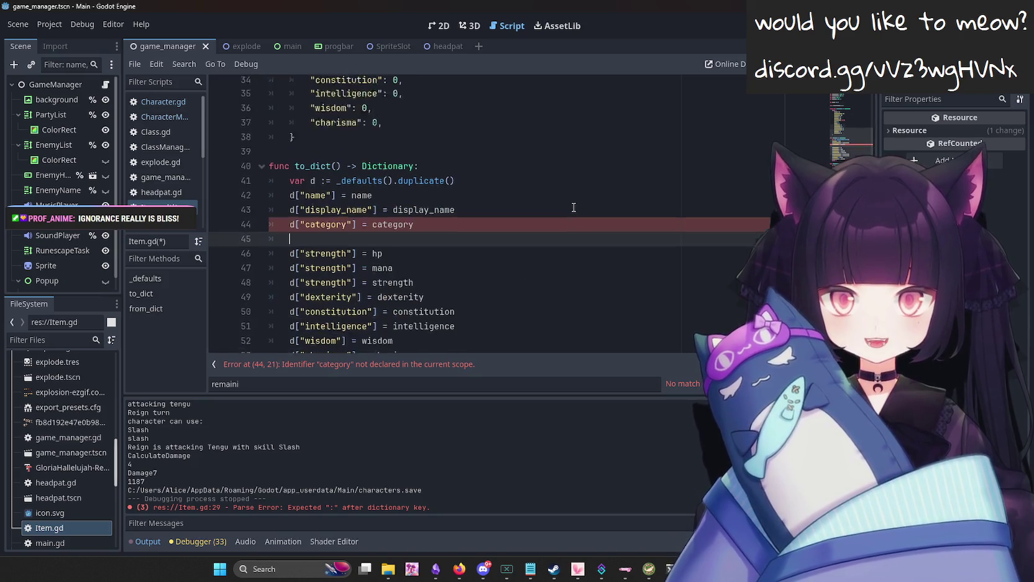
pyautogui.write('d["skills')
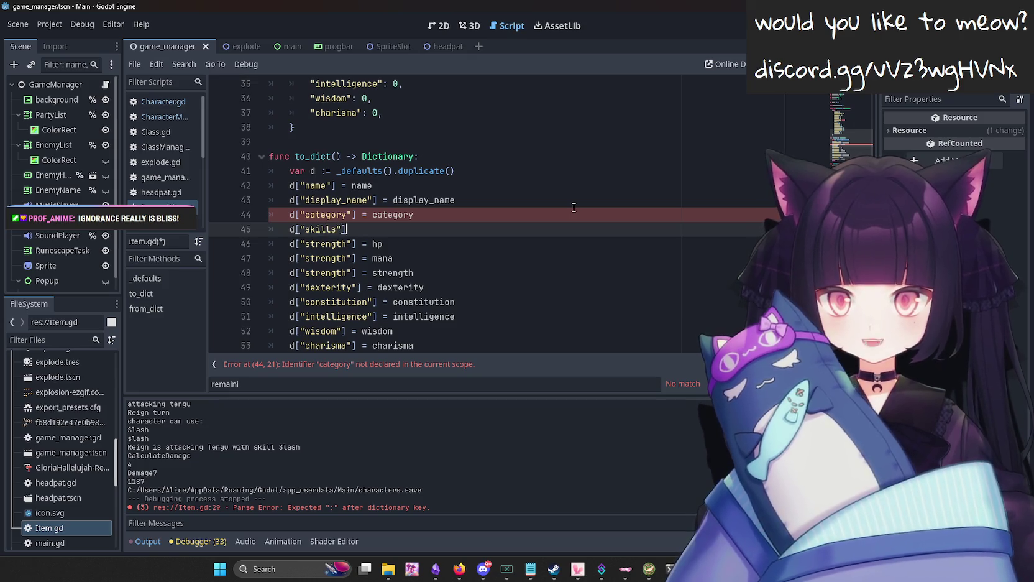
pyautogui.write('"] =')
pyautogui.scroll(2, 520, 193)
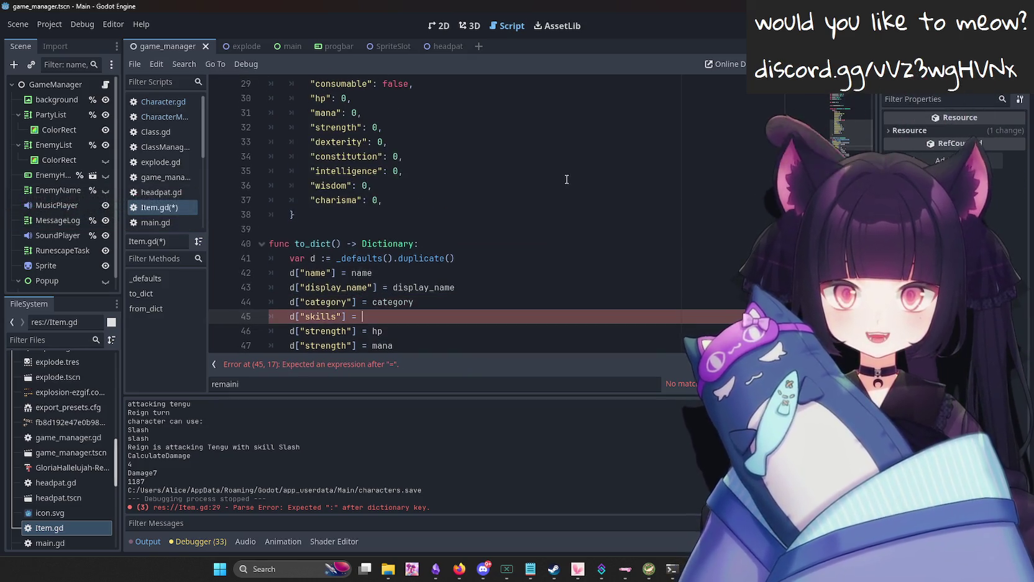
pyautogui.scroll(1, 646, 185)
pyautogui.scroll(-1, 611, 207)
pyautogui.scroll(-1, 612, 207)
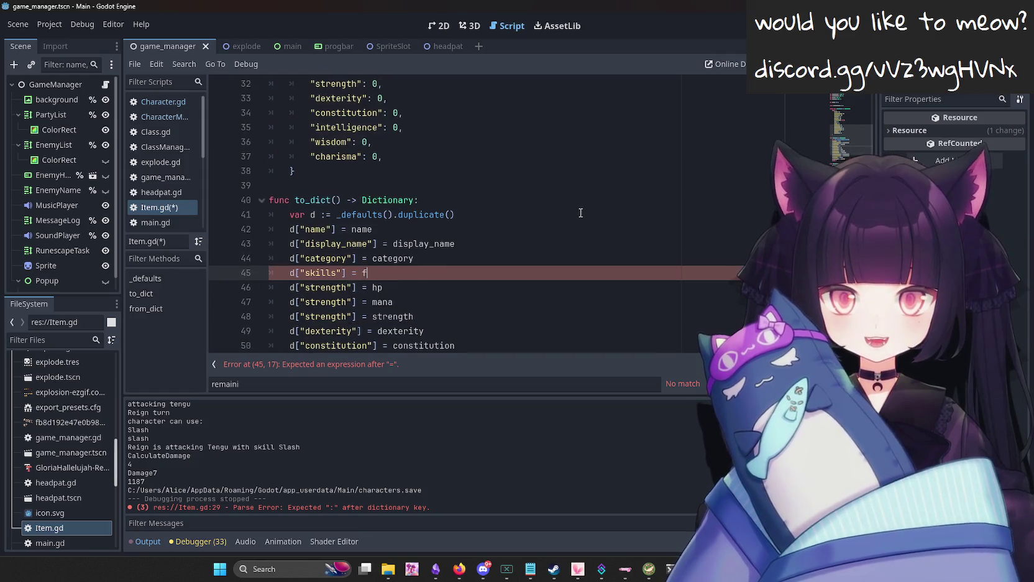
pyautogui.hotkey('ctrl', 'space')
pyautogui.write('skills')
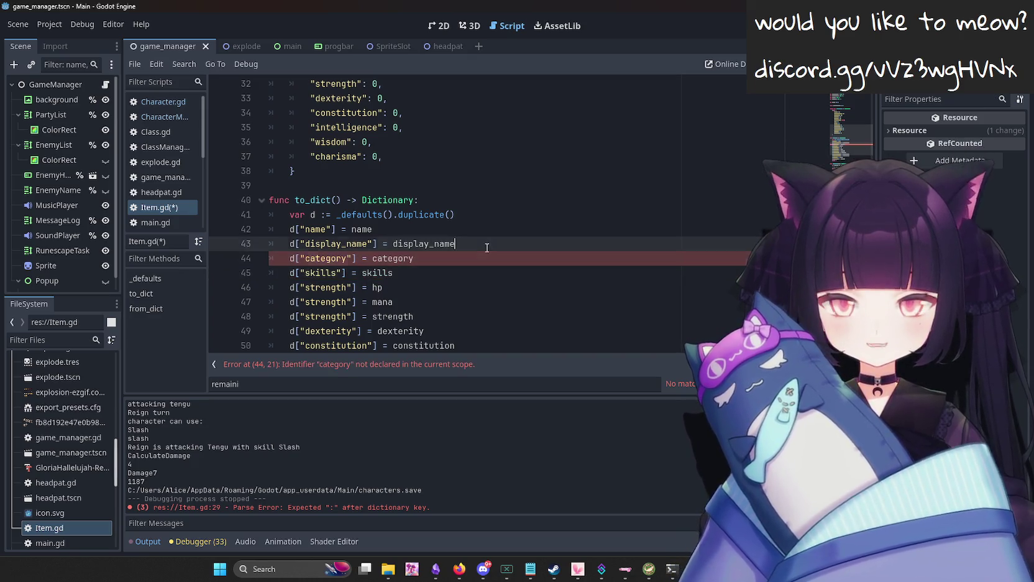
# Insert a new blank line after the charisma declaration.
pyautogui.scroll(4, 438, 242)
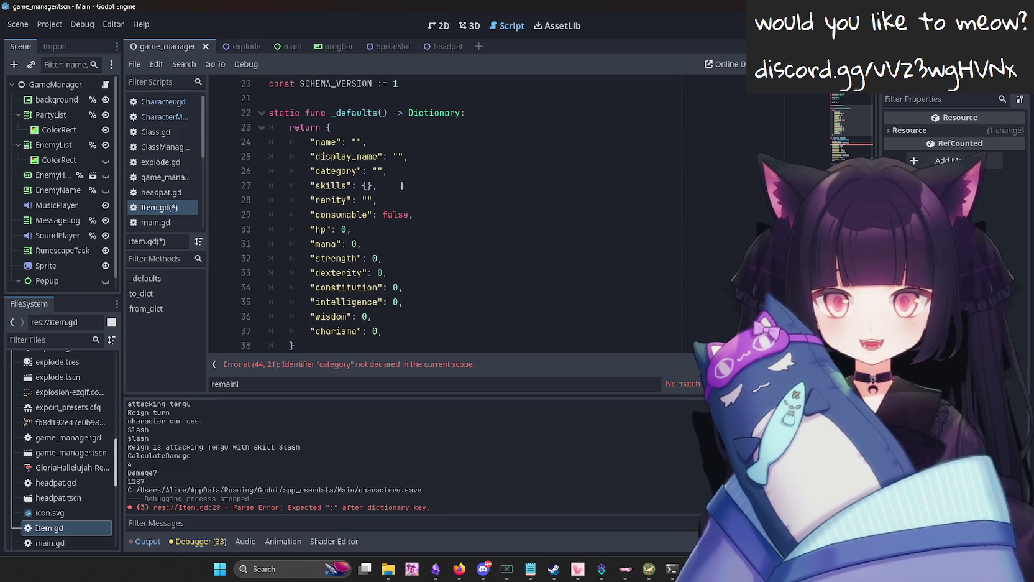
pyautogui.scroll(2, 394, 212)
pyautogui.click(404, 113)
pyautogui.scroll(2, 404, 185)
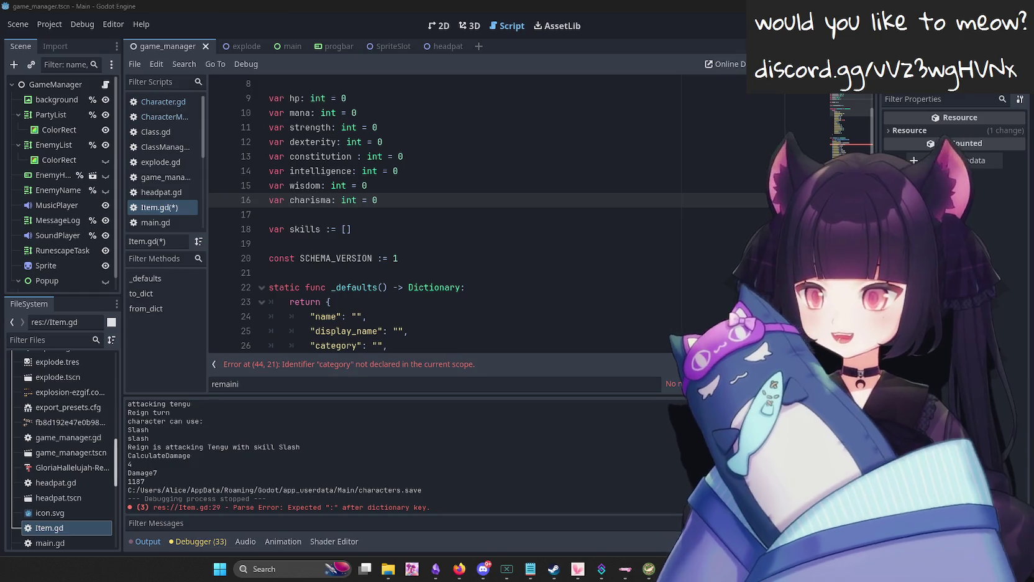
pyautogui.scroll(2, 500, 294)
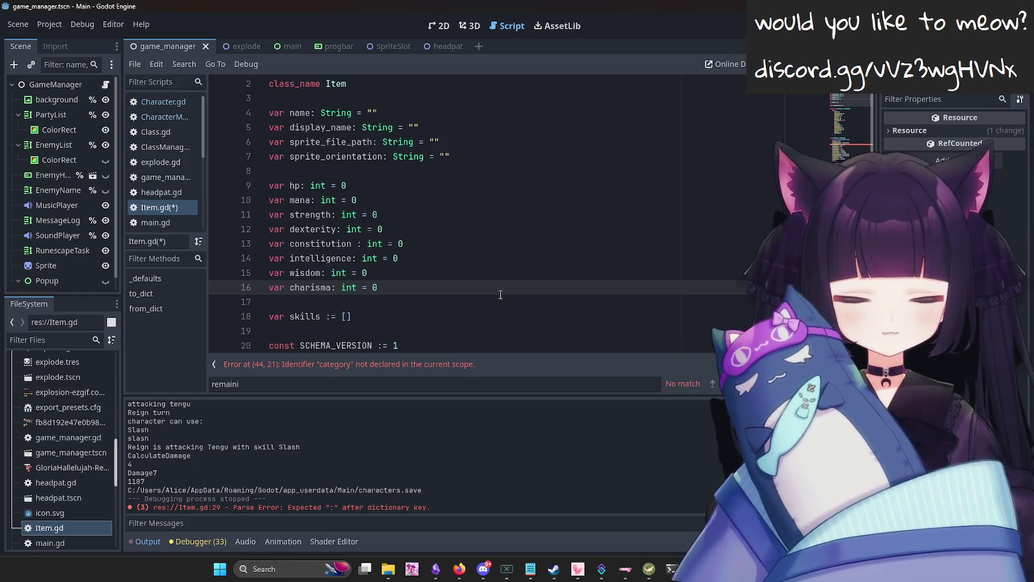
pyautogui.press('Return')
# Discard a half-typed 'var' declaration and remove the extra empty line.
pyautogui.write('v')
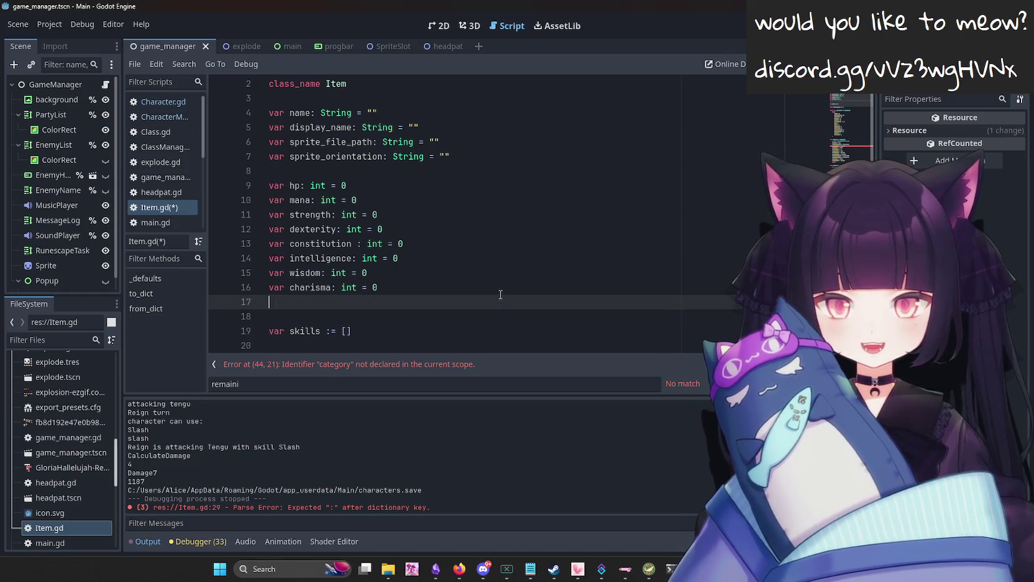
pyautogui.write('ar')
pyautogui.press('BackSpace')
pyautogui.press('BackSpace')
pyautogui.press('BackSpace')
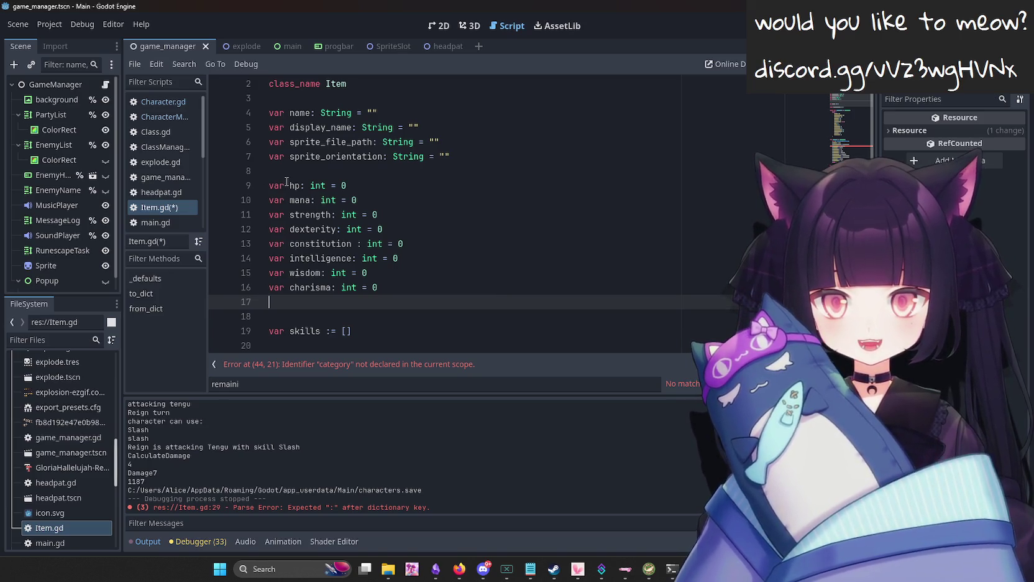
pyautogui.press('BackSpace')
pyautogui.scroll(-5, 439, 248)
pyautogui.scroll(5, 439, 247)
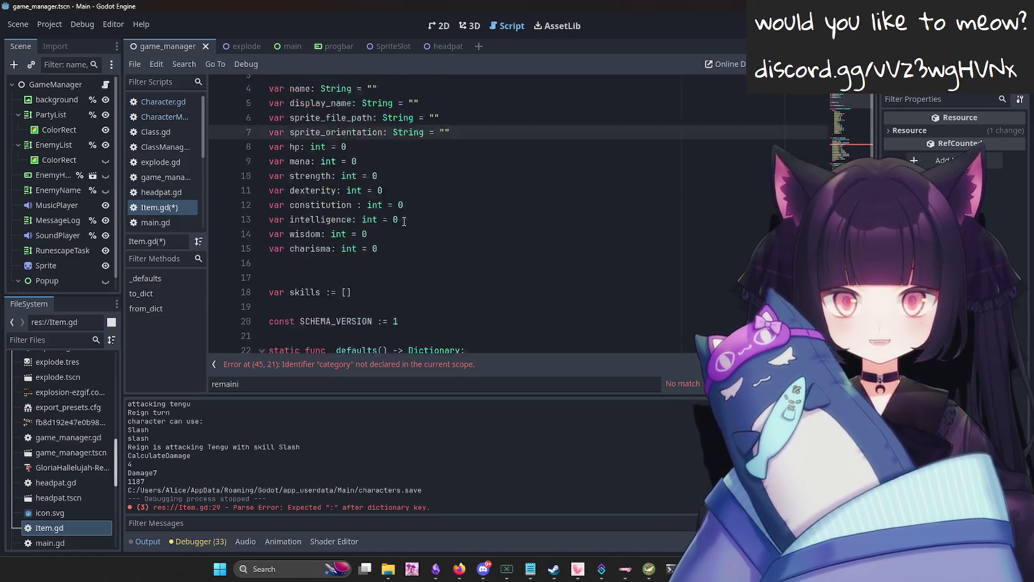
# Add var category: String = "" on a new line below sprite_orientation.
pyautogui.click(496, 168)
pyautogui.press('Return')
pyautogui.write('var category =')
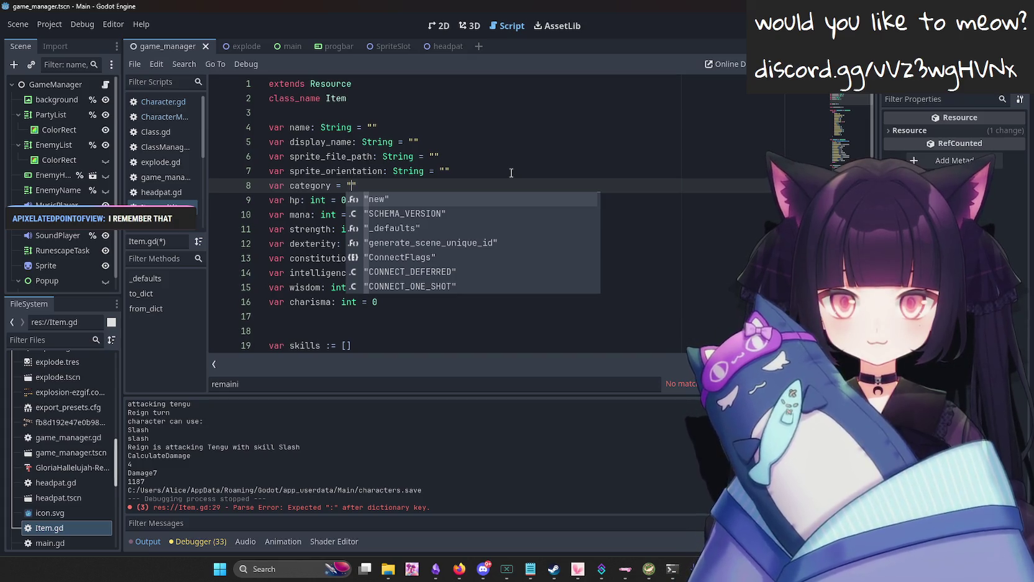
pyautogui.write('"')
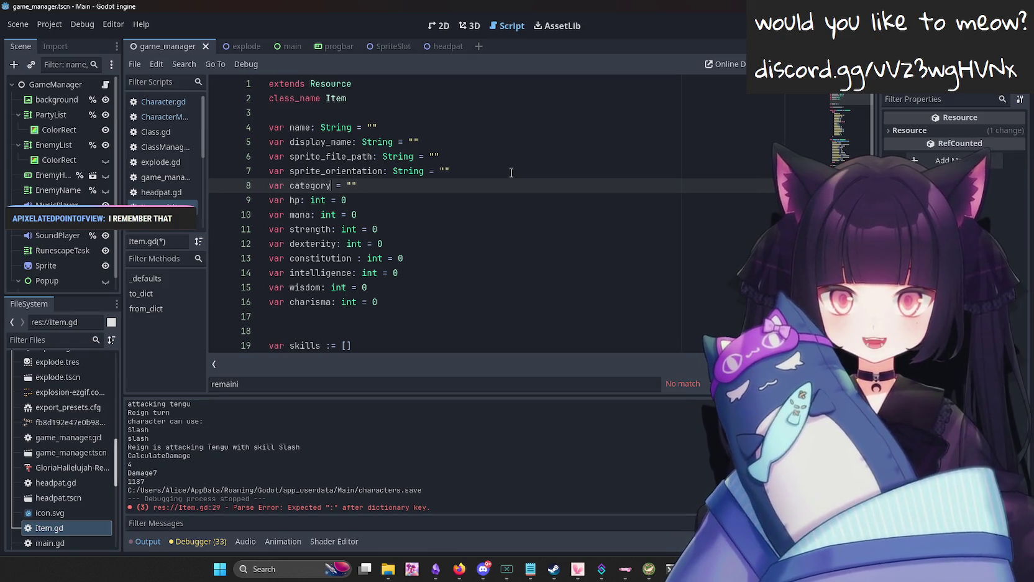
pyautogui.write(': String = ')
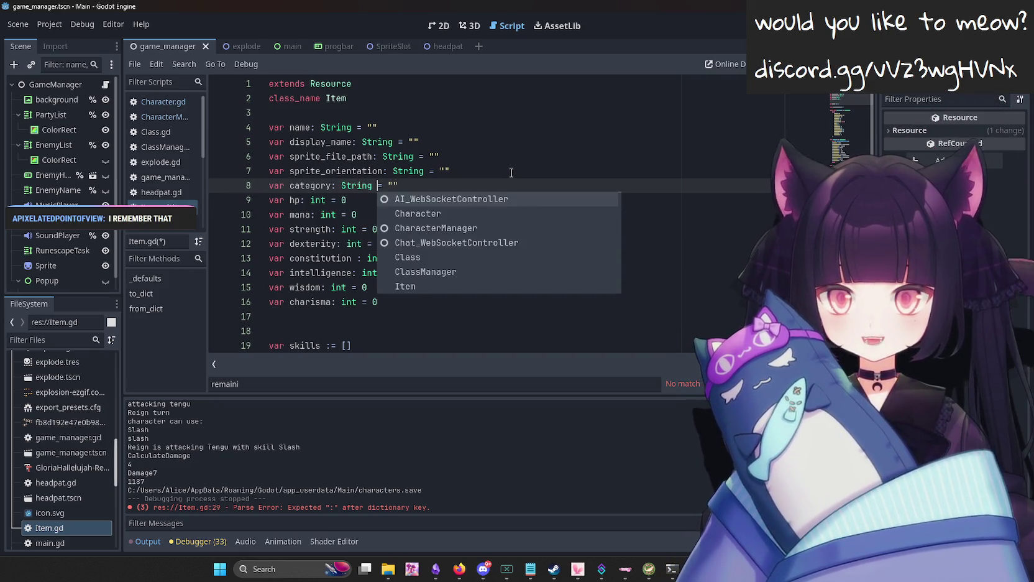
pyautogui.write('"')
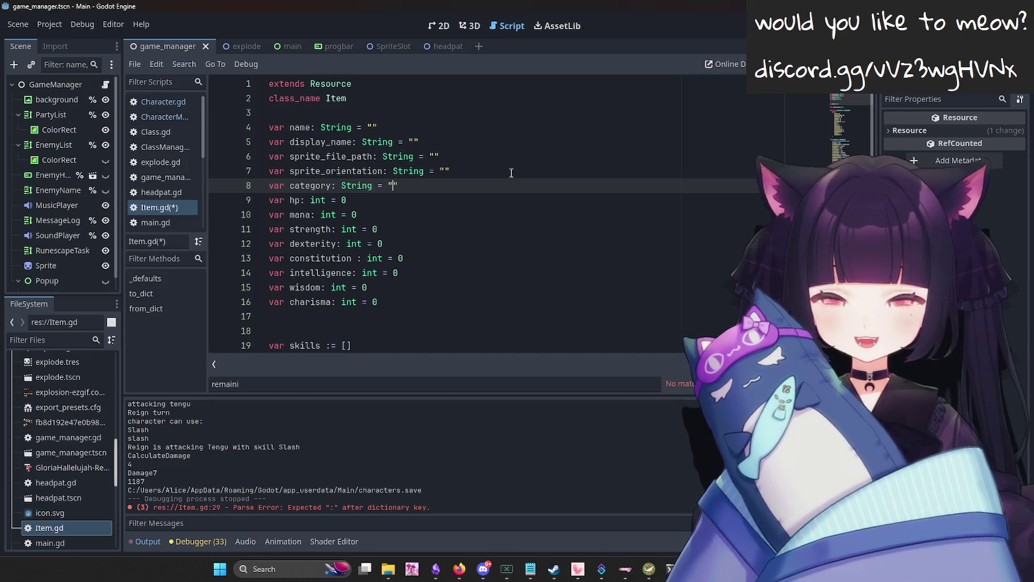
pyautogui.press('Down')
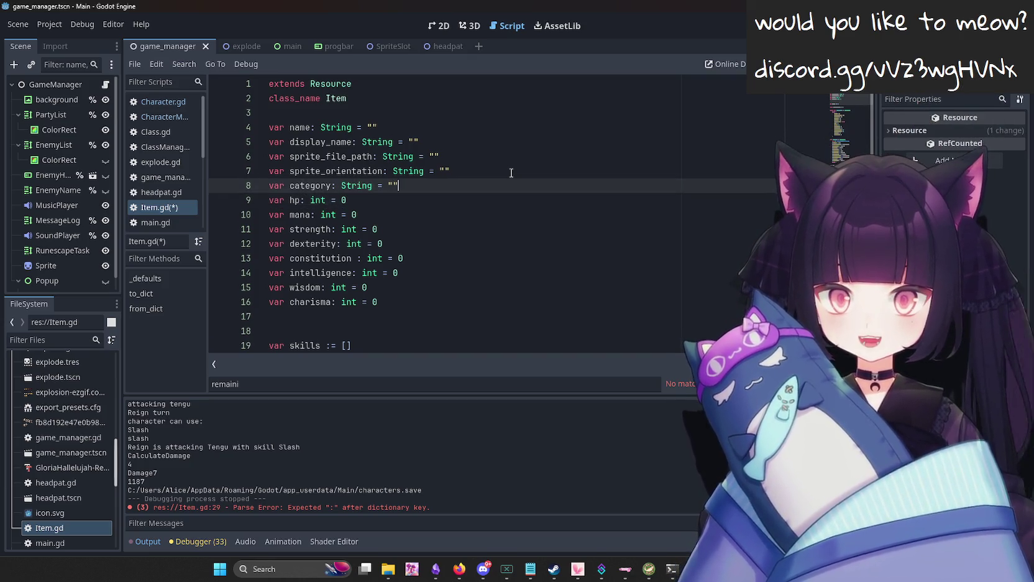
pyautogui.press('Up')
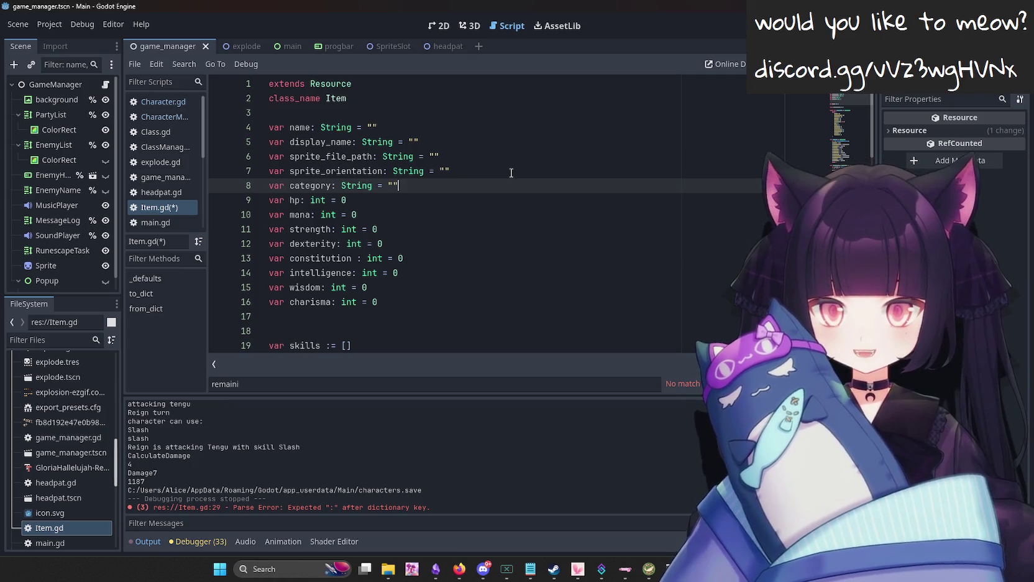
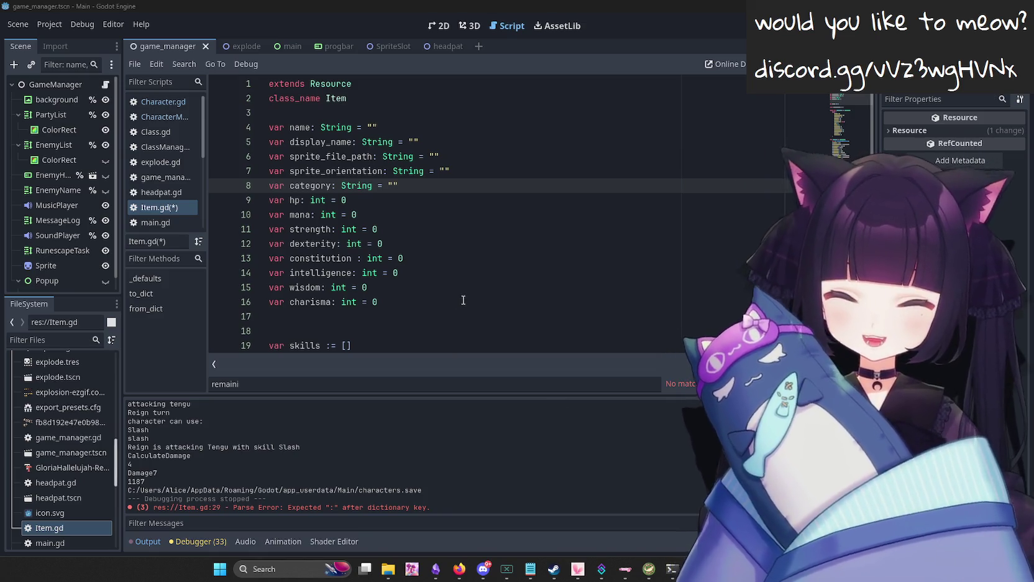
# Delete the blank lines below the stat variables in Item.gd.
pyautogui.click(463, 301)
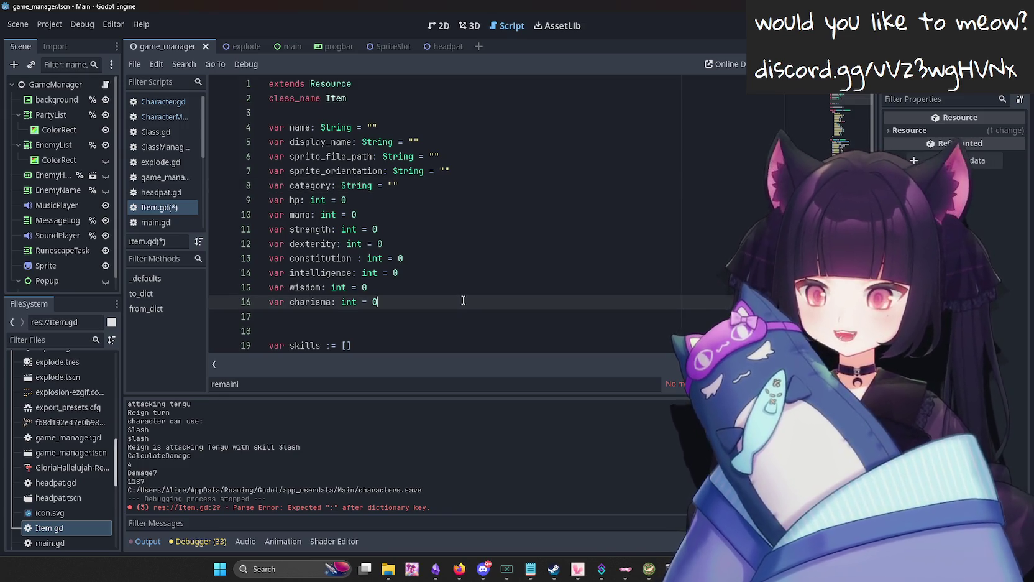
pyautogui.scroll(-1, 385, 289)
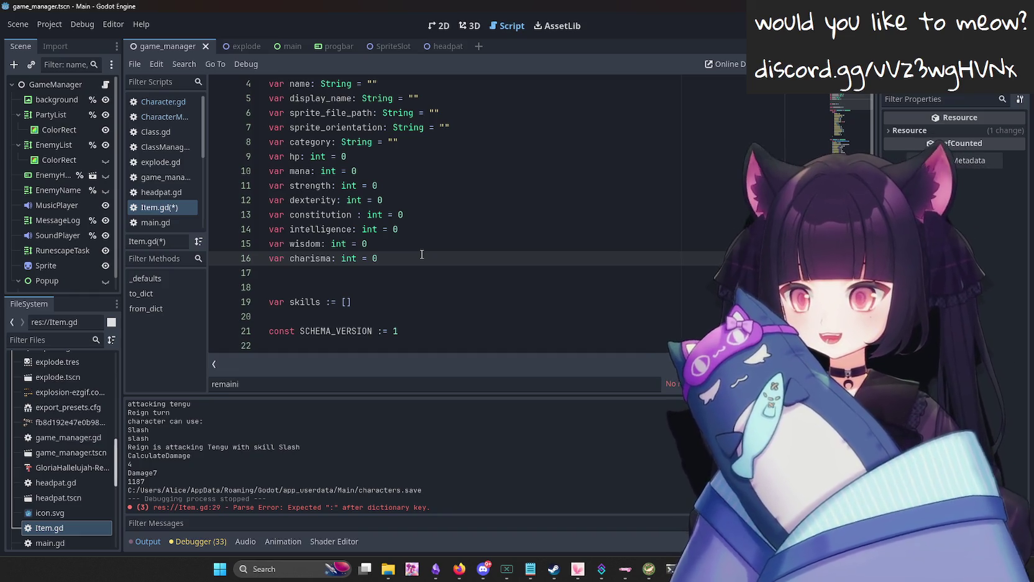
pyautogui.scroll(1, 423, 255)
pyautogui.scroll(-3, 428, 211)
pyautogui.click(337, 185)
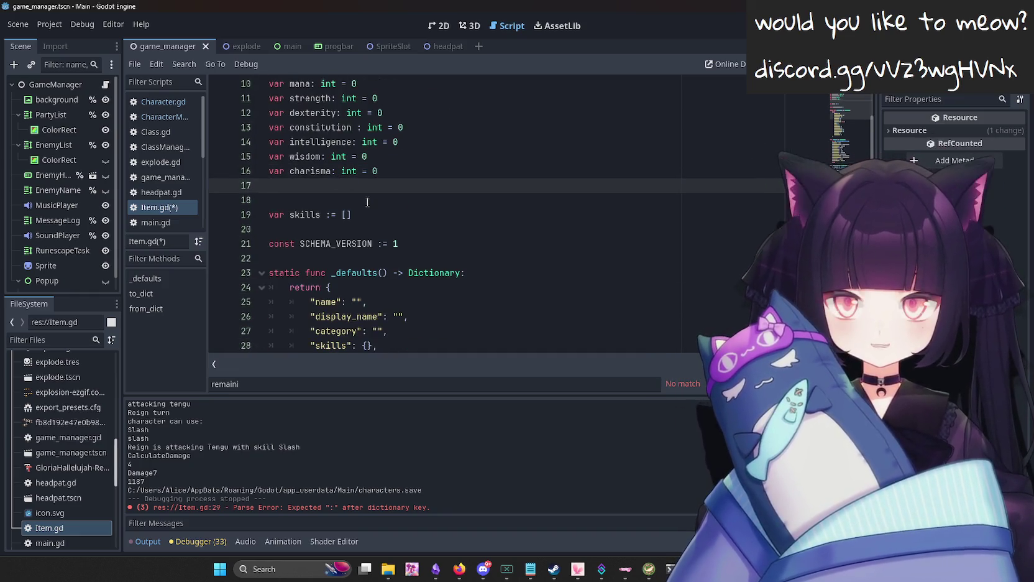
pyautogui.press('Delete')
pyautogui.press('Delete')
pyautogui.scroll(2, 370, 200)
pyautogui.scroll(-6, 451, 188)
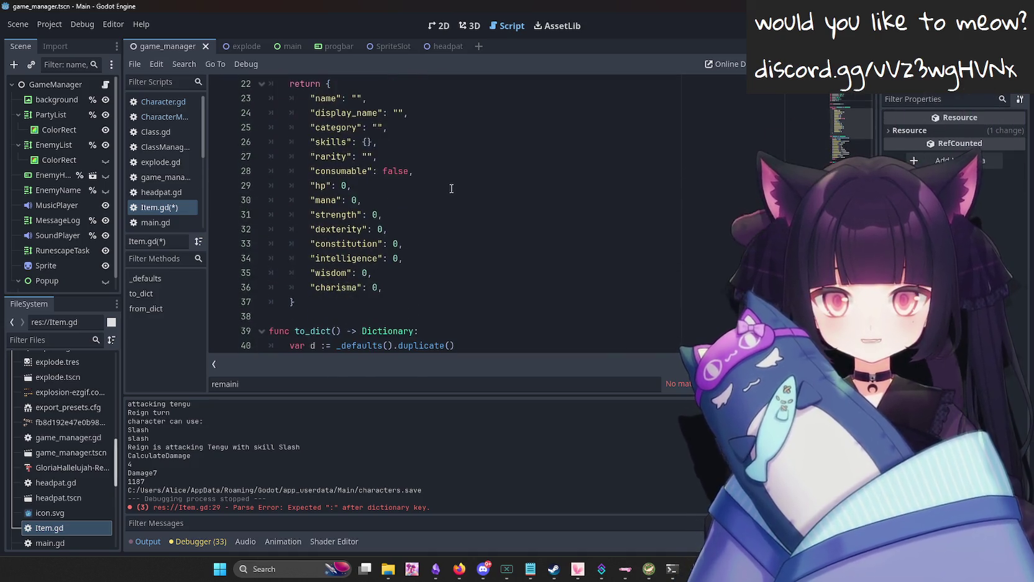
pyautogui.scroll(-6, 392, 156)
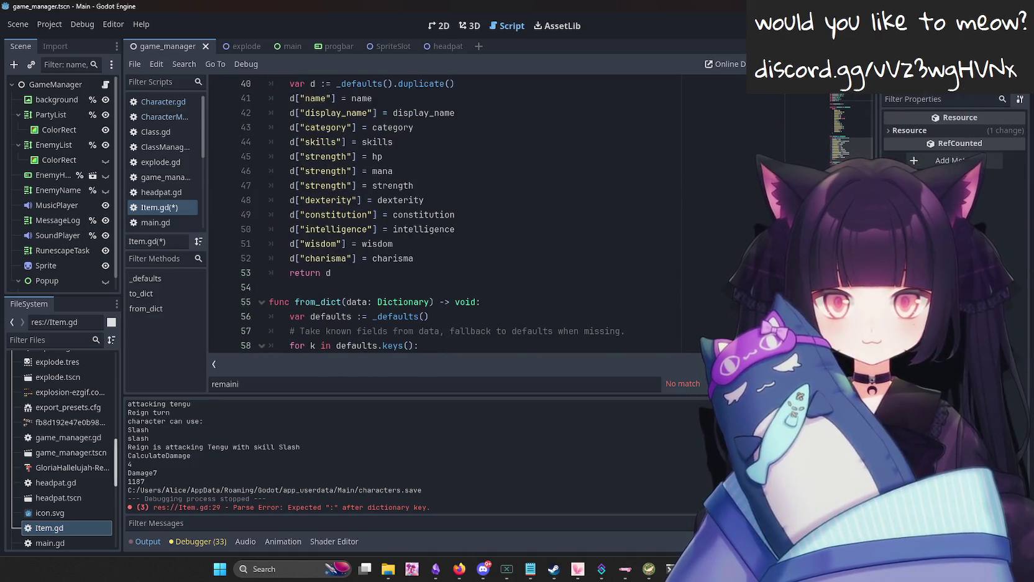
# Run the project with F5, then open MonsterManager.gd and select all its code.
pyautogui.press('F5')
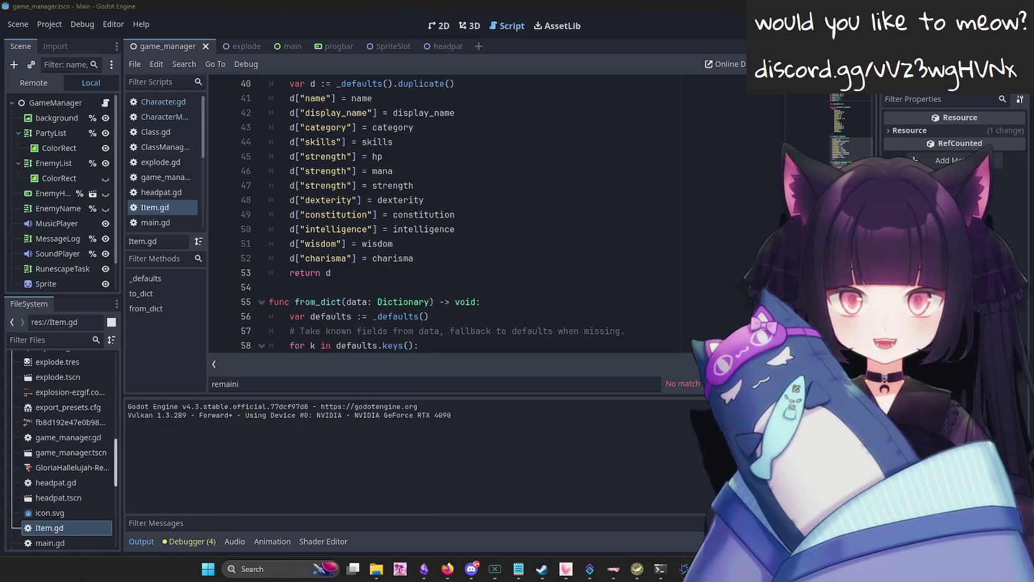
pyautogui.scroll(-3, 174, 155)
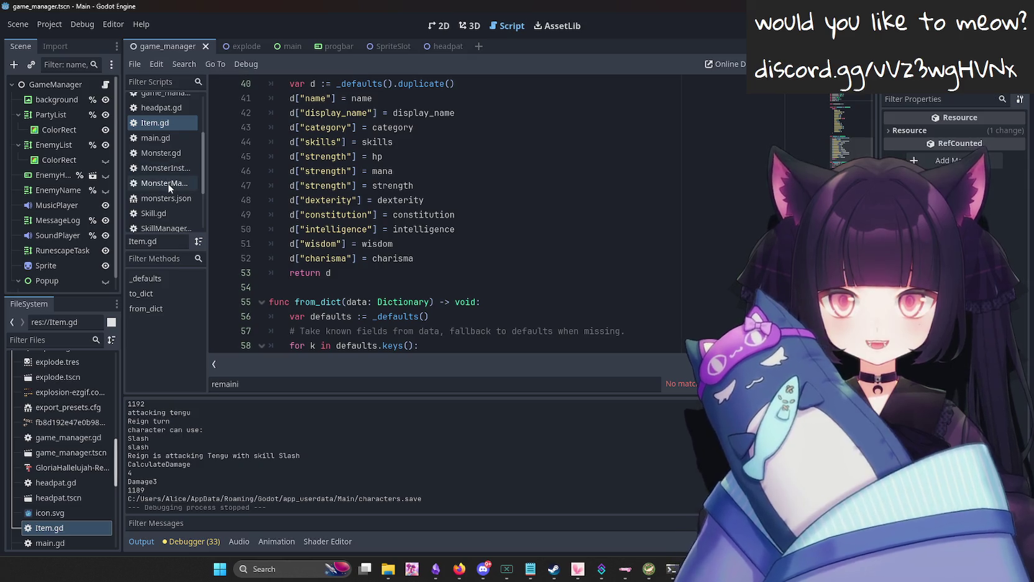
pyautogui.click(168, 183)
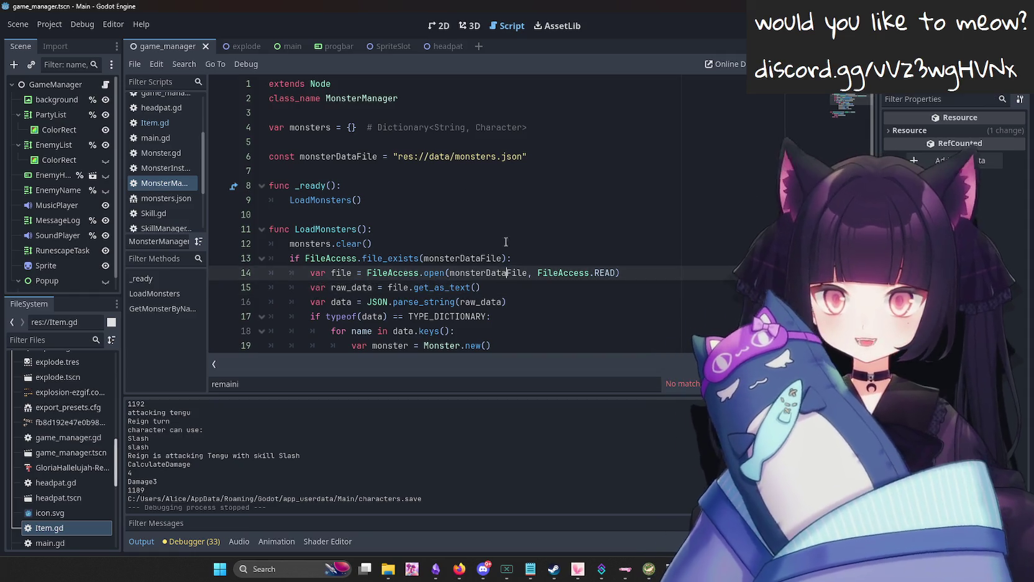
pyautogui.click(496, 214)
pyautogui.hotkey('ctrl', 'a')
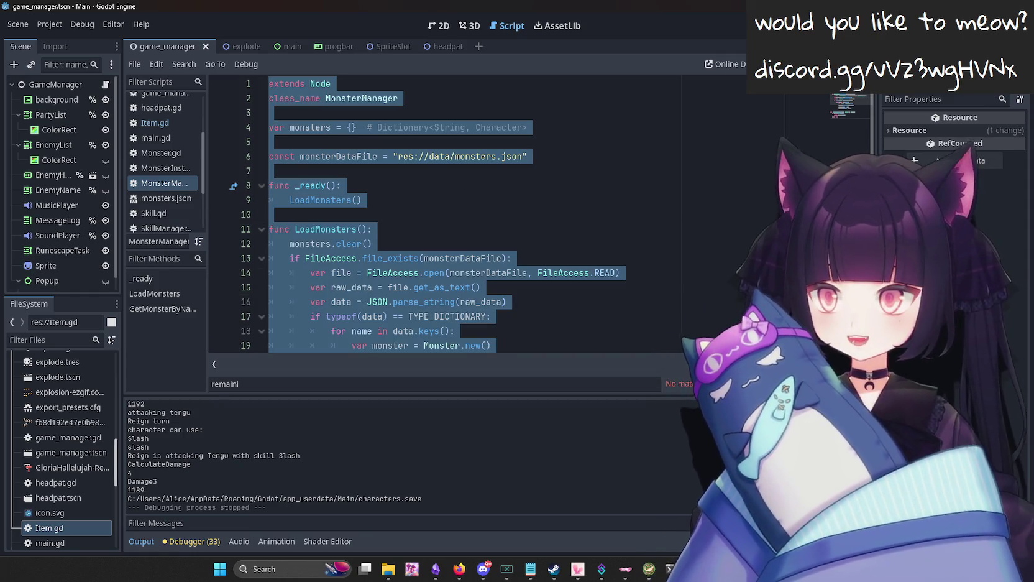
# Search the web for 'abstract factory' in the browser.
pyautogui.click(459, 568)
pyautogui.write('abstract factory')
pyautogui.press('Return')
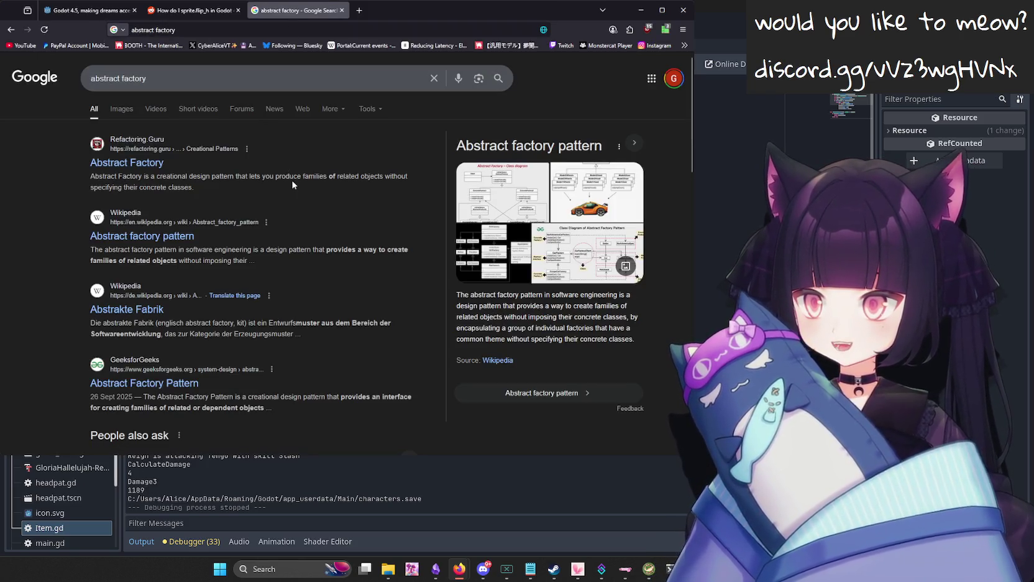
# Open the Wikipedia abstract factory article and read through its FancyDocumentCreator example.
pyautogui.click(146, 240)
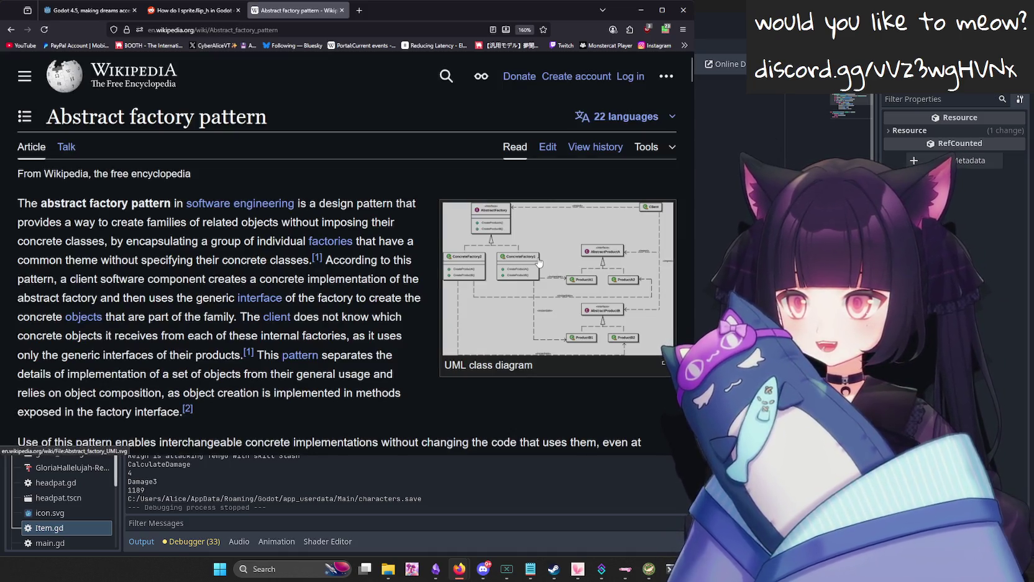
pyautogui.scroll(-4, 539, 262)
pyautogui.scroll(-5, 426, 205)
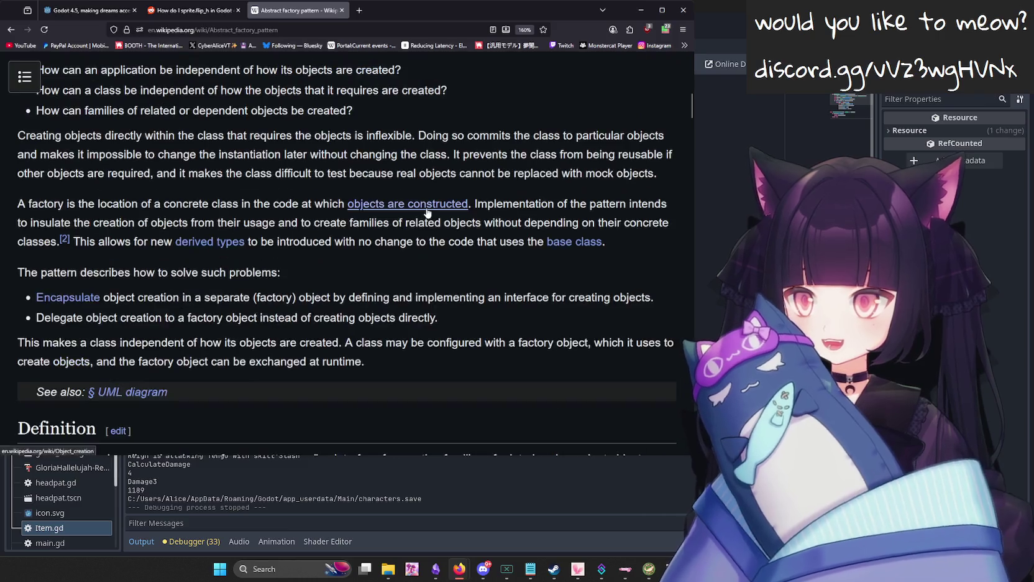
pyautogui.scroll(-7, 426, 212)
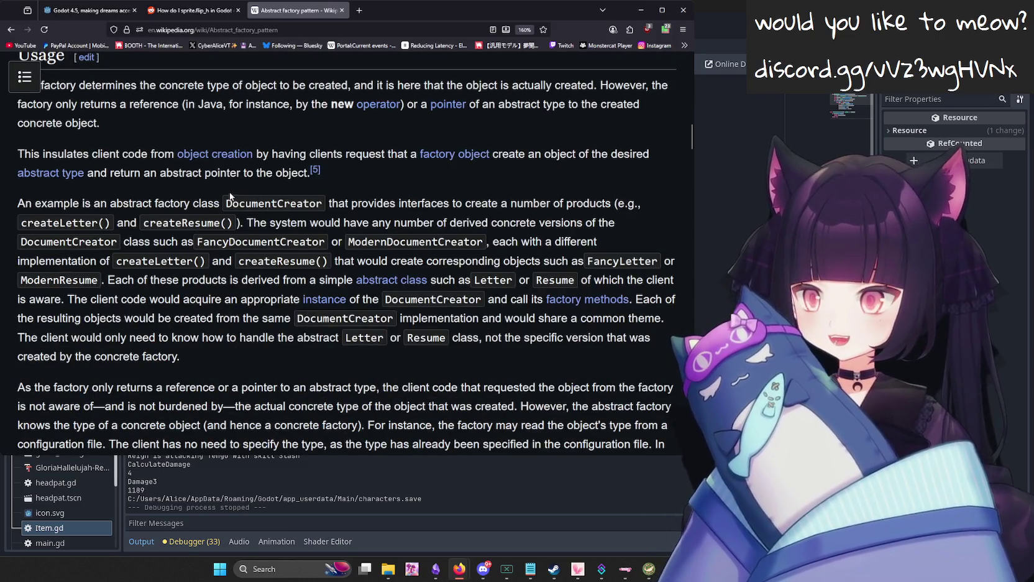
pyautogui.doubleClick(255, 241)
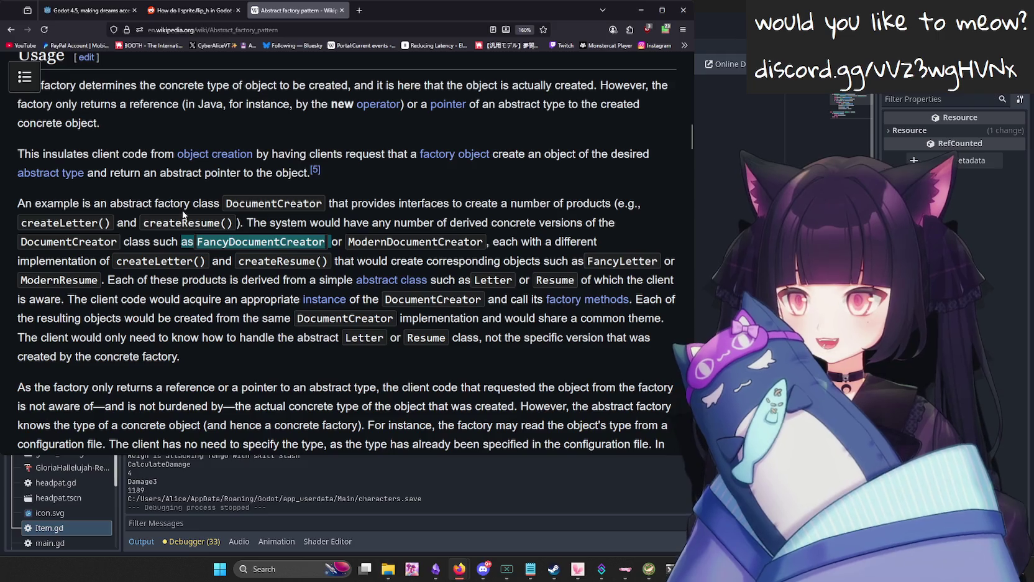
pyautogui.scroll(-5, 226, 216)
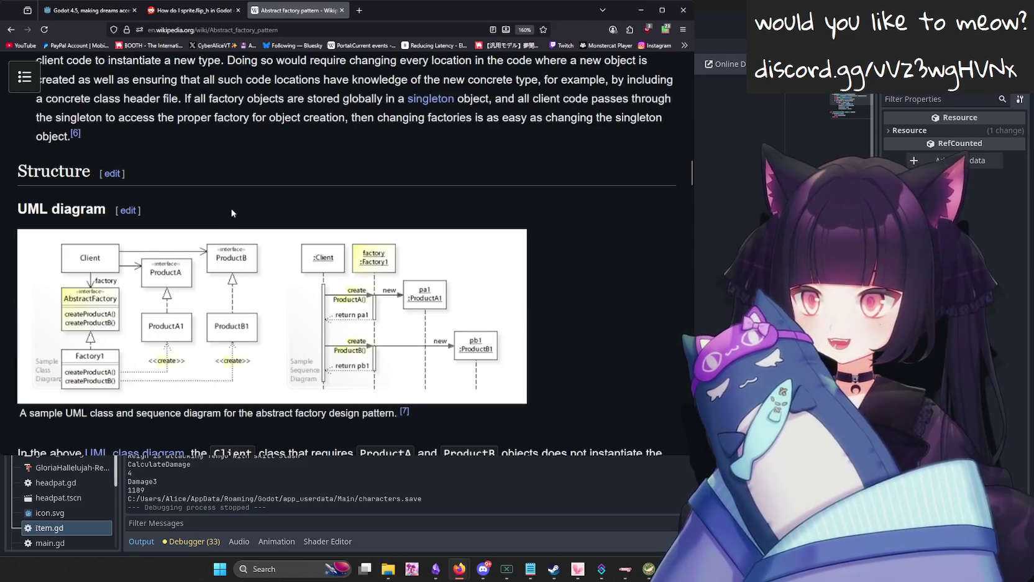
# View the full-size UML class and sequence diagram, then close its tab.
pyautogui.click(336, 301)
pyautogui.click(462, 184)
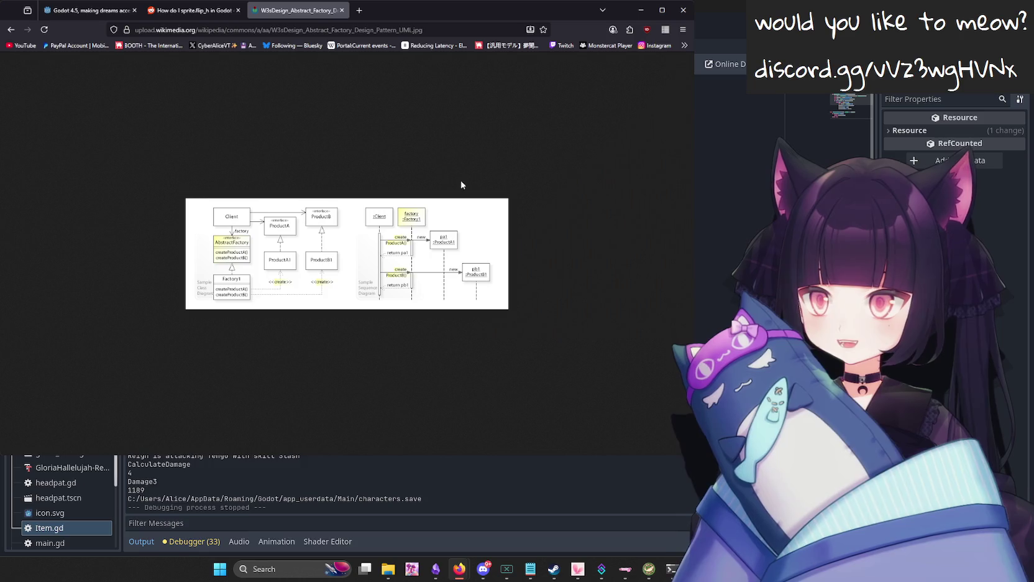
pyautogui.hotkey('ctrl', 'w')
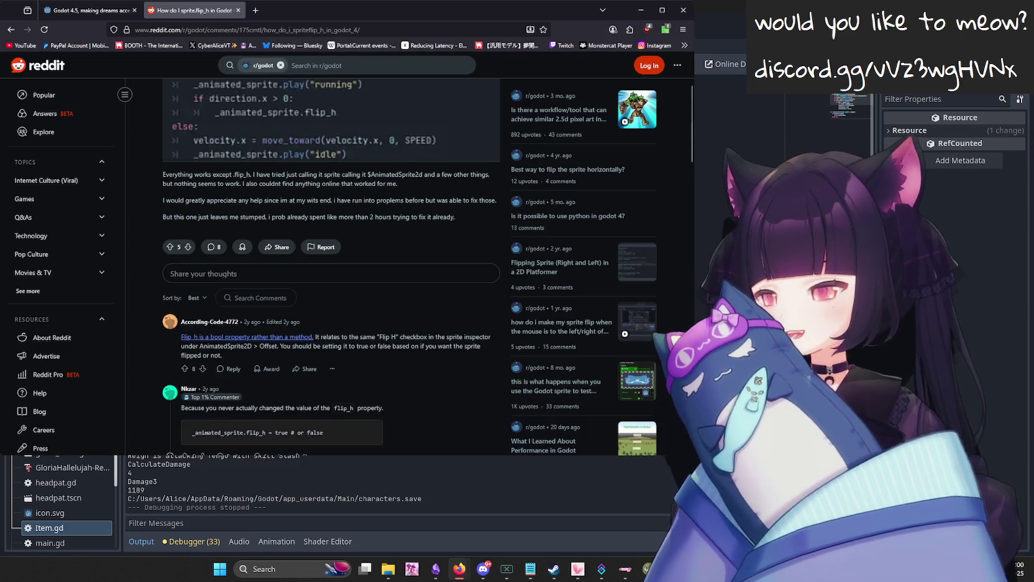
# Back in Godot, open the MonsterInstance script.
pyautogui.click(459, 569)
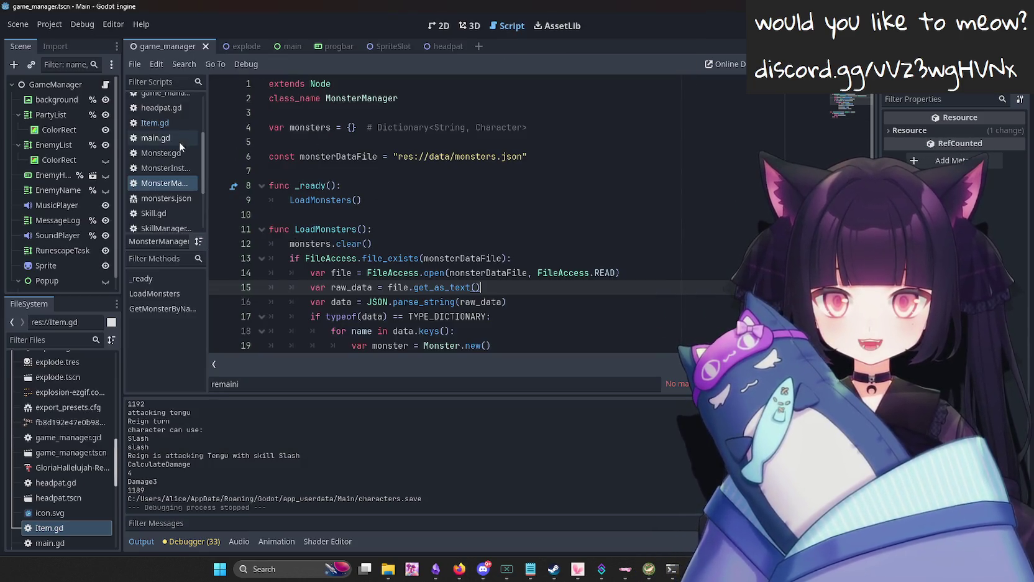
pyautogui.scroll(1, 165, 187)
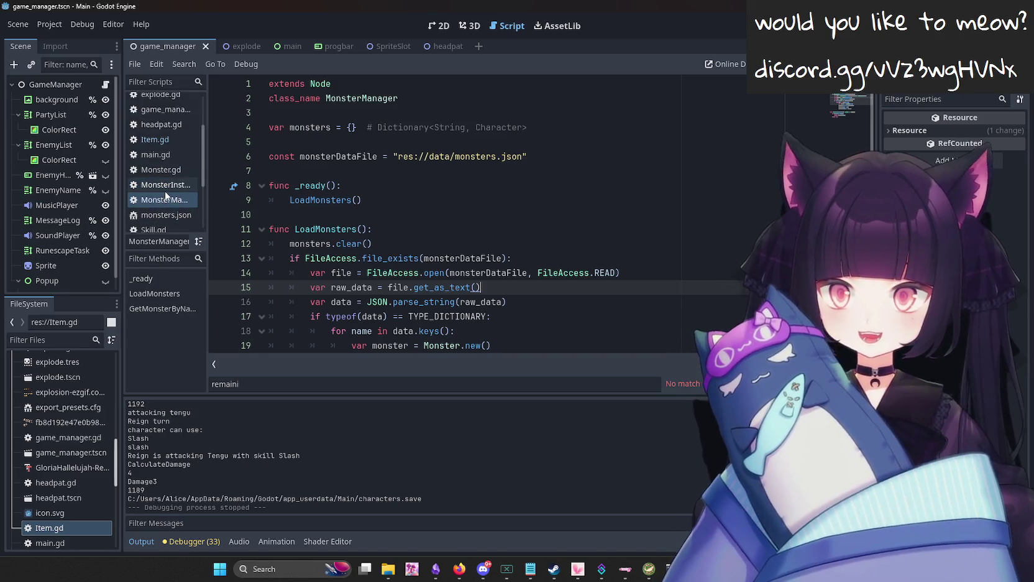
pyautogui.click(165, 185)
pyautogui.scroll(5, 69, 392)
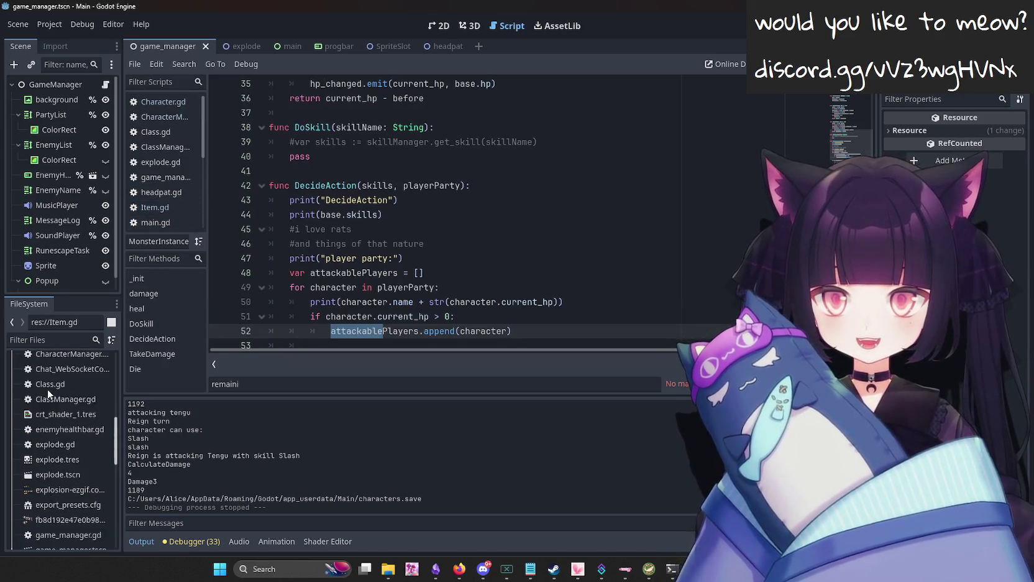
pyautogui.scroll(2, 60, 395)
# Create a new script res://ItemManager.gd in the project root folder.
pyautogui.rightClick(47, 373)
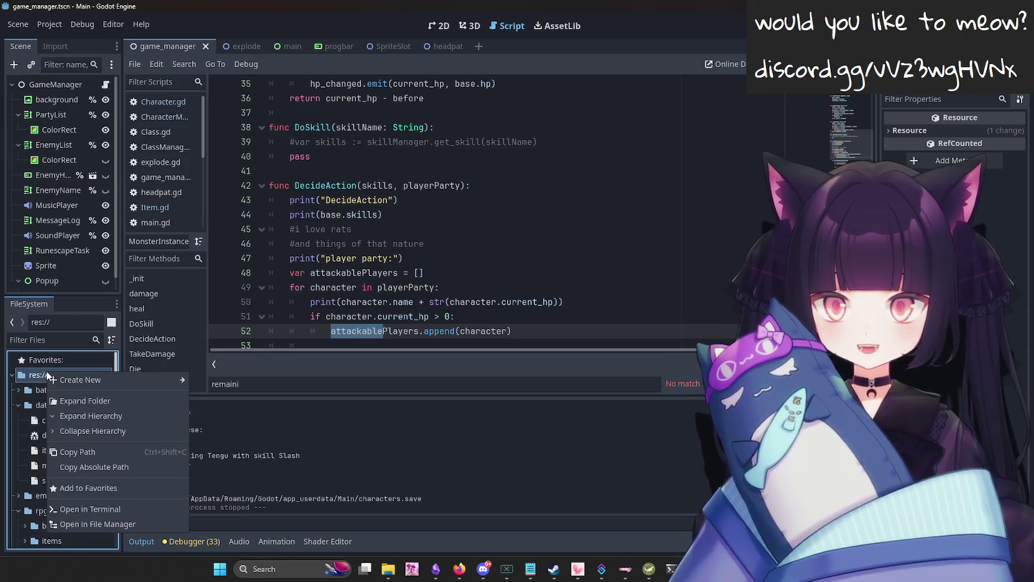
pyautogui.moveTo(116, 380)
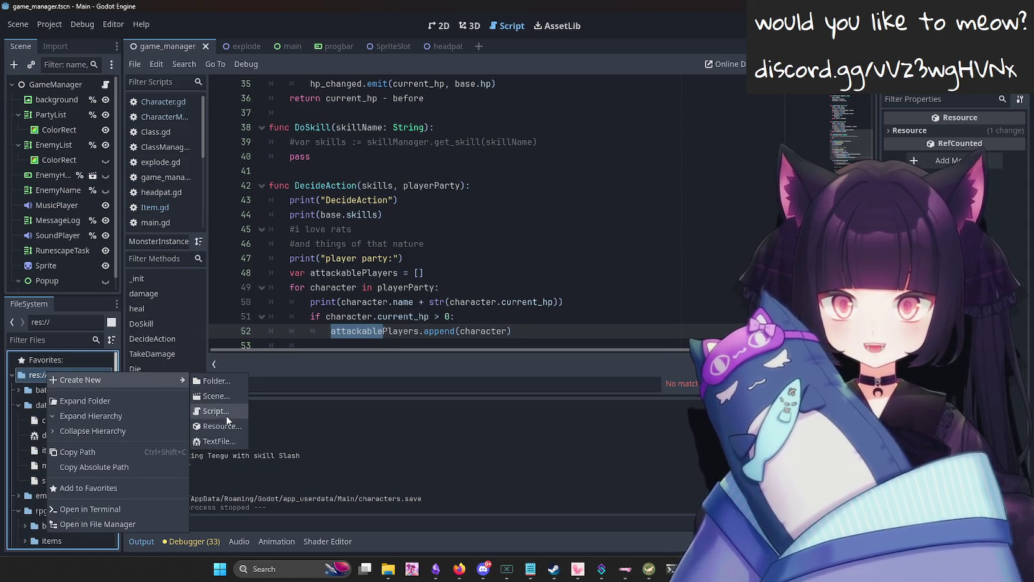
pyautogui.click(215, 411)
pyautogui.write('ItemMana')
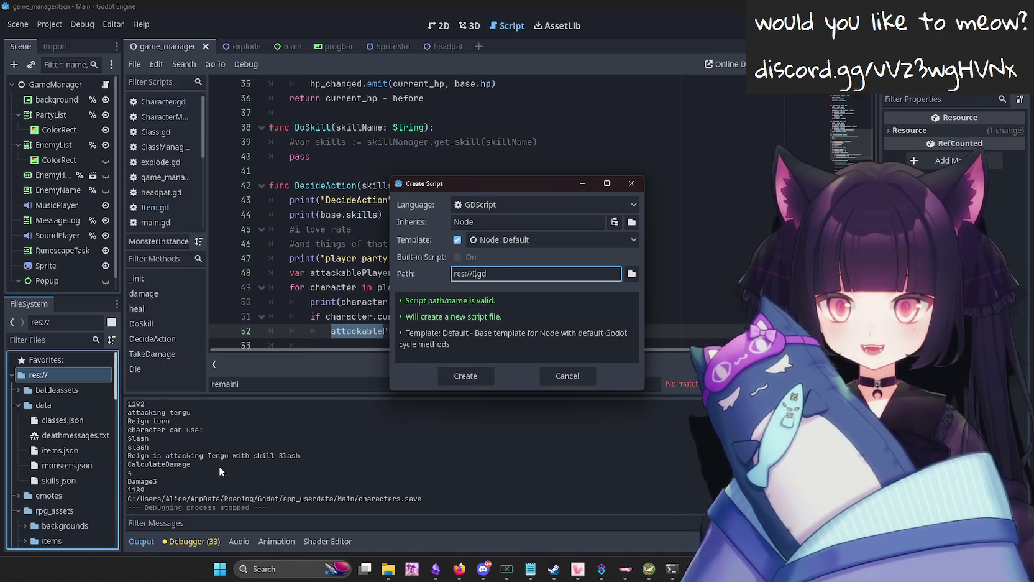
pyautogui.write('ger')
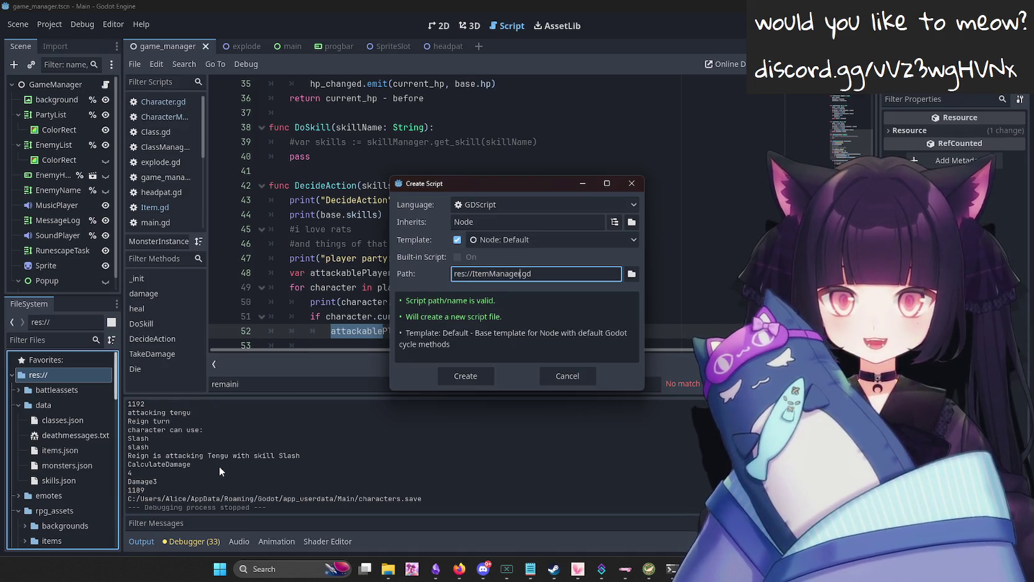
pyautogui.click(463, 376)
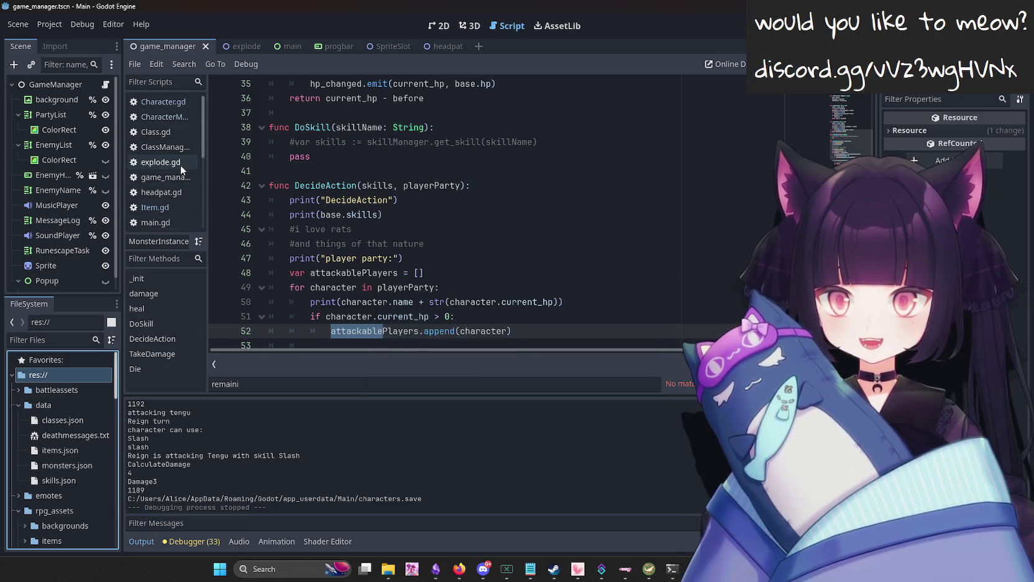
pyautogui.scroll(-2, 180, 165)
pyautogui.scroll(-10, 75, 433)
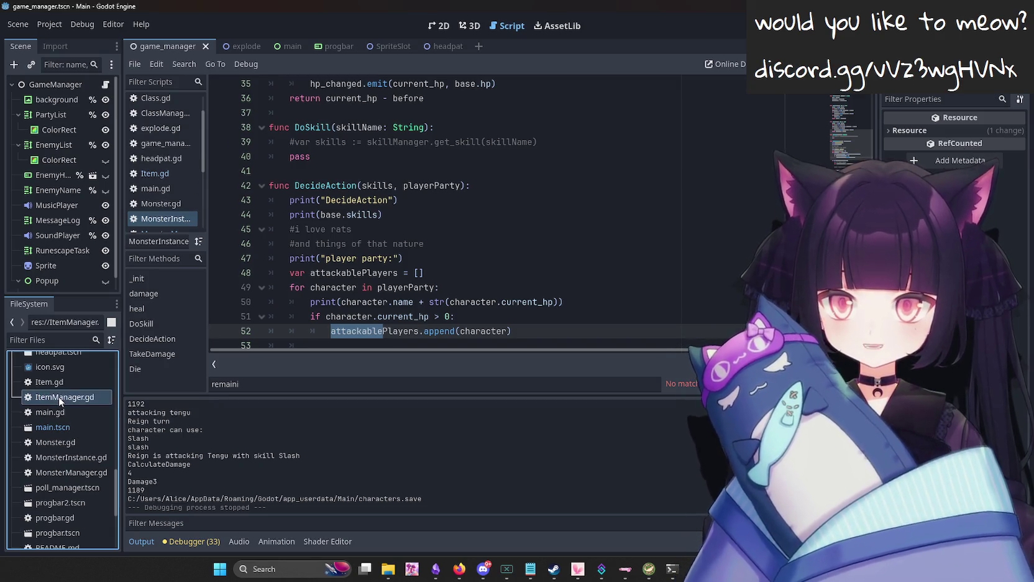
# Open ItemManager.gd in the script editor and save it.
pyautogui.doubleClick(58, 396)
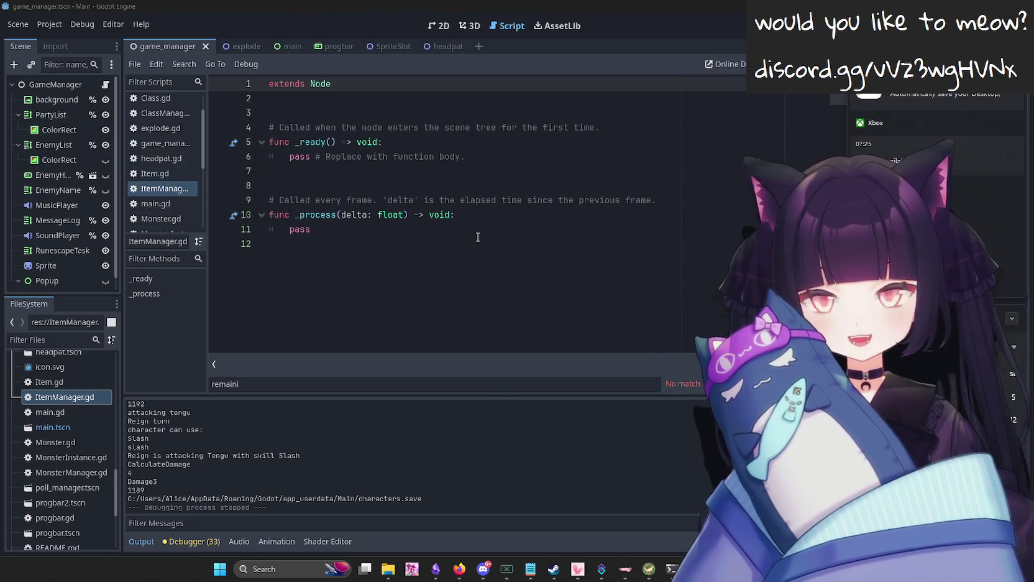
pyautogui.click(321, 101)
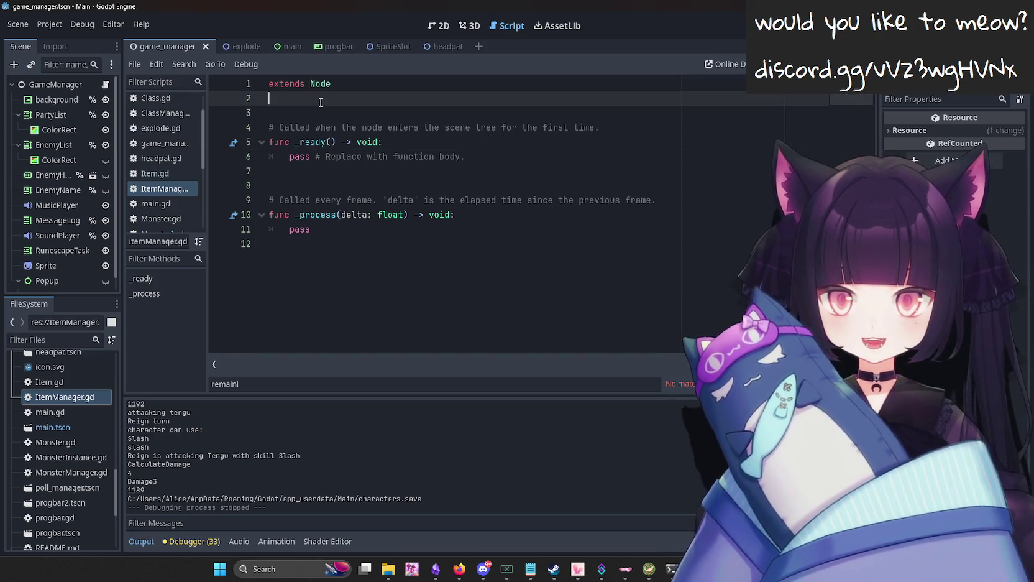
pyautogui.hotkey('ctrl', 's')
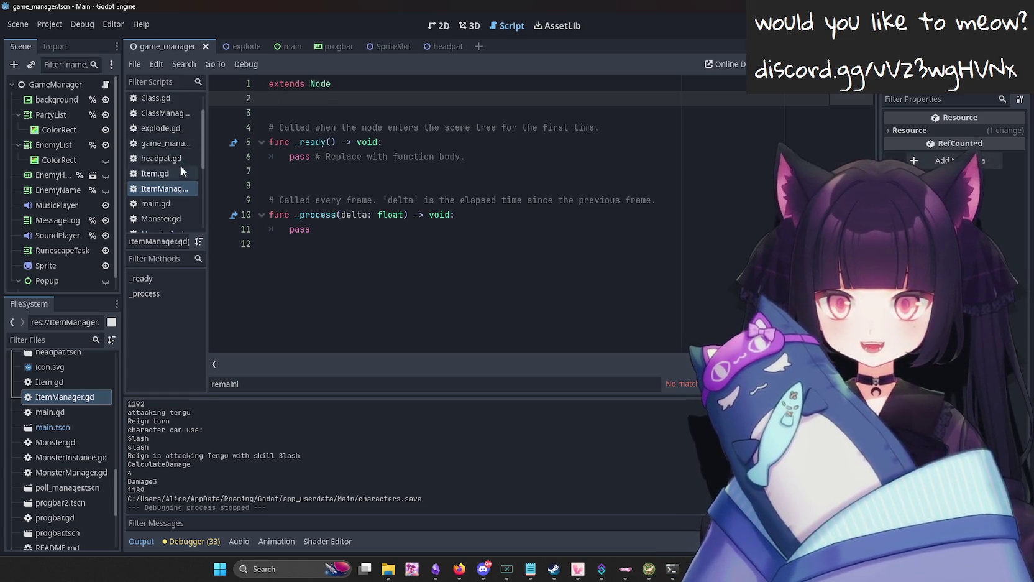
pyautogui.scroll(-2, 165, 174)
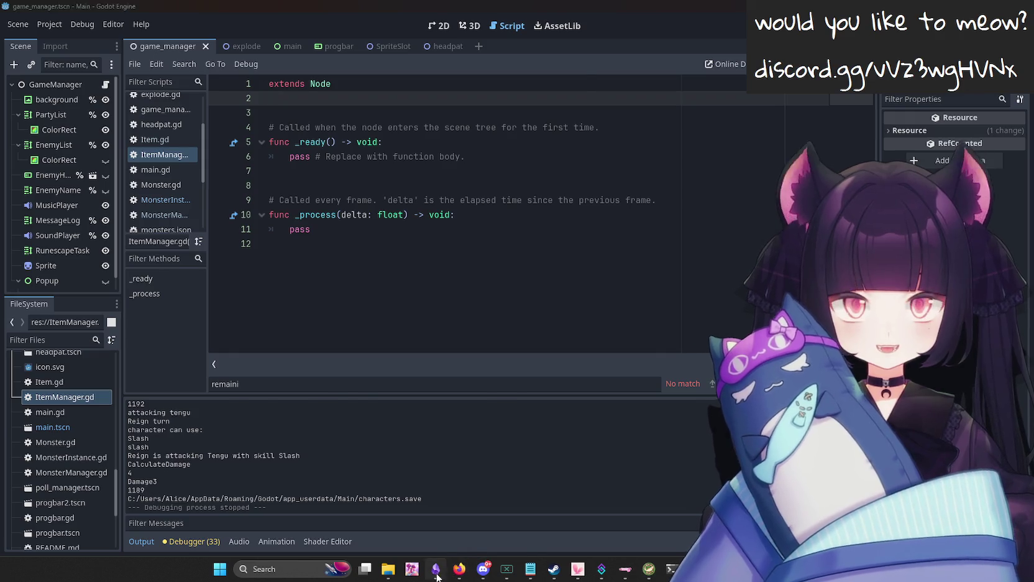
pyautogui.click(436, 568)
# Open the Feature Backlog note and select the word Minecraft in its list.
pyautogui.click(132, 213)
pyautogui.scroll(-10, 376, 266)
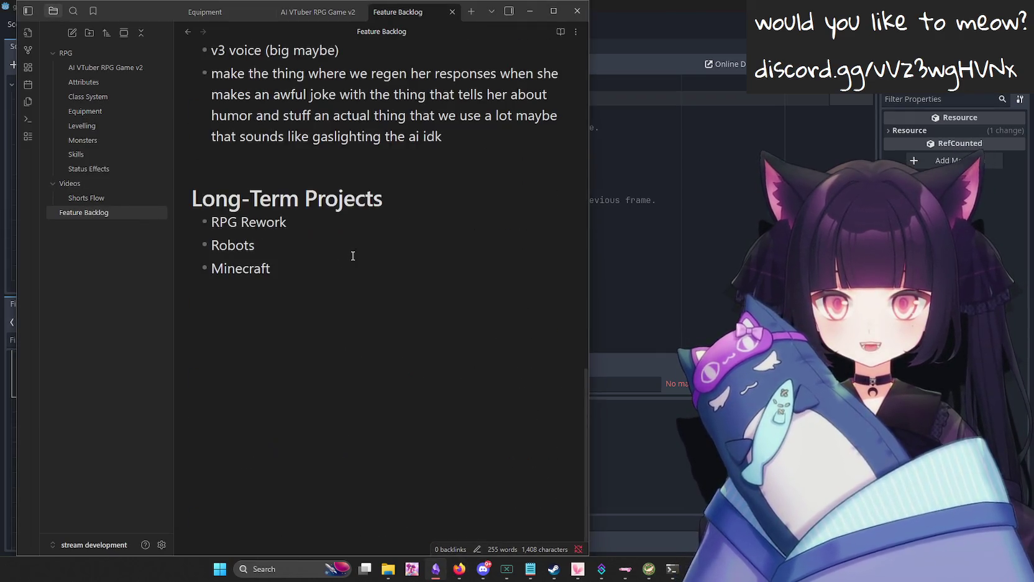
pyautogui.scroll(5, 349, 230)
pyautogui.moveTo(273, 483)
pyautogui.mouseDown()
pyautogui.moveTo(189, 407)
pyautogui.moveTo(210, 437)
pyautogui.moveTo(248, 460)
pyautogui.moveTo(215, 459)
pyautogui.moveTo(218, 479)
pyautogui.moveTo(209, 483)
pyautogui.mouseUp()
pyautogui.moveTo(387, 496); pyautogui.dragTo(200, 483)
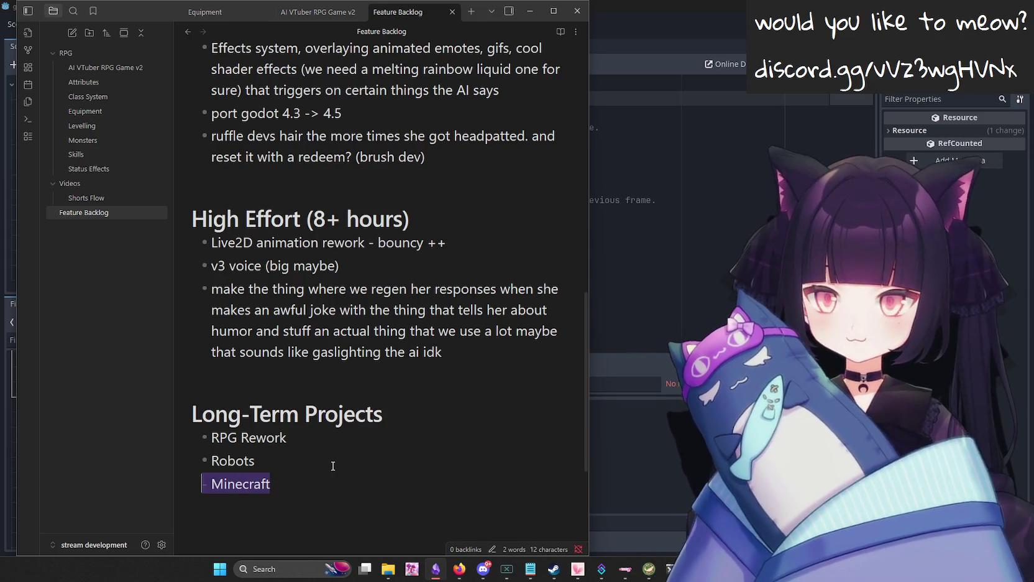
pyautogui.click(333, 465)
# Select and deselect the Minecraft, RPG Rework and Robots items, then return to Godot.
pyautogui.moveTo(346, 483); pyautogui.dragTo(202, 483)
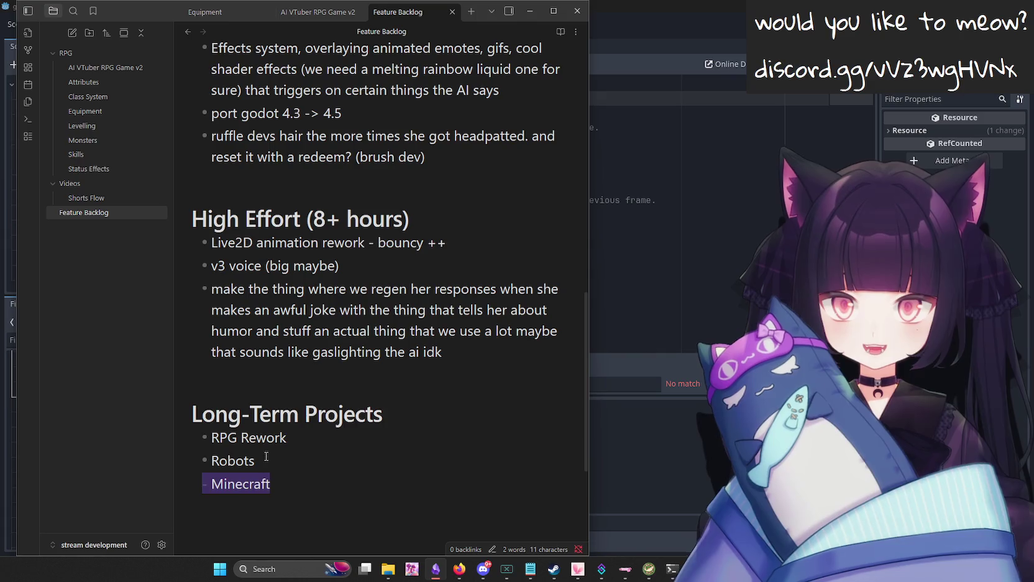
pyautogui.moveTo(266, 460); pyautogui.dragTo(69, 439)
pyautogui.click(292, 463)
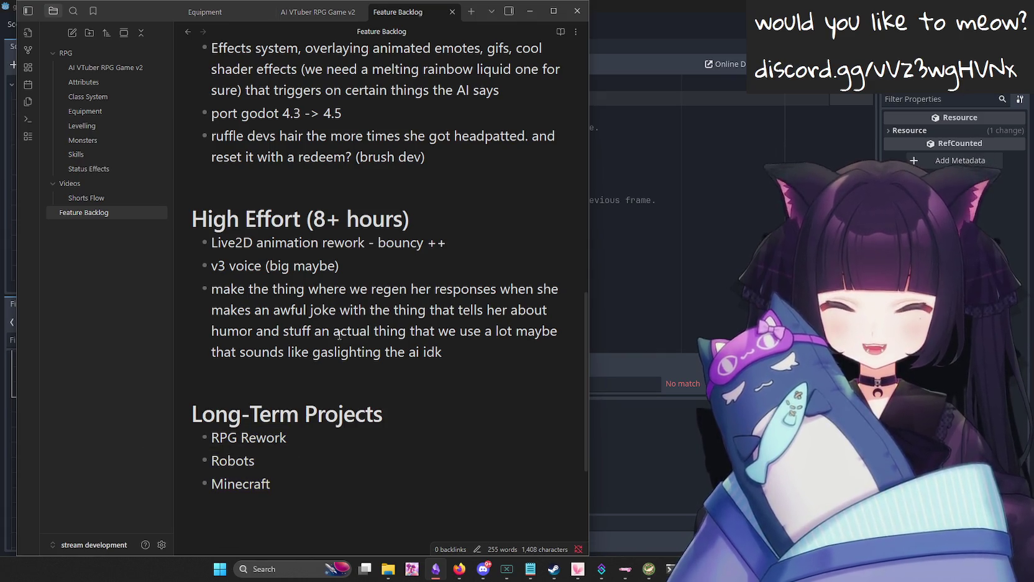
pyautogui.click(466, 350)
pyautogui.scroll(3, 396, 261)
pyautogui.scroll(-3, 435, 311)
pyautogui.scroll(-1, 480, 352)
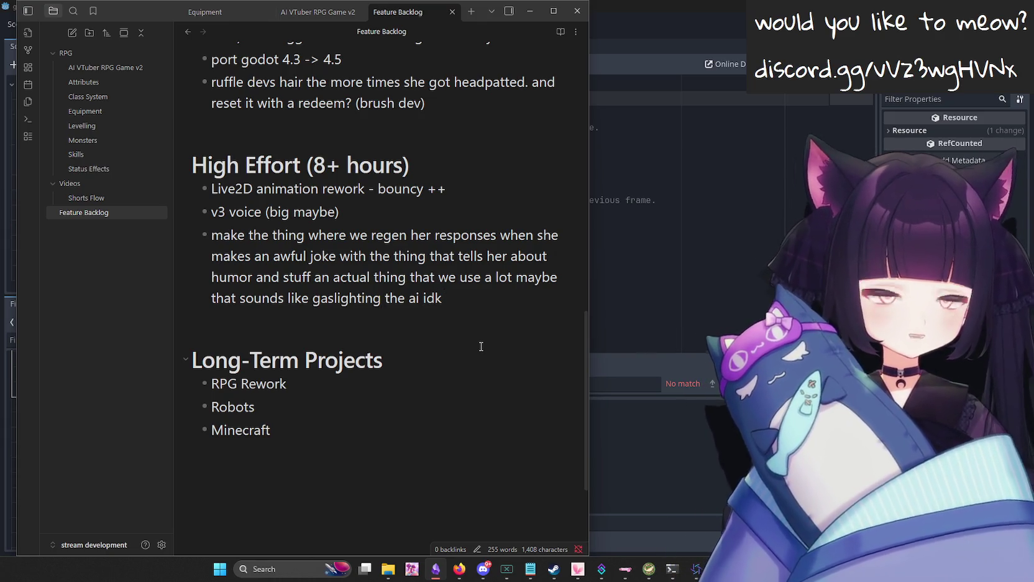
pyautogui.click(556, 307)
pyautogui.click(669, 245)
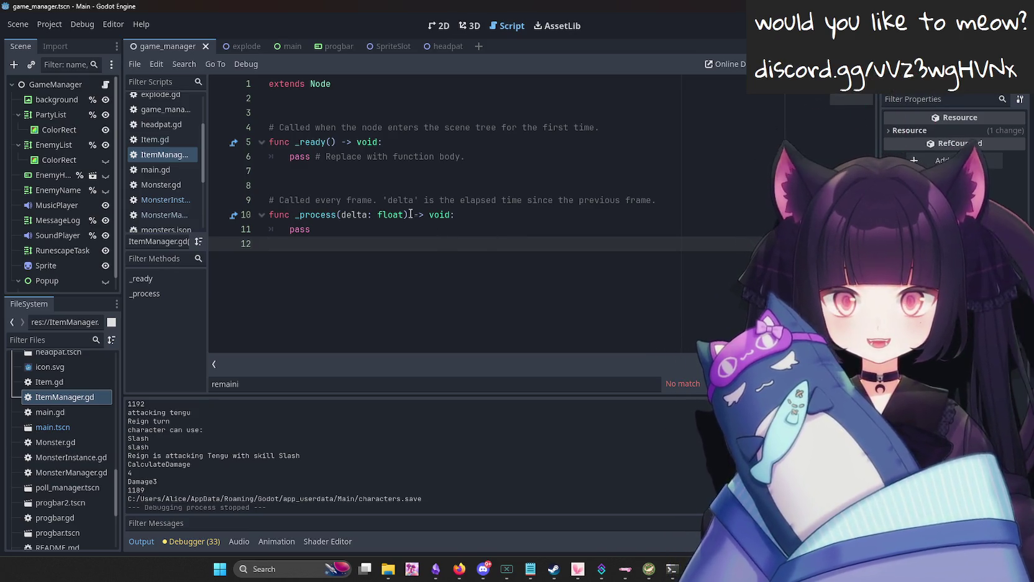
# Replace ItemManager.gd's template code with all of MonsterManager.gd's code.
pyautogui.click(169, 213)
pyautogui.hotkey('ctrl', 'a')
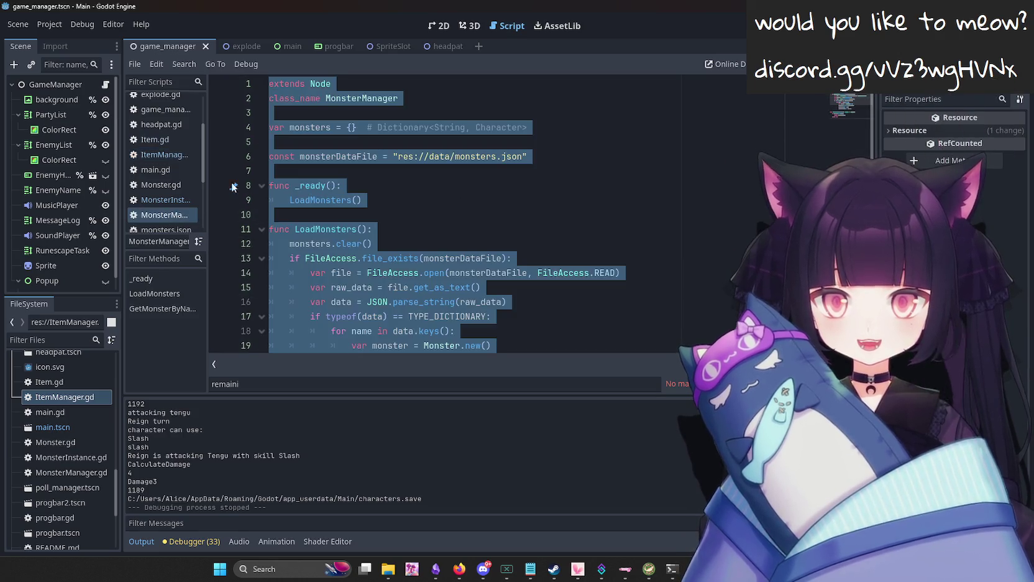
pyautogui.hotkey('ctrl', 'c')
pyautogui.click(162, 154)
pyautogui.hotkey('ctrl', 'a')
pyautogui.hotkey('ctrl', 'v')
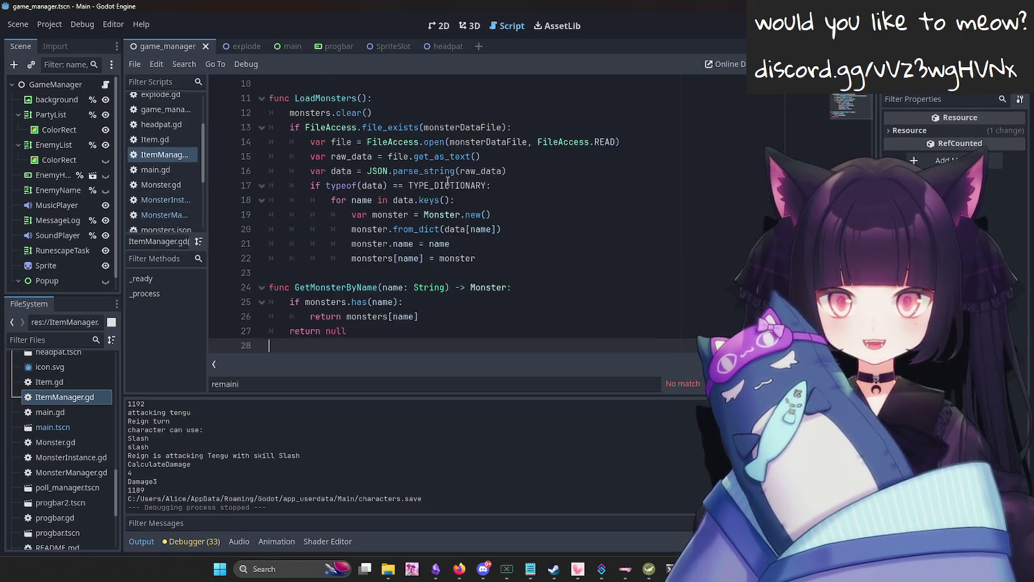
pyautogui.scroll(3, 448, 181)
# Delete the copied MonsterManager class name from line 2.
pyautogui.click(456, 156)
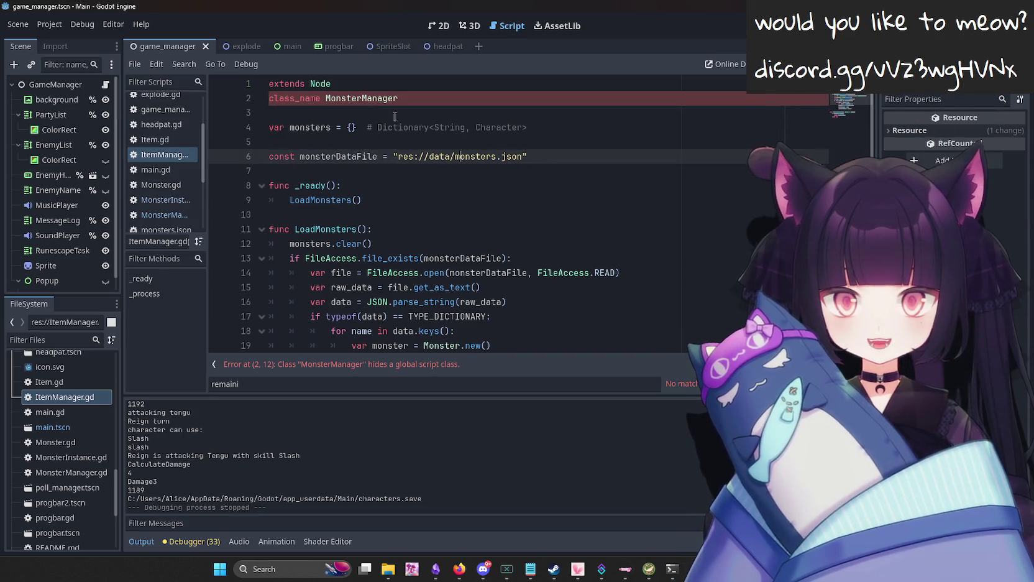
pyautogui.click(397, 98)
pyautogui.doubleClick(395, 98)
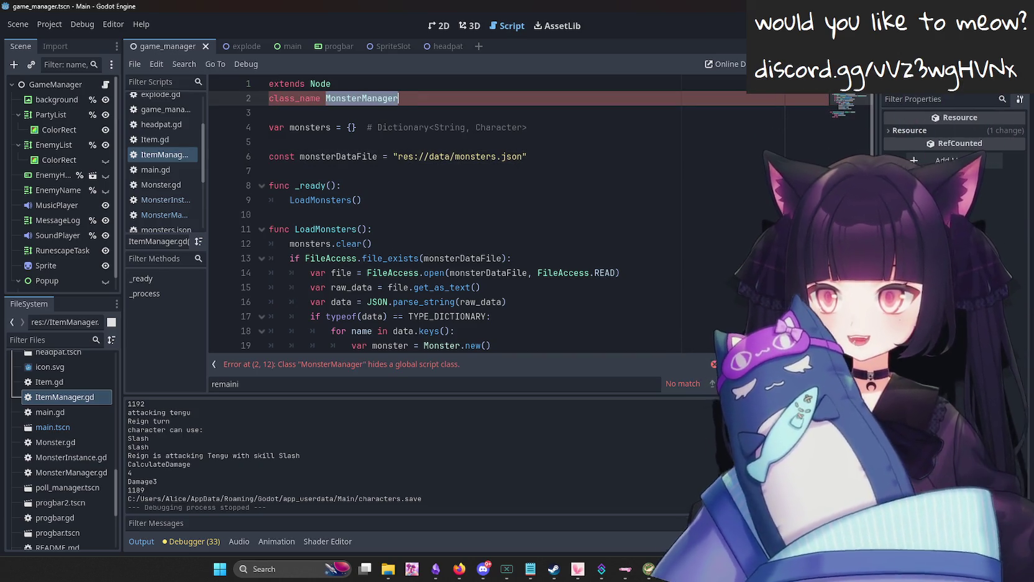
pyautogui.press('BackSpace')
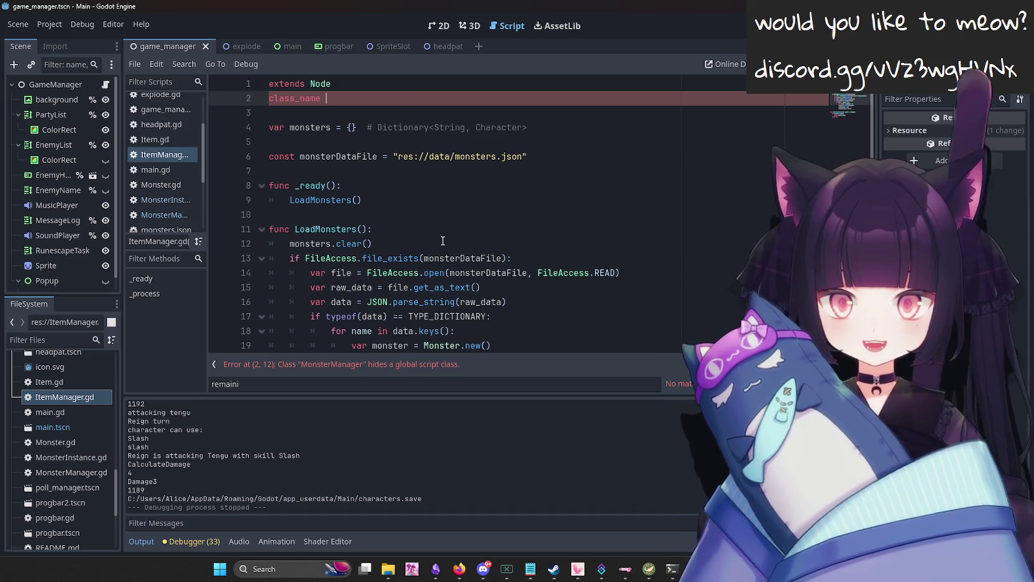
pyautogui.hotkey('alt', 'Tab')
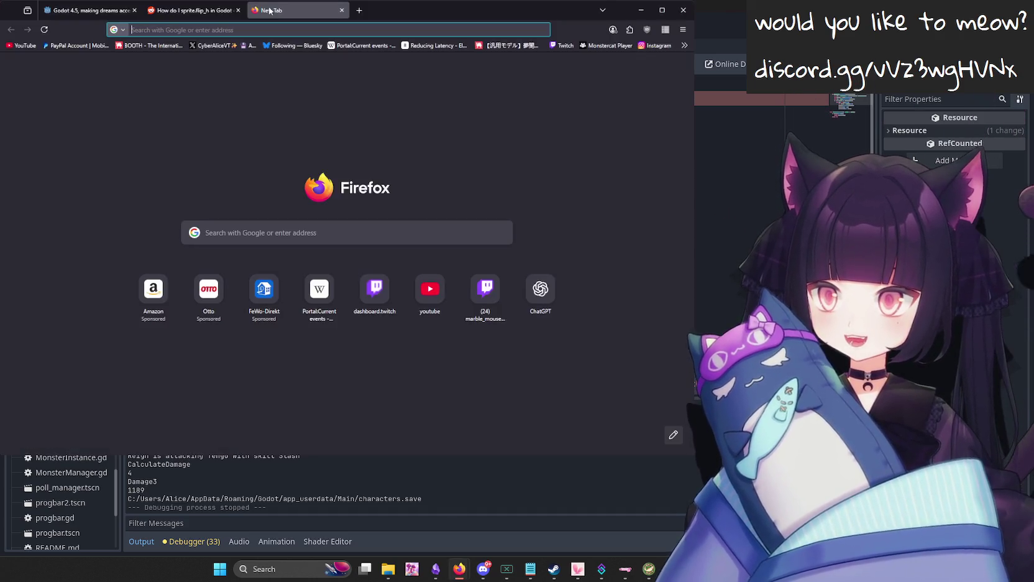
# Search 'best selling games wiki' and browse Wikipedia's list of best-selling video games.
pyautogui.write('best selling games wi')
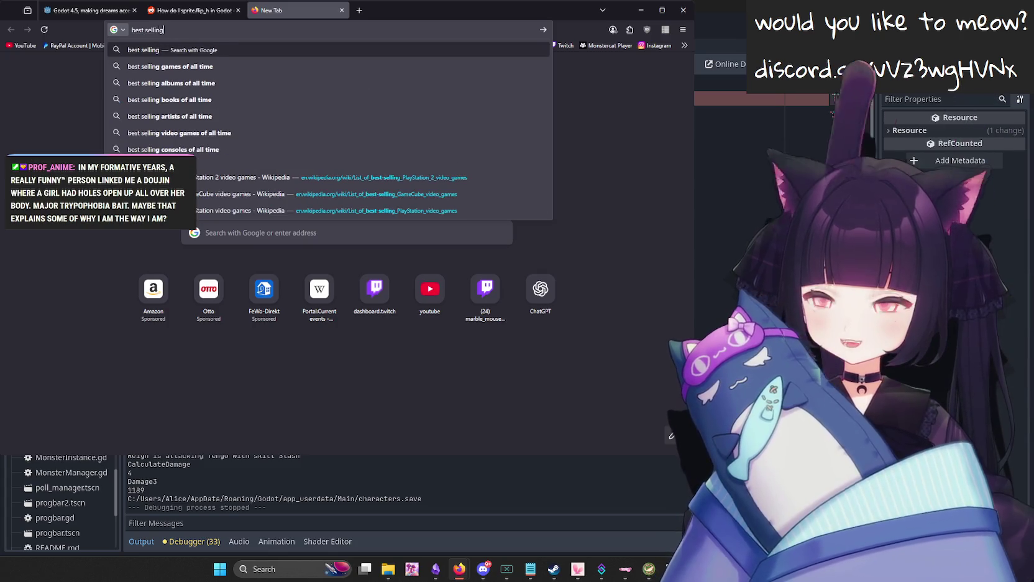
pyautogui.write('ki')
pyautogui.press('Return')
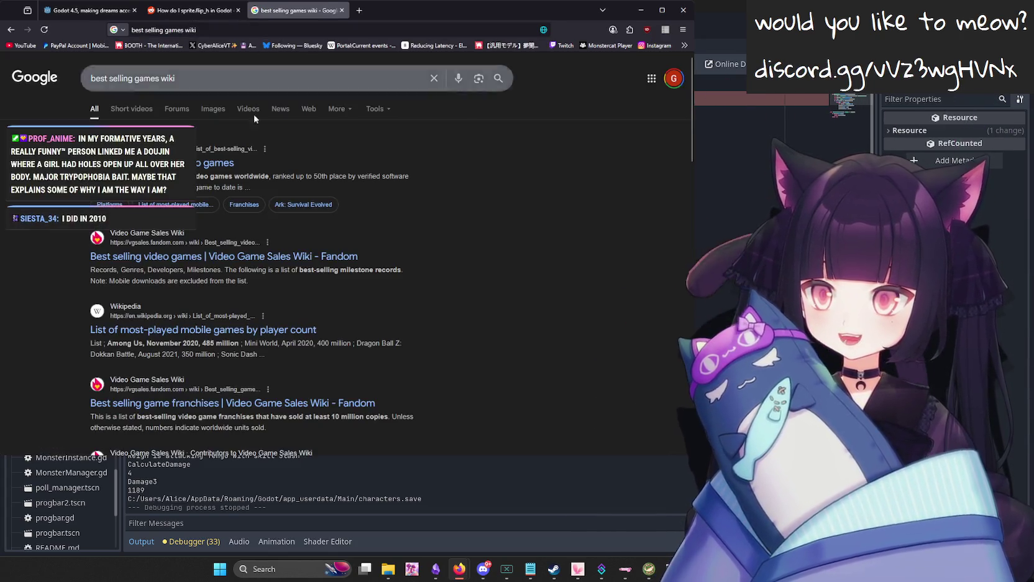
pyautogui.scroll(-10, 164, 230)
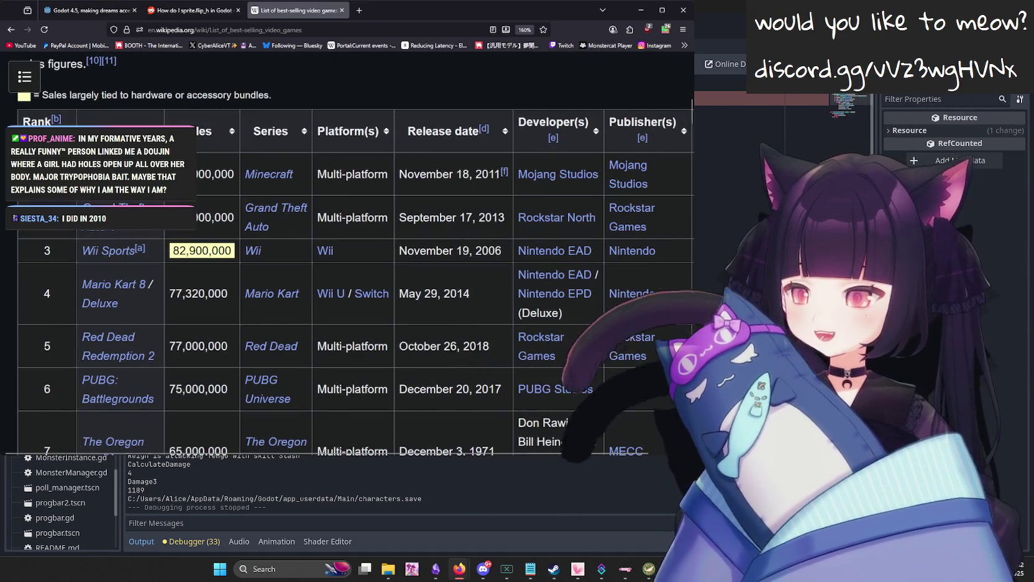
pyautogui.scroll(-3, 292, 287)
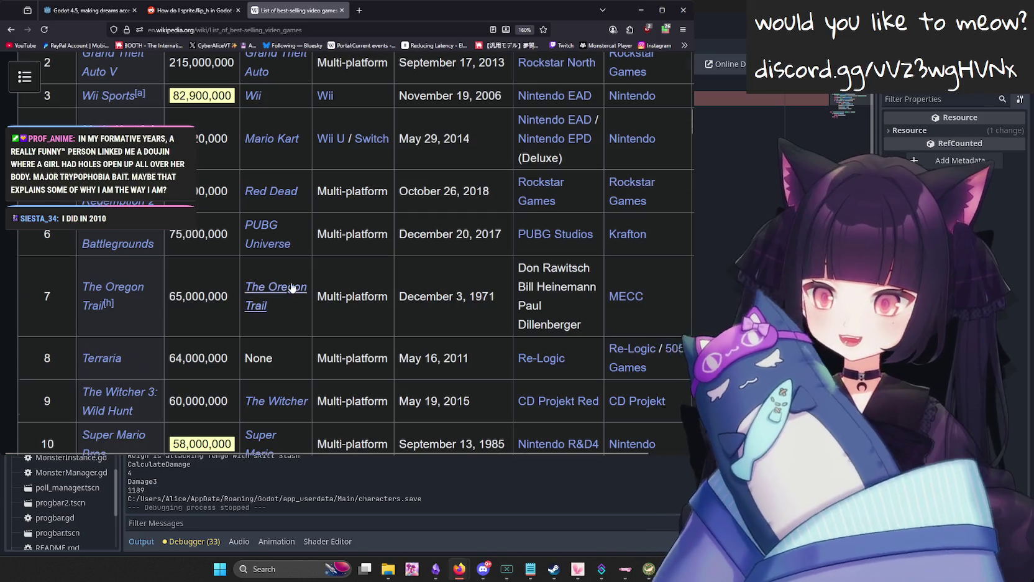
pyautogui.scroll(5, 280, 273)
pyautogui.scroll(-3, 247, 192)
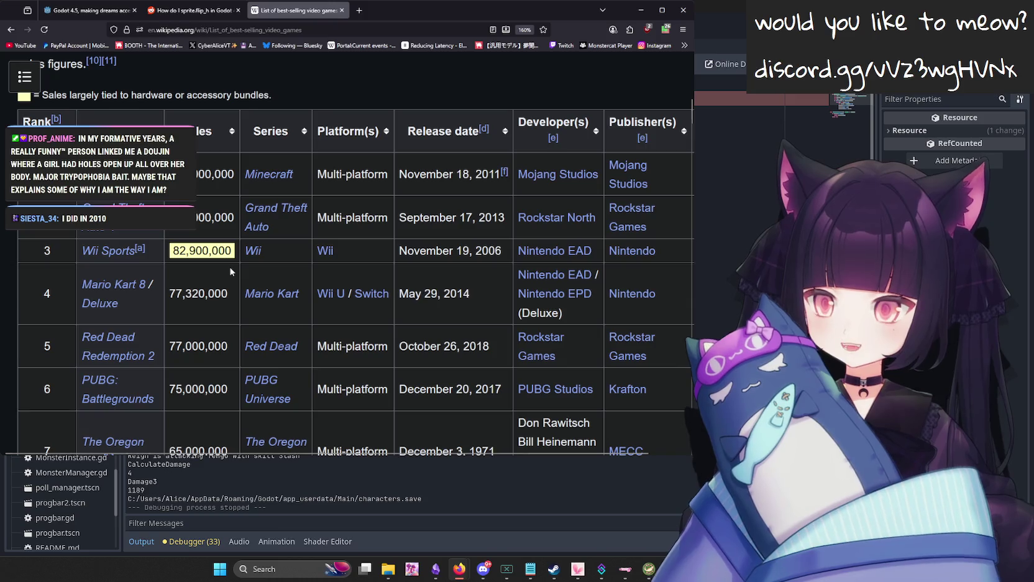
# Open the Wii Sports and Wii series articles, then close the tab and return to Godot.
pyautogui.click(108, 250)
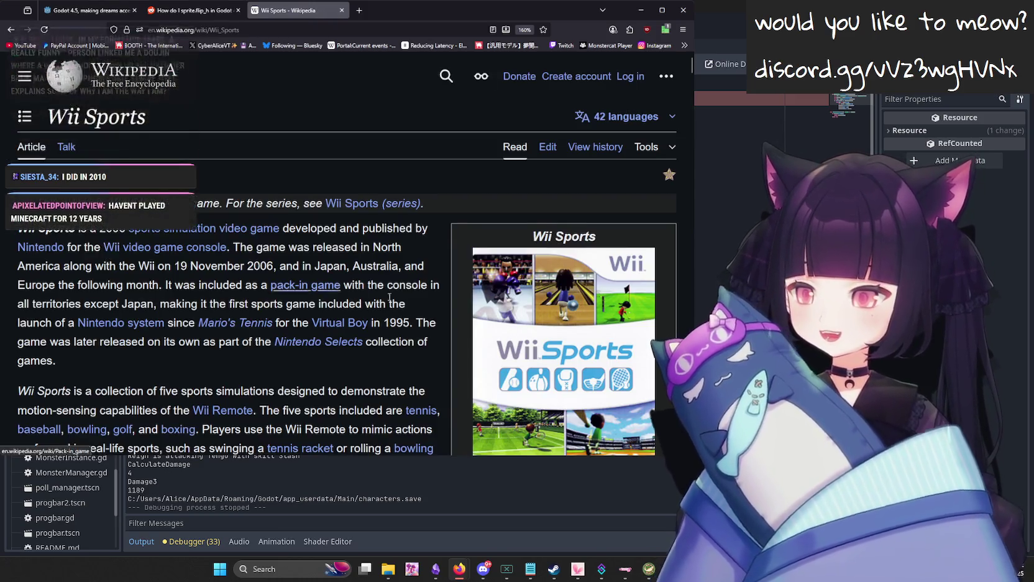
pyautogui.scroll(-5, 389, 297)
pyautogui.click(11, 29)
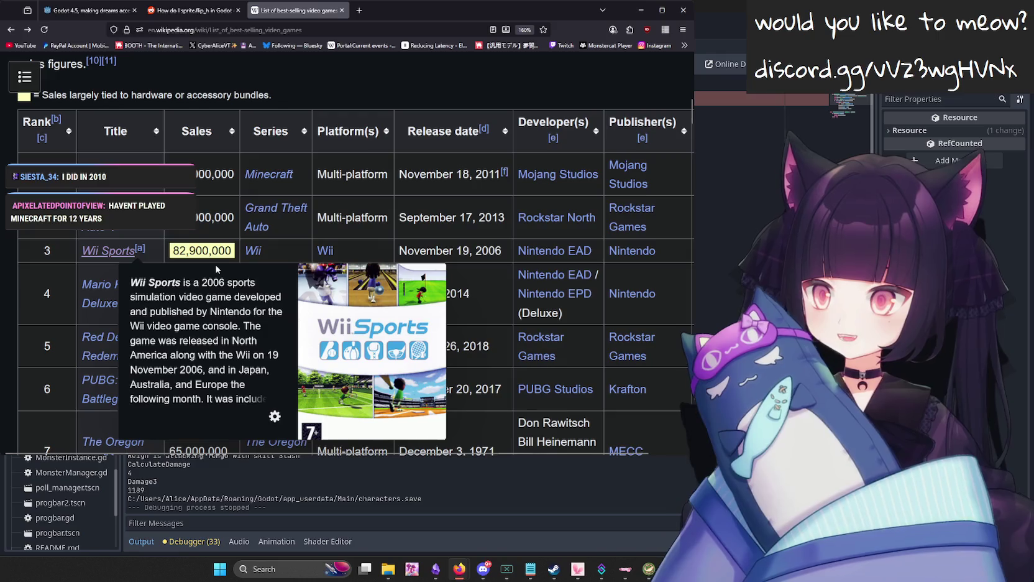
pyautogui.click(253, 250)
pyautogui.scroll(-15, 284, 297)
pyautogui.scroll(8, 284, 296)
pyautogui.scroll(-12, 309, 291)
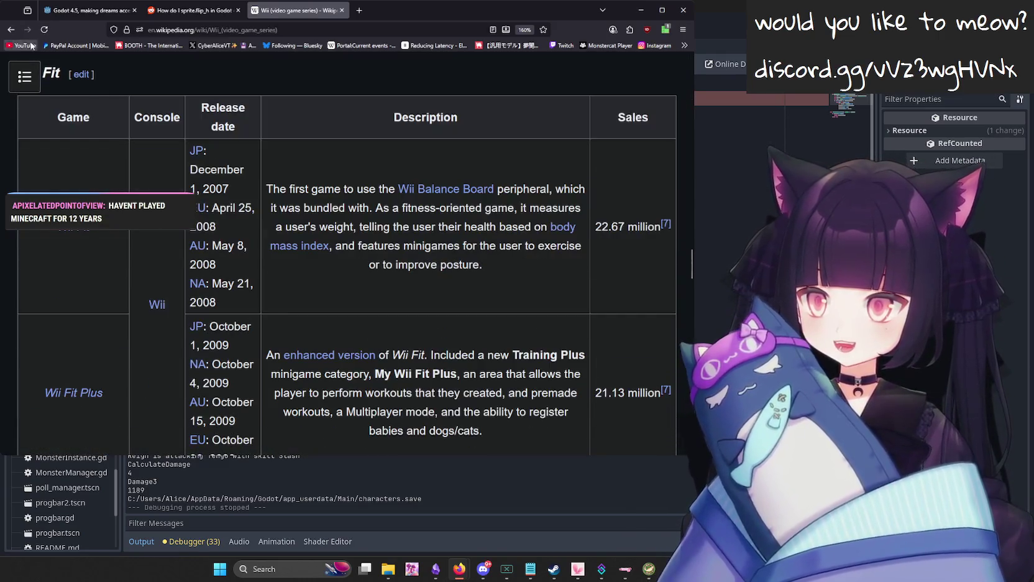
pyautogui.hotkey('alt', 'Left')
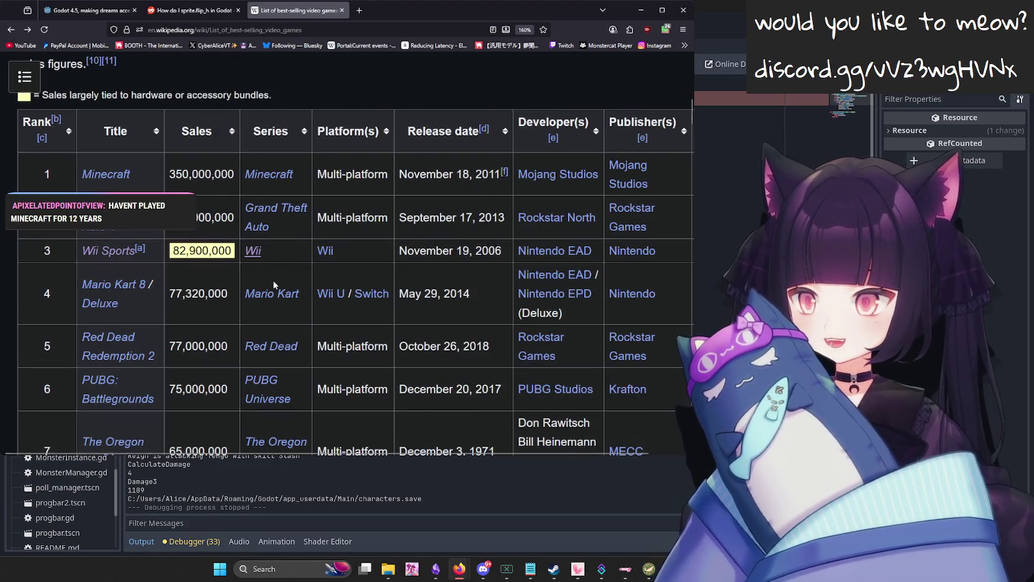
pyautogui.hotkey('ctrl', 'w')
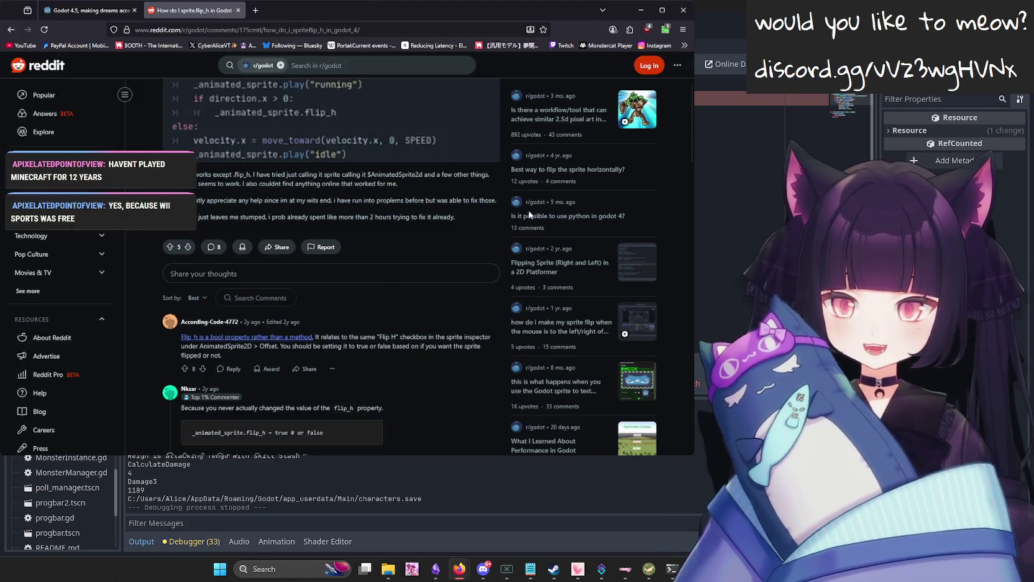
pyautogui.hotkey('alt', 'Tab')
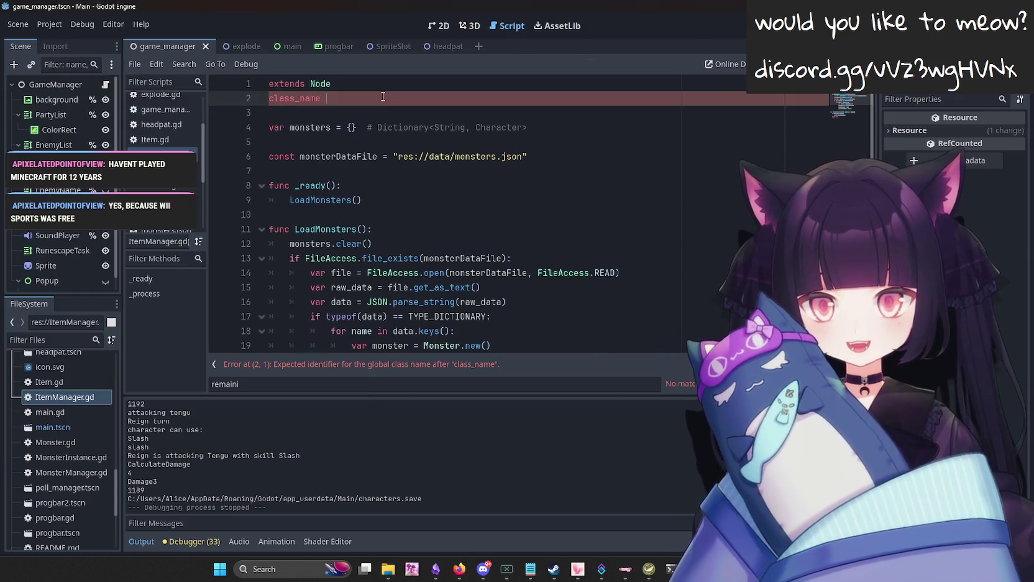
# Set class_name to ItemManager and rename the monsters dictionary on line 4 to items.
pyautogui.write('ItemManager')
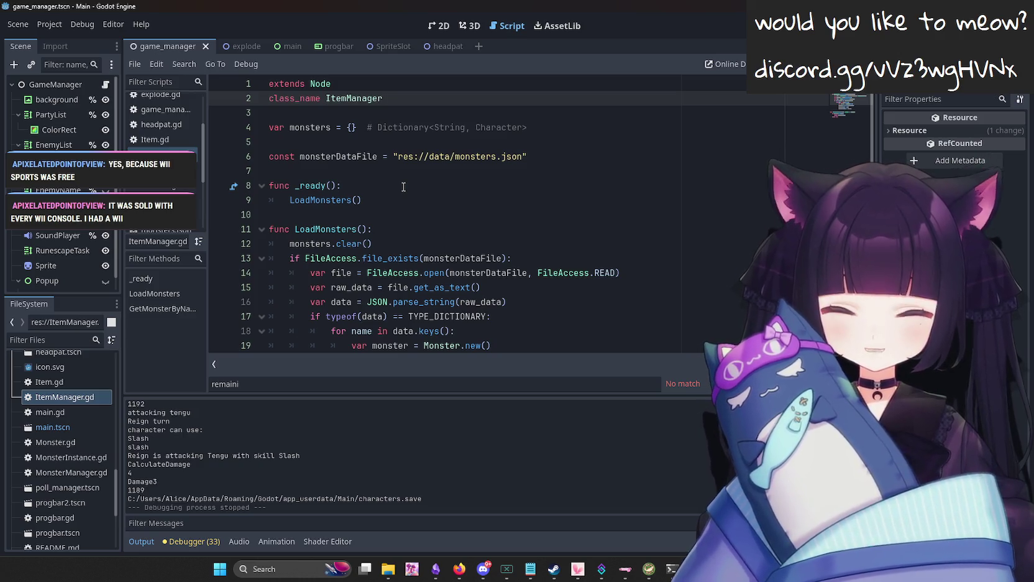
pyautogui.click(532, 142)
pyautogui.click(533, 123)
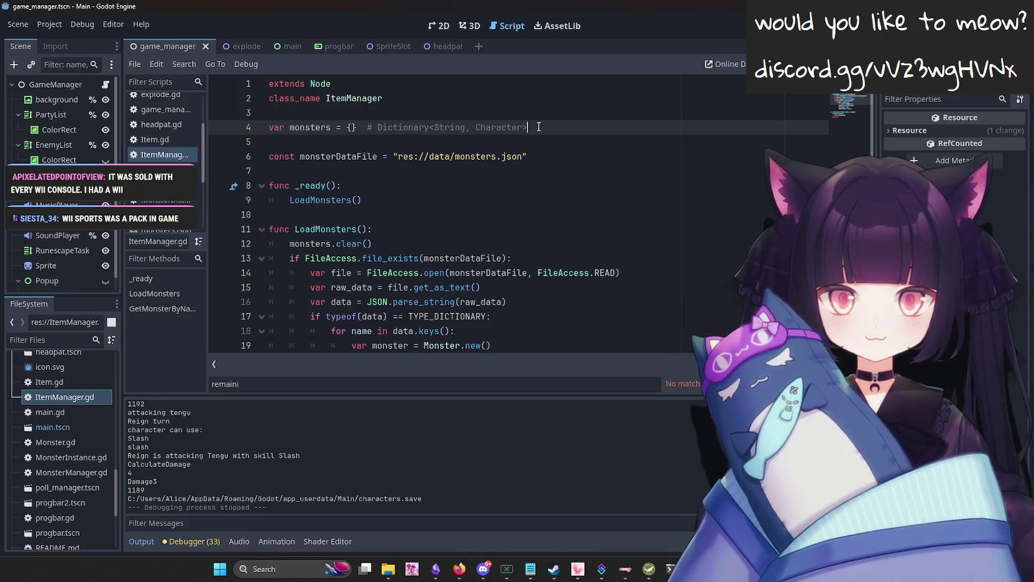
pyautogui.doubleClick(319, 130)
pyautogui.write('items')
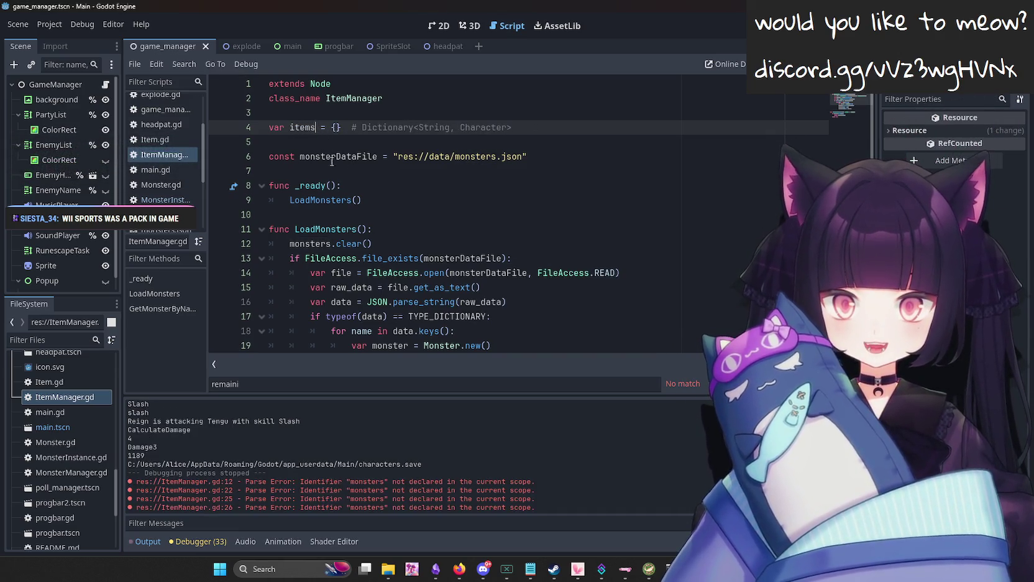
# Rename monsterDataFile to itemDataFile and point it to res://data/items.json.
pyautogui.moveTo(300, 156); pyautogui.dragTo(336, 157)
pyautogui.write('i')
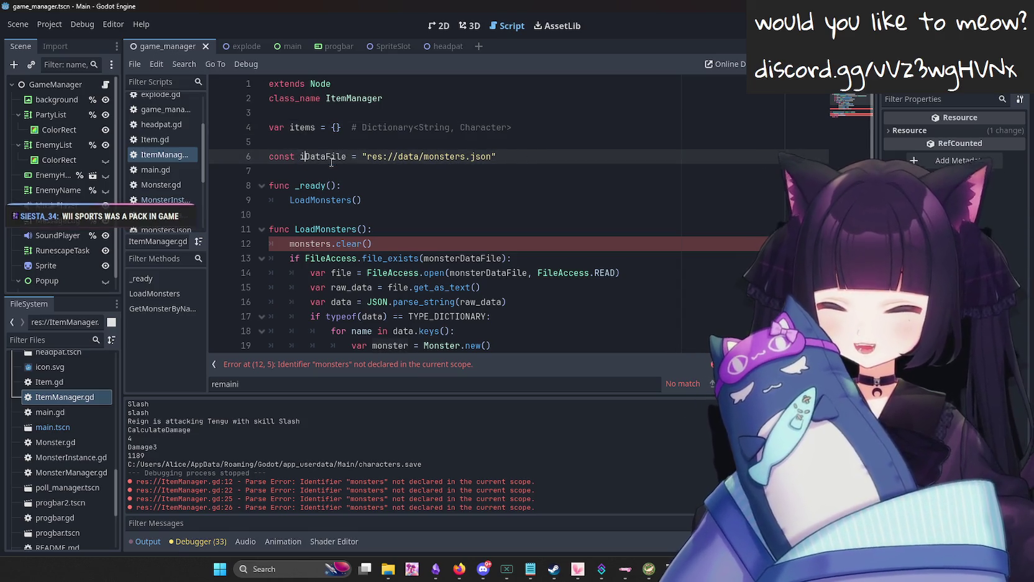
pyautogui.write('tem')
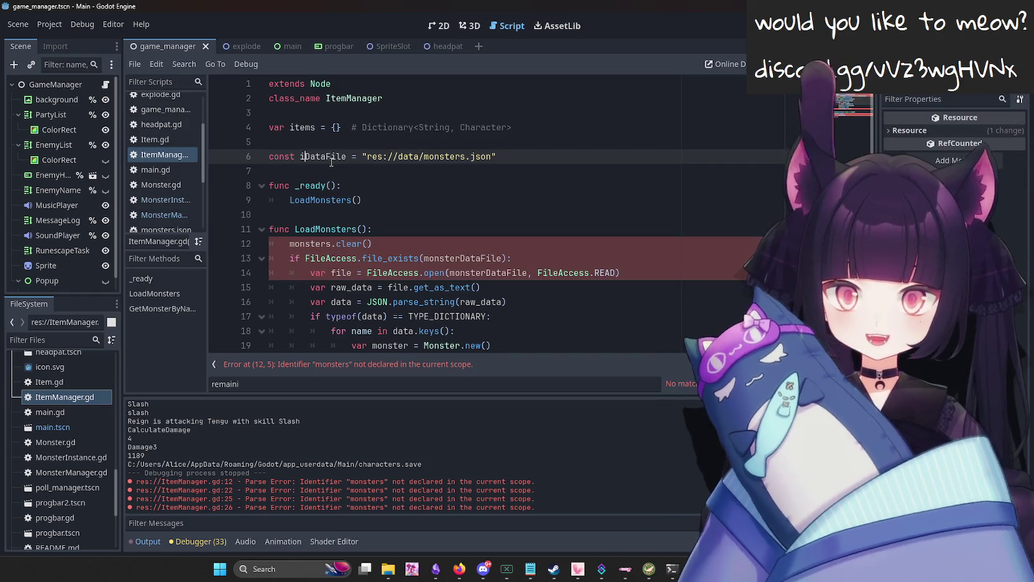
pyautogui.doubleClick(472, 156)
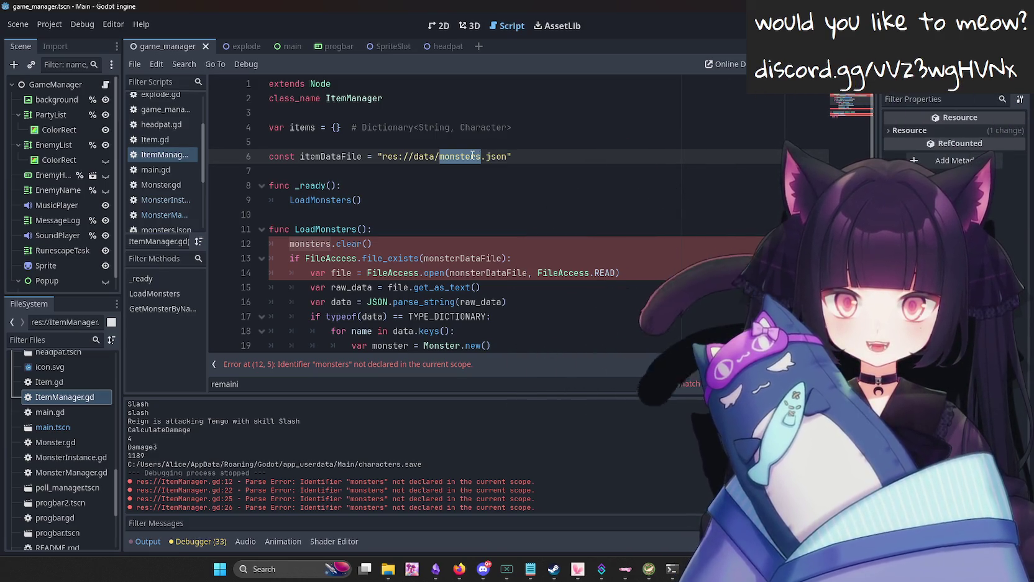
pyautogui.press('BackSpace')
pyautogui.hotkey('ctrl', 'z')
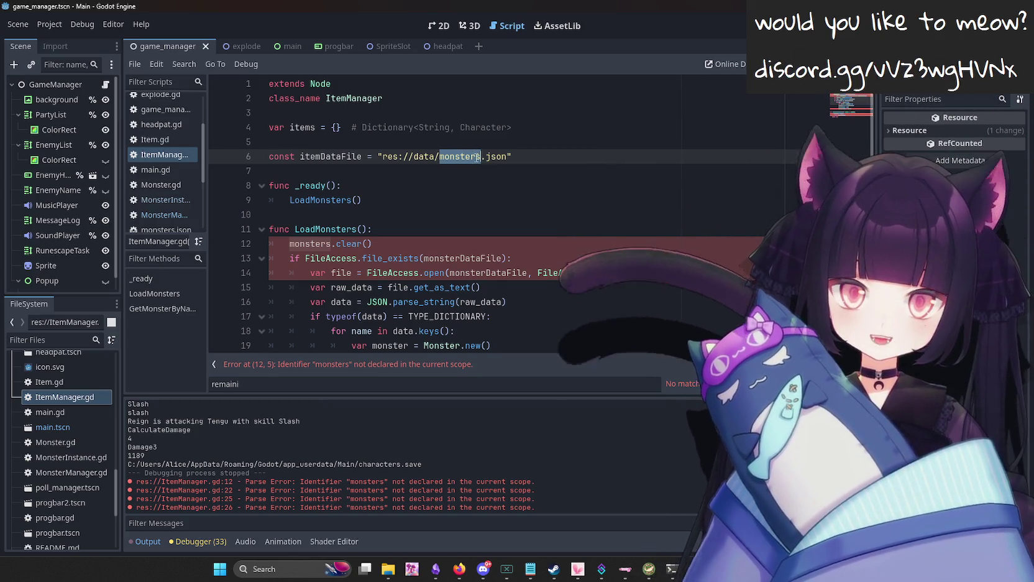
pyautogui.write('items')
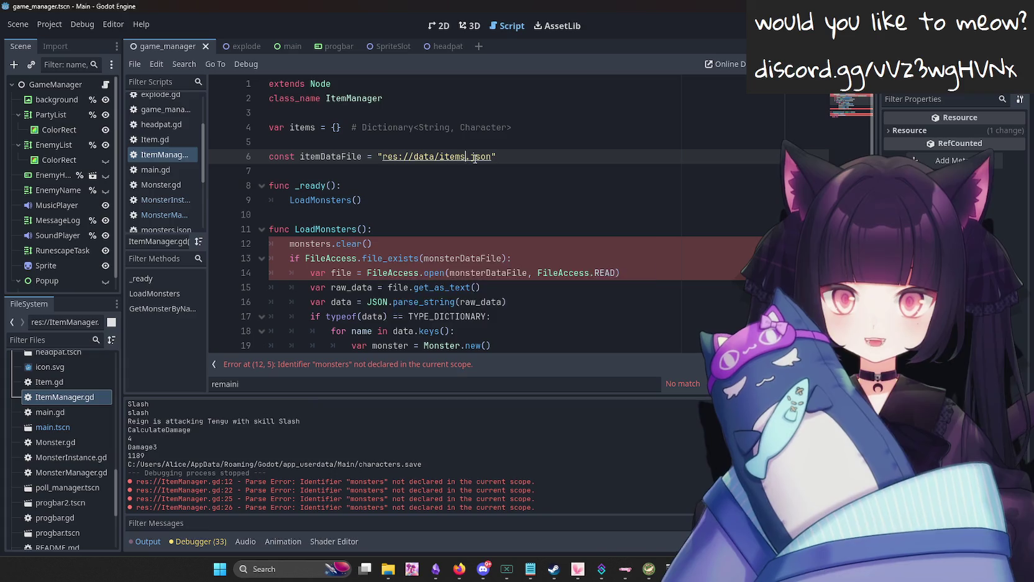
pyautogui.doubleClick(455, 156)
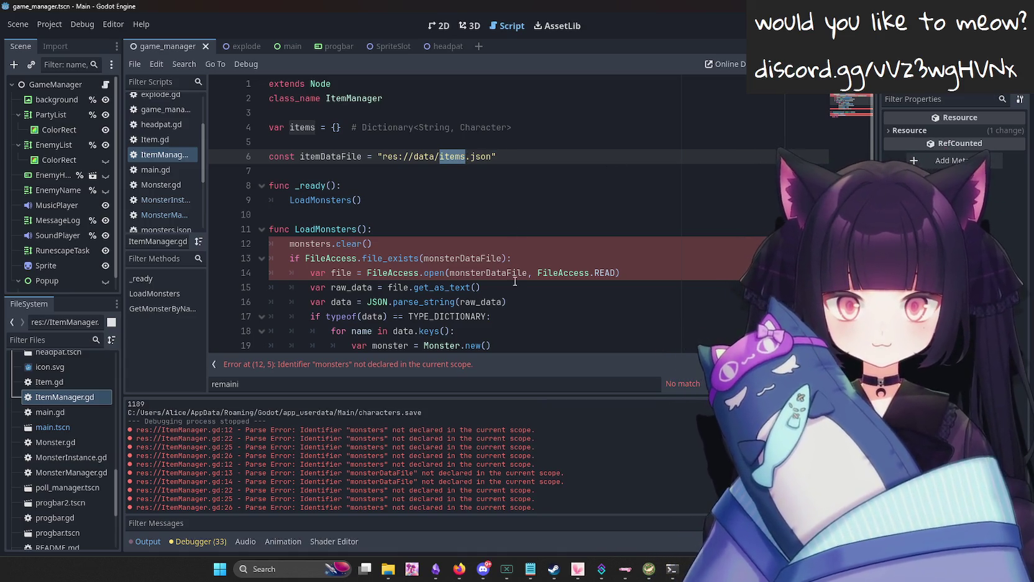
# Rename LoadMonsters to LoadItems in the _ready call and the function definition.
pyautogui.scroll(-1, 428, 204)
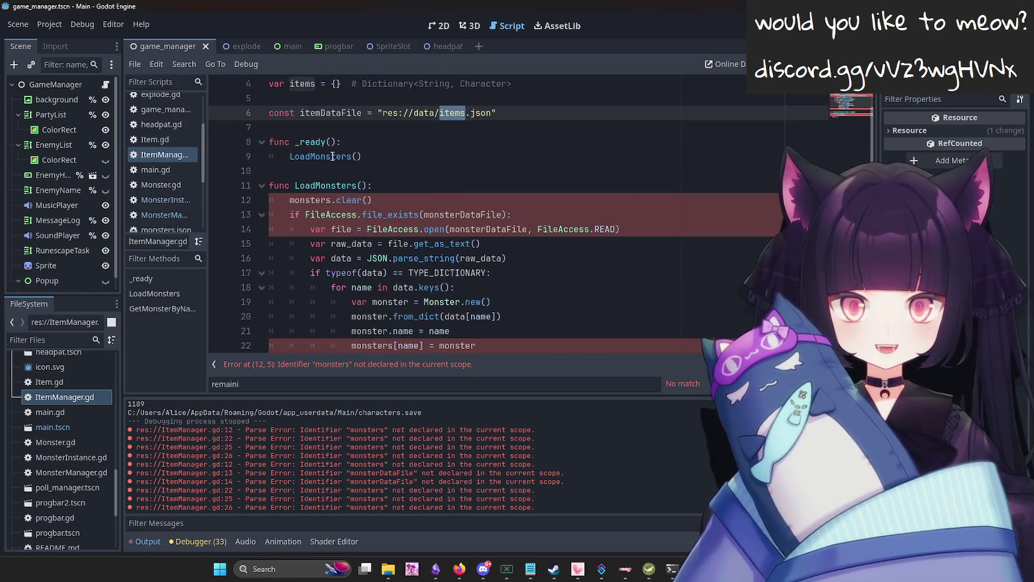
pyautogui.click(332, 156)
pyautogui.doubleClick(322, 156)
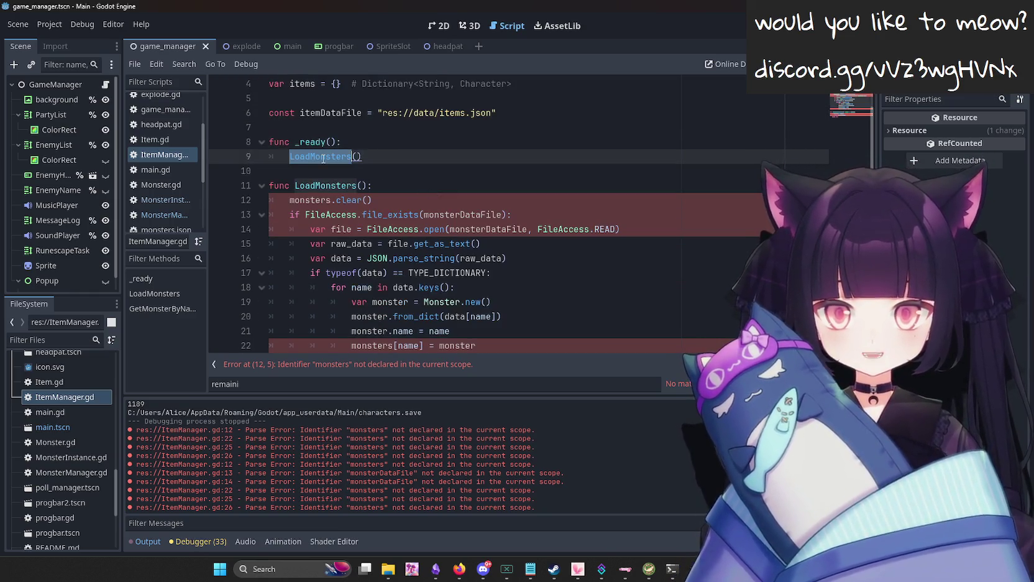
pyautogui.write('LoadItems')
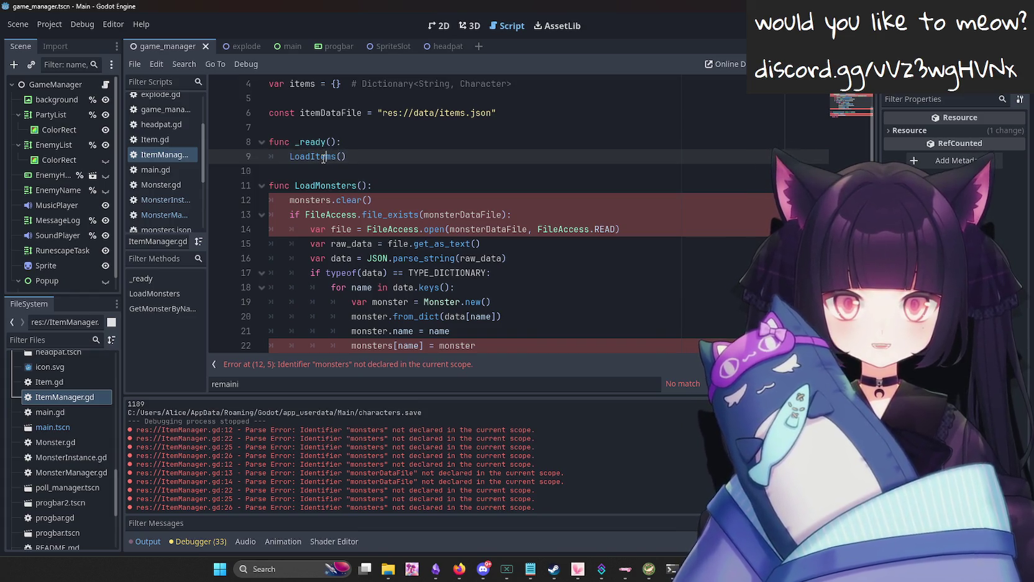
pyautogui.press('Down')
pyautogui.press('Down')
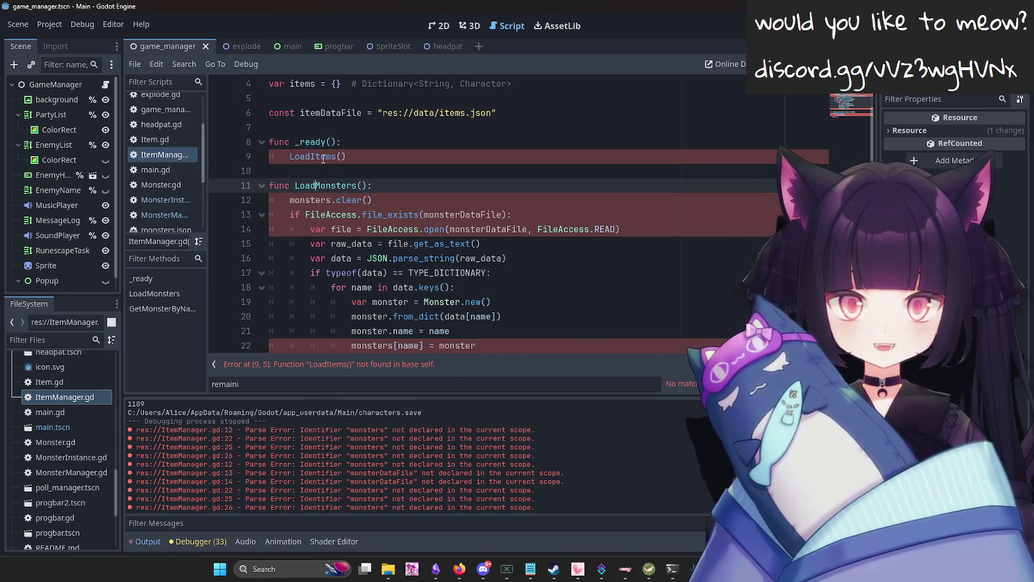
pyautogui.press('Delete')
pyautogui.press('Delete')
pyautogui.press('Delete')
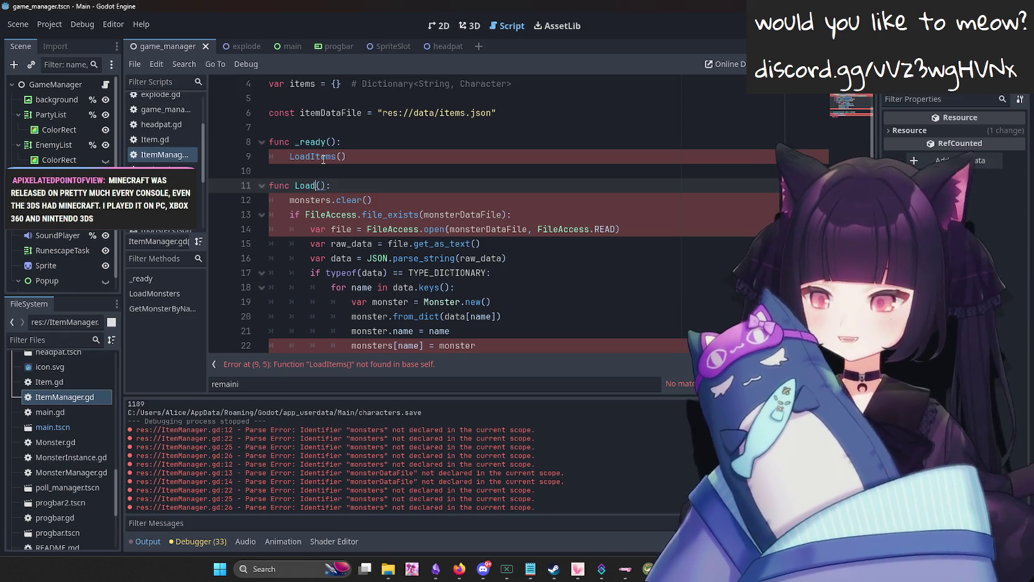
pyautogui.write('Item')
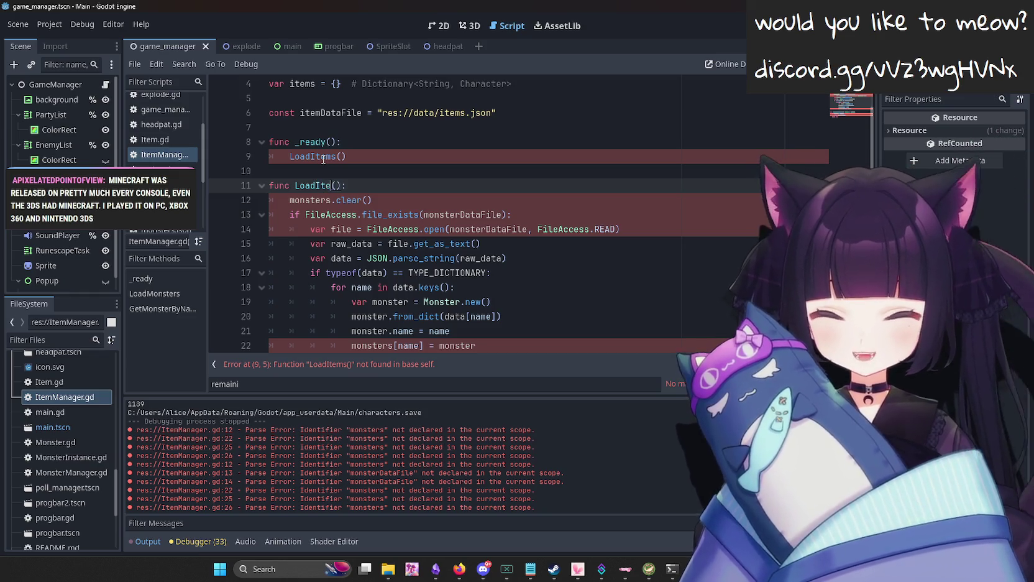
pyautogui.write('ems')
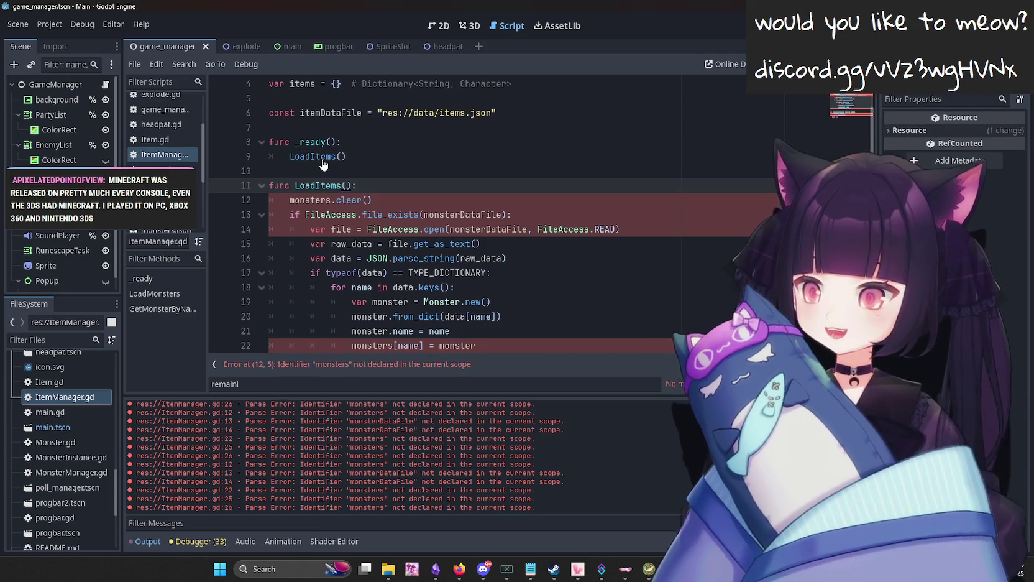
# Change the clear call to items.clear() and replace both monsterDataFile references with itemDataFile.
pyautogui.doubleClick(306, 199)
pyautogui.write('items')
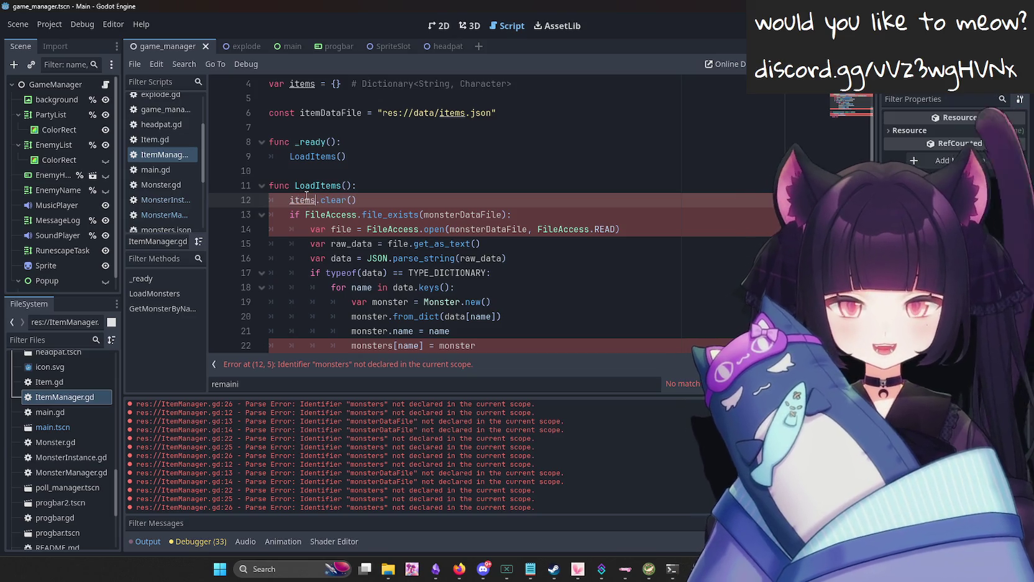
pyautogui.doubleClick(331, 113)
pyautogui.hotkey('ctrl', 'c')
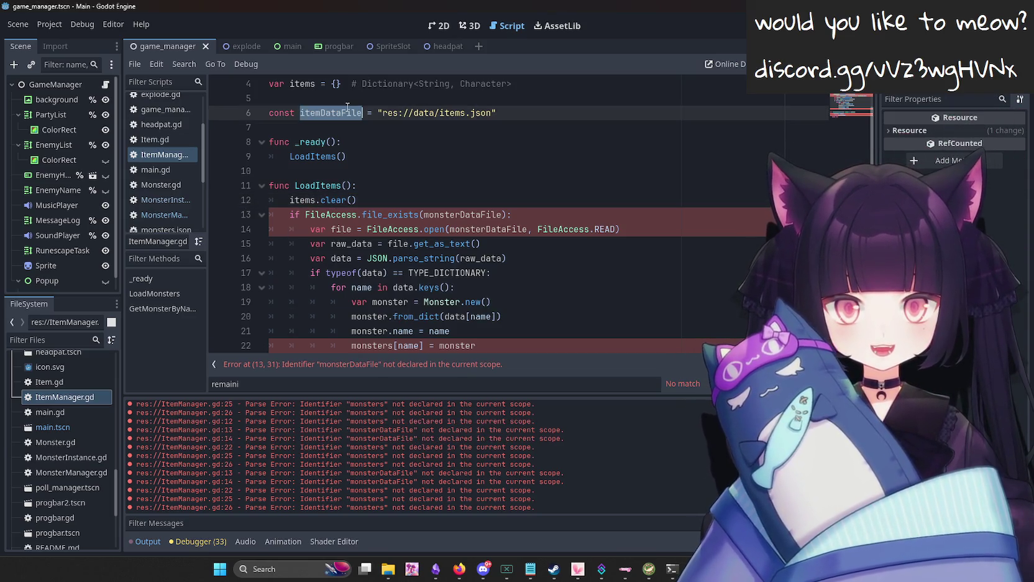
pyautogui.doubleClick(467, 214)
pyautogui.hotkey('ctrl', 'v')
pyautogui.doubleClick(489, 229)
pyautogui.hotkey('ctrl', 'v')
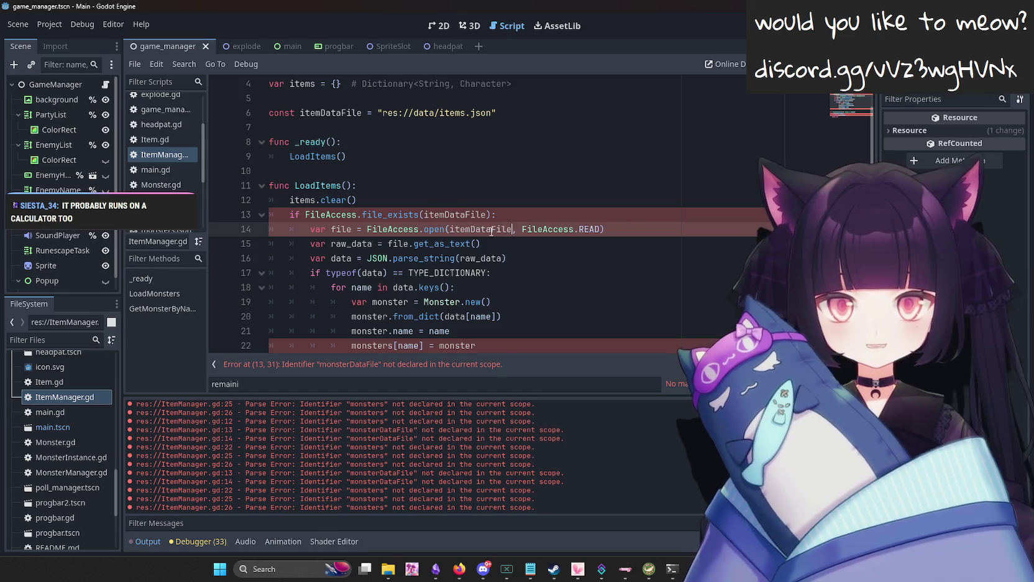
pyautogui.scroll(-1, 505, 223)
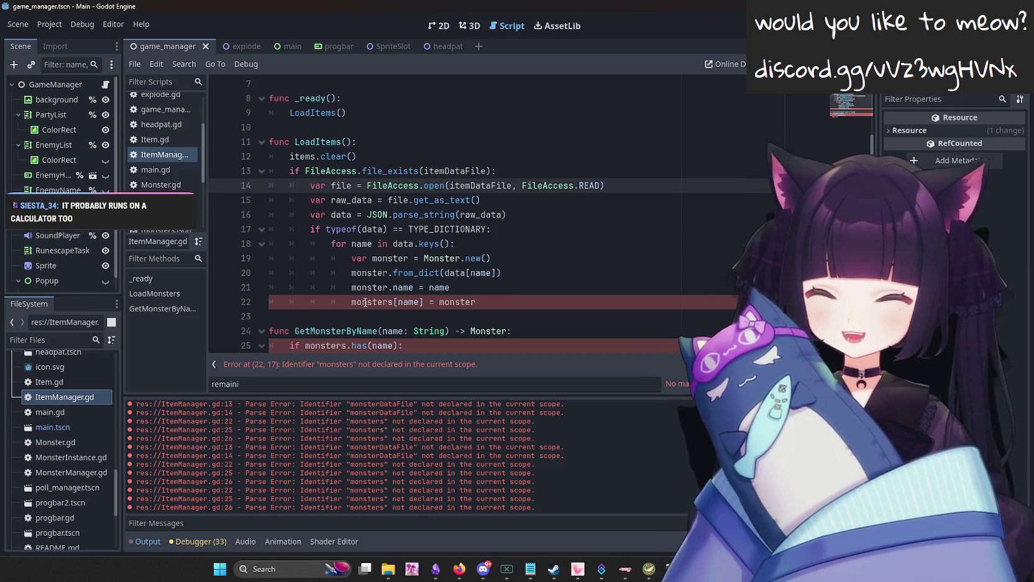
# Change line 19 to var item = Item.new().
pyautogui.doubleClick(391, 258)
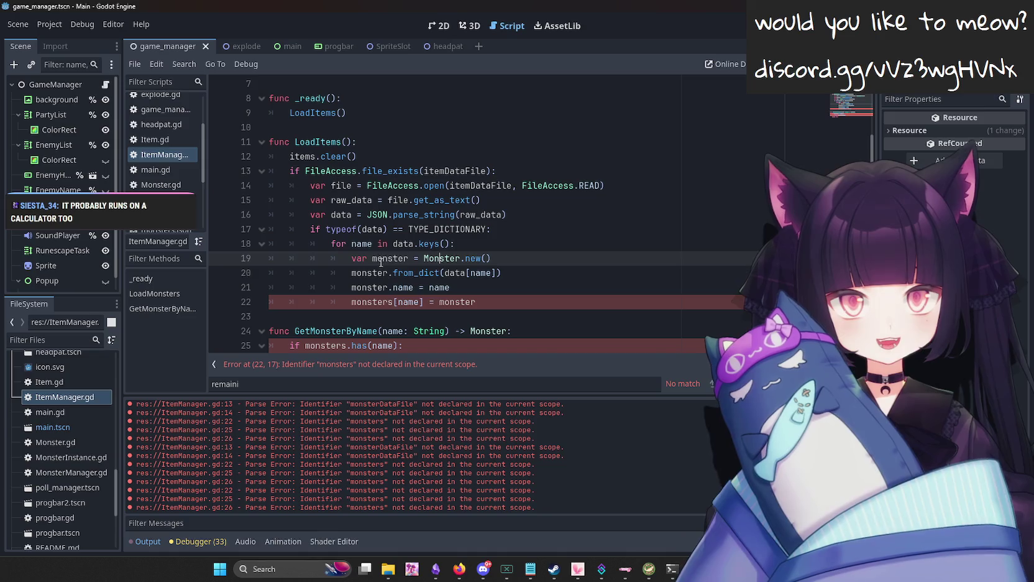
pyautogui.write('item')
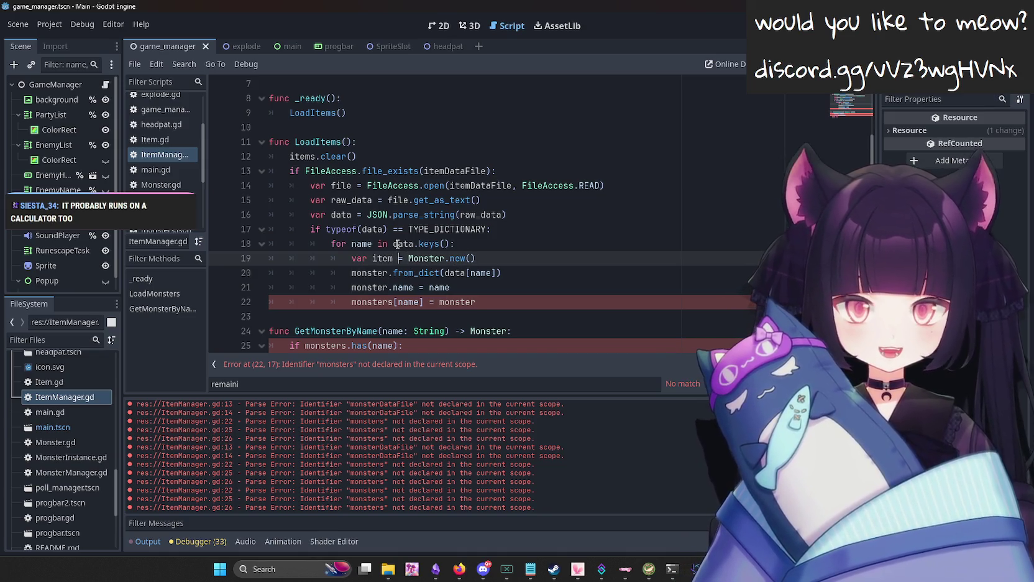
pyautogui.press('Right')
pyautogui.press('Delete')
pyautogui.press('Delete')
pyautogui.press('Delete')
pyautogui.write('I')
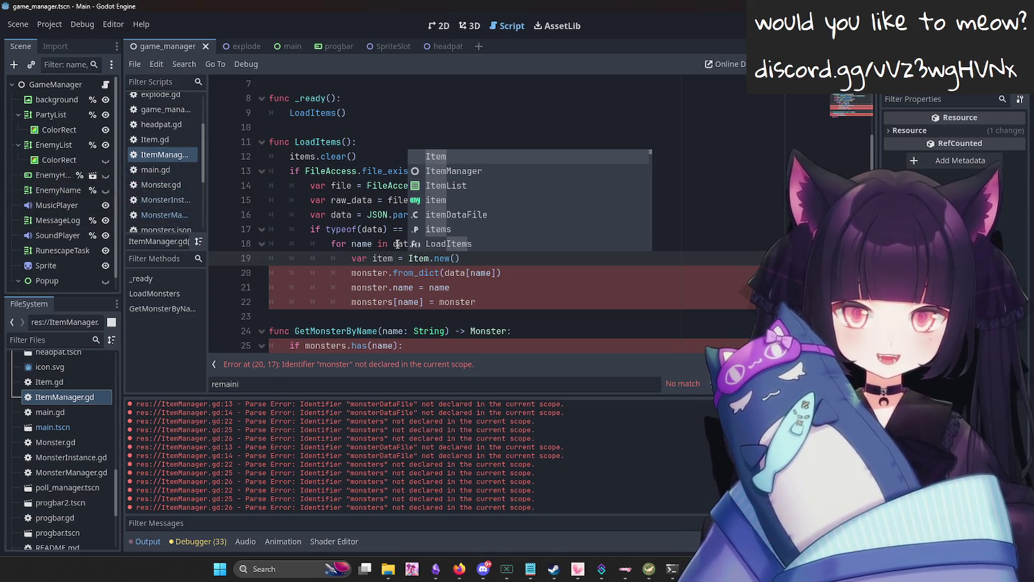
pyautogui.press('Right')
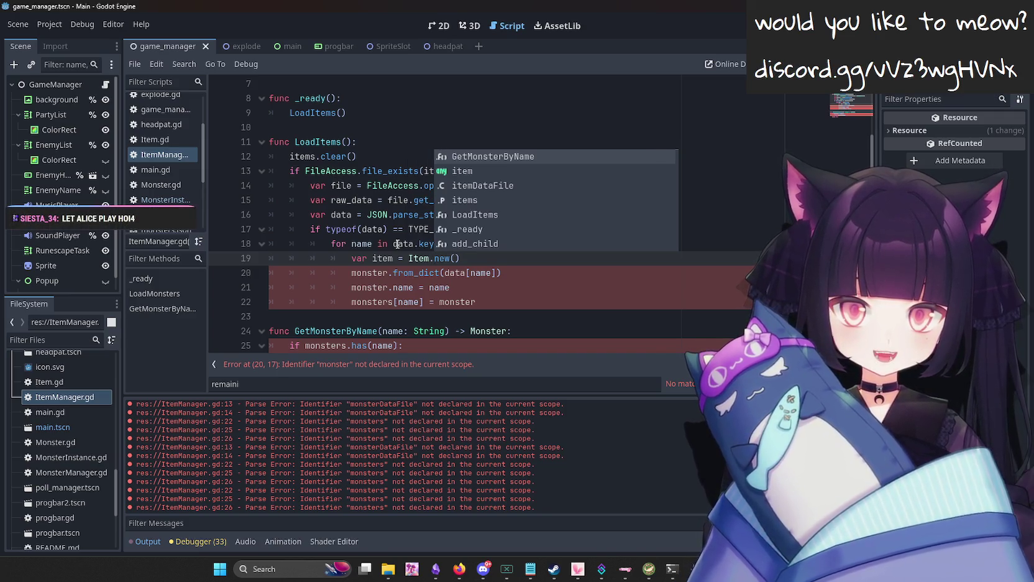
pyautogui.press('Left')
pyautogui.press('Left')
pyautogui.press('Left')
pyautogui.press('Down')
pyautogui.press('Down')
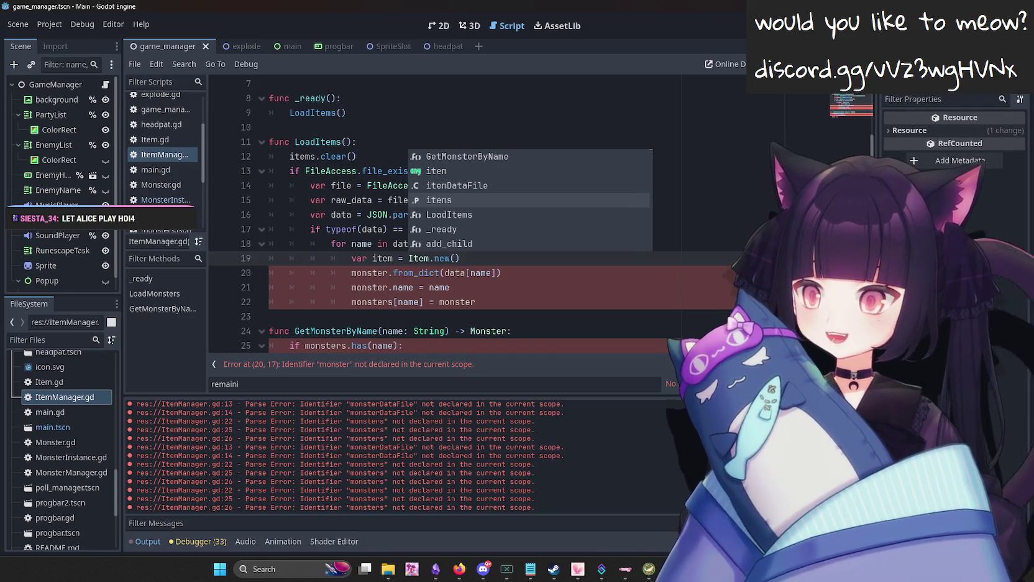
# Make line 20 call item.from_dict(data[name]) instead of monster.
pyautogui.doubleClick(365, 275)
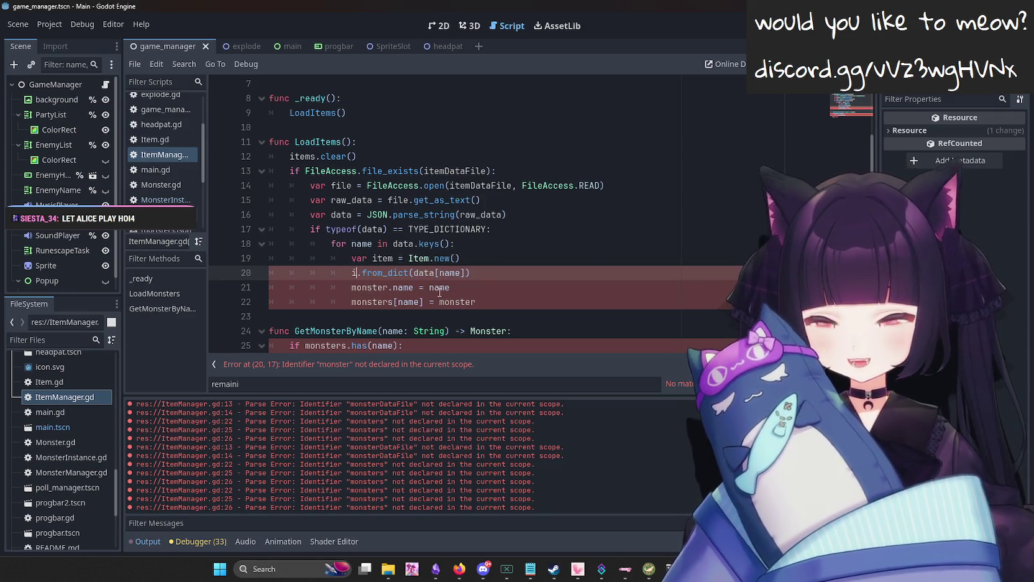
pyautogui.write('i')
pyautogui.press('BackSpace')
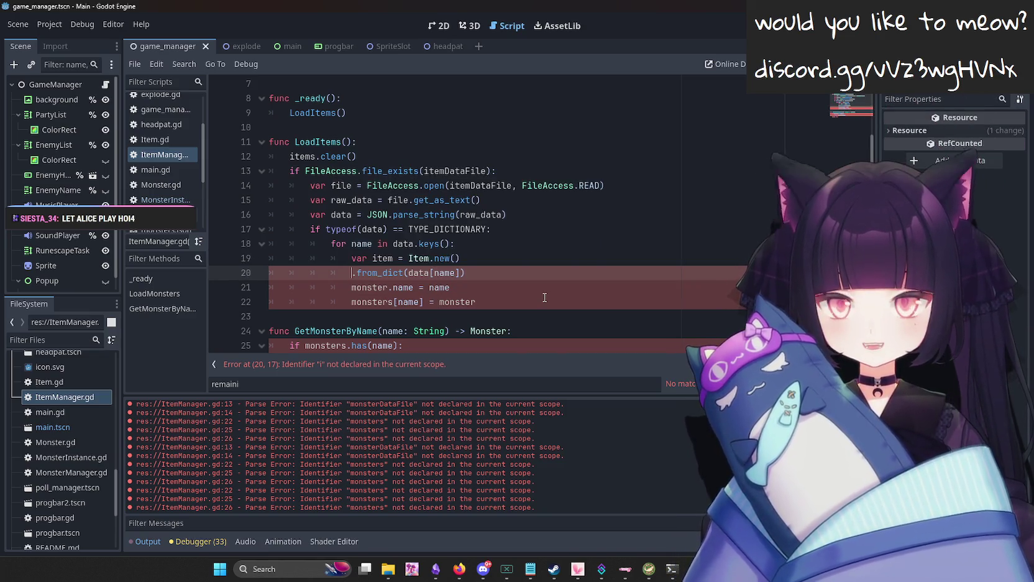
pyautogui.write('item')
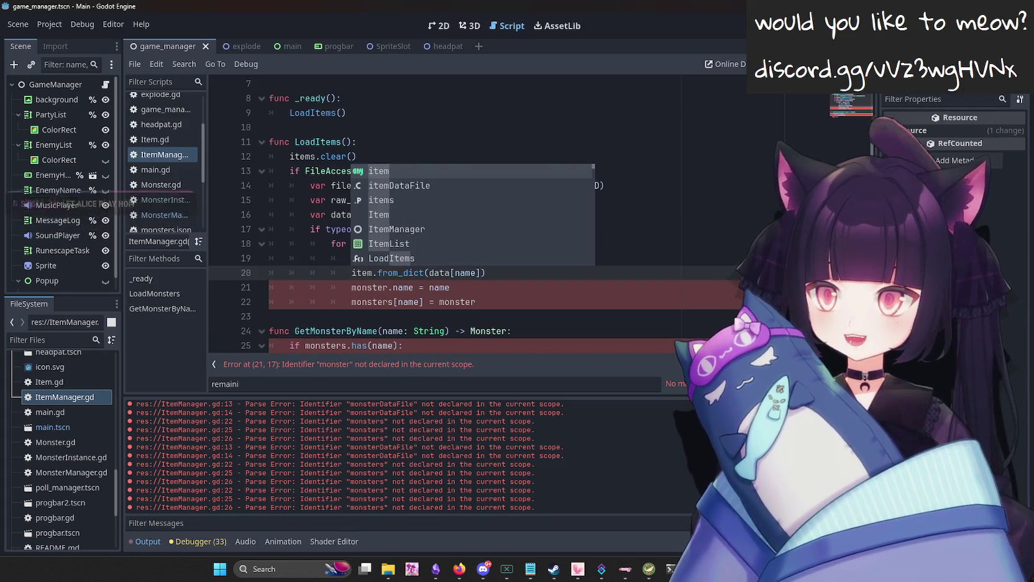
pyautogui.hotkey('alt', 'Tab')
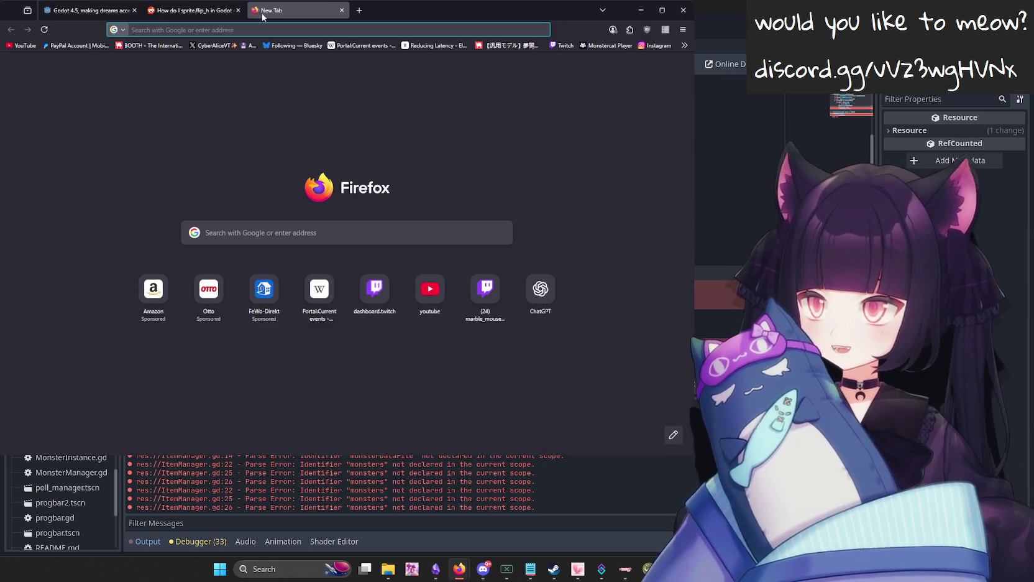
# Search 'world population' in Firefox, then close the results and switch back to Godot.
pyautogui.write('world population')
pyautogui.press('Return')
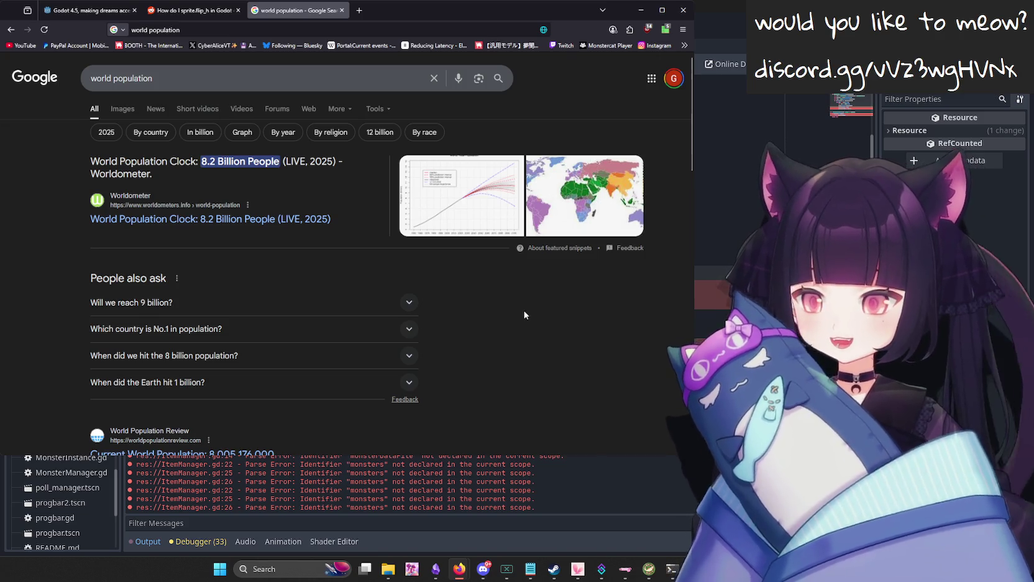
pyautogui.hotkey('ctrl', 'w')
pyautogui.hotkey('alt', 'Tab')
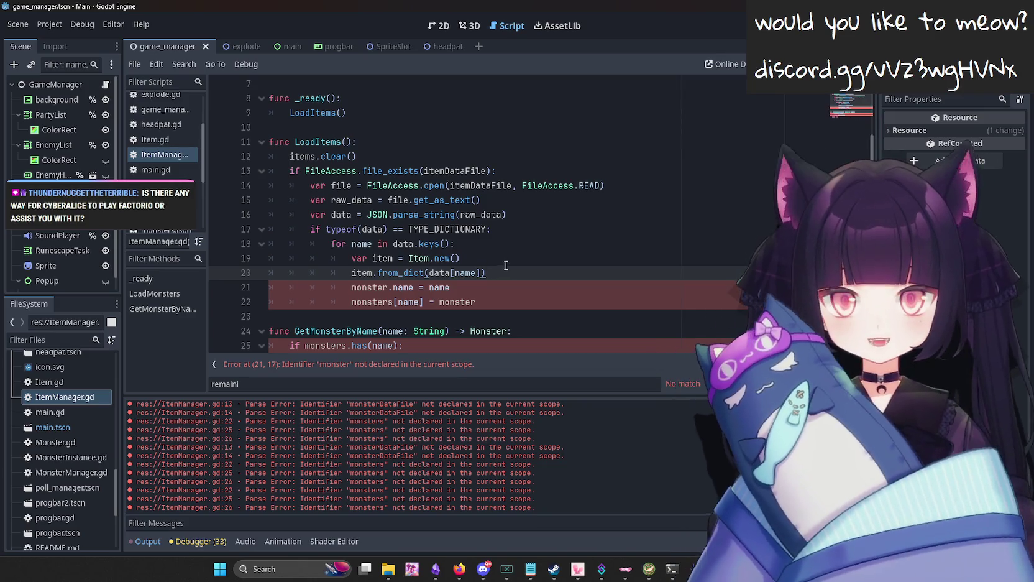
# On line 21, replace monster with item so it reads item.name = name.
pyautogui.click(372, 287)
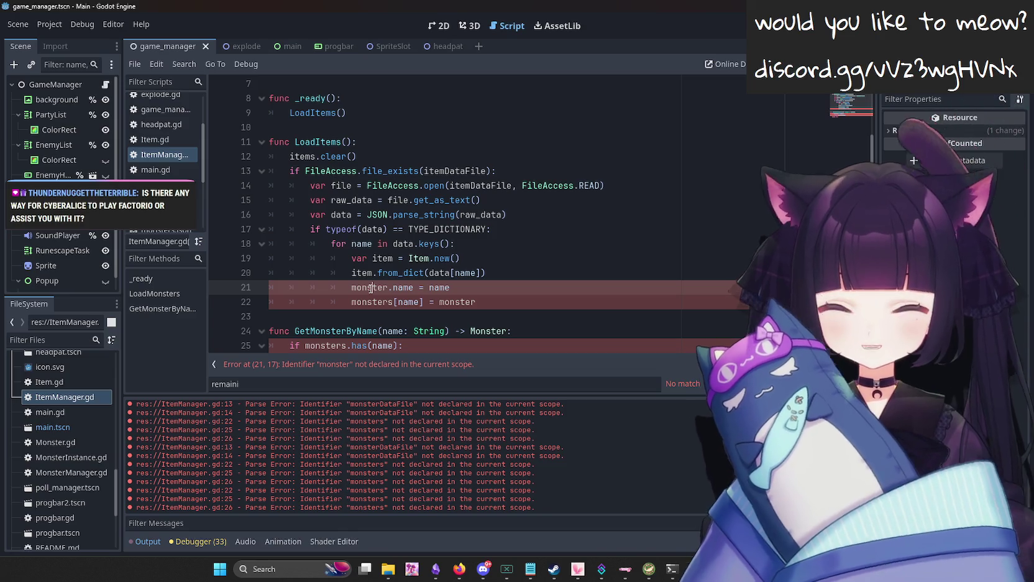
pyautogui.doubleClick(369, 288)
pyautogui.write('item')
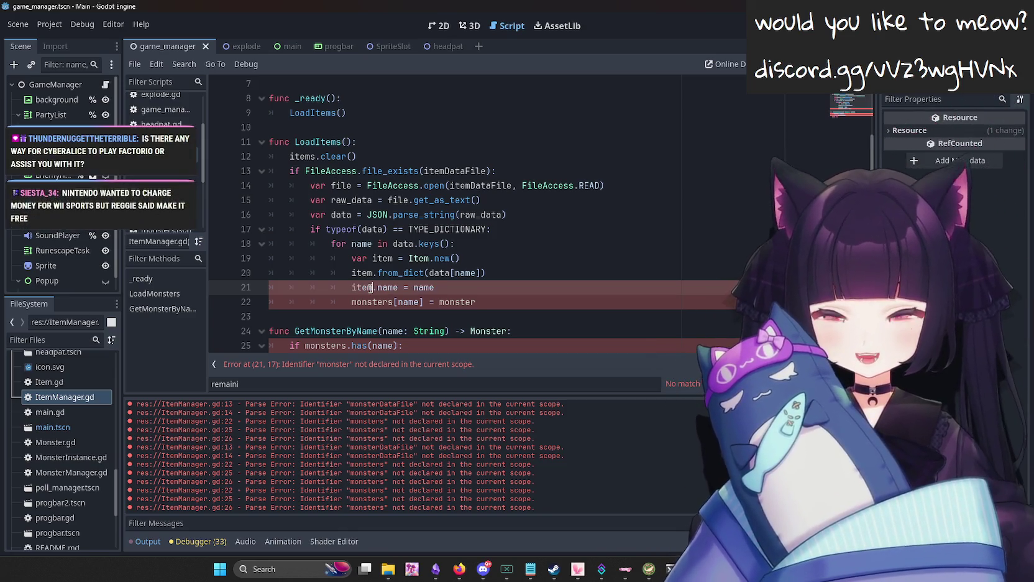
pyautogui.press('Right')
pyautogui.press('Right')
pyautogui.press('Right')
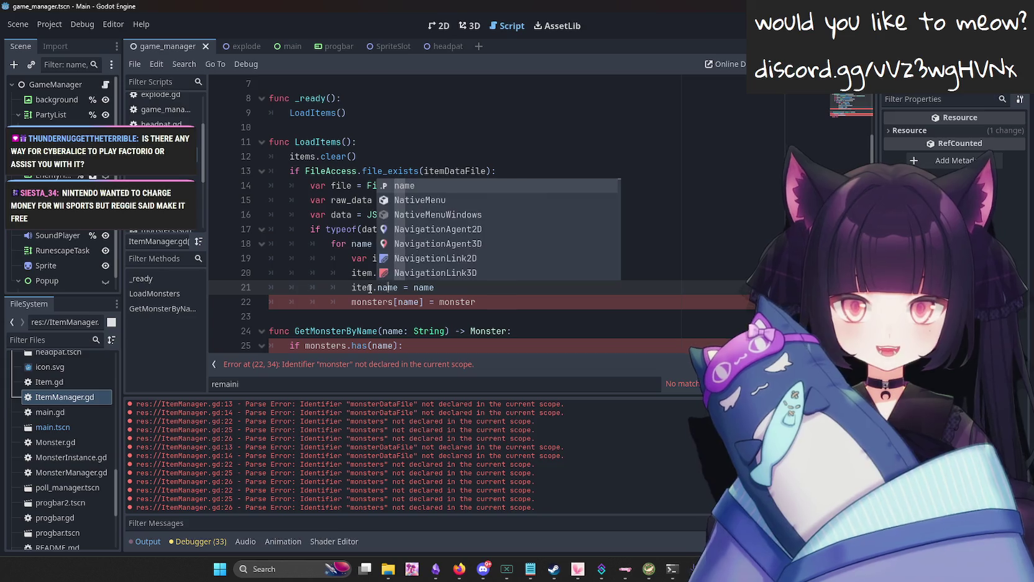
pyautogui.press('Right')
pyautogui.press('Right')
pyautogui.press('Right')
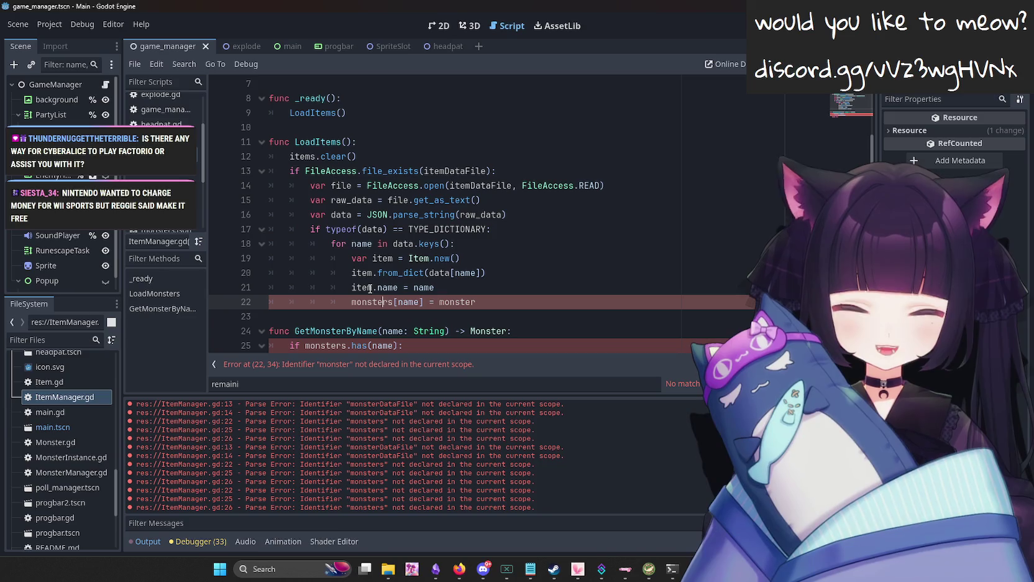
# On line 22, replace monsters and monster so it stores items[name] = item.
pyautogui.press('BackSpace')
pyautogui.press('BackSpace')
pyautogui.press('BackSpace')
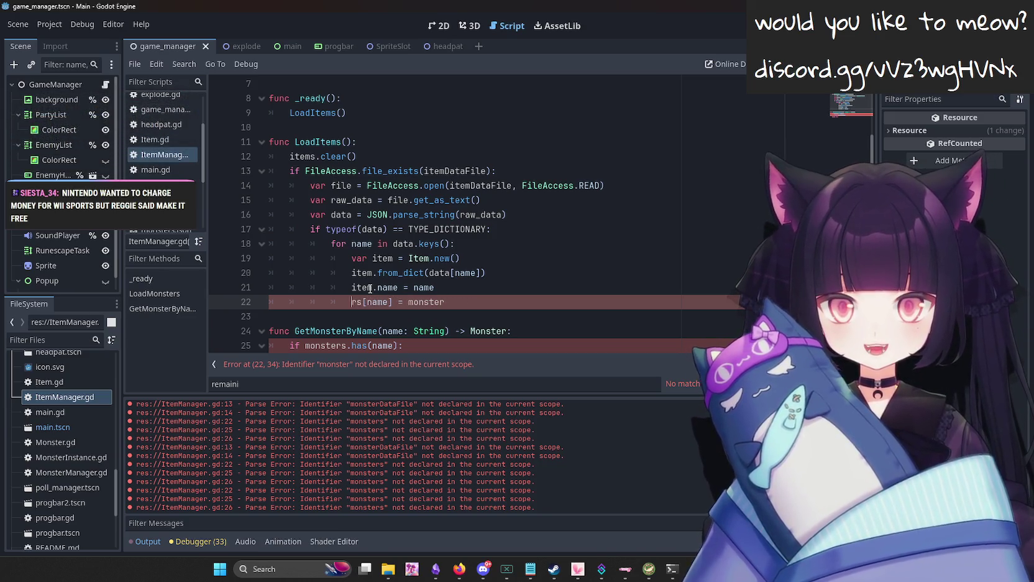
pyautogui.press('Delete')
pyautogui.press('Delete')
pyautogui.press('Delete')
pyautogui.write('items')
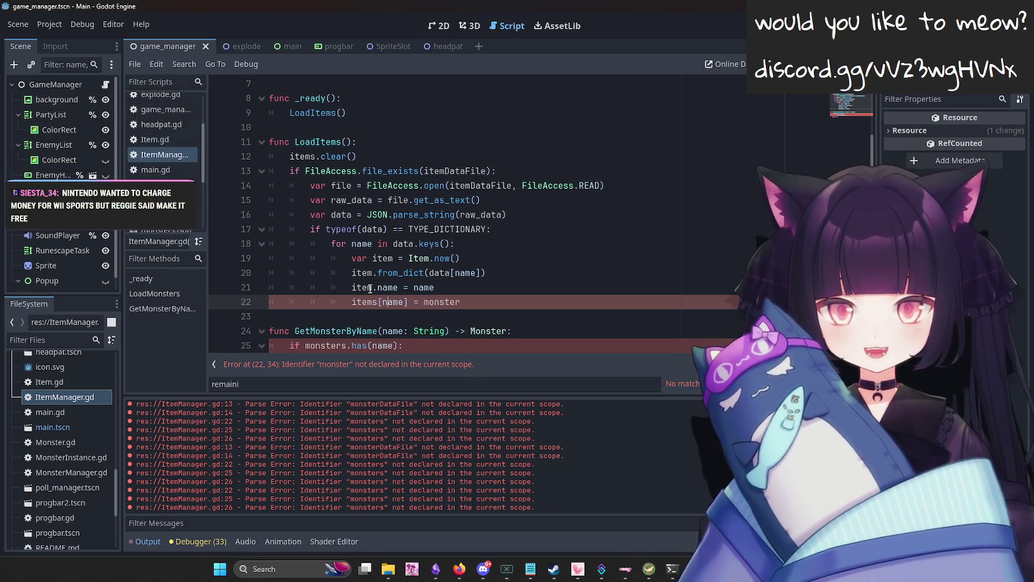
pyautogui.press('Right')
pyautogui.press('Right')
pyautogui.press('Right')
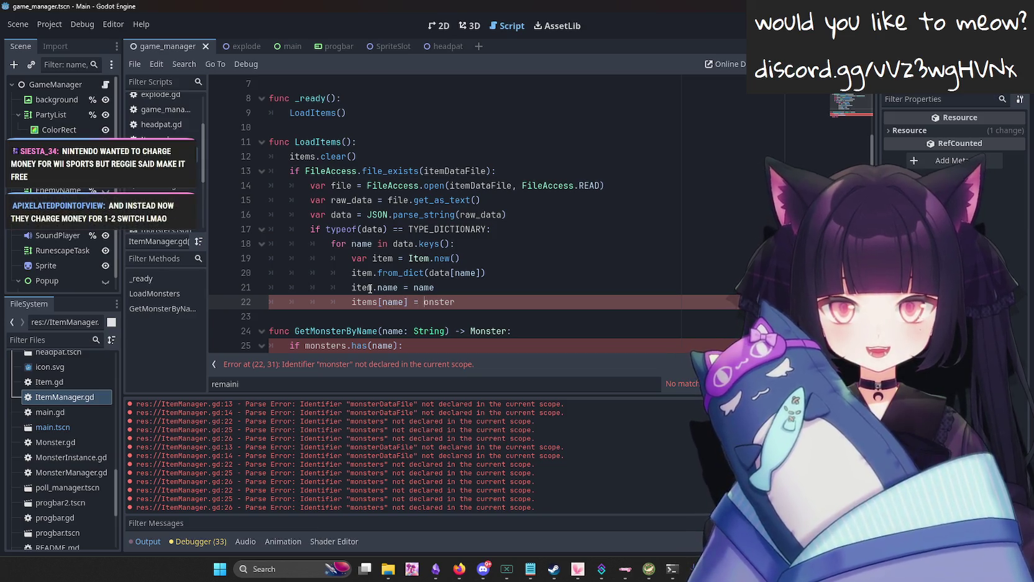
pyautogui.write('m')
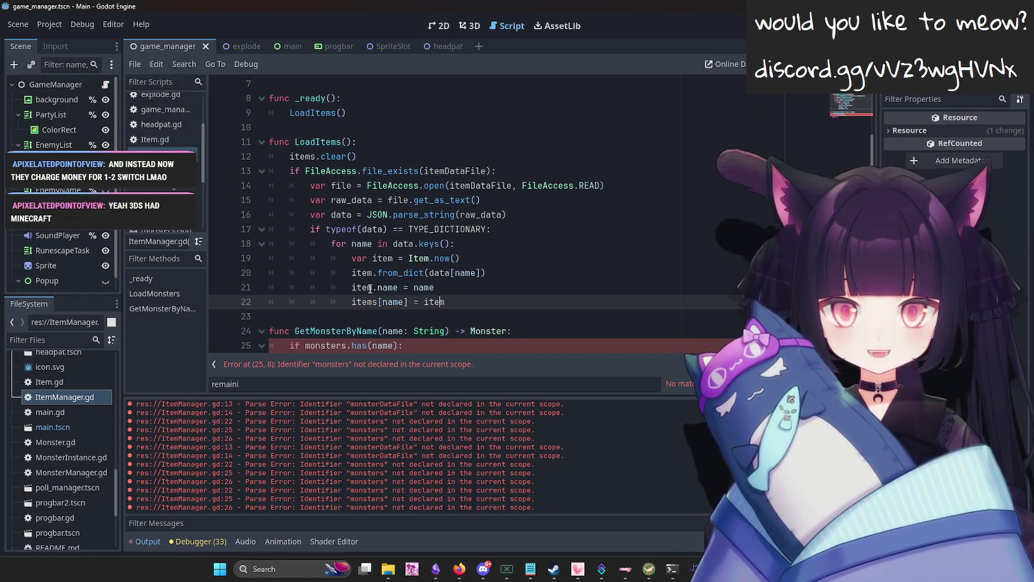
pyautogui.press('Up')
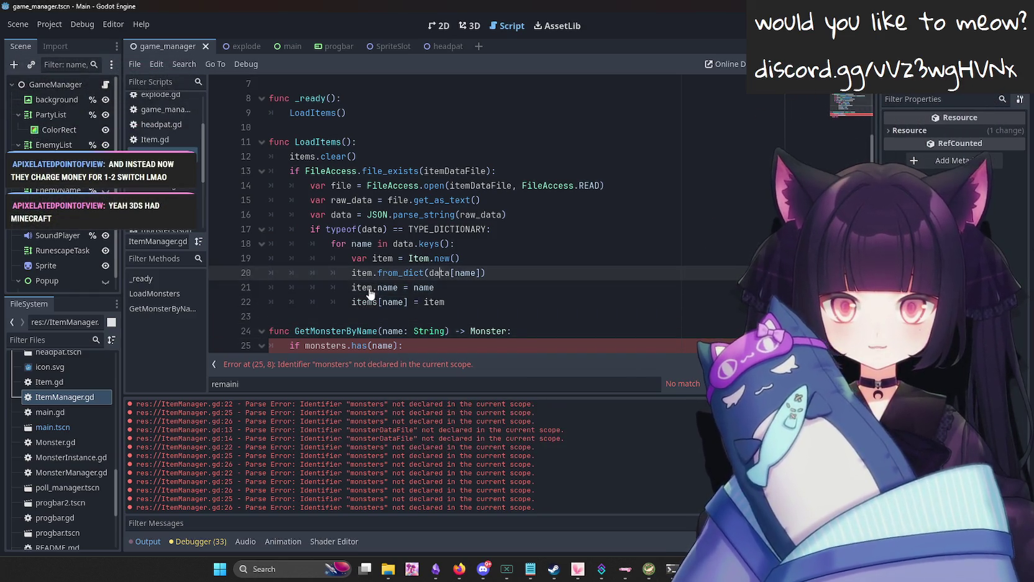
pyautogui.press('Up')
pyautogui.press('Up')
pyautogui.press('Up')
pyautogui.press('Up')
pyautogui.press('Up')
pyautogui.press('Up')
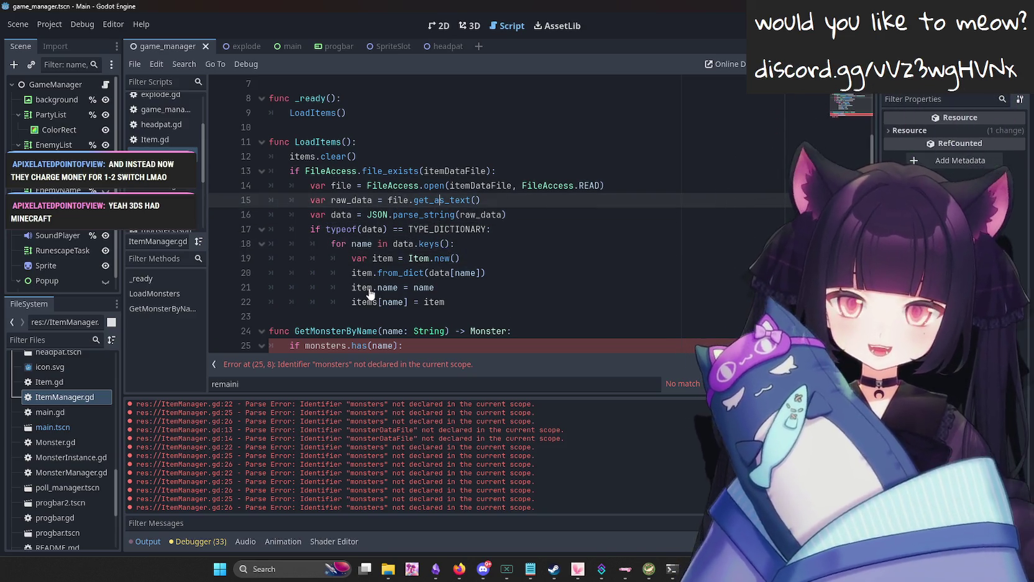
pyautogui.click(553, 568)
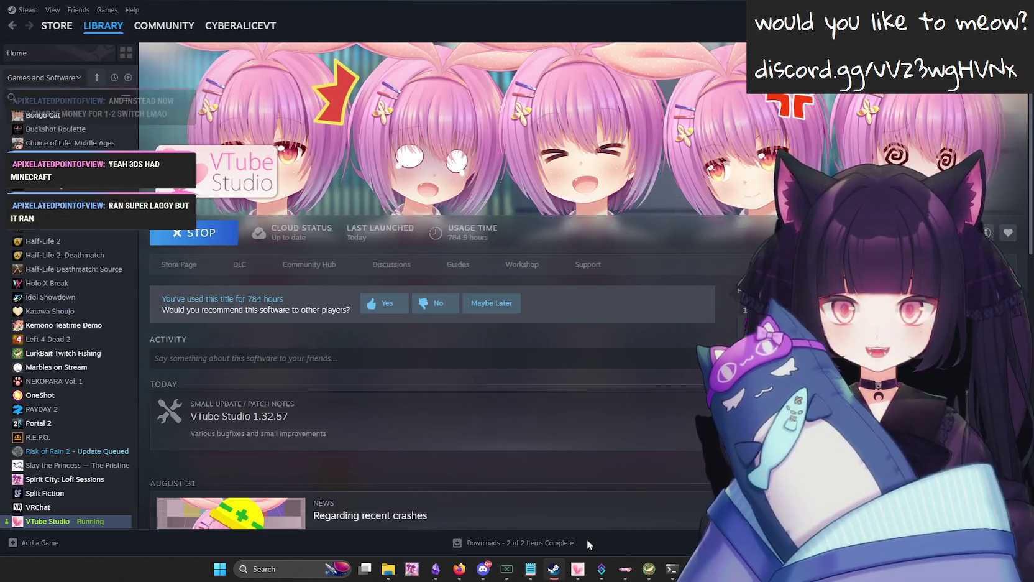
# Minimize the Steam library window from the taskbar to bring Godot's script editor back.
pyautogui.click(553, 570)
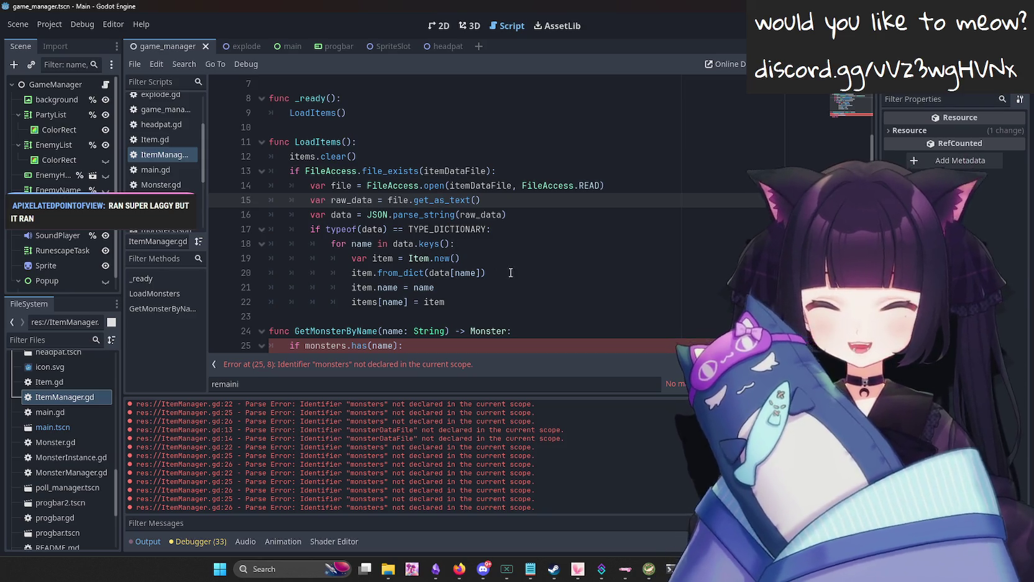
# Rename GetMonsterByName to GetItems and change its return type from Monster to Item.
pyautogui.click(532, 294)
pyautogui.scroll(-1, 541, 316)
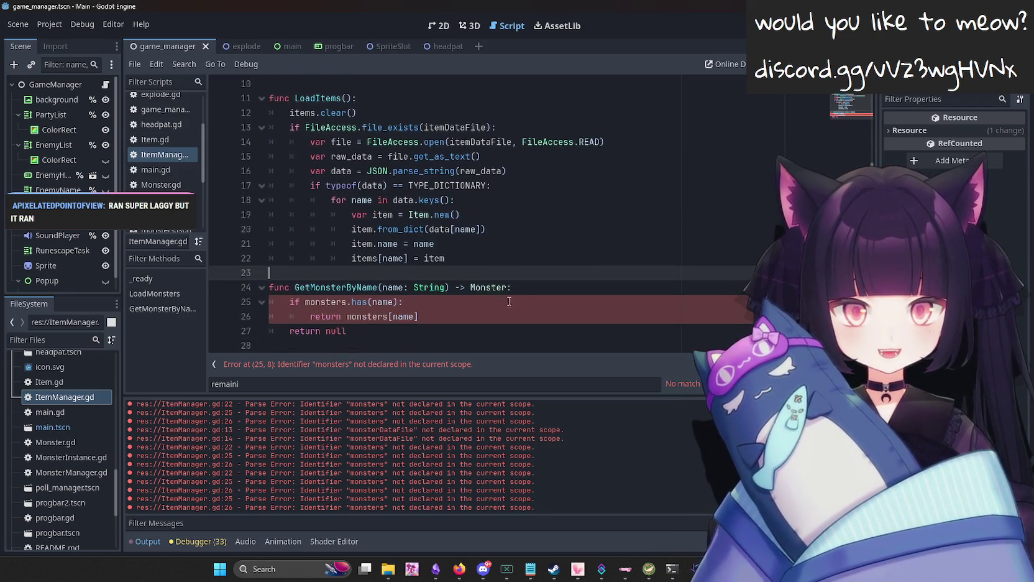
pyautogui.doubleClick(335, 288)
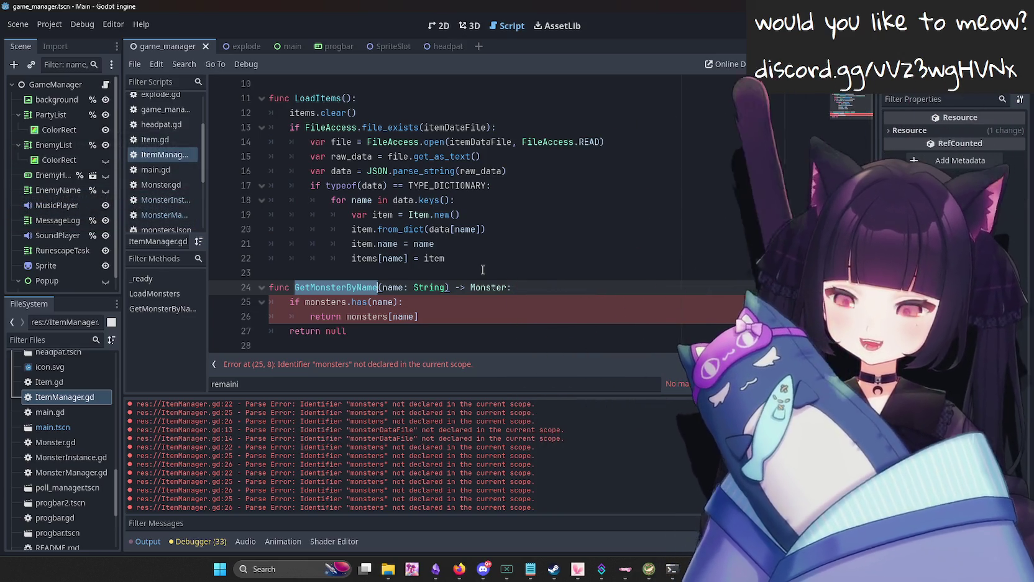
pyautogui.write('GetItems')
pyautogui.hotkey('ctrl', 'Right')
pyautogui.hotkey('ctrl', 'Right')
pyautogui.hotkey('ctrl', 'Right')
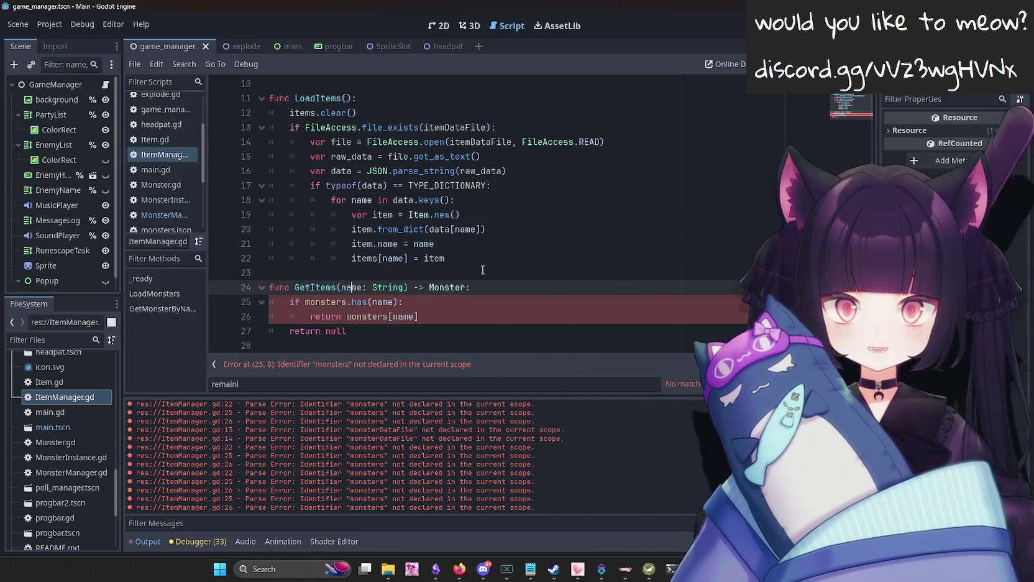
pyautogui.press('Delete')
pyautogui.press('Delete')
pyautogui.press('Delete')
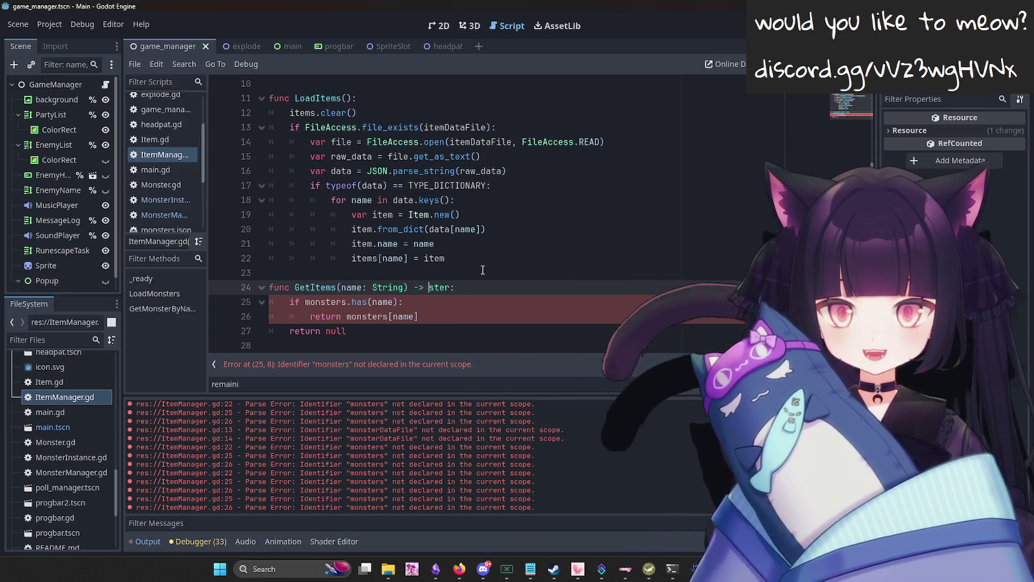
pyautogui.write('Iem')
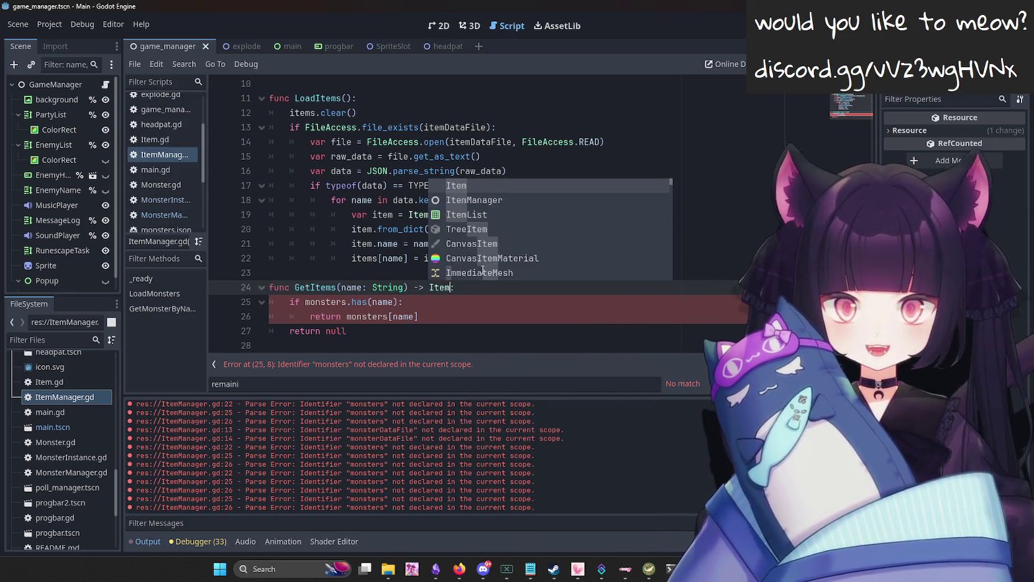
pyautogui.press('Down')
# Replace the monsters references with items on lines 25 and 26 of GetItems.
pyautogui.hotkey('ctrl', 'Left')
pyautogui.hotkey('ctrl', 'Left')
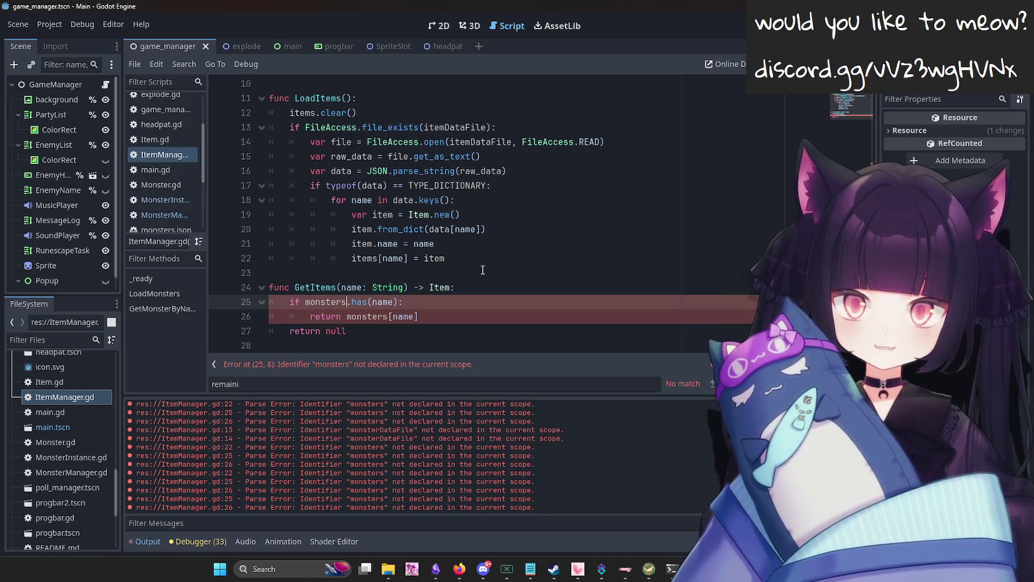
pyautogui.hotkey('ctrl', 'Left')
pyautogui.hotkey('ctrl', 'Left')
pyautogui.hotkey('ctrl', 'shift', 'Left')
pyautogui.write('items')
pyautogui.press('Right')
pyautogui.press('Right')
pyautogui.press('Right')
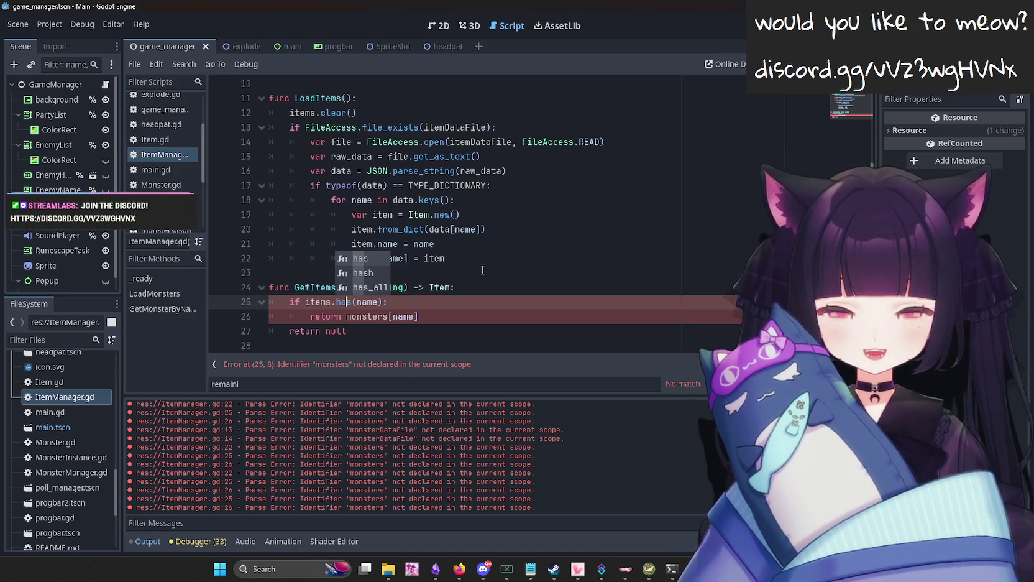
pyautogui.press('Down')
pyautogui.press('Down')
pyautogui.press('Down')
pyautogui.press('Escape')
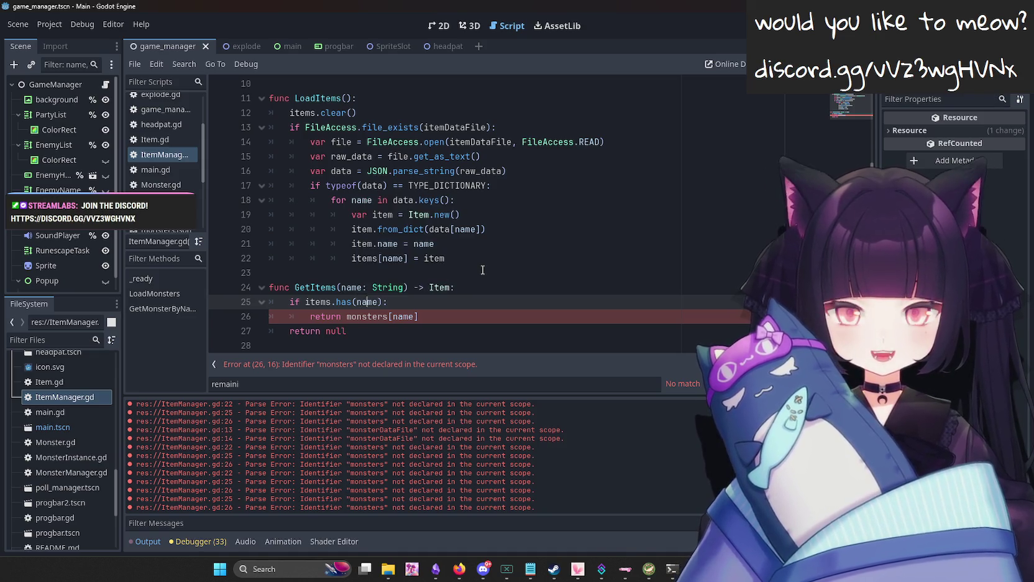
pyautogui.press('Down')
pyautogui.press('Return')
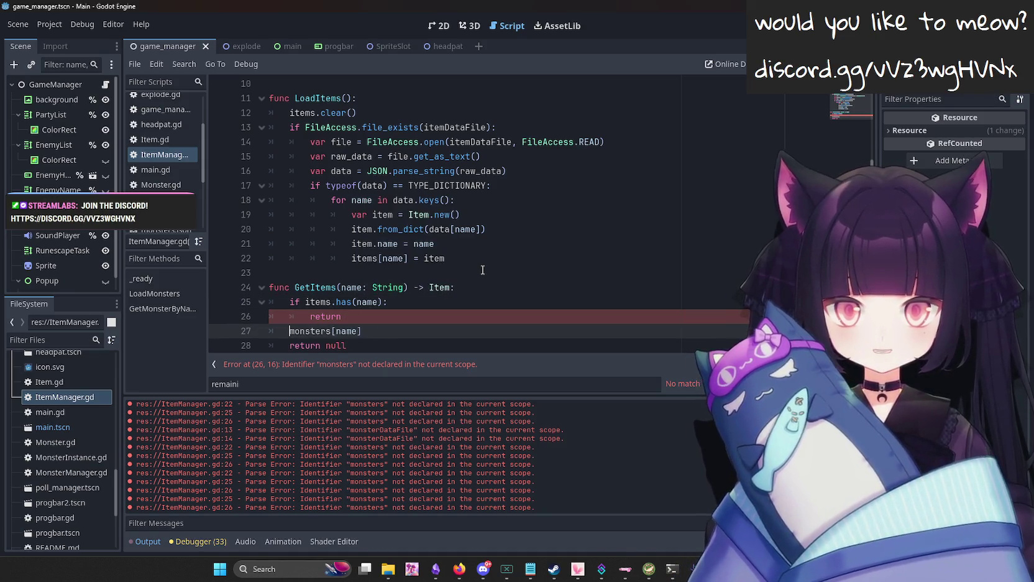
pyautogui.hotkey('ctrl', 'z')
pyautogui.press('Delete')
pyautogui.press('Delete')
pyautogui.press('Delete')
pyautogui.press('Delete')
pyautogui.press('Delete')
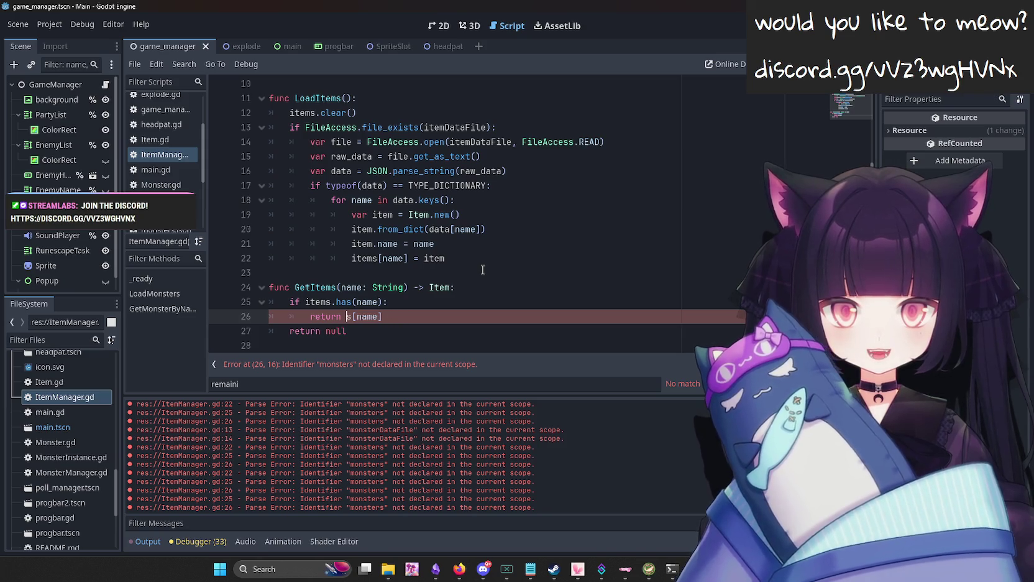
pyautogui.write('item')
pyautogui.press('Right')
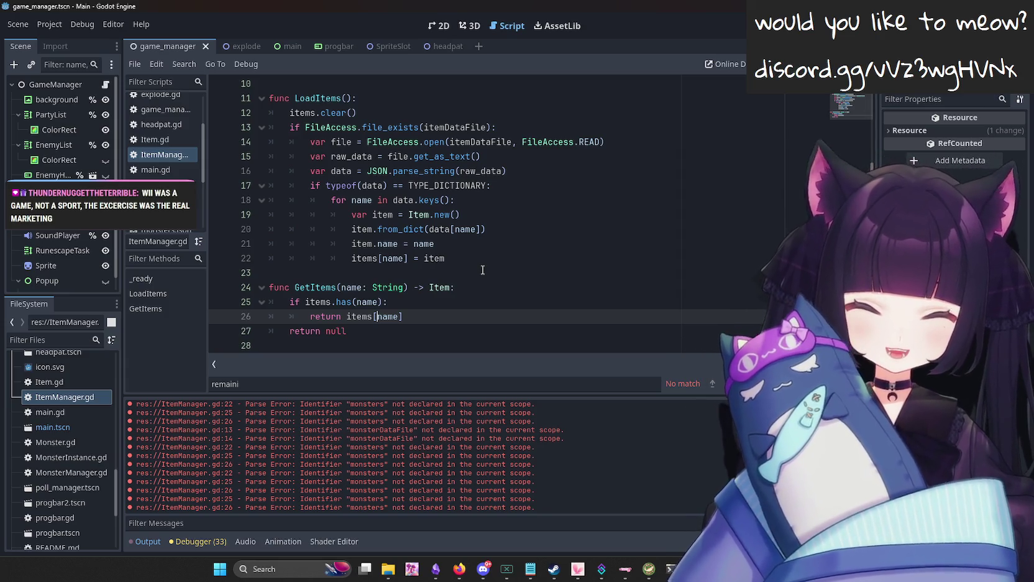
pyautogui.scroll(3, 483, 270)
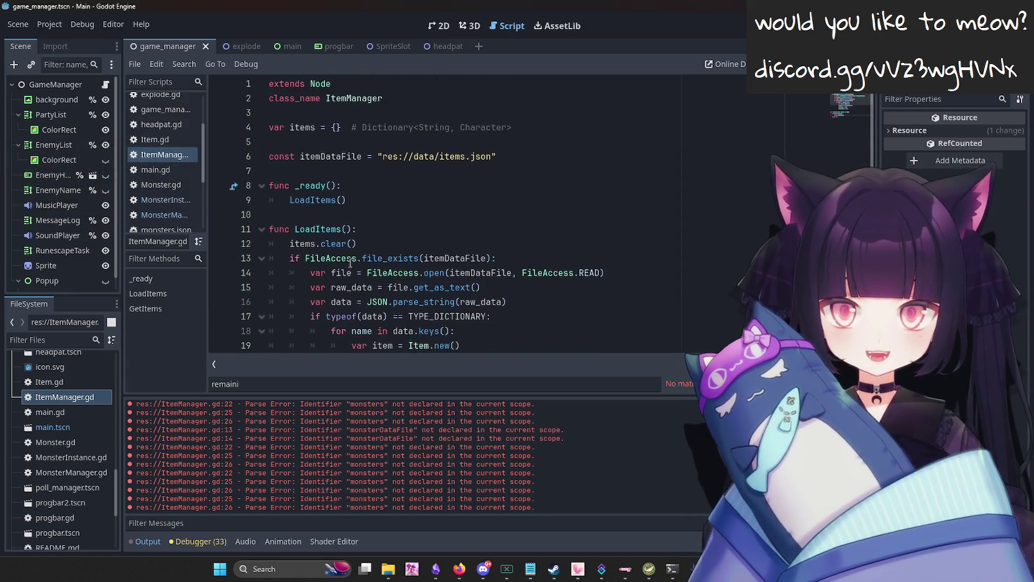
pyautogui.scroll(-2, 418, 277)
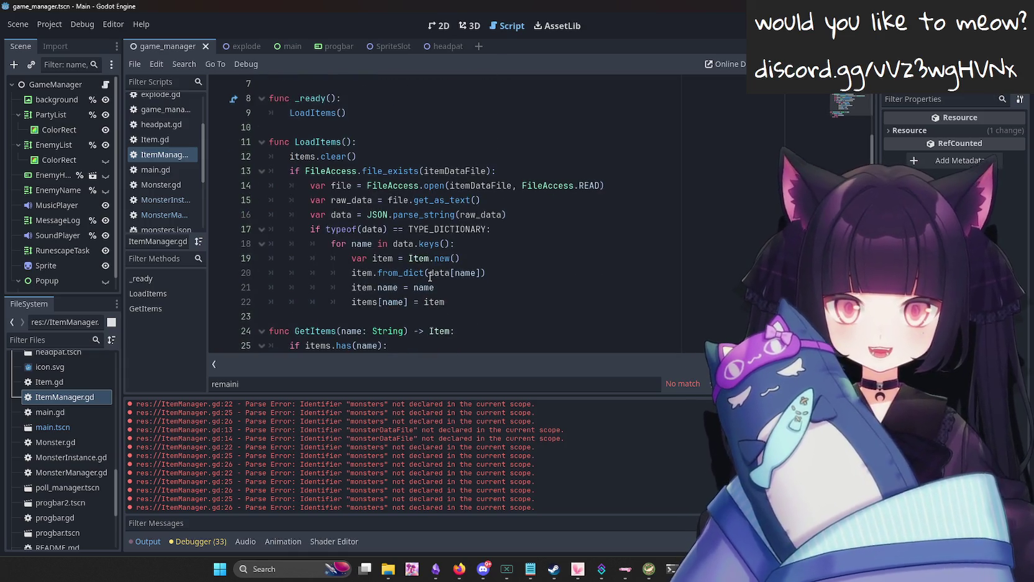
pyautogui.scroll(2, 427, 279)
pyautogui.click(350, 184)
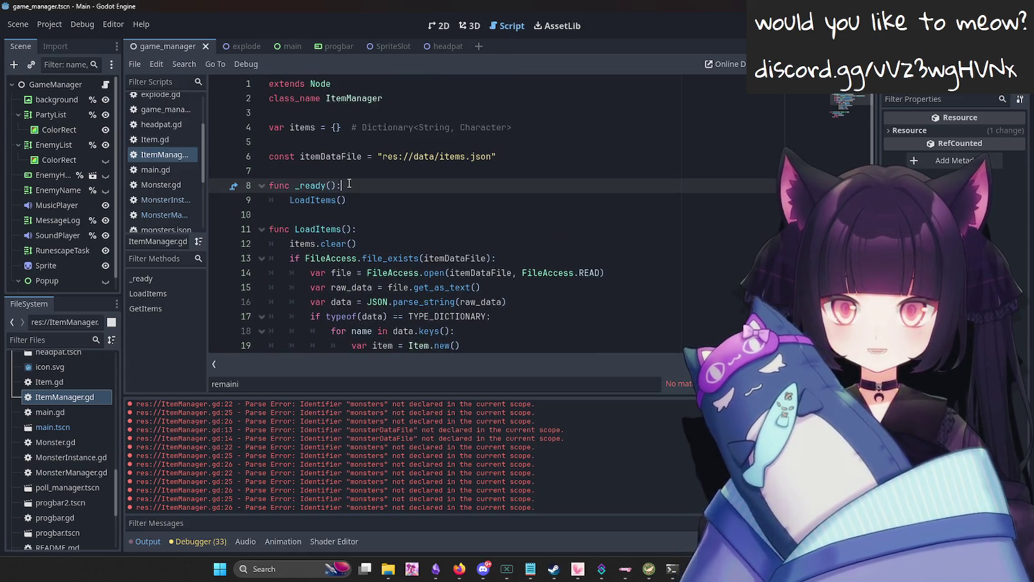
pyautogui.click(339, 173)
pyautogui.click(333, 214)
pyautogui.click(326, 199)
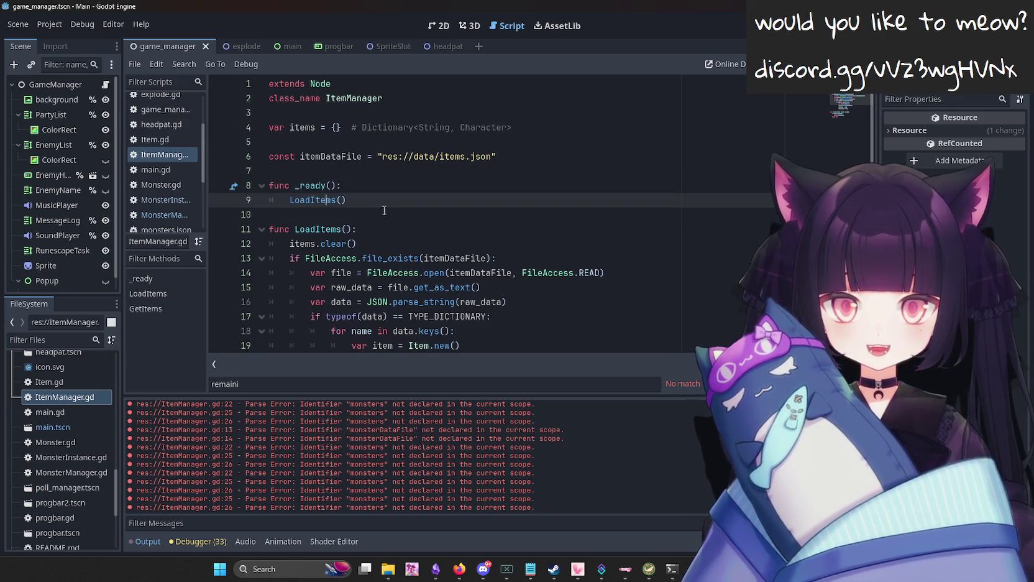
pyautogui.click(293, 156)
pyautogui.click(291, 127)
pyautogui.click(290, 112)
pyautogui.click(295, 140)
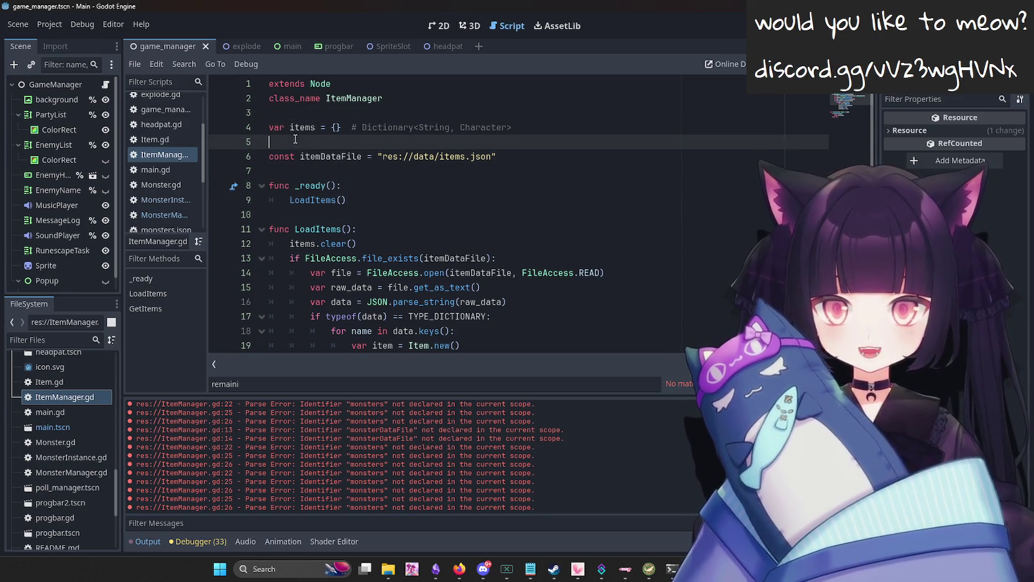
pyautogui.doubleClick(336, 158)
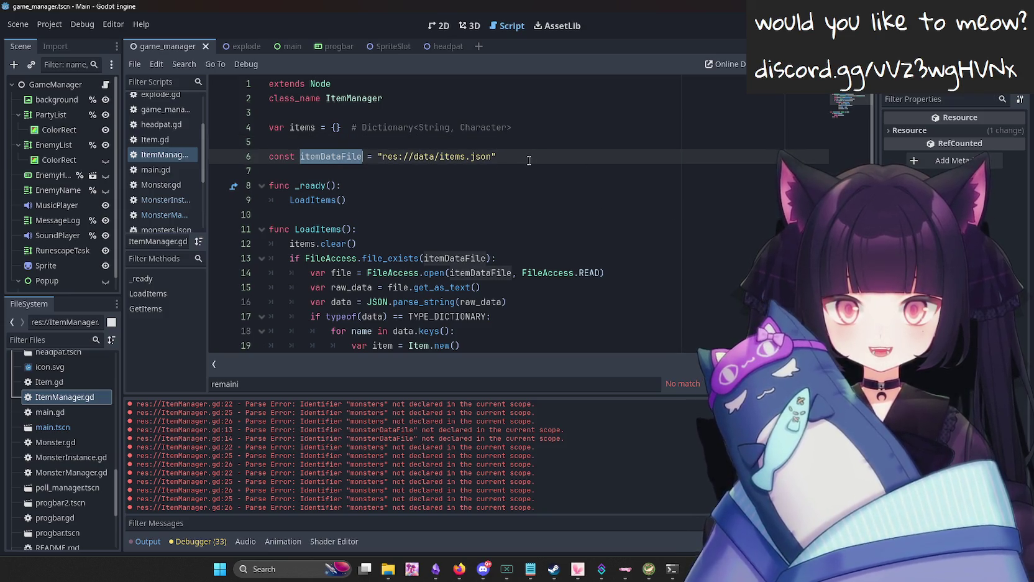
pyautogui.moveTo(496, 157); pyautogui.dragTo(381, 161)
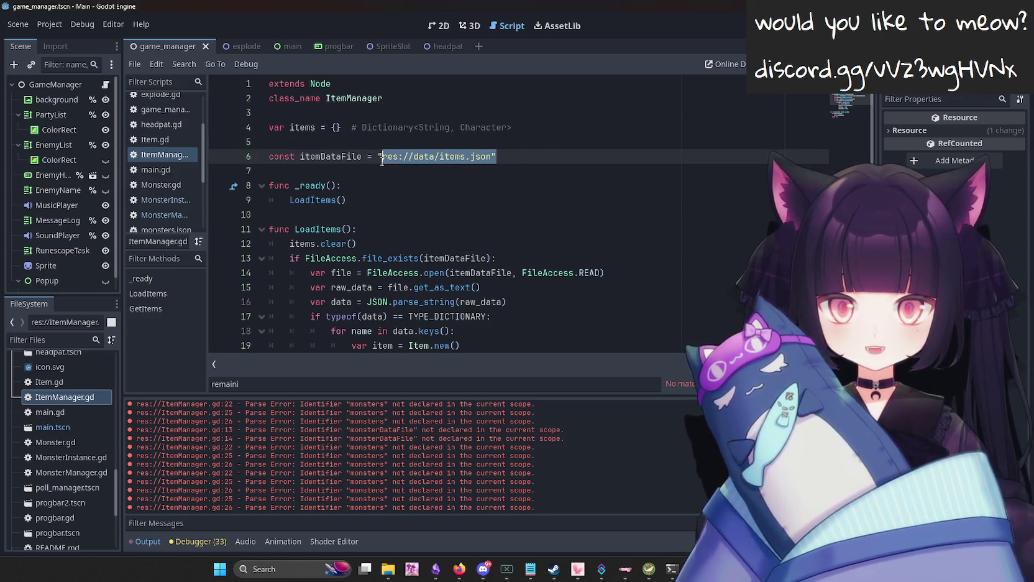
pyautogui.doubleClick(316, 200)
pyautogui.scroll(-3, 495, 268)
pyautogui.click(577, 202)
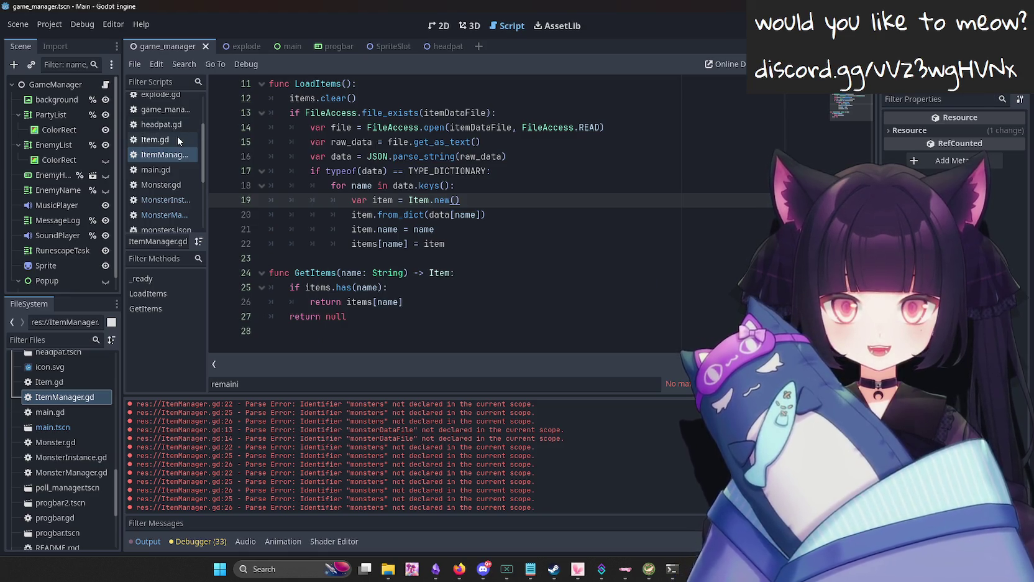
pyautogui.scroll(1, 564, 201)
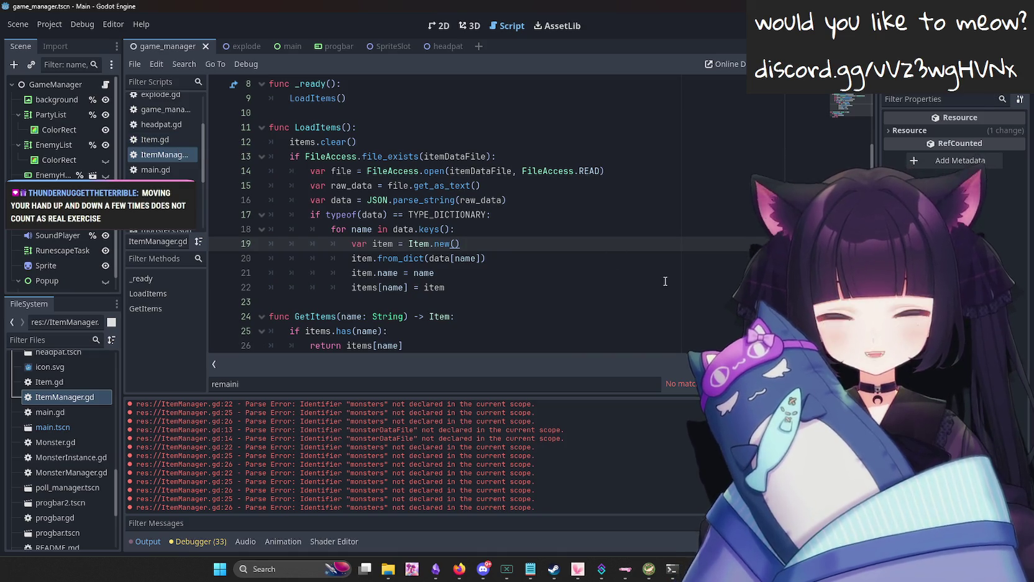
# Open Item.gd and look over its to_dict entries such as wisdom.
pyautogui.click(186, 137)
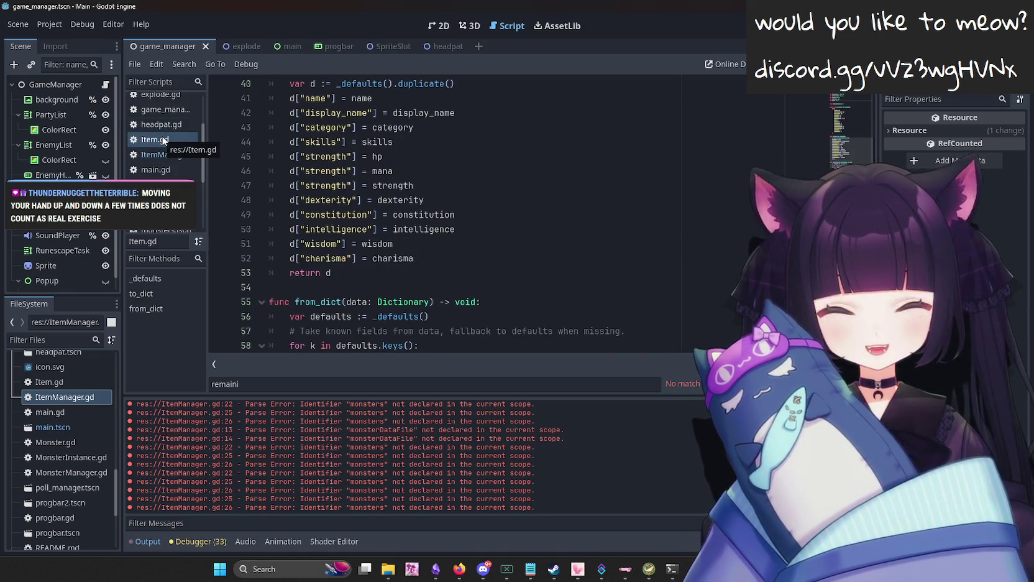
pyautogui.moveTo(204, 132); pyautogui.dragTo(207, 105)
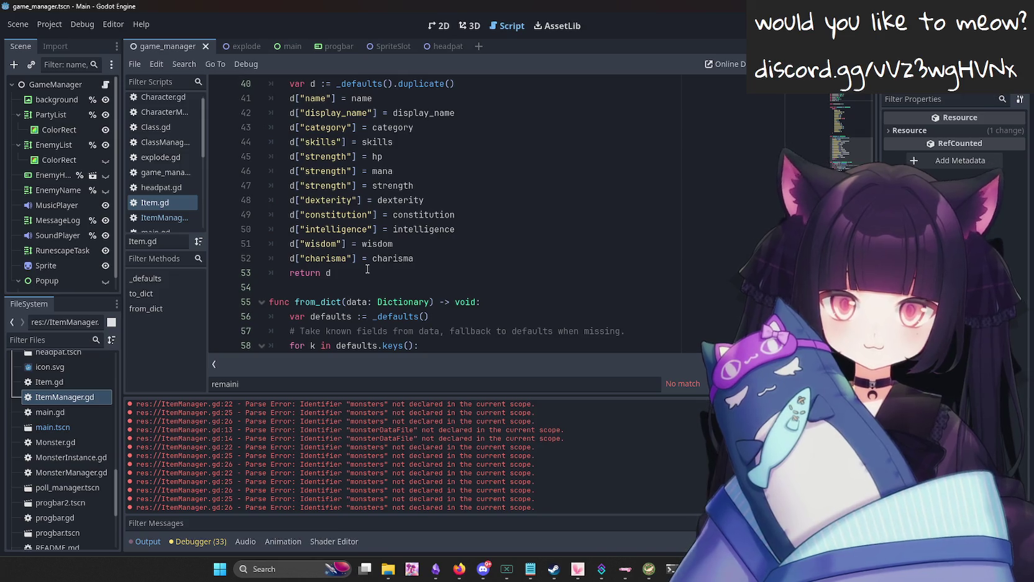
pyautogui.click(505, 249)
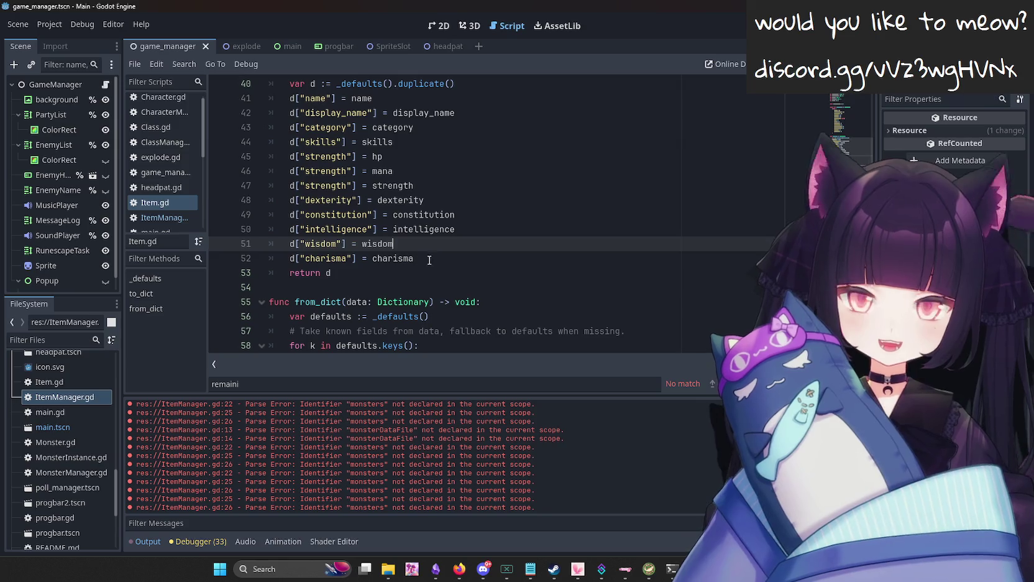
pyautogui.click(429, 259)
pyautogui.scroll(3, 528, 265)
pyautogui.scroll(10, 518, 247)
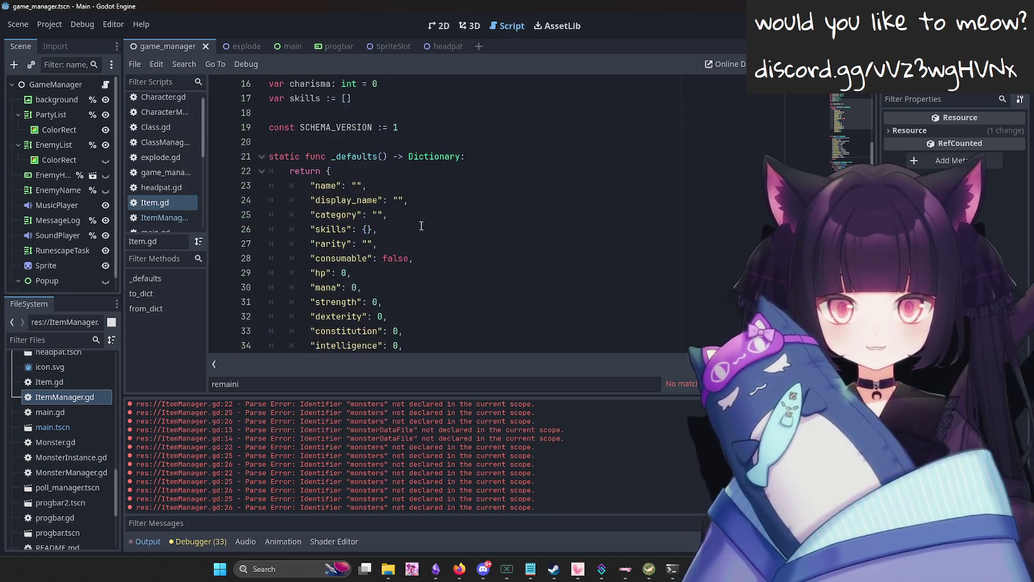
# Review the stat and sprite var declarations, adding then removing a line after charisma.
pyautogui.moveTo(466, 302)
pyautogui.mouseDown()
pyautogui.moveTo(254, 214)
pyautogui.moveTo(251, 126)
pyautogui.mouseUp()
pyautogui.click(502, 301)
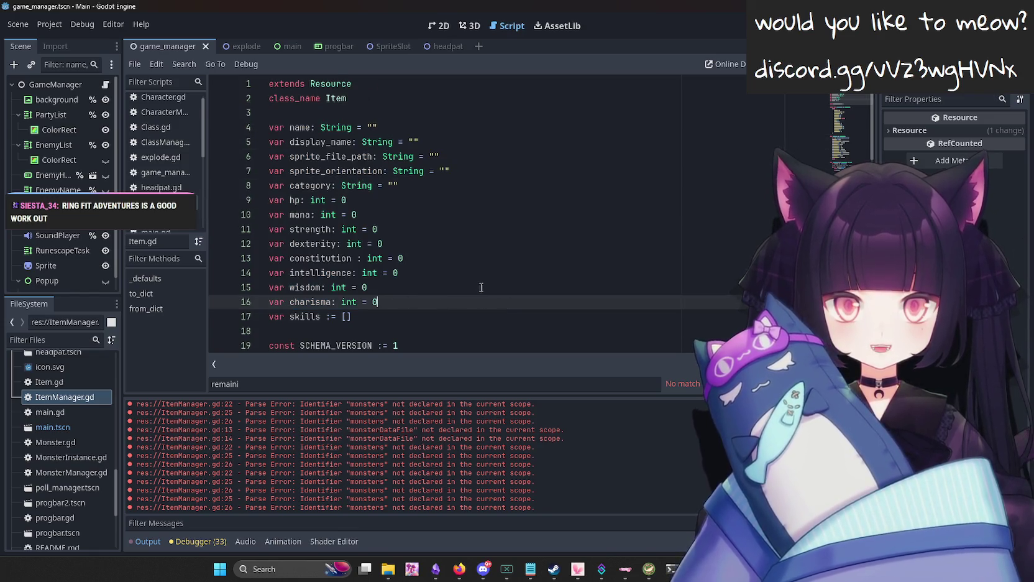
pyautogui.scroll(-1, 510, 290)
pyautogui.scroll(1, 533, 289)
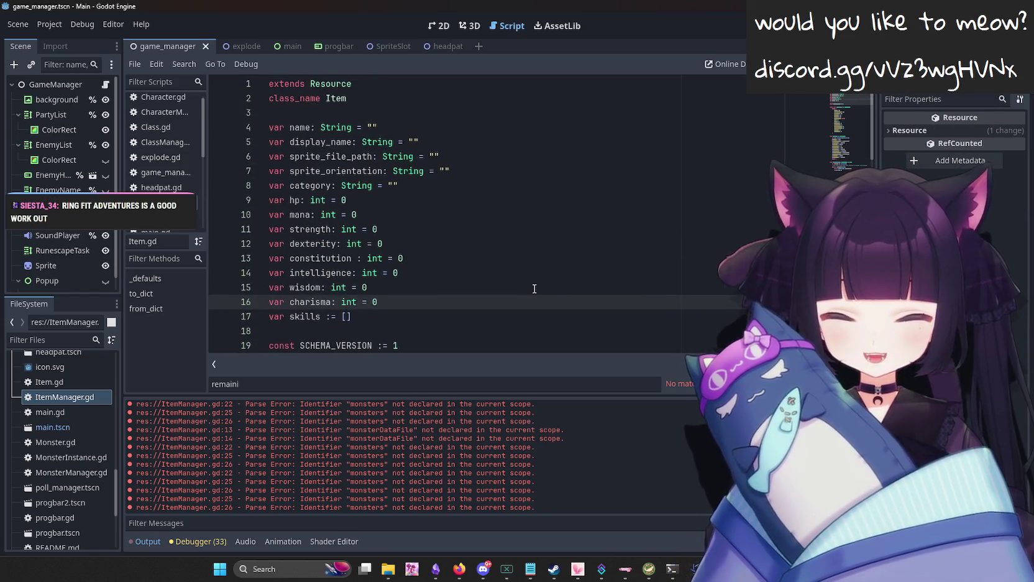
pyautogui.press('Return')
pyautogui.press('BackSpace')
pyautogui.press('BackSpace')
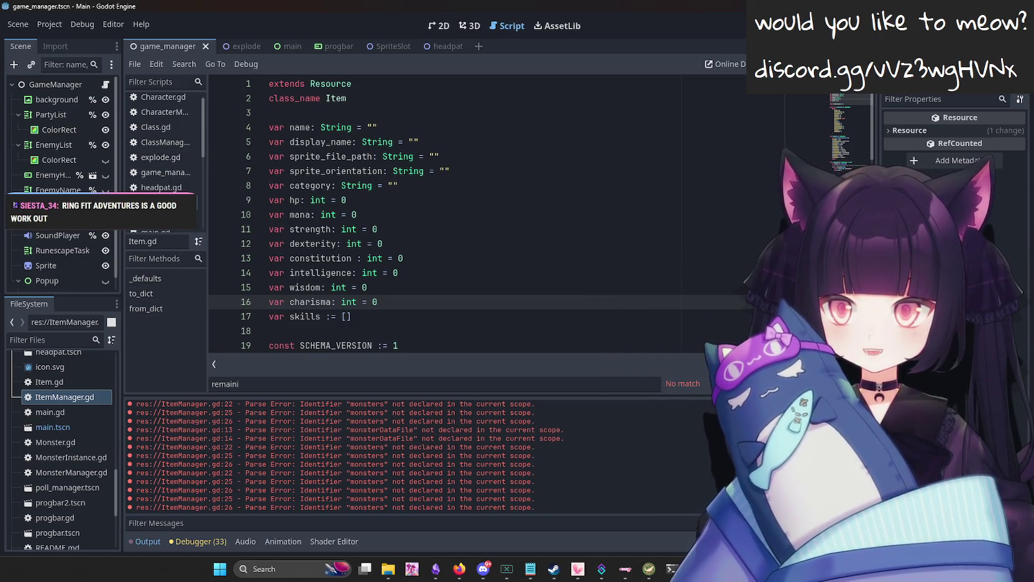
pyautogui.hotkey('alt', 'Tab')
# Search Google for 'ring fit adventure', then close the results tab.
pyautogui.write('ring fit ad')
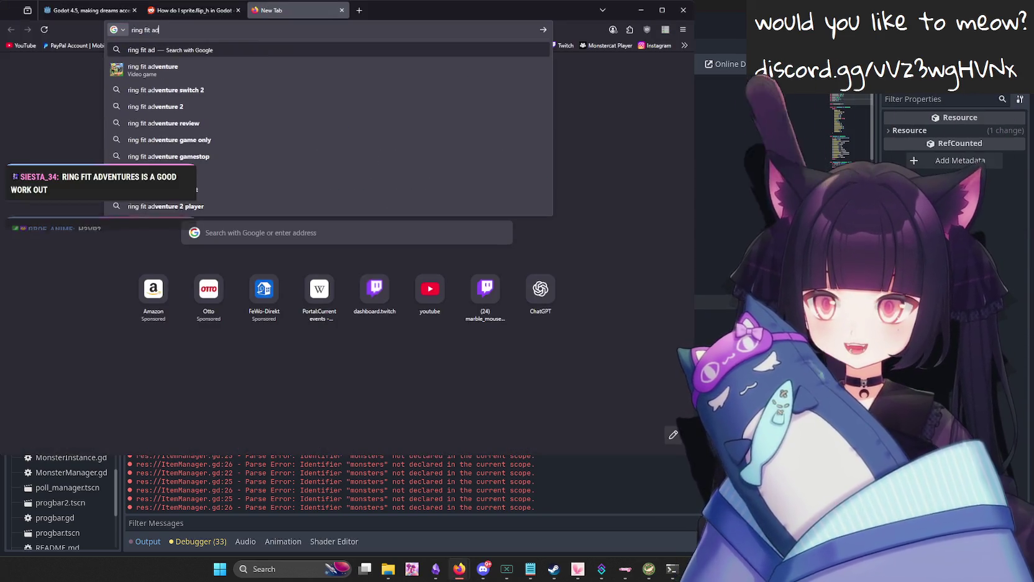
pyautogui.write('venture')
pyautogui.press('Return')
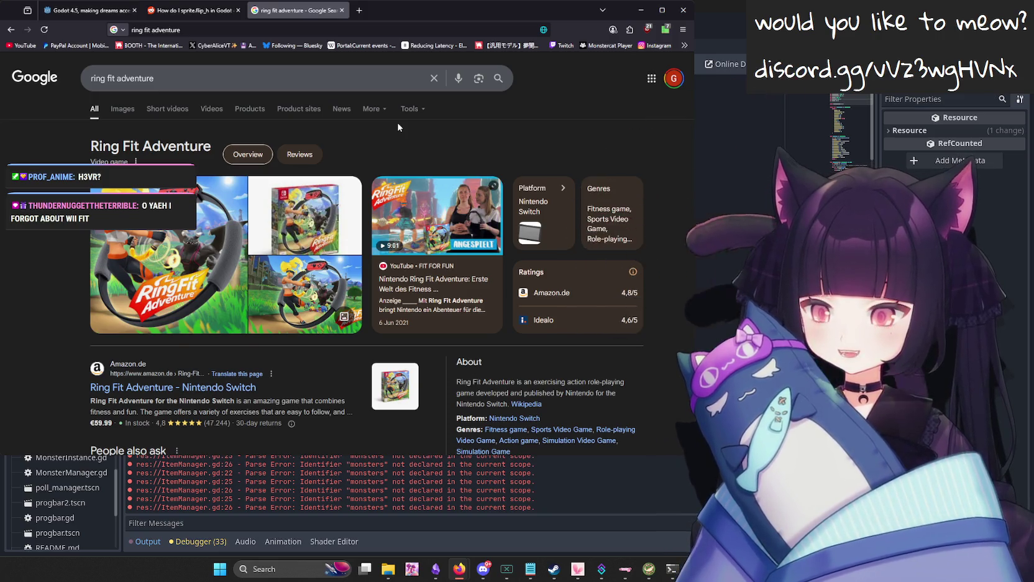
pyautogui.hotkey('ctrl', 'w')
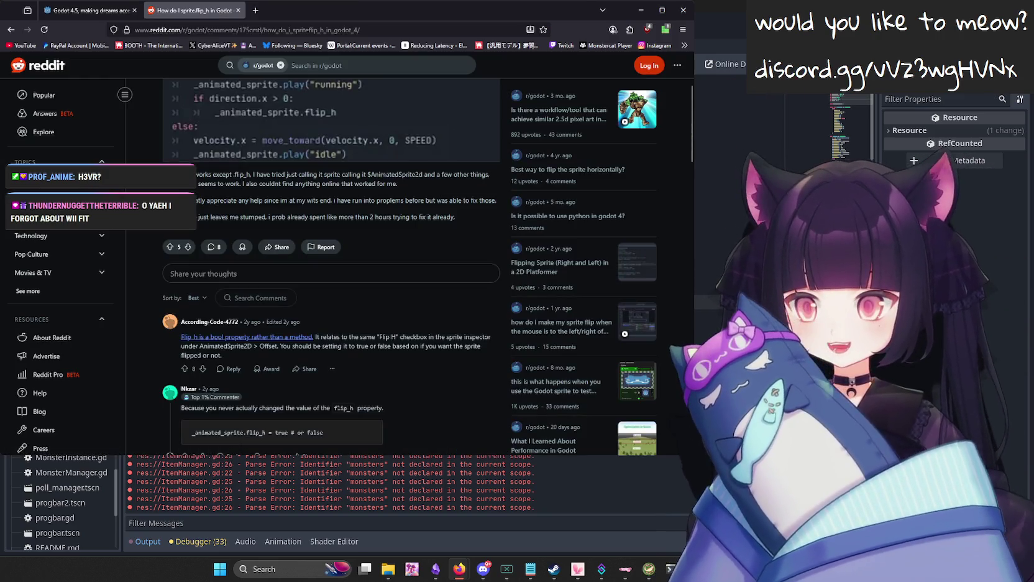
pyautogui.hotkey('ctrl', 'w')
pyautogui.hotkey('ctrl', 'w')
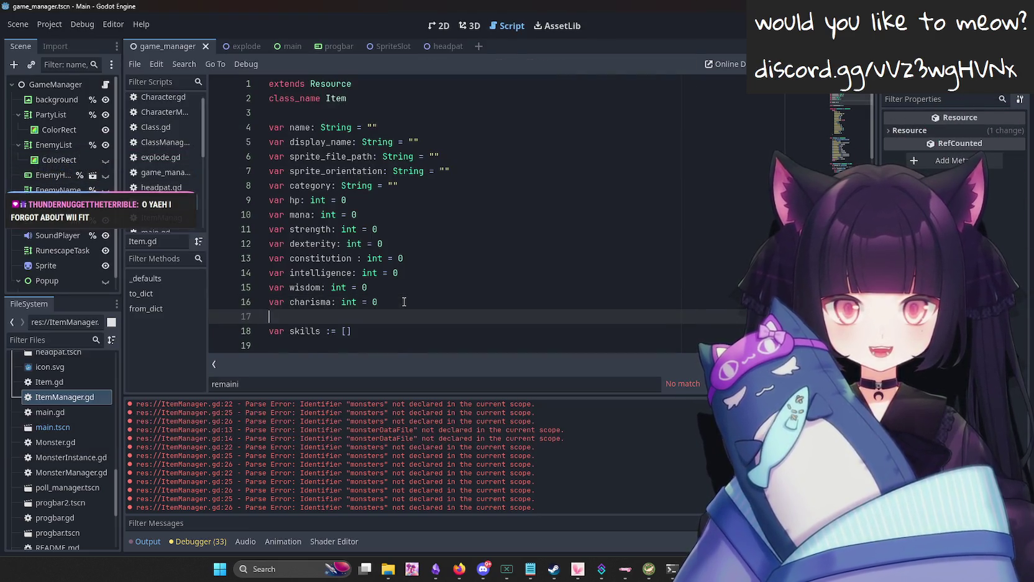
pyautogui.press('Return')
pyautogui.press('BackSpace')
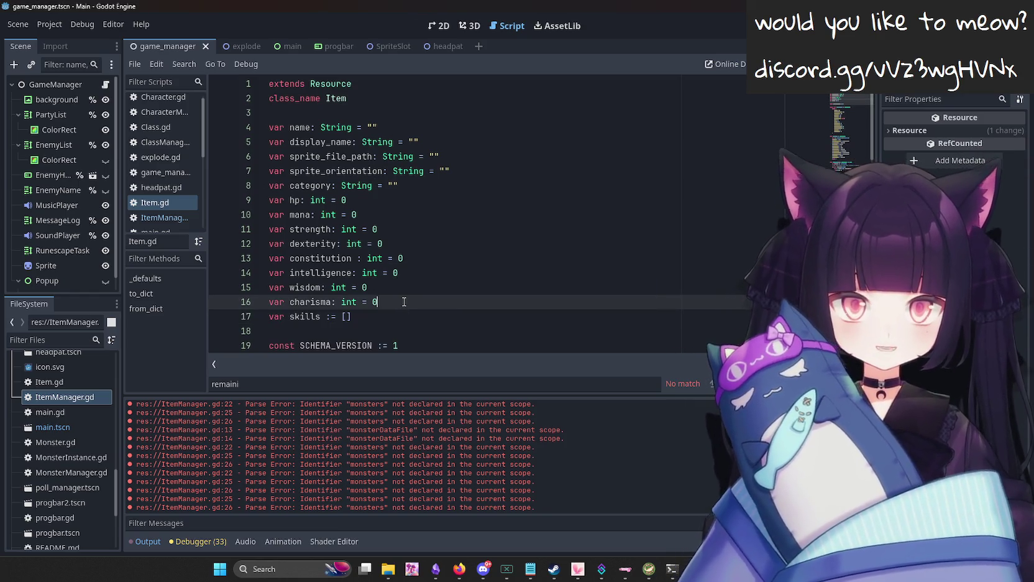
pyautogui.scroll(-3, 466, 223)
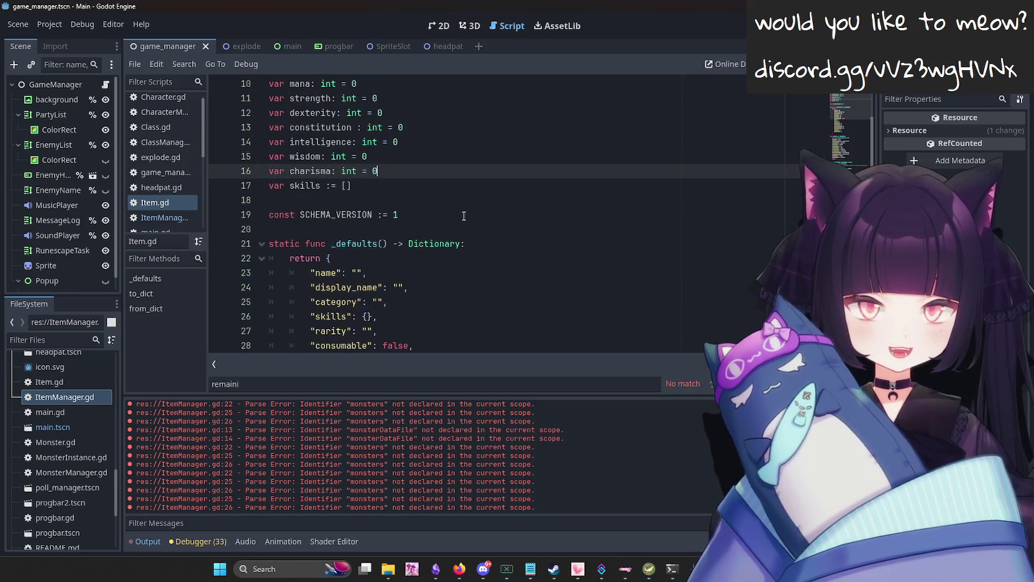
pyautogui.scroll(-4, 472, 239)
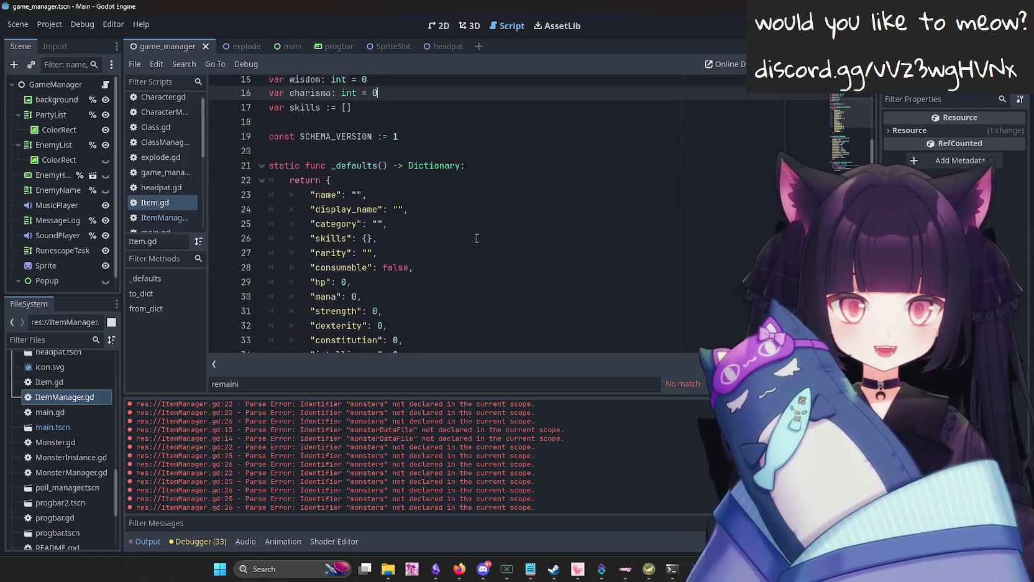
pyautogui.scroll(7, 474, 245)
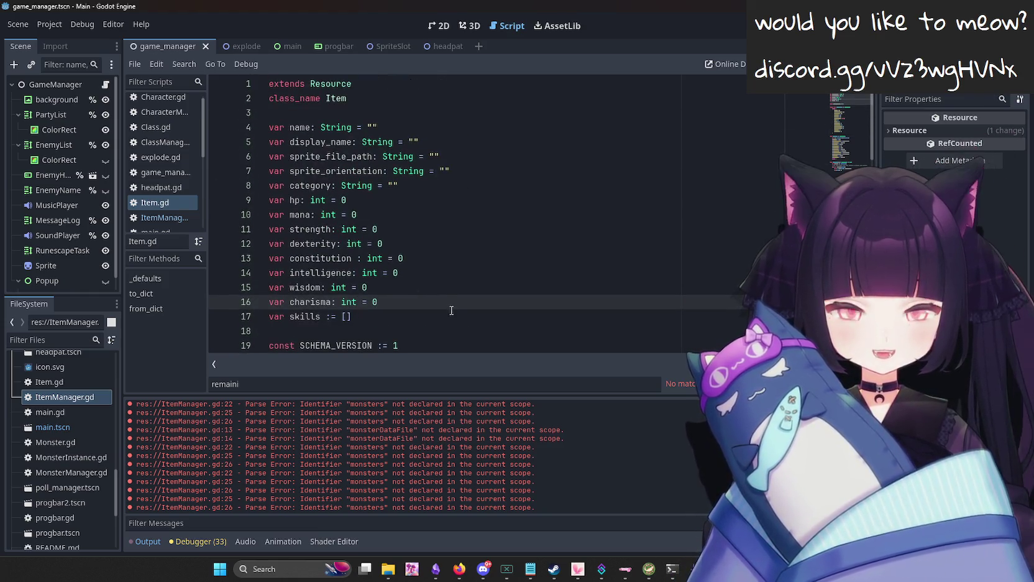
pyautogui.scroll(-6, 447, 306)
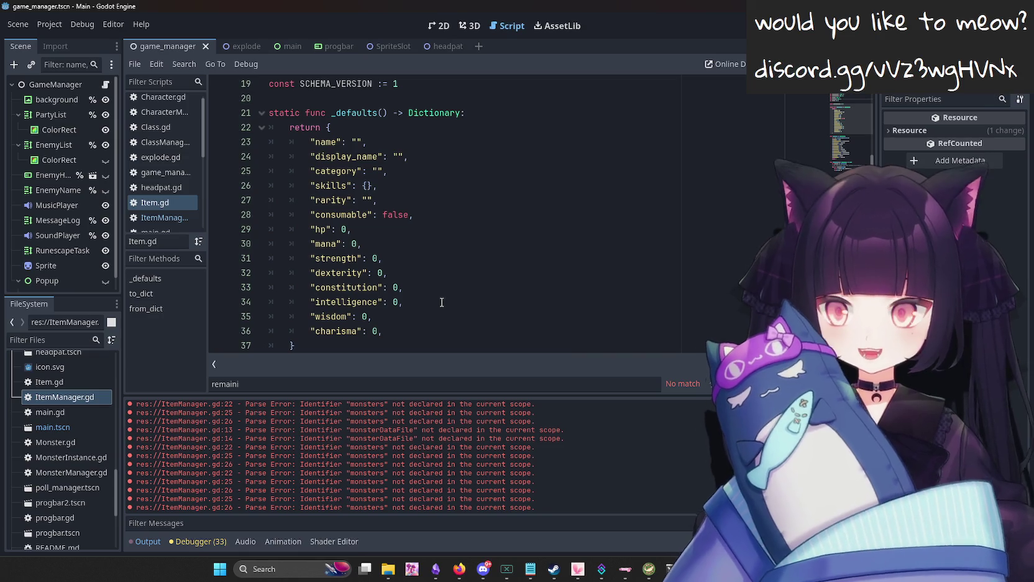
pyautogui.click(413, 329)
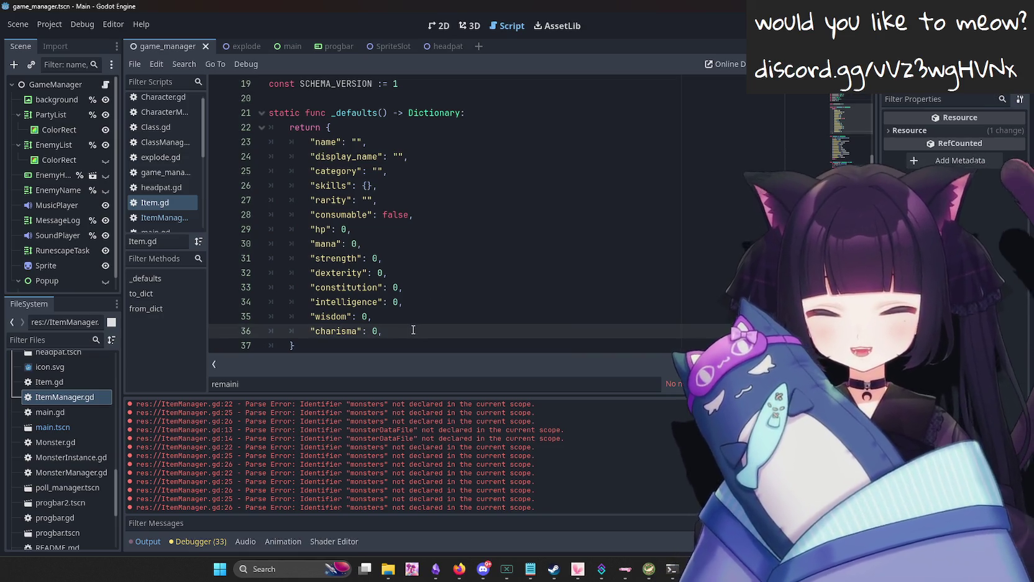
pyautogui.press('Return')
pyautogui.press('BackSpace')
pyautogui.press('BackSpace')
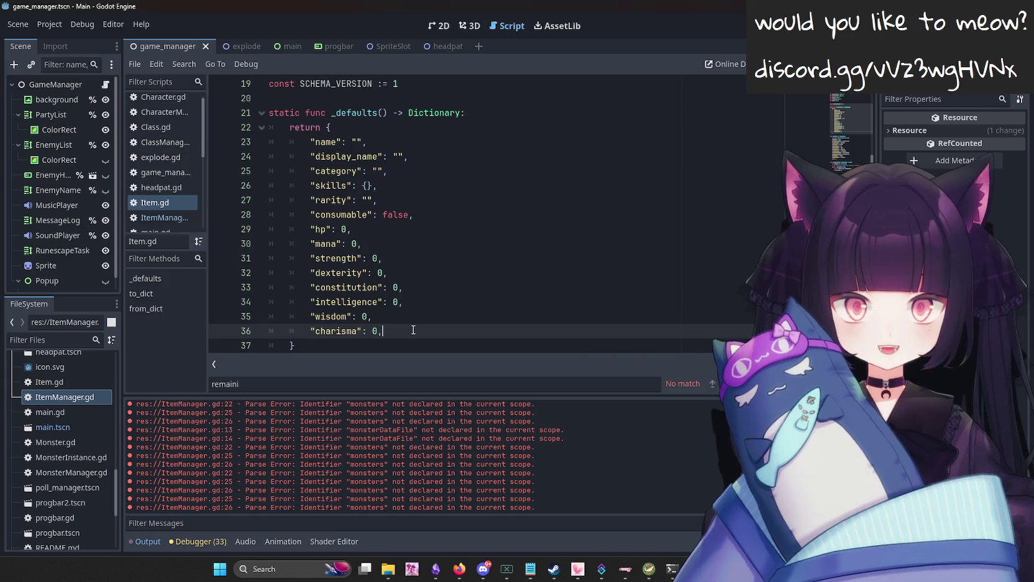
pyautogui.scroll(-3, 159, 179)
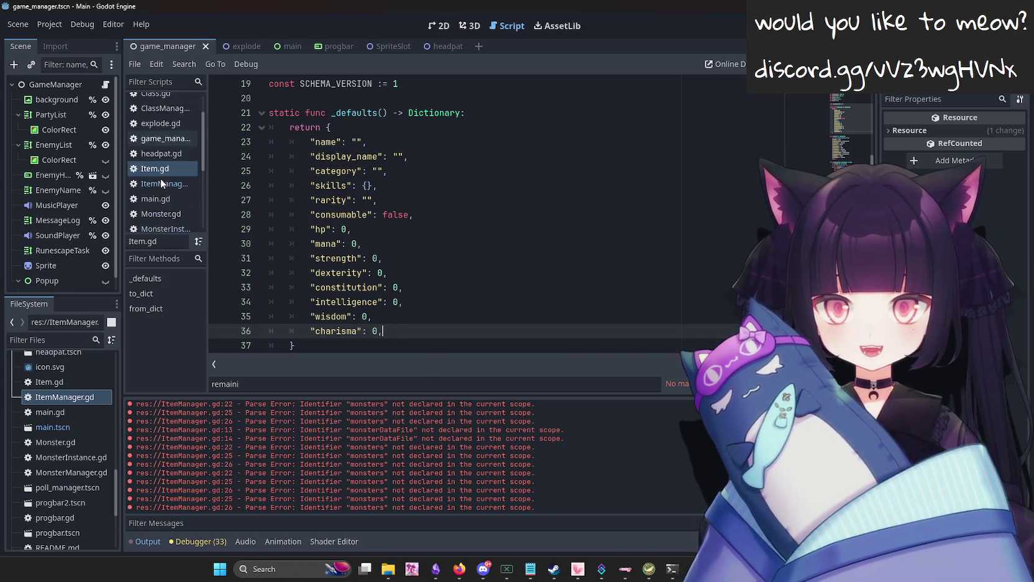
pyautogui.click(388, 569)
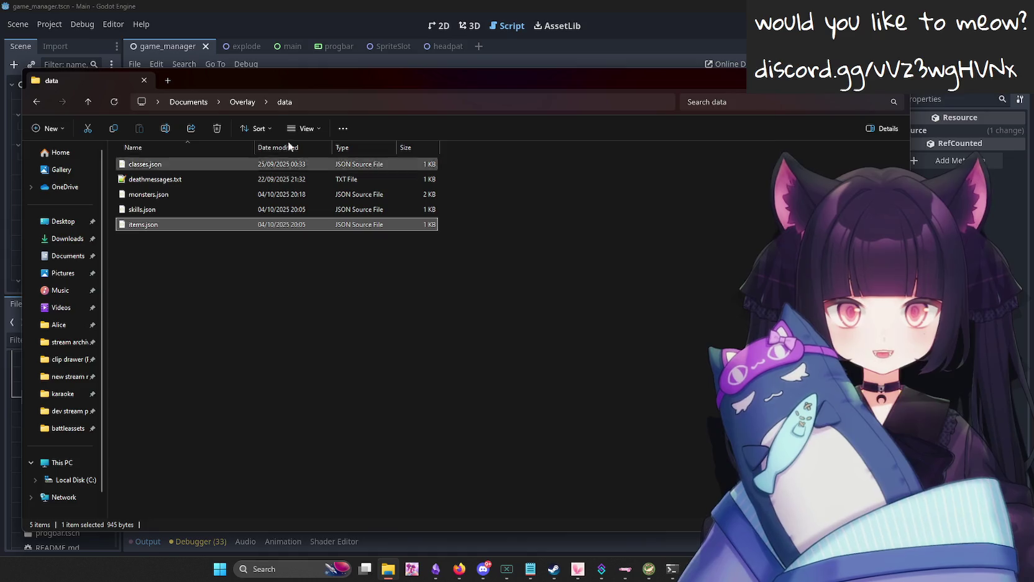
# Open items.json from the FileSystem dock for editing.
pyautogui.click(348, 5)
pyautogui.scroll(-10, 49, 407)
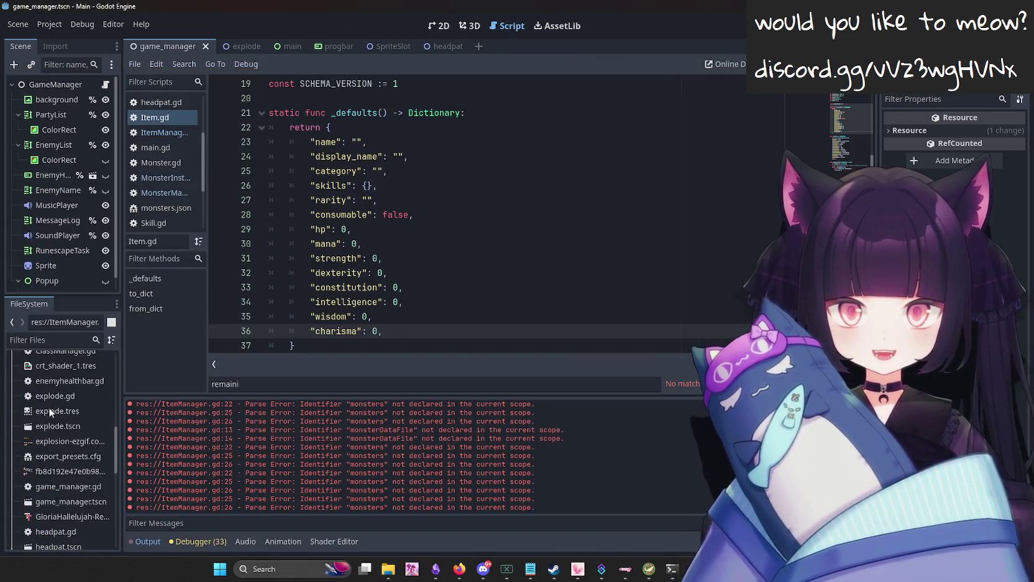
pyautogui.scroll(2, 50, 465)
pyautogui.doubleClick(62, 449)
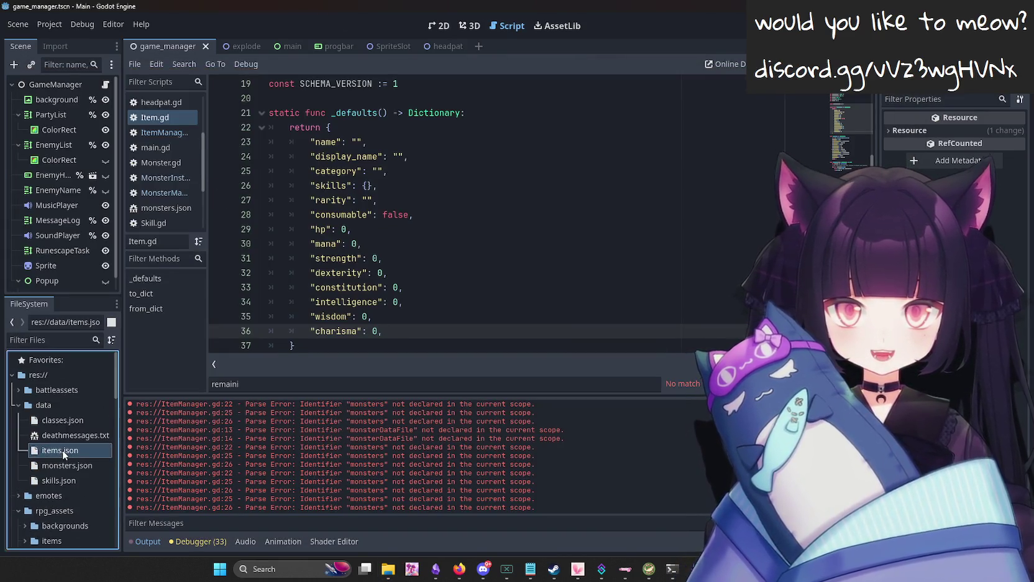
pyautogui.scroll(-12, 355, 199)
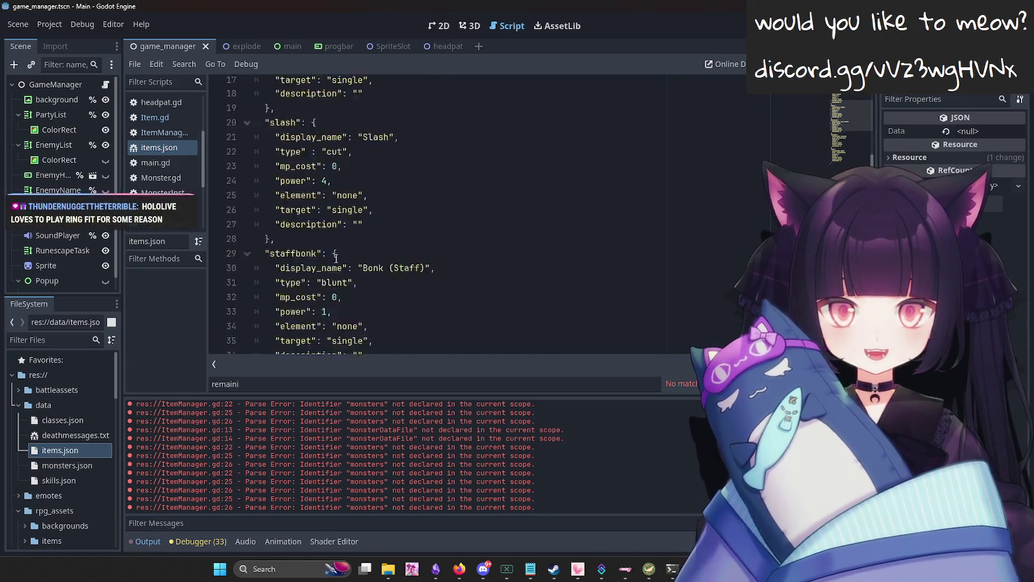
pyautogui.scroll(-1, 320, 310)
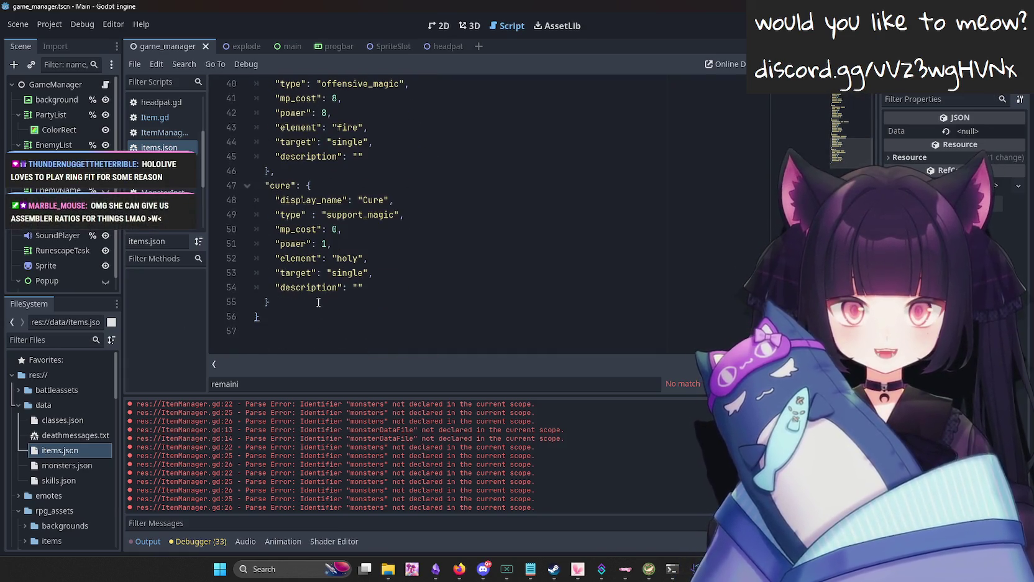
# Delete every entry after shakehead and save items.json.
pyautogui.click(318, 302)
pyautogui.scroll(13, 319, 302)
pyautogui.moveTo(286, 345); pyautogui.dragTo(230, 218)
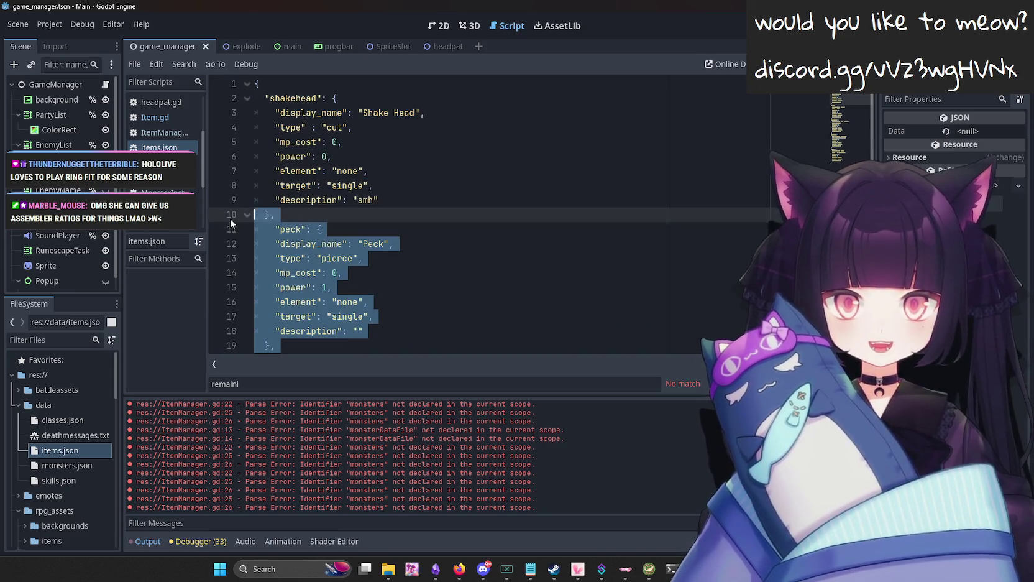
pyautogui.press('BackSpace')
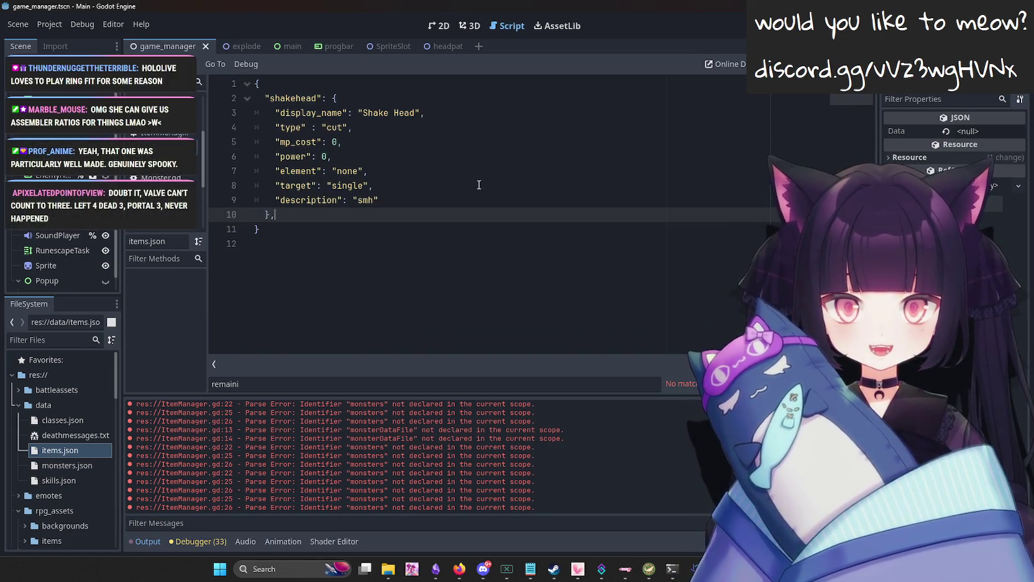
pyautogui.hotkey('ctrl', 's')
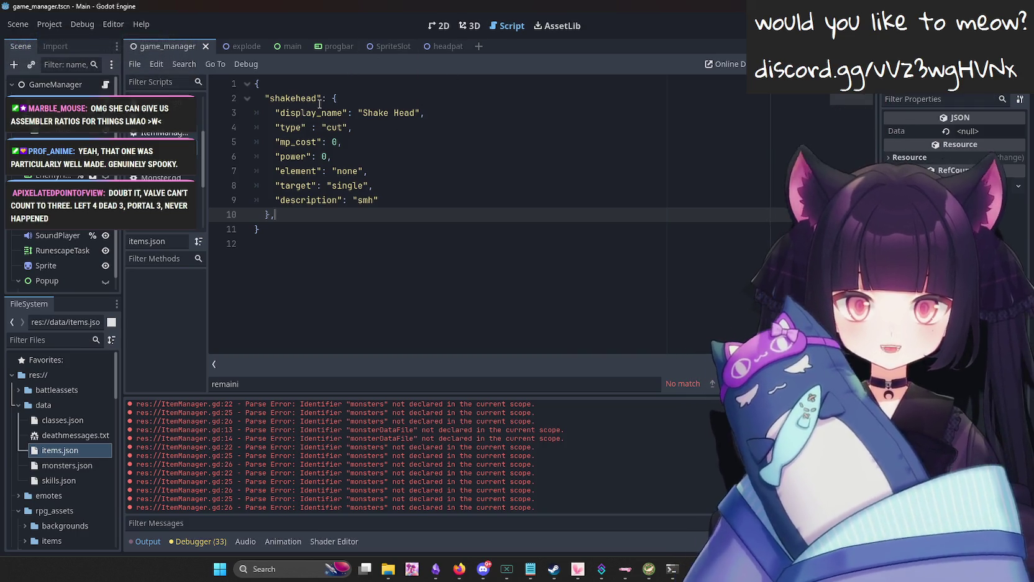
pyautogui.click(163, 118)
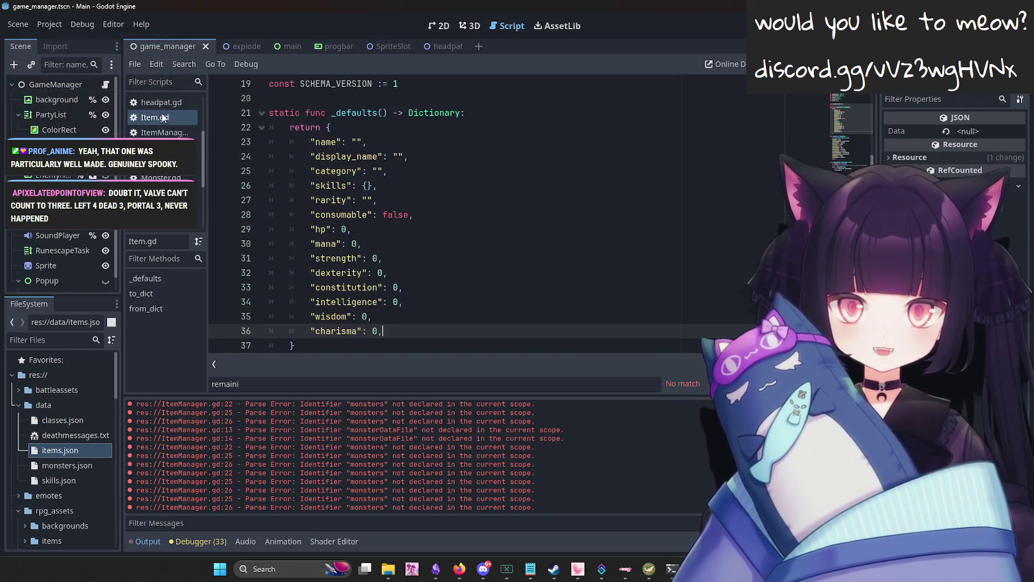
# Try adding a "max_hp" default after consumable in Item.gd, then undo it.
pyautogui.click(440, 220)
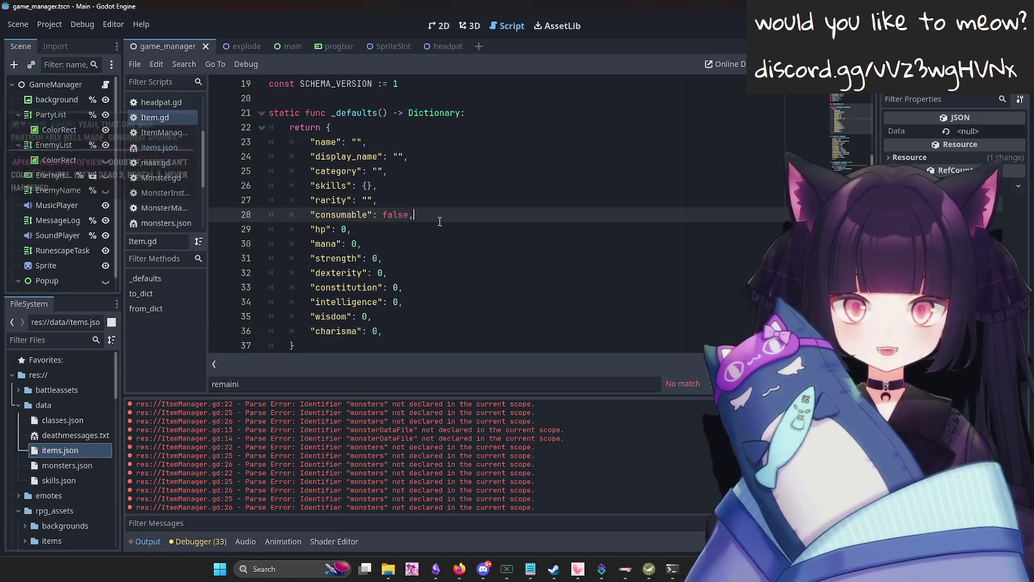
pyautogui.press('Return')
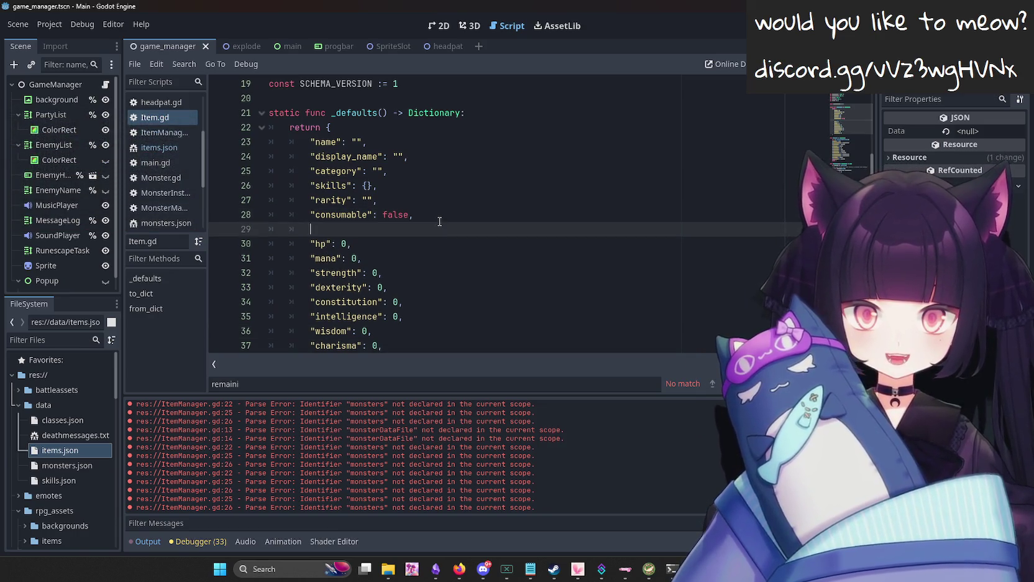
pyautogui.write('"max_ho')
pyautogui.press('Down')
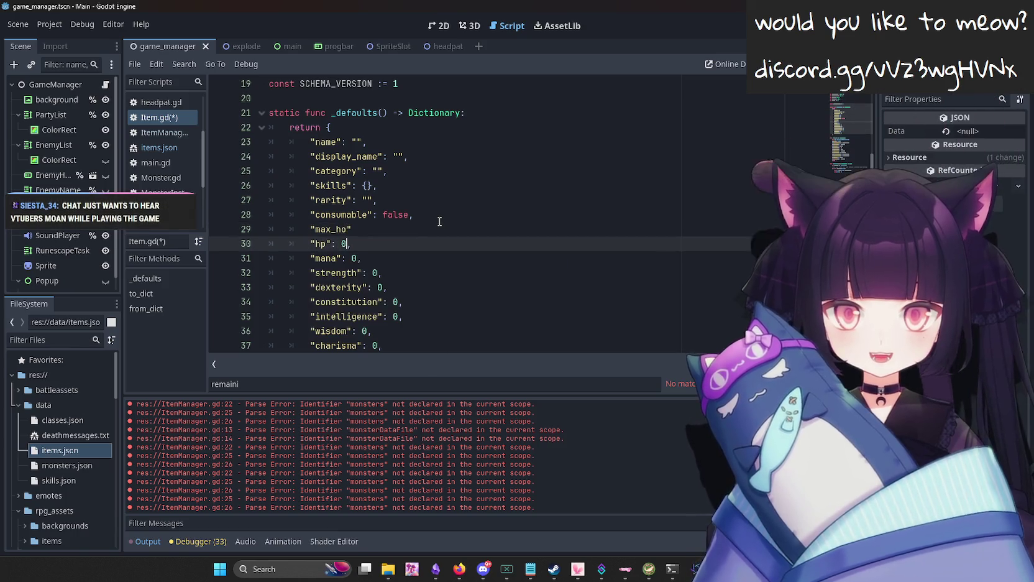
pyautogui.write('=')
pyautogui.press('Up')
pyautogui.press('BackSpace')
pyautogui.write('p')
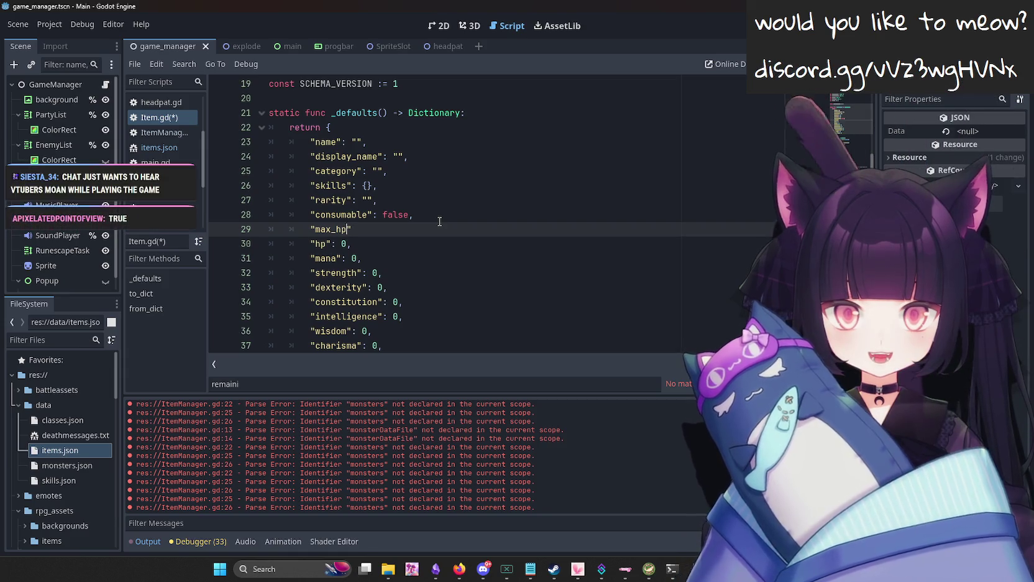
pyautogui.hotkey('ctrl', 'z')
pyautogui.hotkey('ctrl', 'z')
pyautogui.hotkey('ctrl', 'z')
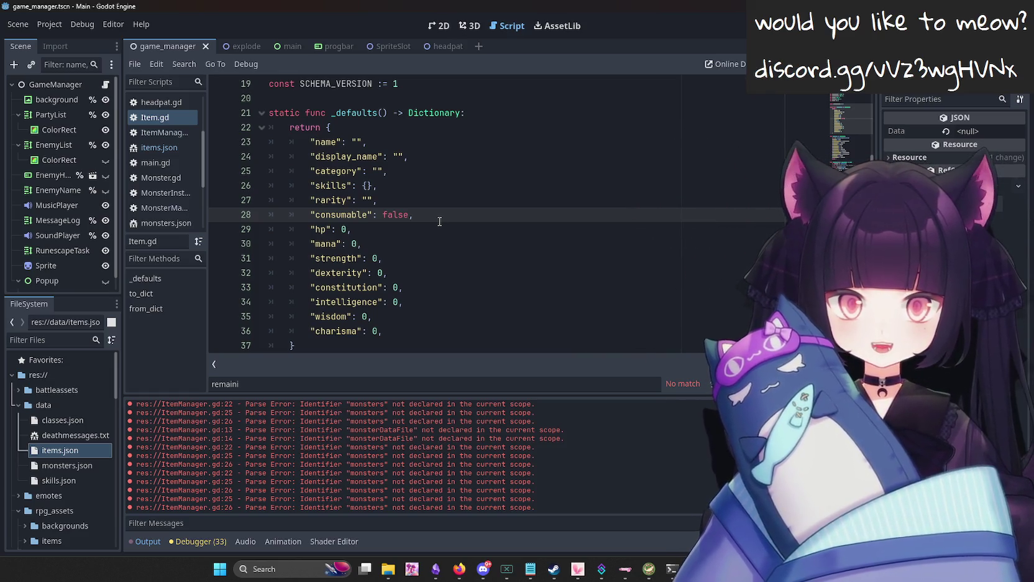
# Add and remove blank lines after consumable, leaving Item.gd's defaults unchanged.
pyautogui.press('Return')
pyautogui.press('BackSpace')
pyautogui.press('Return')
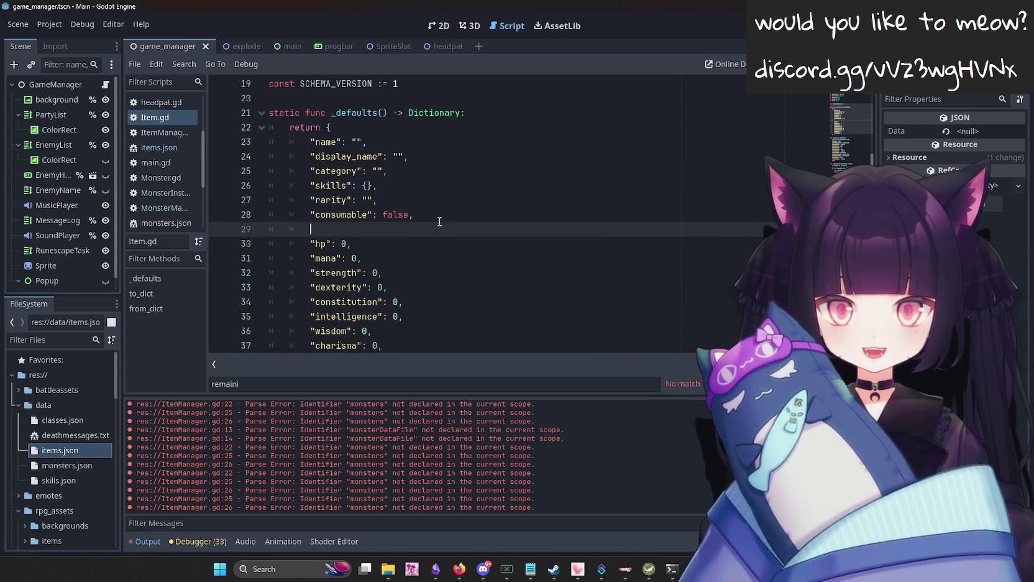
pyautogui.press('BackSpace')
pyautogui.press('Return')
pyautogui.press('BackSpace')
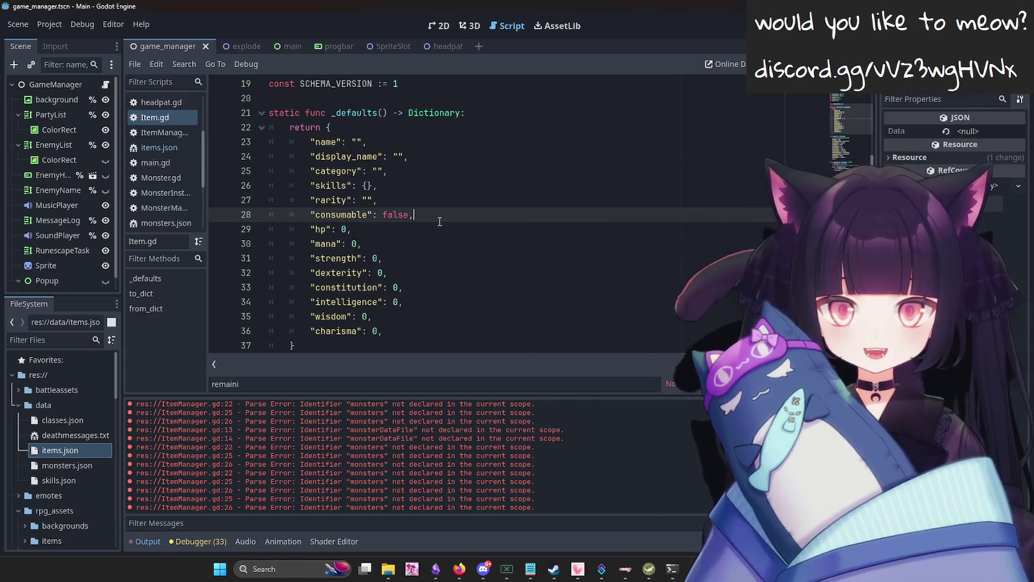
pyautogui.scroll(-1, 444, 213)
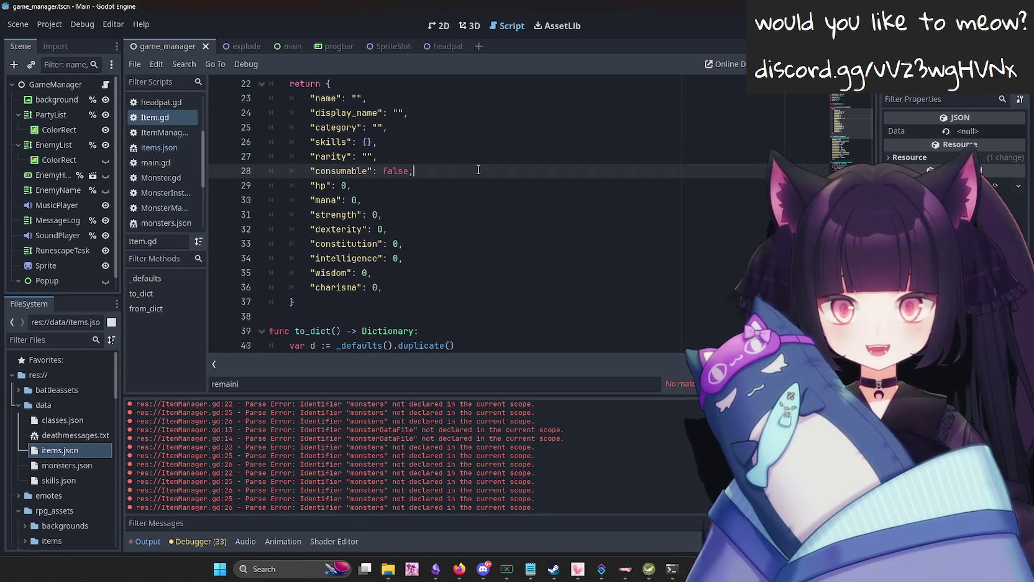
pyautogui.click(135, 151)
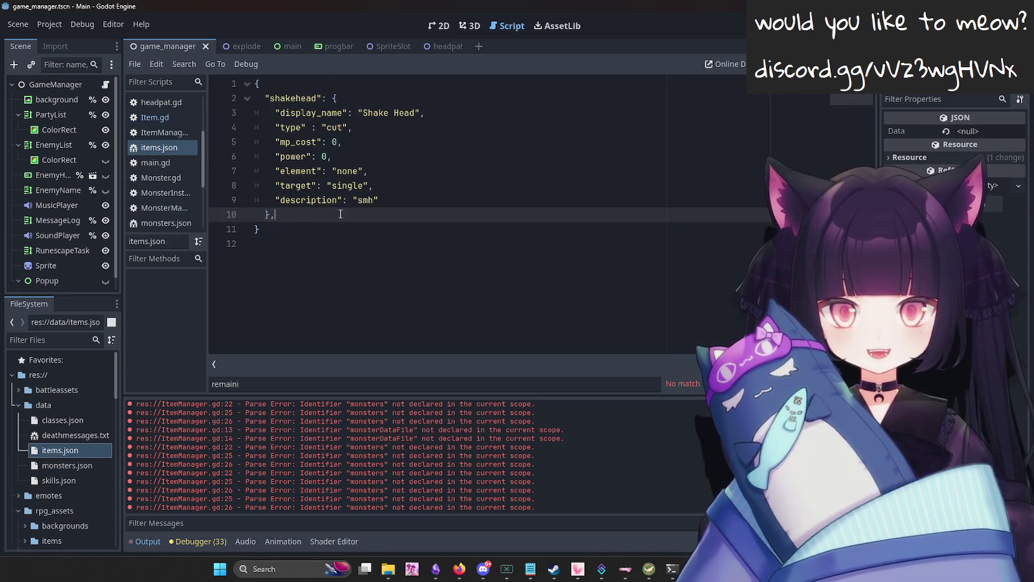
# Rename the shakehead key to healthpotion and set its display_name to 'Health Potion'.
pyautogui.doubleClick(294, 98)
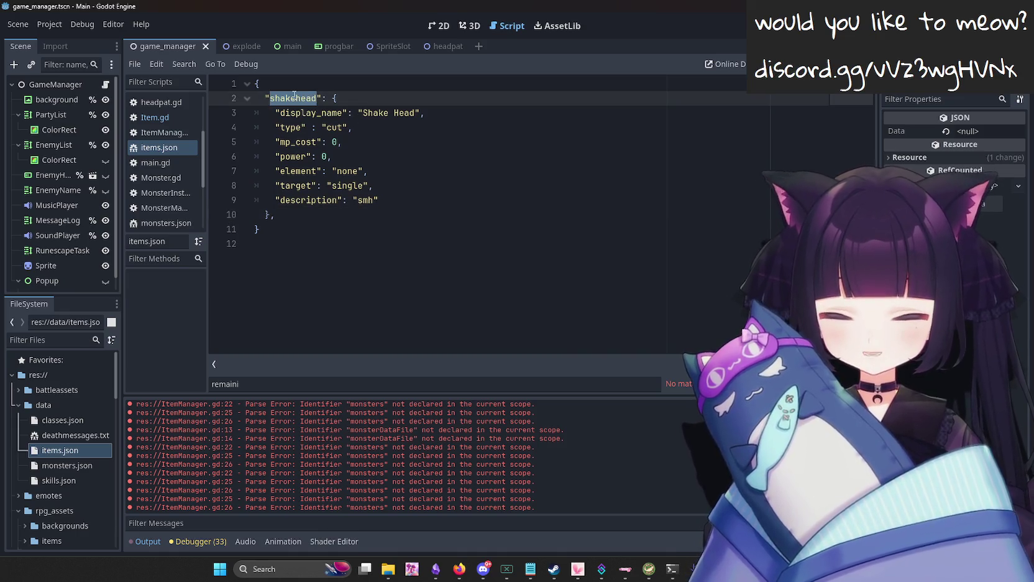
pyautogui.write('potion')
pyautogui.press('BackSpace')
pyautogui.press('BackSpace')
pyautogui.press('BackSpace')
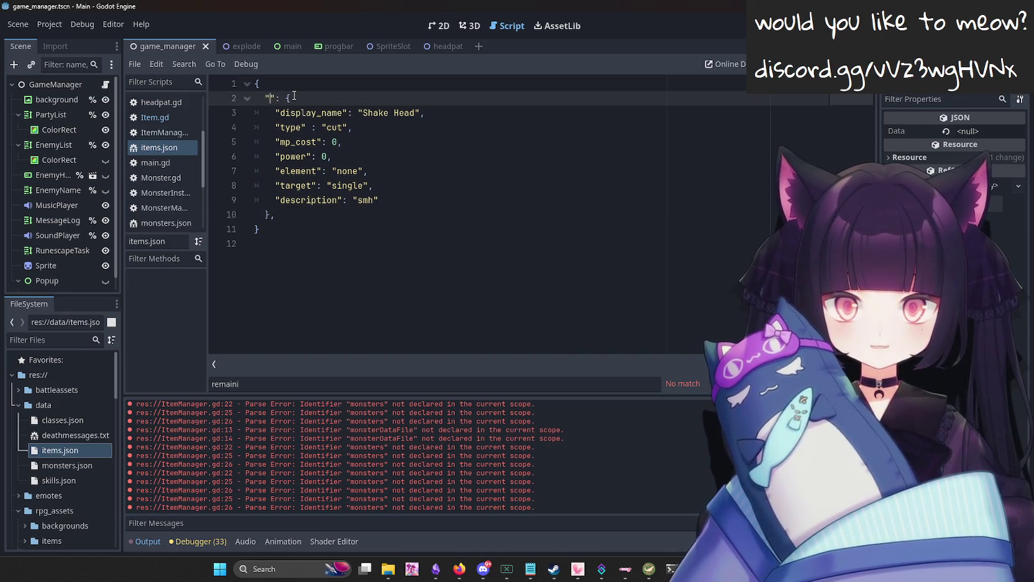
pyautogui.write('healthpotion')
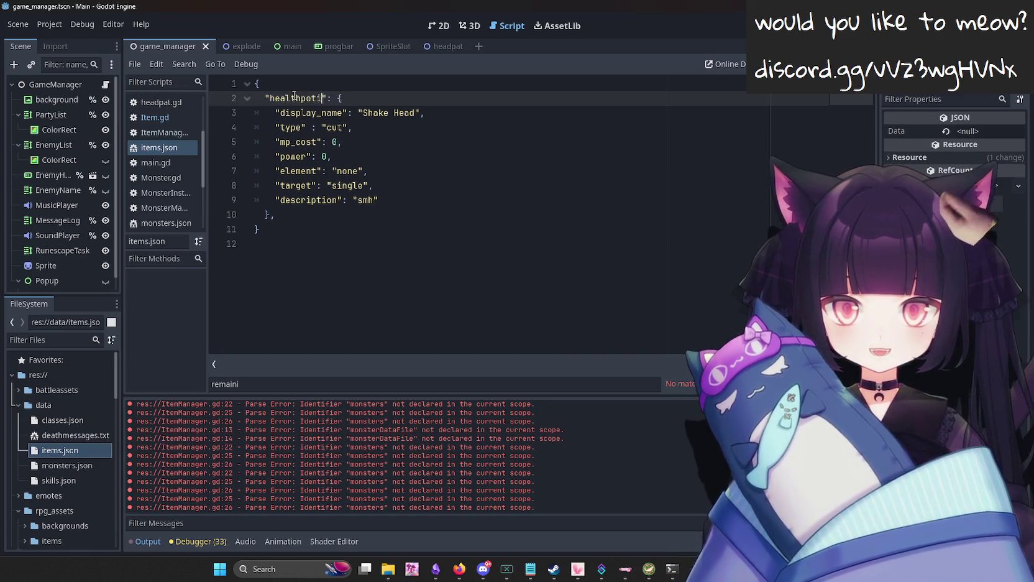
pyautogui.press('Down')
pyautogui.press('Right')
pyautogui.press('Right')
pyautogui.press('Delete')
pyautogui.press('Delete')
pyautogui.press('Delete')
pyautogui.press('Delete')
pyautogui.press('Delete')
pyautogui.press('Delete')
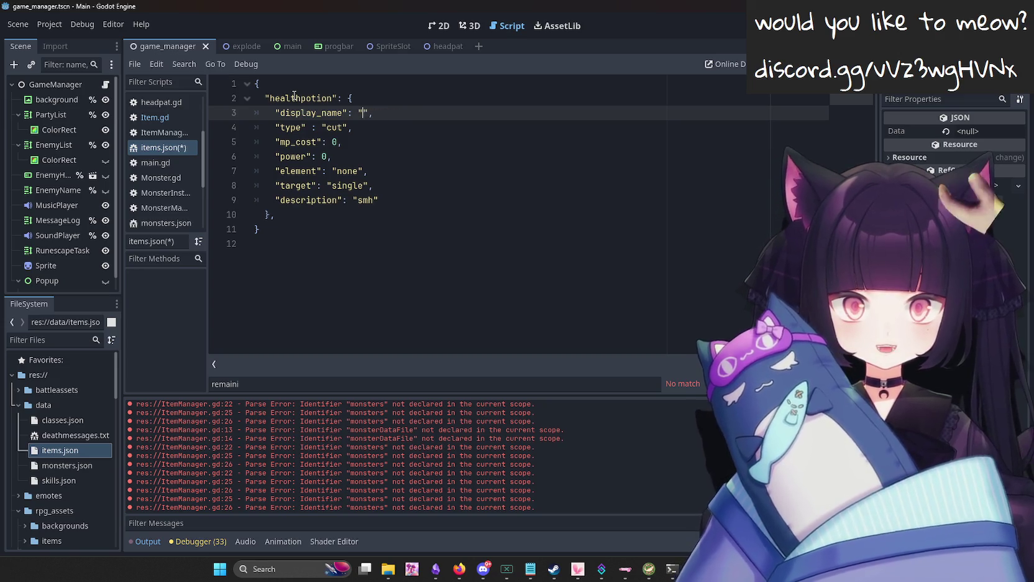
pyautogui.write('ealth ')
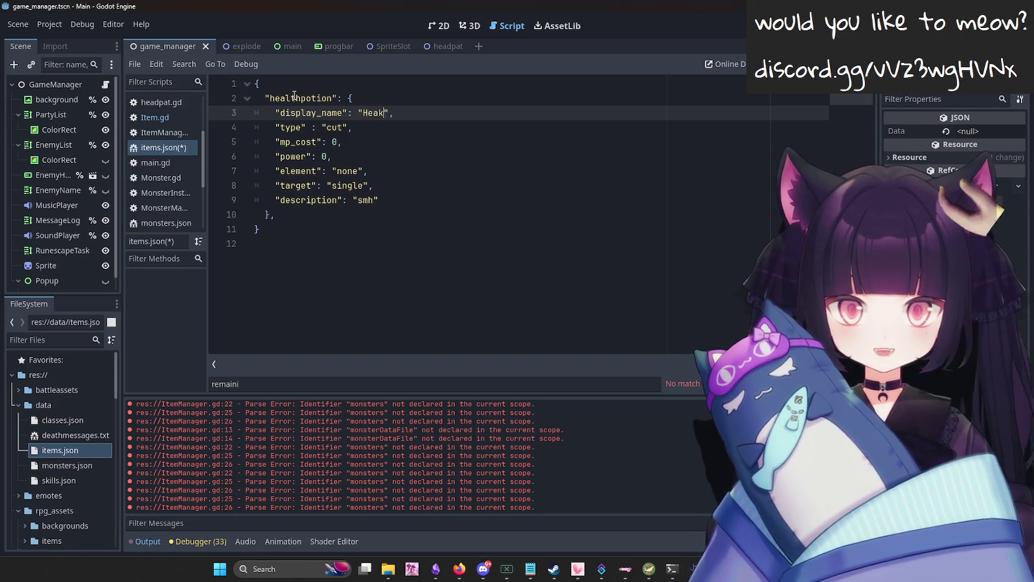
pyautogui.write('Potion')
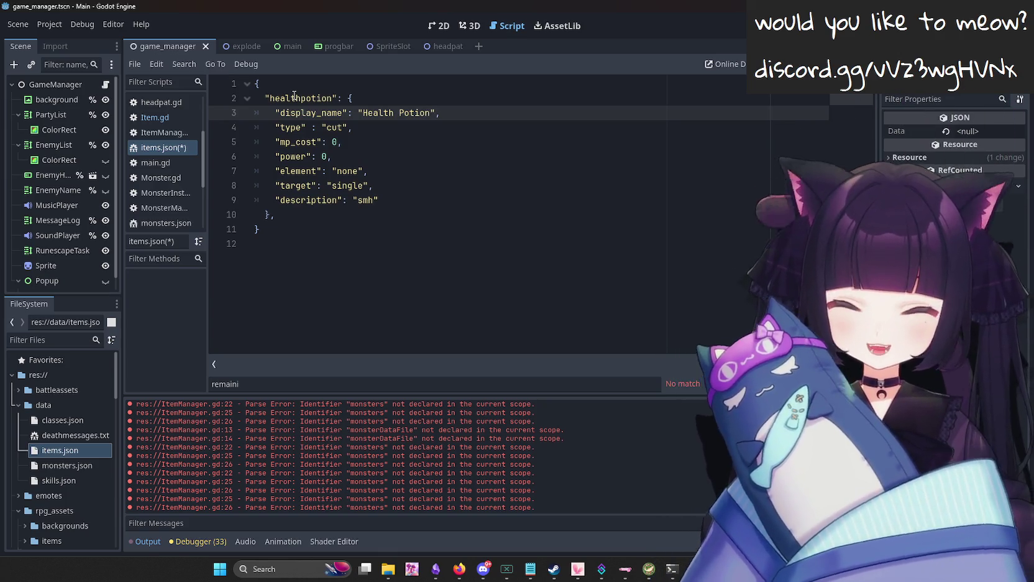
# After a quick look at Discord and the Reddit thread, save items.json.
pyautogui.click(483, 567)
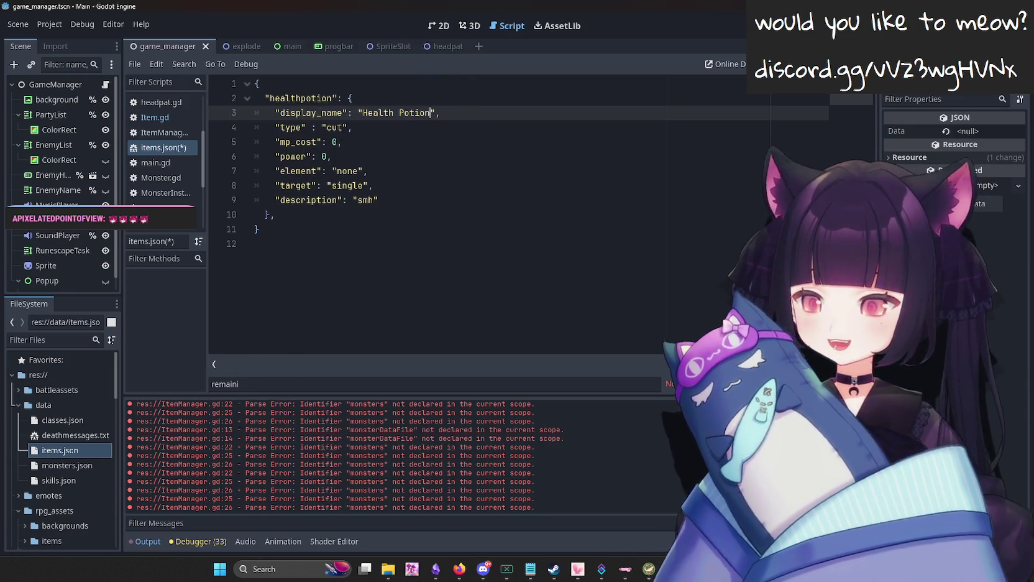
pyautogui.click(437, 212)
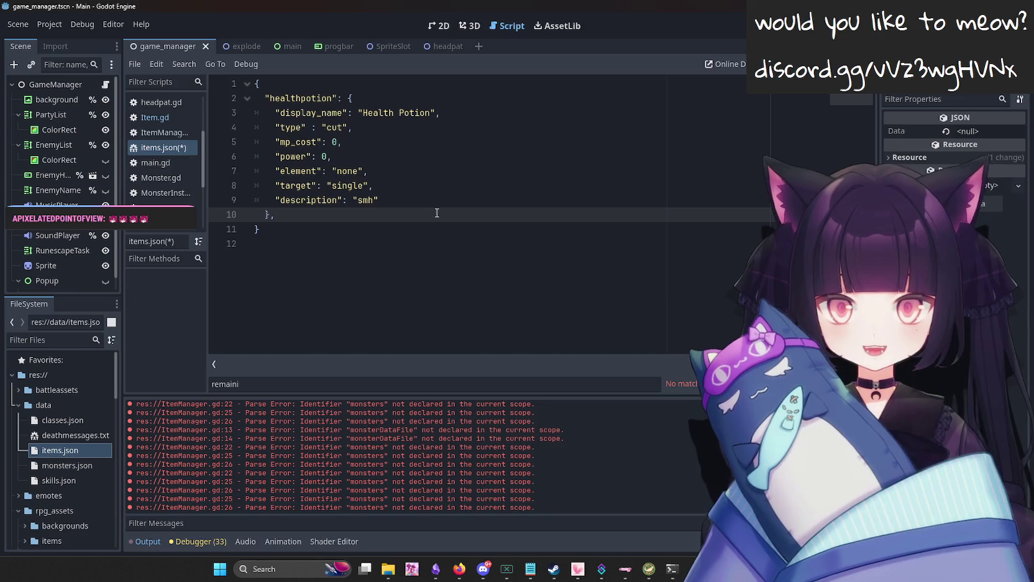
pyautogui.hotkey('alt', 'Tab')
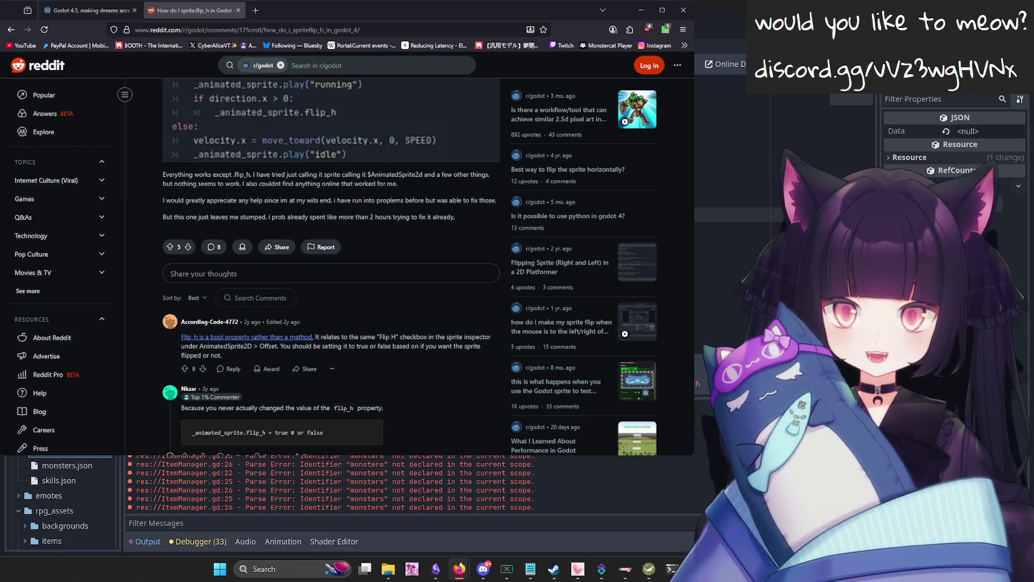
pyautogui.hotkey('alt', 'Tab')
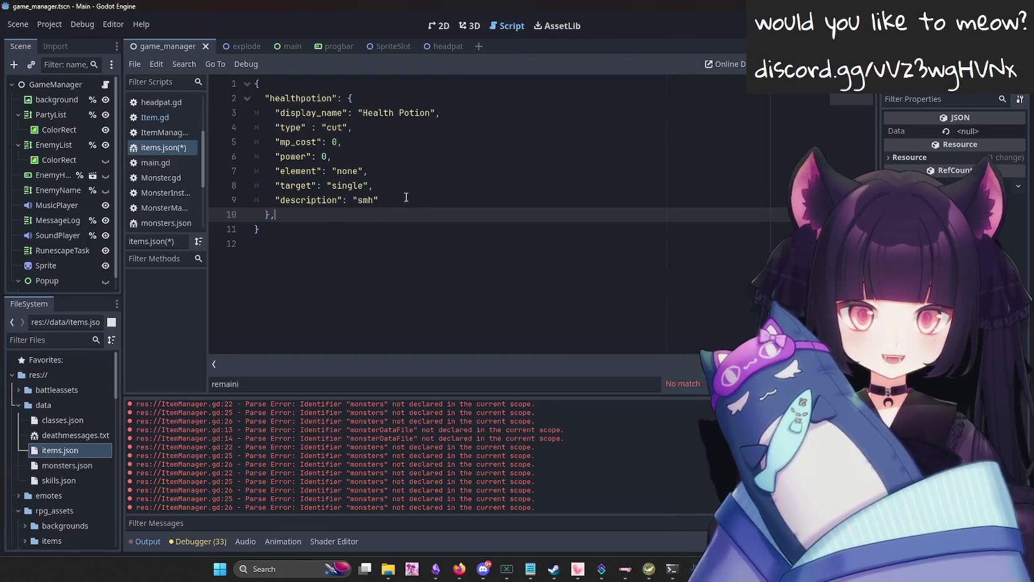
pyautogui.hotkey('ctrl', 's')
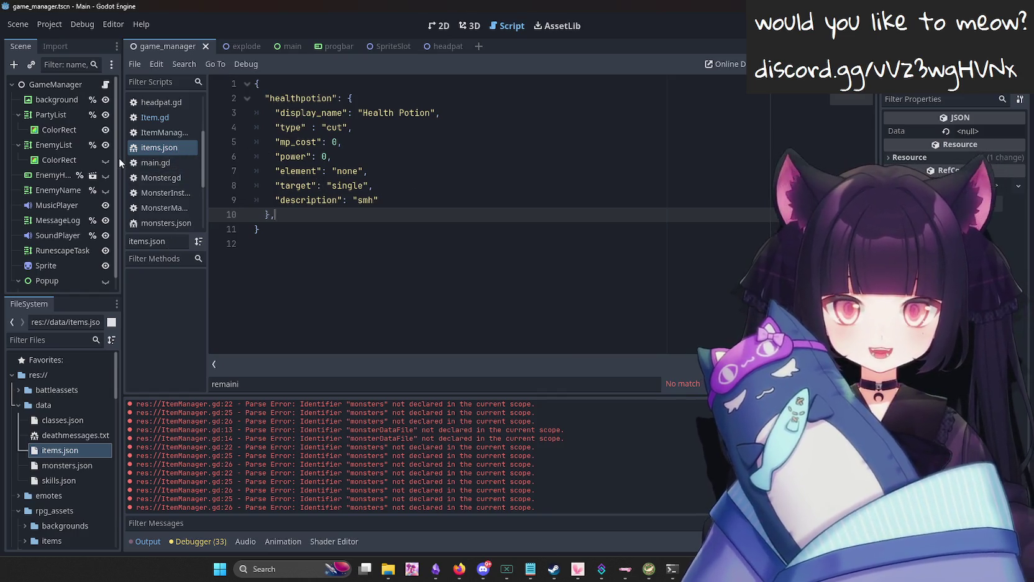
# Glance at Monster.gd, then open skills.json for reference.
pyautogui.click(167, 179)
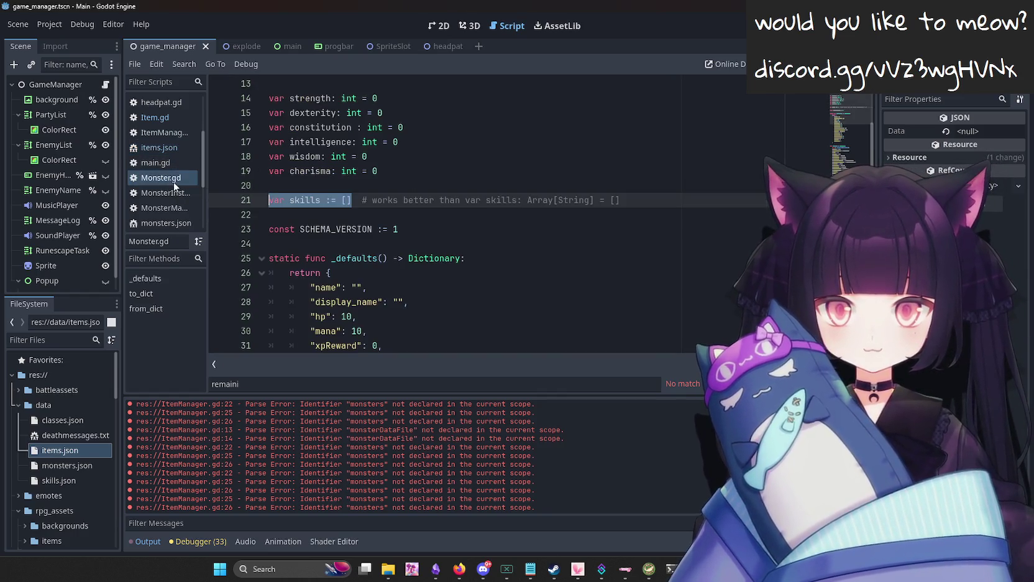
pyautogui.click(180, 149)
pyautogui.scroll(2, 169, 158)
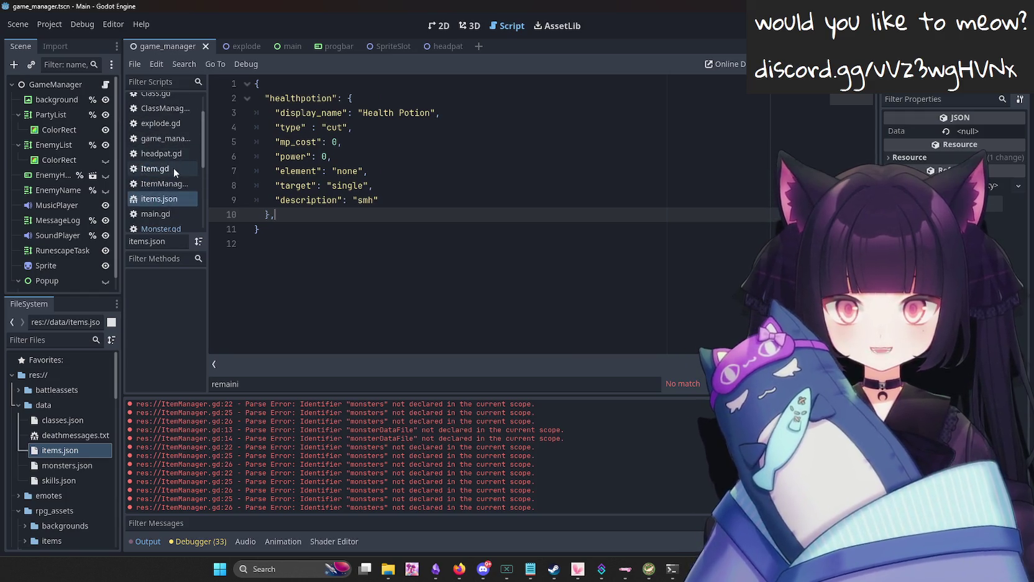
pyautogui.scroll(-3, 174, 167)
pyautogui.scroll(-1, 174, 171)
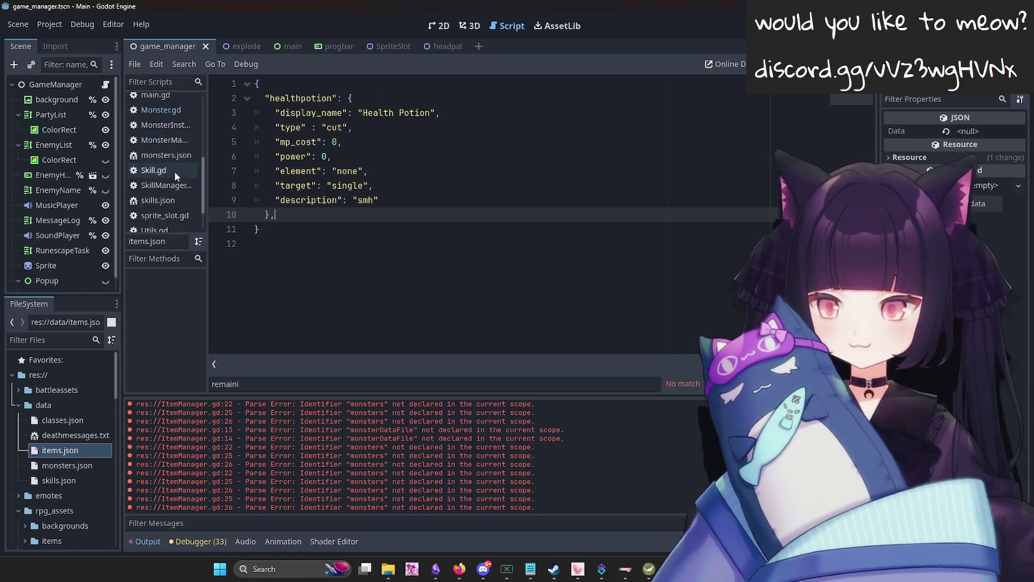
pyautogui.click(184, 197)
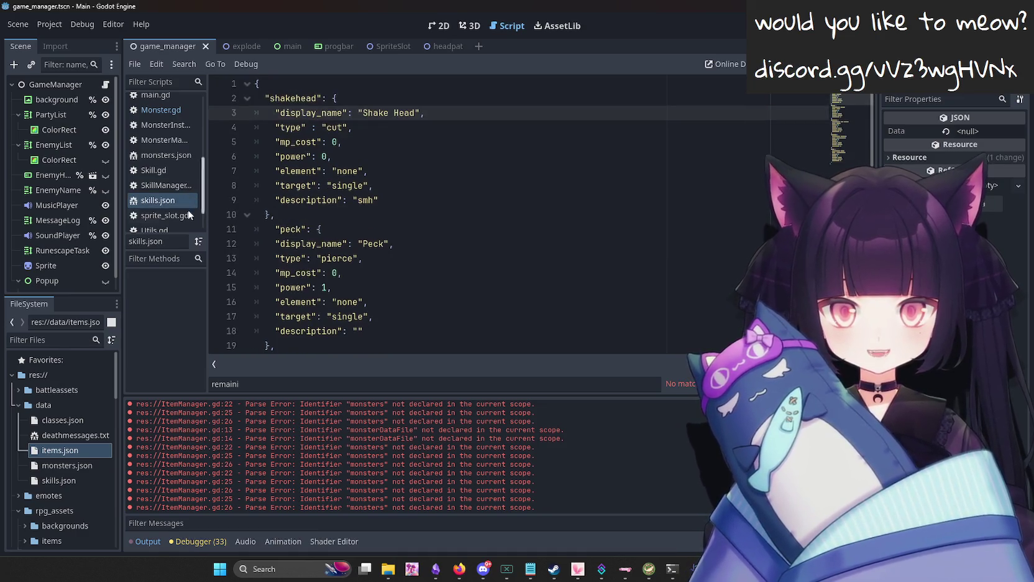
# Compare keys across Skill.gd, skills.json's shakehead entry, items.json and Item.gd, ending on ItemManager.gd.
pyautogui.click(162, 171)
pyautogui.scroll(-2, 294, 215)
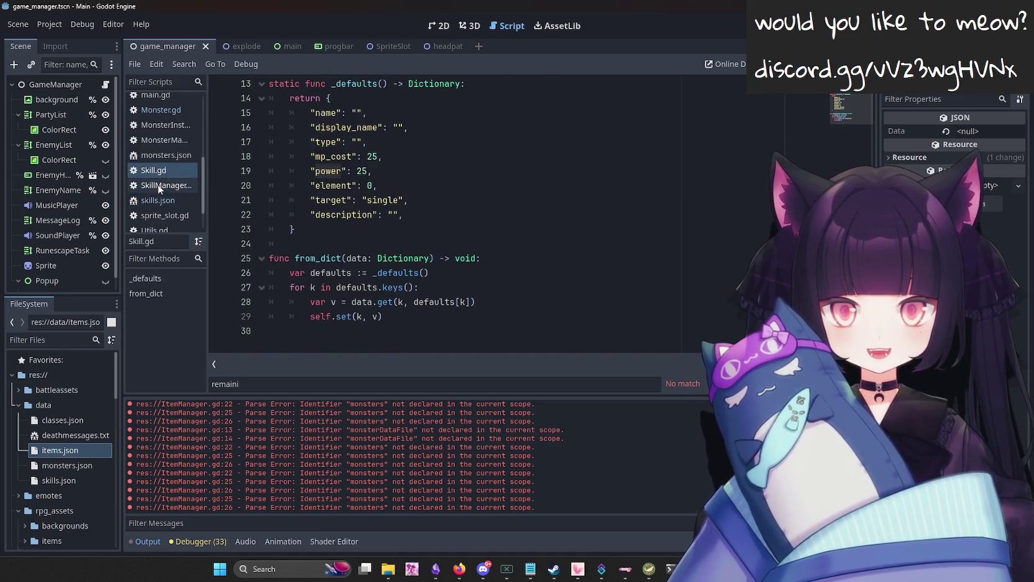
pyautogui.scroll(-1, 157, 204)
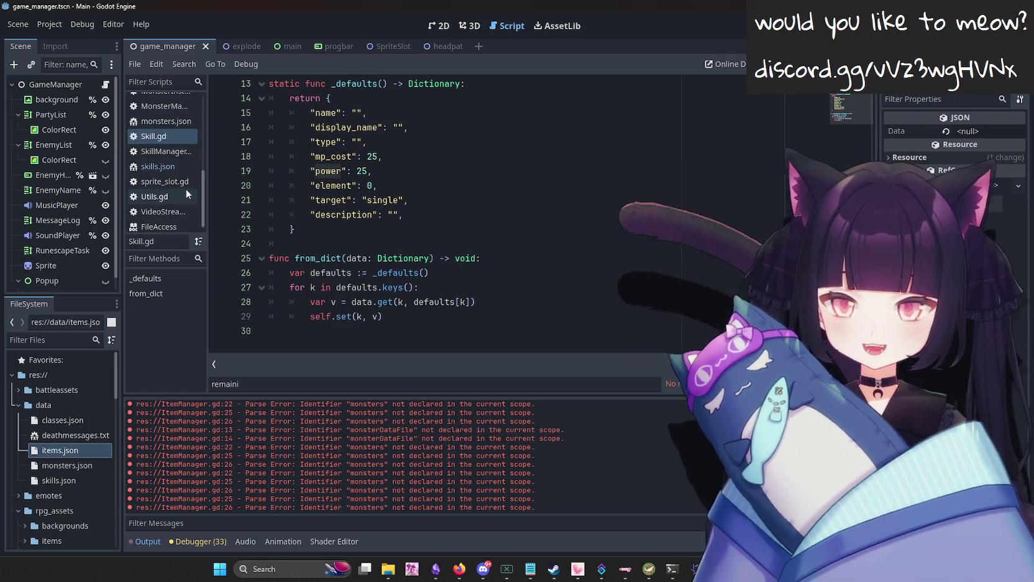
pyautogui.click(170, 194)
pyautogui.click(165, 164)
pyautogui.moveTo(379, 200); pyautogui.dragTo(216, 109)
pyautogui.scroll(3, 155, 174)
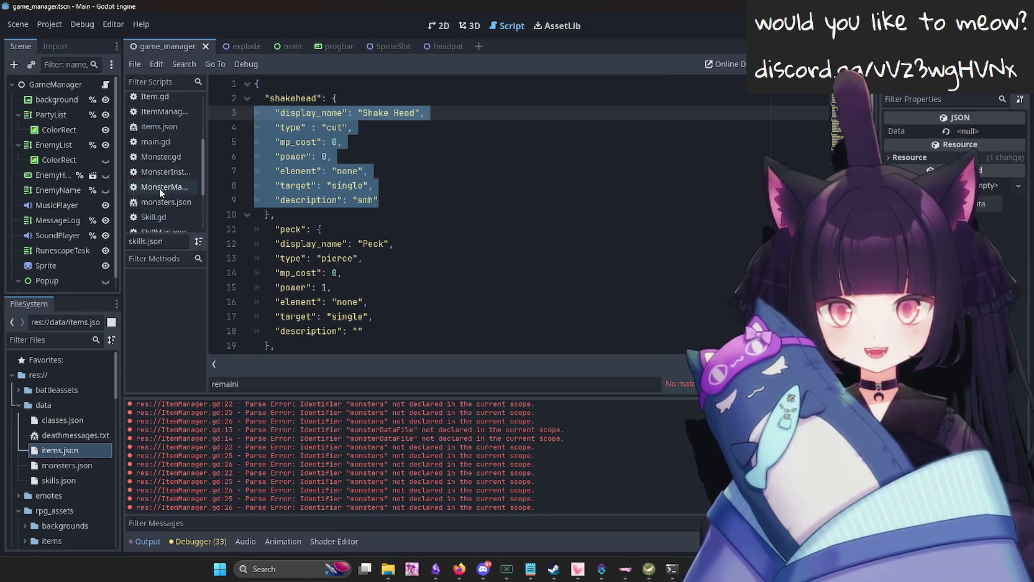
pyautogui.click(178, 195)
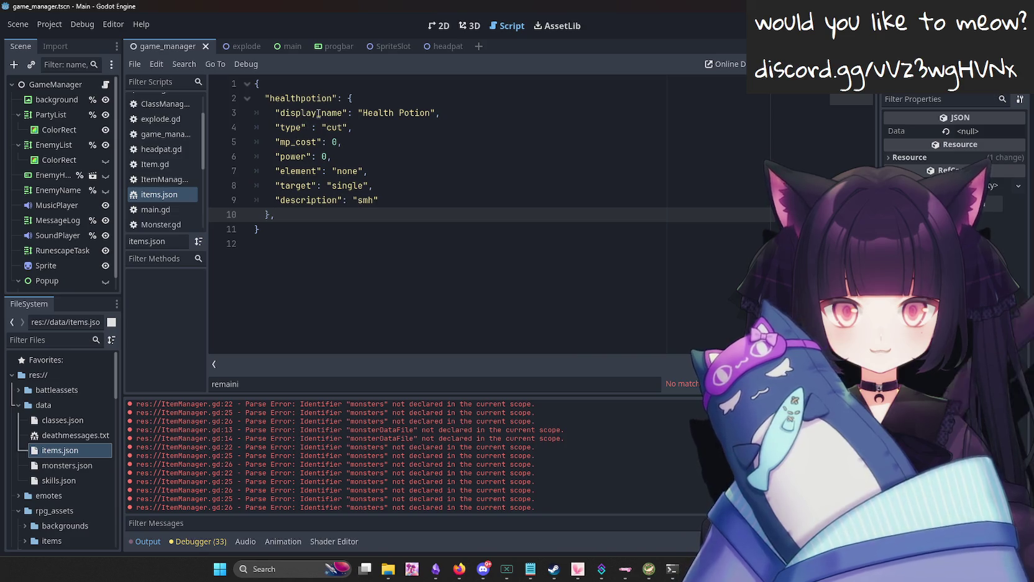
pyautogui.click(155, 164)
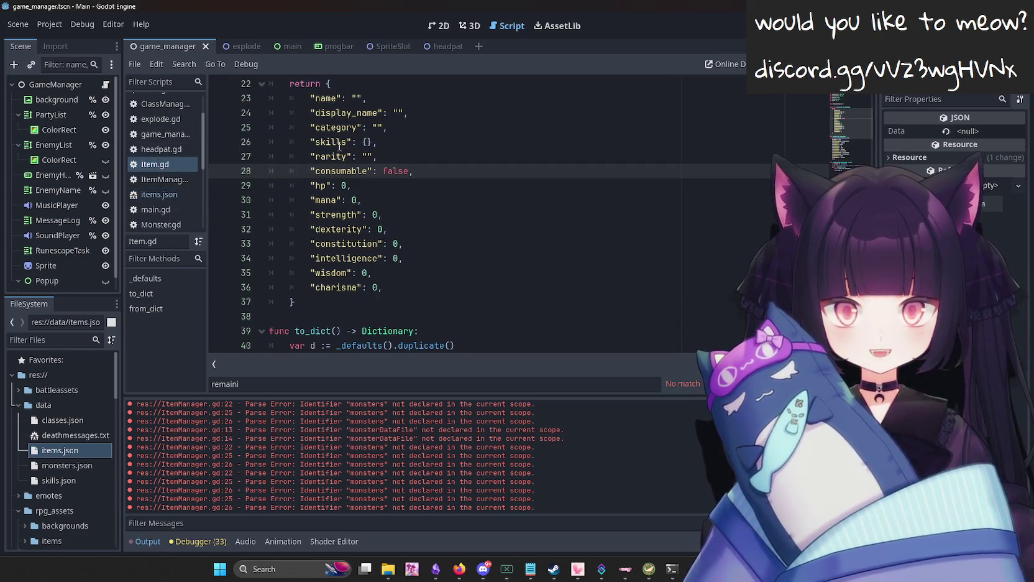
pyautogui.click(159, 180)
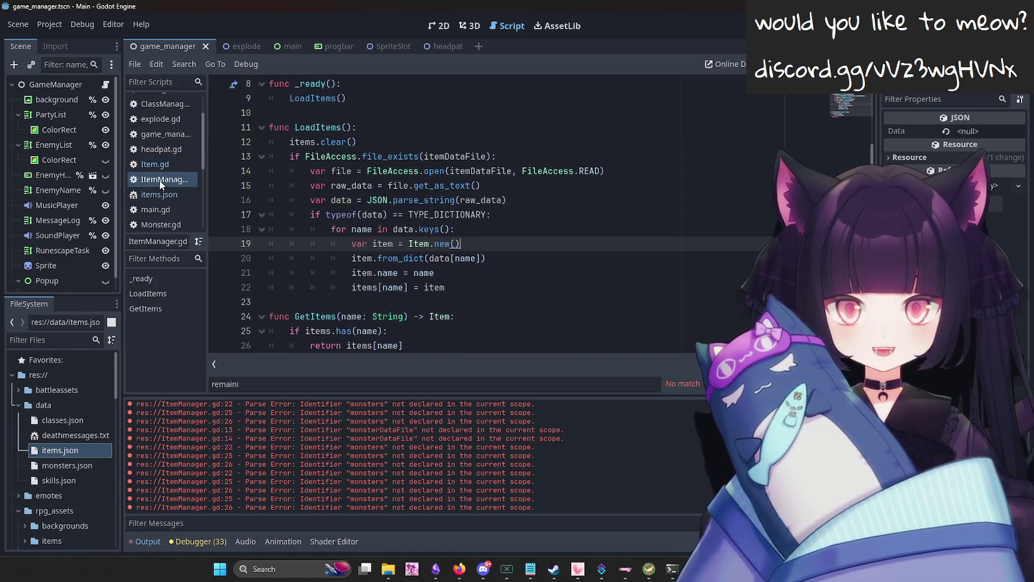
# In items.json, rename the type key on line 4 to category with an empty string value.
pyautogui.click(162, 195)
pyautogui.press('Up')
pyautogui.press('Up')
pyautogui.press('Up')
pyautogui.hotkey('ctrl', 'BackSpace')
pyautogui.write('category')
pyautogui.press('BackSpace')
pyautogui.press('BackSpace')
pyautogui.press('BackSpace')
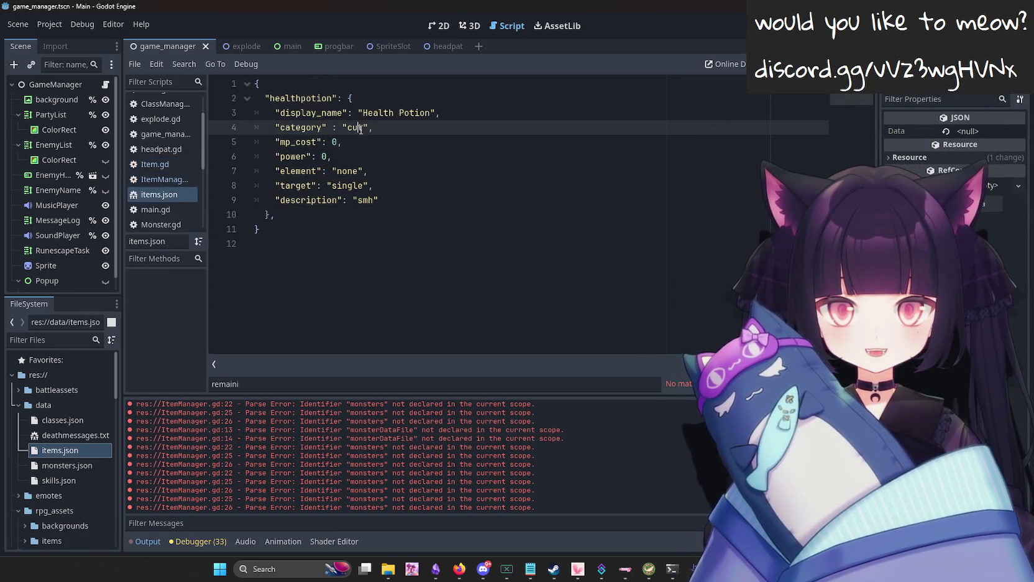
# Move items.json below main.gd in the Scripts list, then view Item.gd.
pyautogui.rightClick(178, 182)
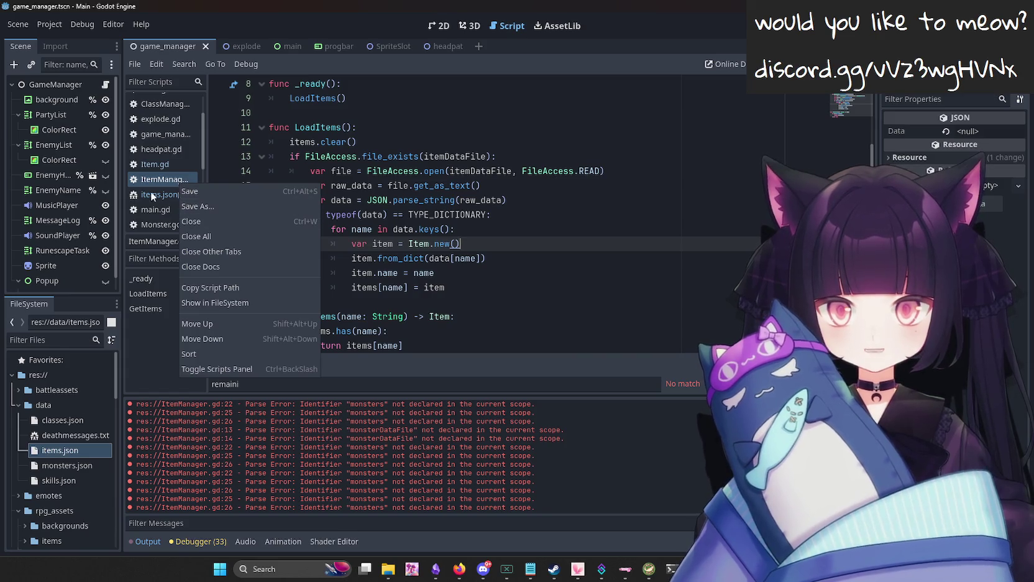
pyautogui.click(155, 193)
pyautogui.click(156, 194)
pyautogui.click(168, 166)
pyautogui.moveTo(161, 179)
pyautogui.mouseDown()
pyautogui.moveTo(169, 212)
pyautogui.moveTo(167, 180)
pyautogui.mouseUp()
pyautogui.click(168, 165)
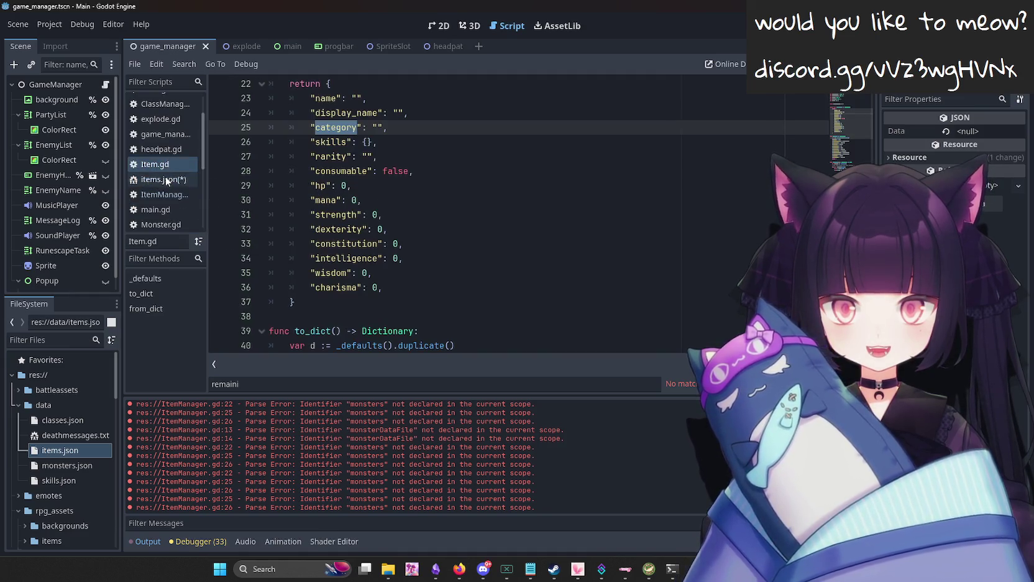
pyautogui.click(184, 179)
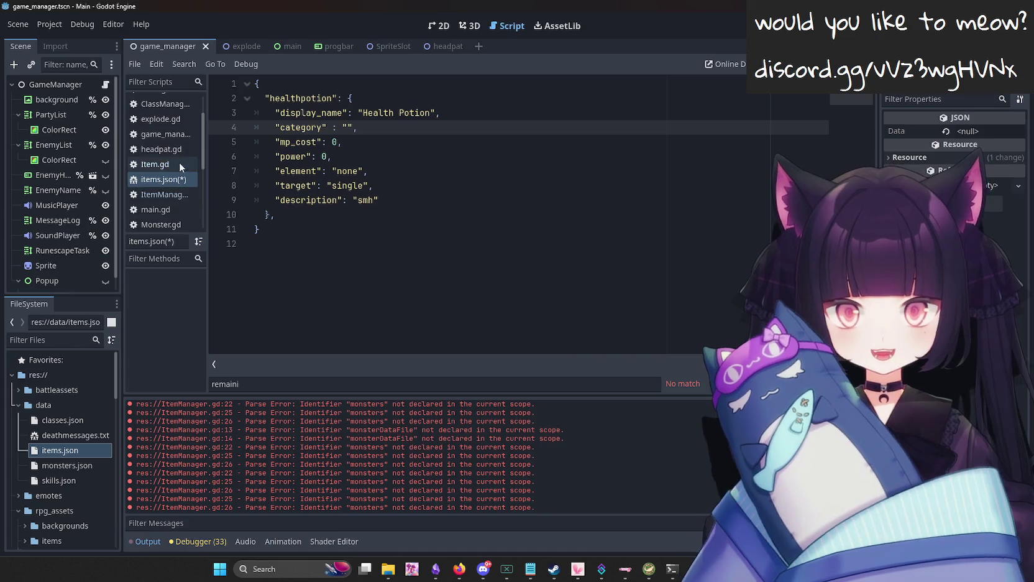
pyautogui.click(187, 165)
# Replace mp_cost on line 5 with Item.gd's skills key, give it an empty [] value, and save.
pyautogui.doubleClick(326, 143)
pyautogui.hotkey('ctrl', 'c')
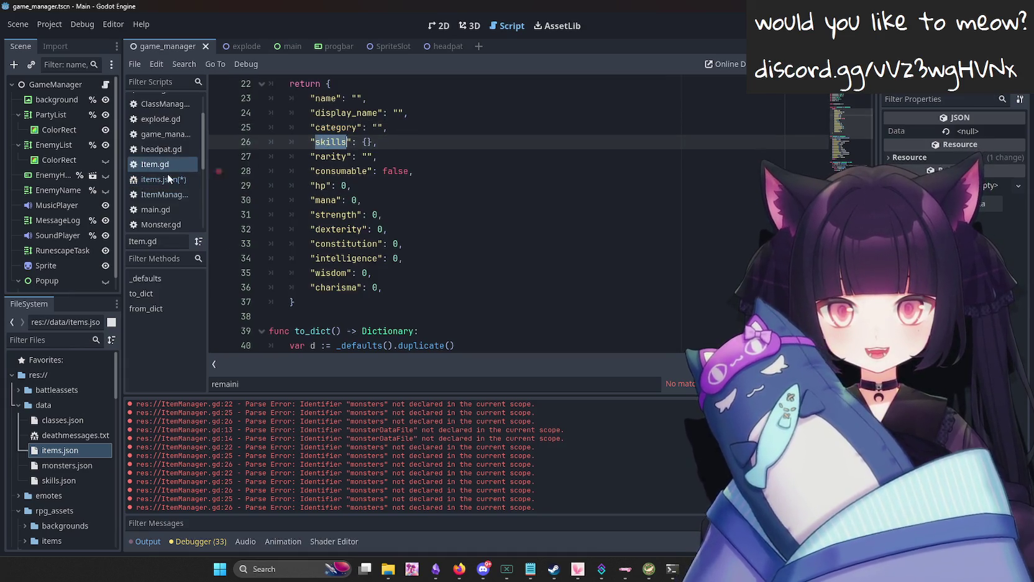
pyautogui.click(189, 179)
pyautogui.doubleClick(298, 142)
pyautogui.hotkey('ctrl', 'v')
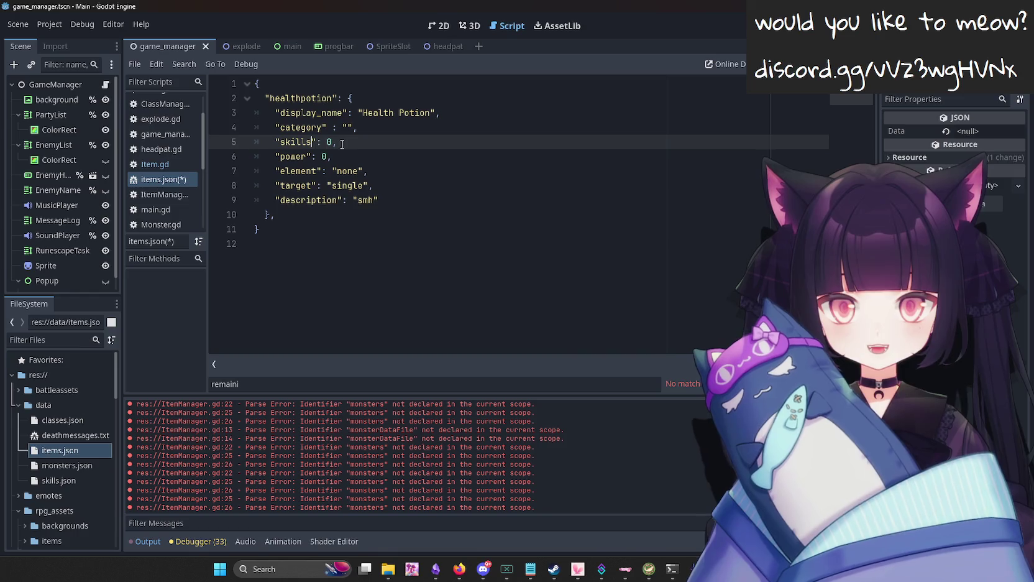
pyautogui.moveTo(337, 142); pyautogui.dragTo(322, 142)
pyautogui.click(149, 165)
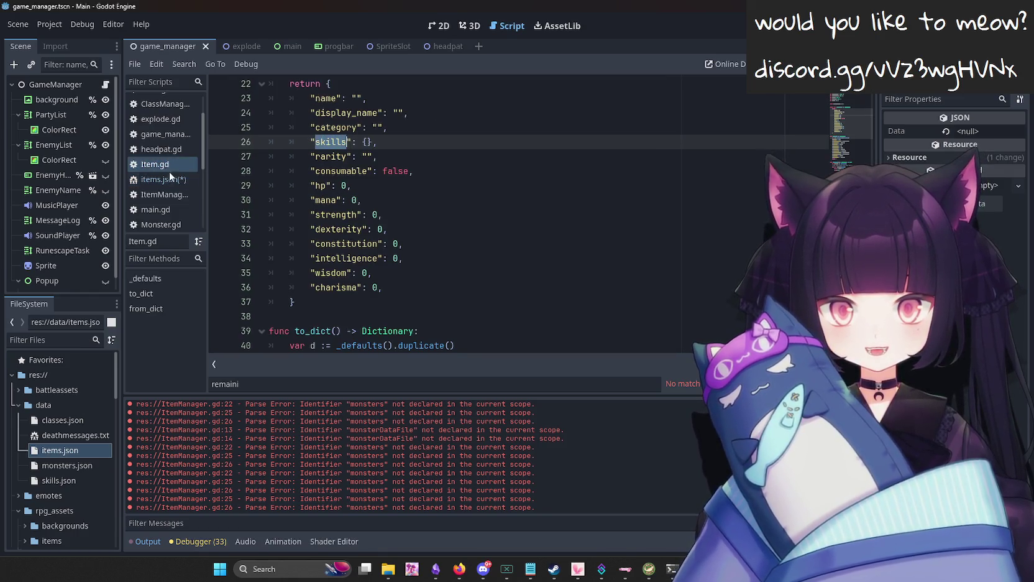
pyautogui.moveTo(394, 140); pyautogui.dragTo(358, 143)
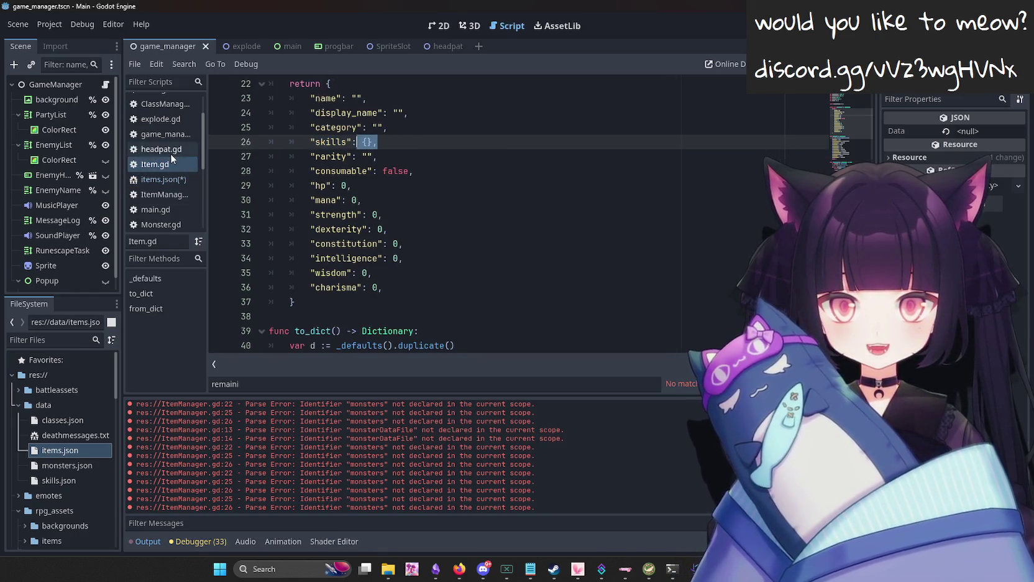
pyautogui.click(166, 179)
pyautogui.write('[]')
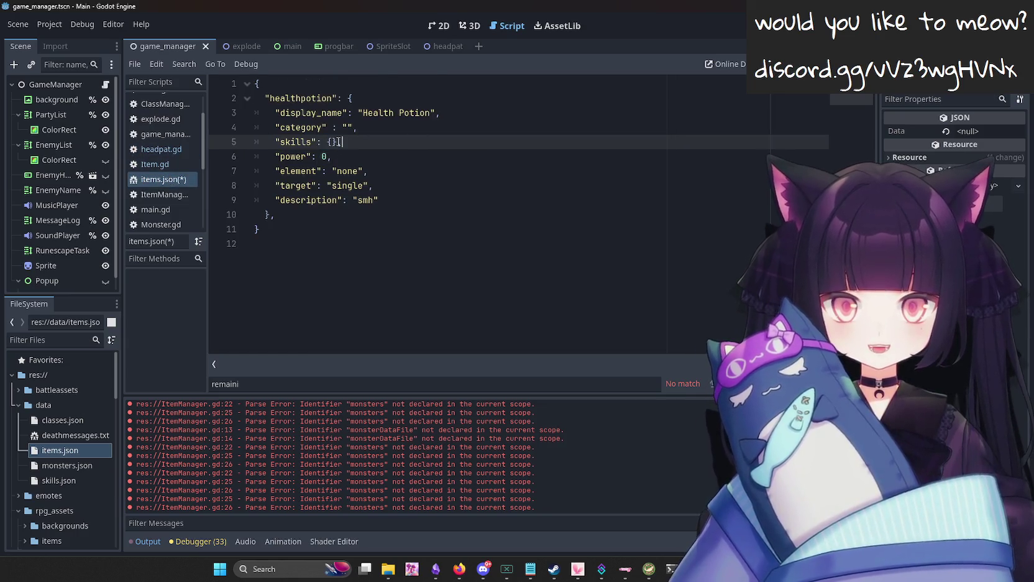
pyautogui.hotkey('ctrl', 's')
# Begin turning line 6 of items.json into the rarity entry.
pyautogui.click(166, 166)
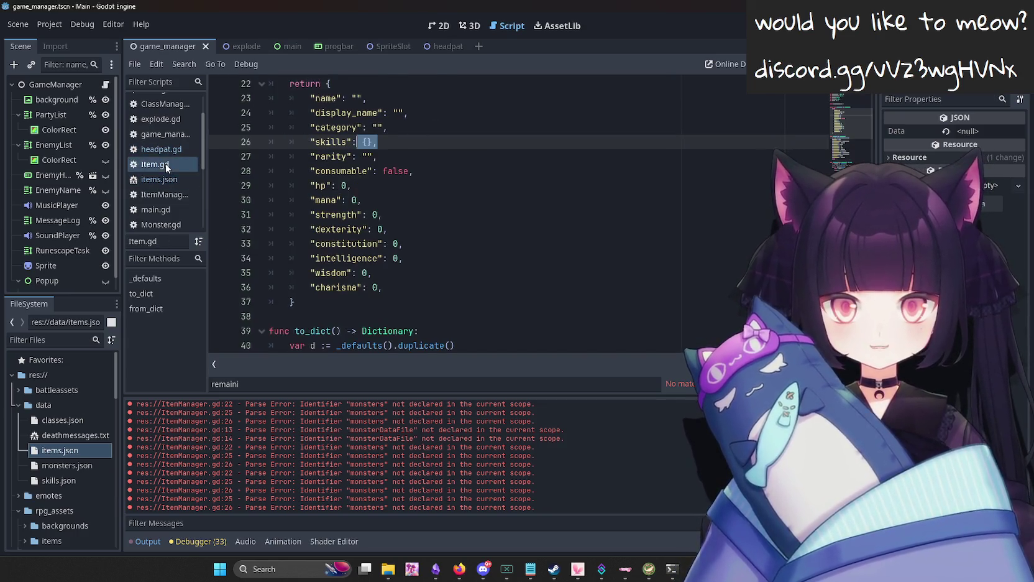
pyautogui.click(159, 179)
pyautogui.click(314, 157)
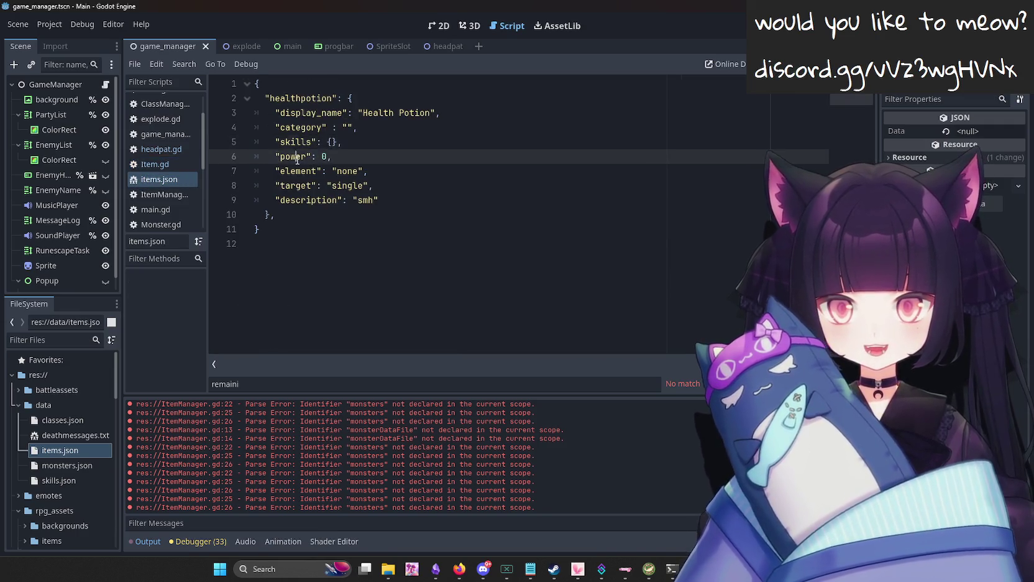
pyautogui.write('"')
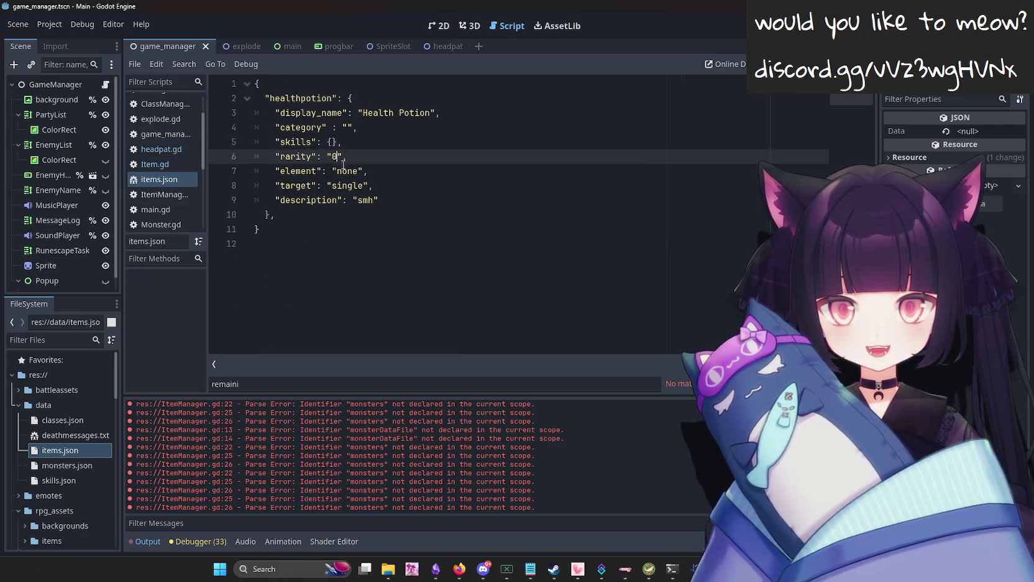
# Replace element on line 7 with Item.gd's consumable key, set it to false, and save.
pyautogui.click(164, 163)
pyautogui.doubleClick(334, 171)
pyautogui.hotkey('ctrl', 'c')
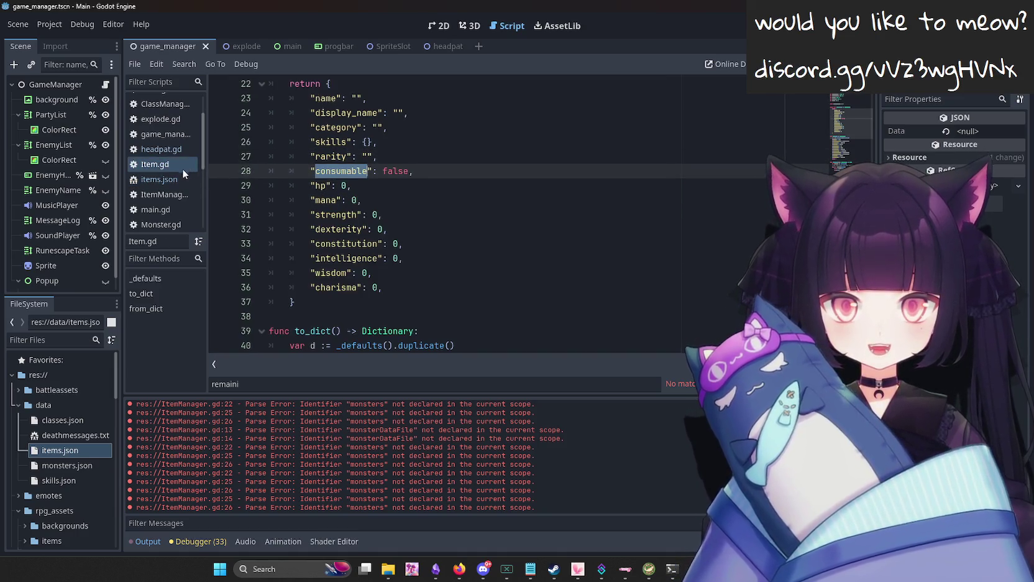
pyautogui.click(183, 178)
pyautogui.doubleClick(298, 172)
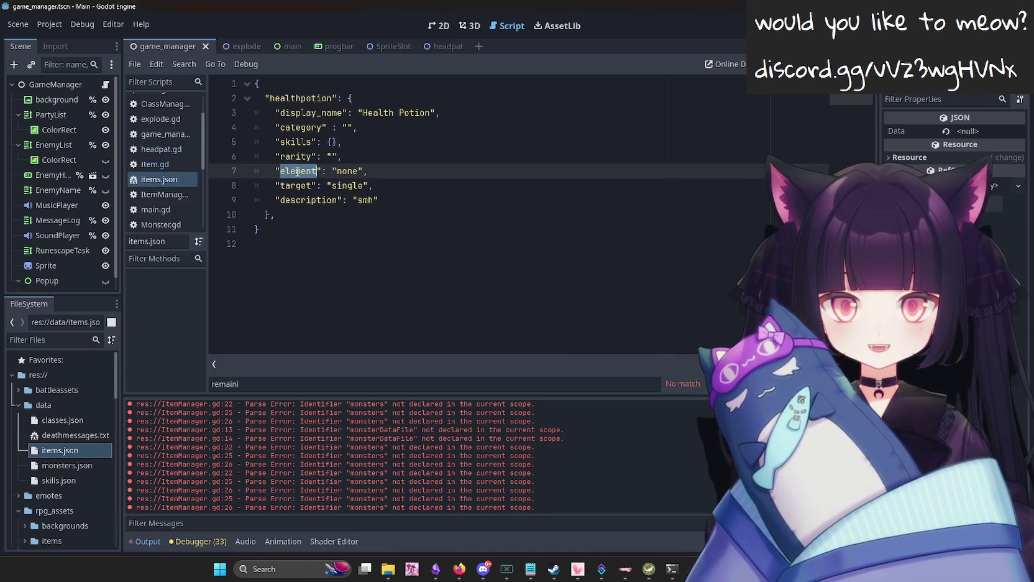
pyautogui.hotkey('ctrl', 'v')
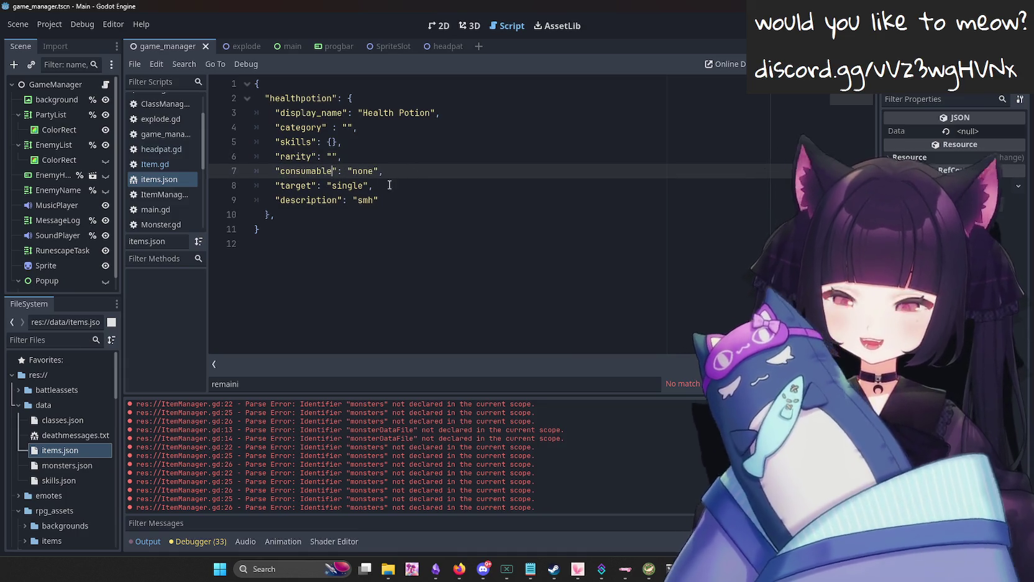
pyautogui.doubleClick(360, 172)
pyautogui.press('BackSpace')
pyautogui.press('BackSpace')
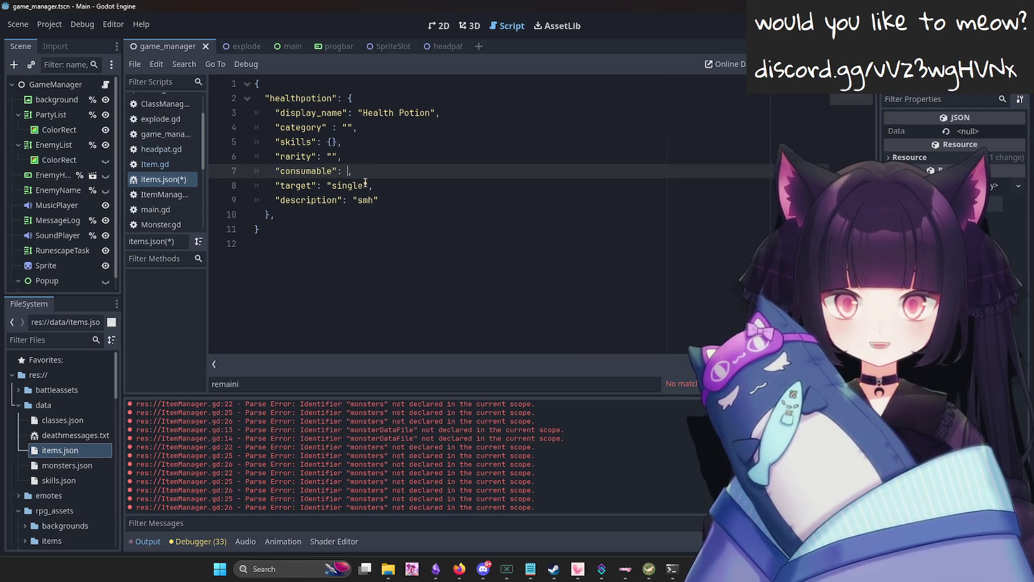
pyautogui.write('false')
pyautogui.hotkey('ctrl', 's')
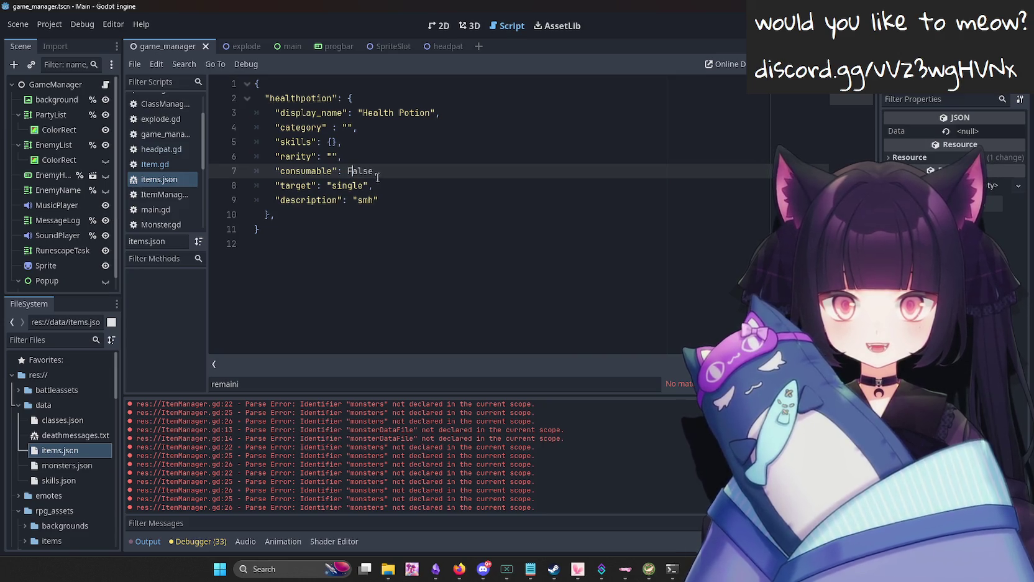
# Check Item.gd's consumable default against the remaining keys in items.json.
pyautogui.click(163, 165)
pyautogui.doubleClick(396, 170)
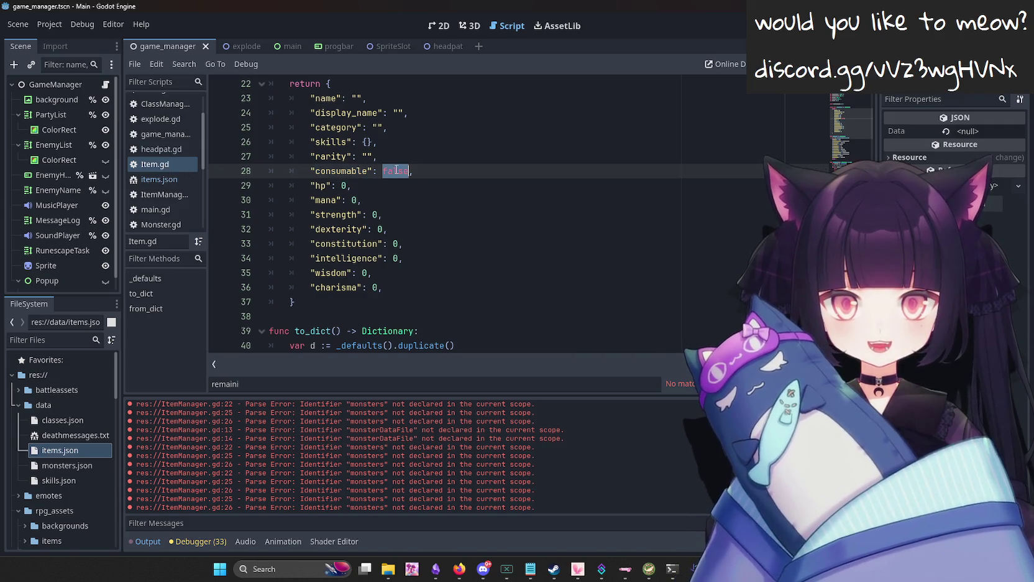
pyautogui.click(180, 179)
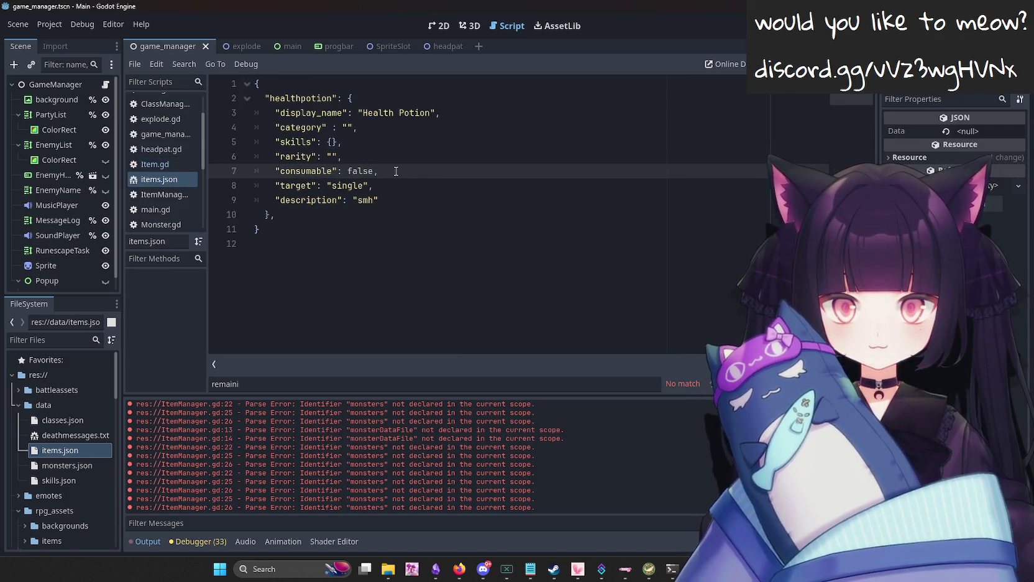
pyautogui.click(174, 164)
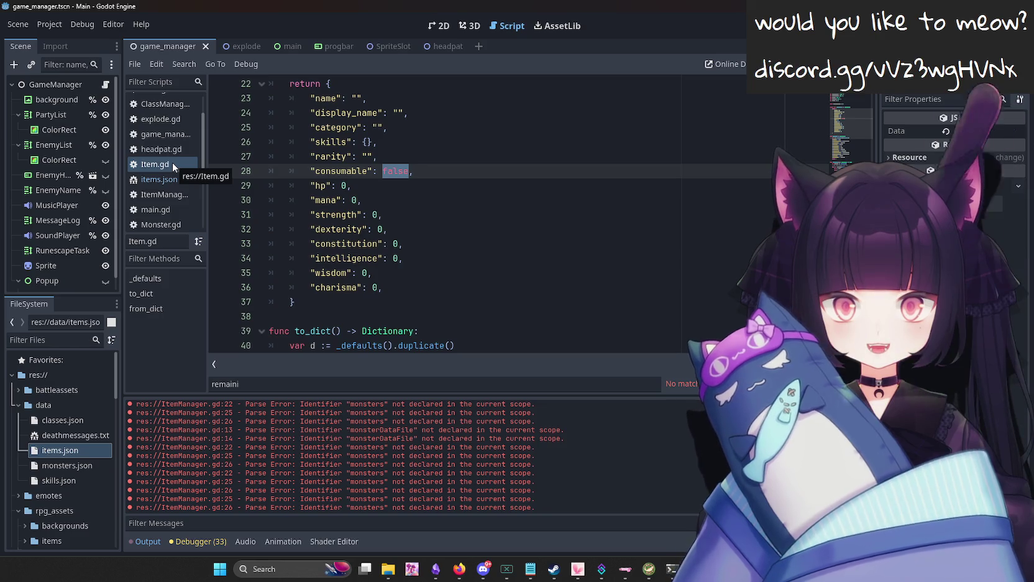
# Retype the consumable value on line 7 of items.json as false.
pyautogui.click(180, 179)
pyautogui.doubleClick(363, 171)
pyautogui.write('fa')
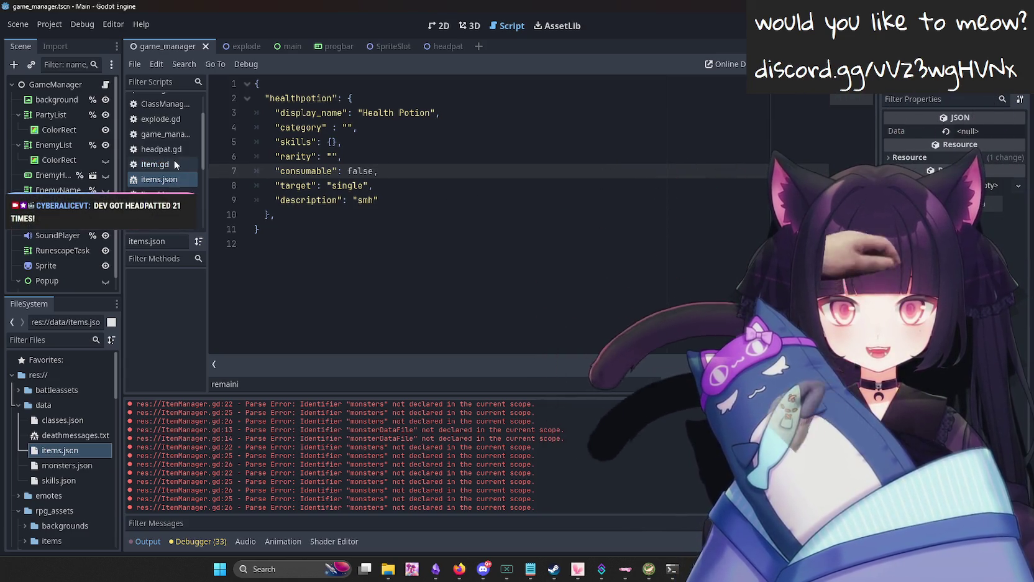
pyautogui.doubleClick(361, 171)
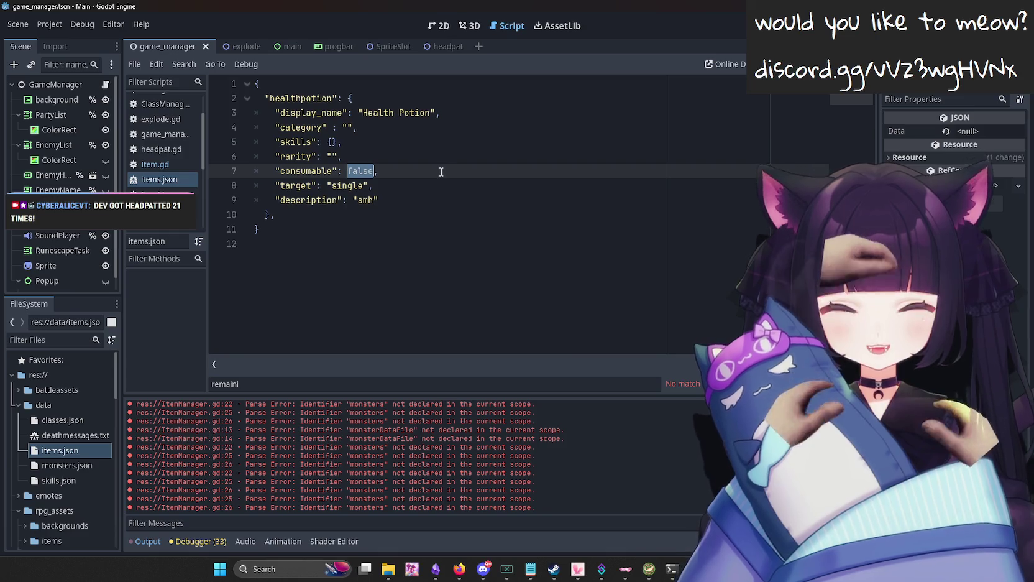
pyautogui.press('Up')
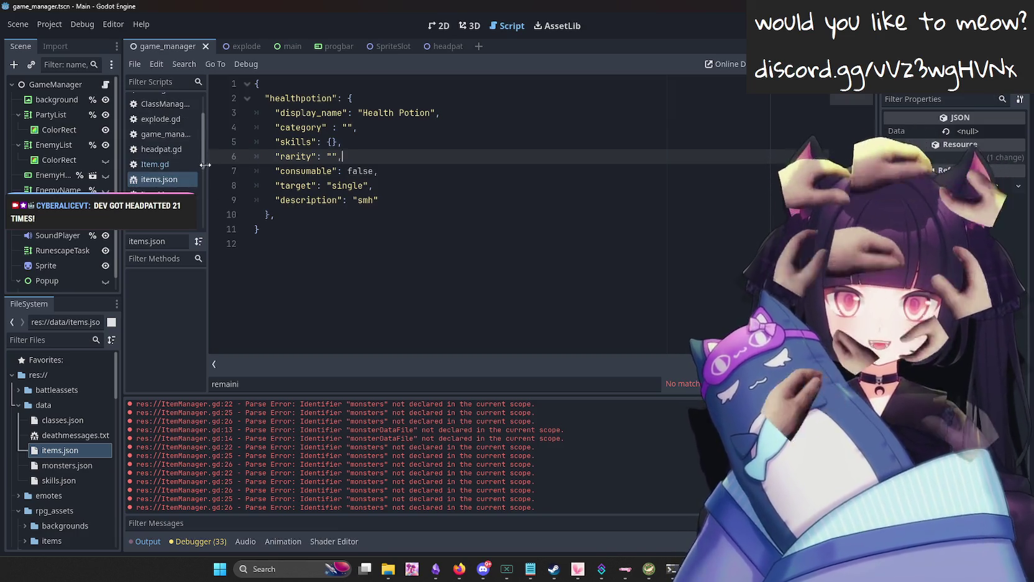
# Compare the items.json fields with Item.gd's defaults, including consumable's false default.
pyautogui.click(177, 163)
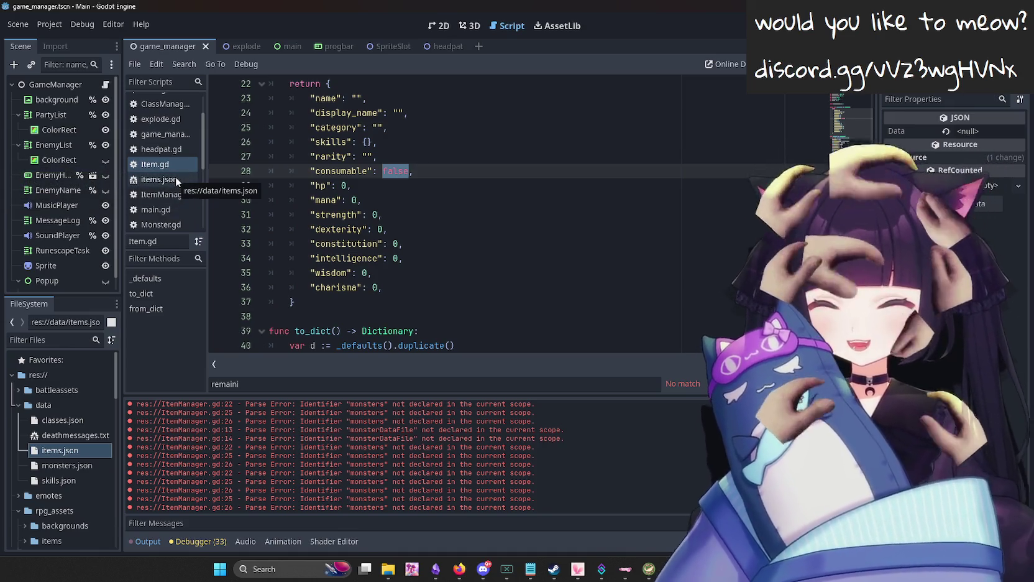
pyautogui.click(175, 177)
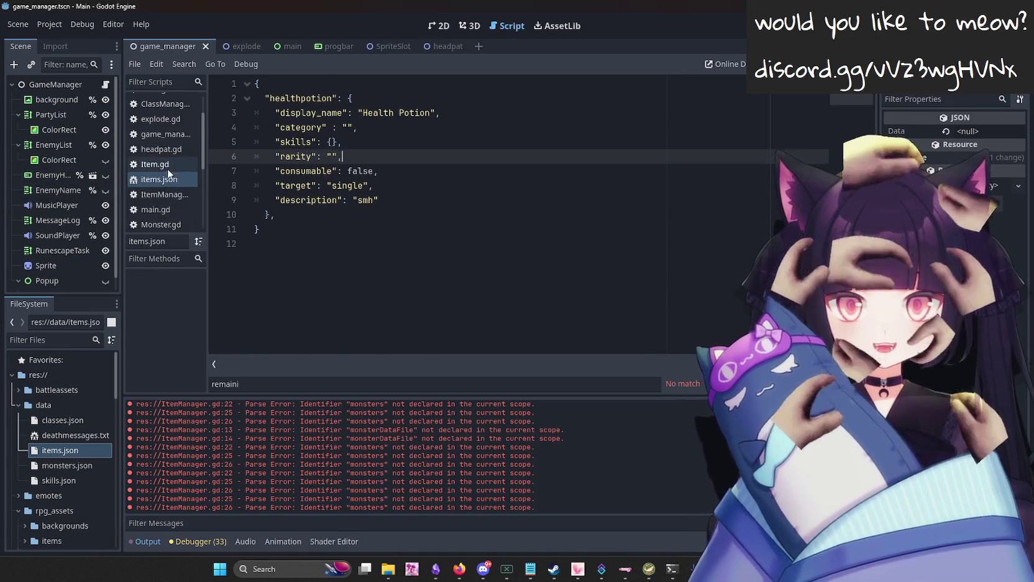
pyautogui.click(165, 168)
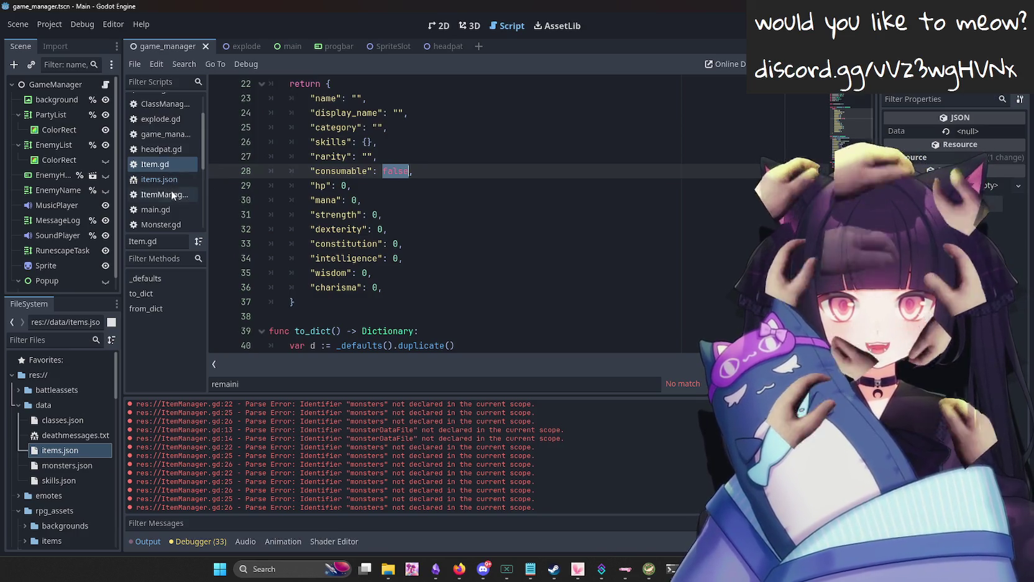
pyautogui.click(410, 171)
pyautogui.doubleClick(404, 171)
pyautogui.click(151, 178)
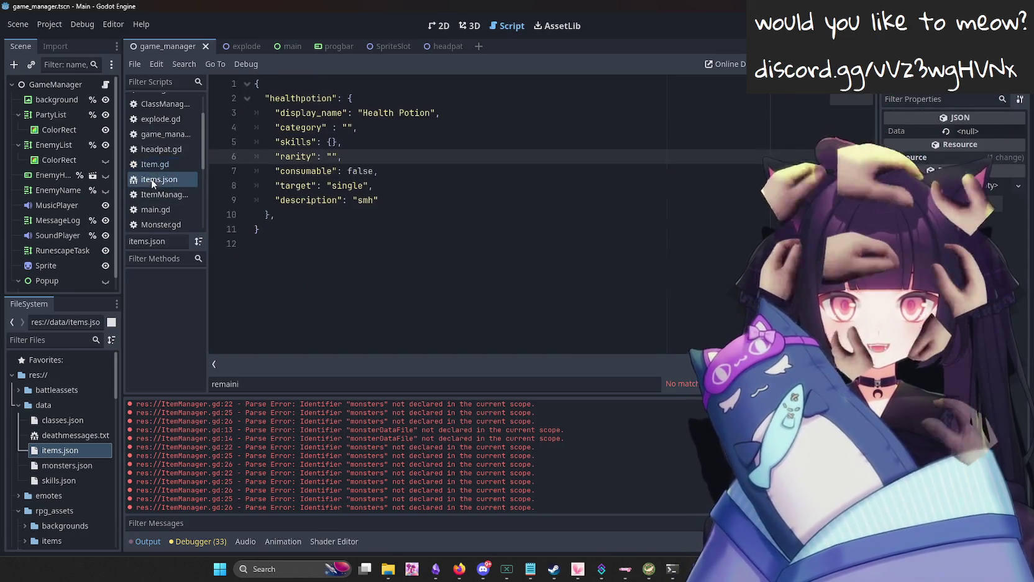
pyautogui.click(153, 167)
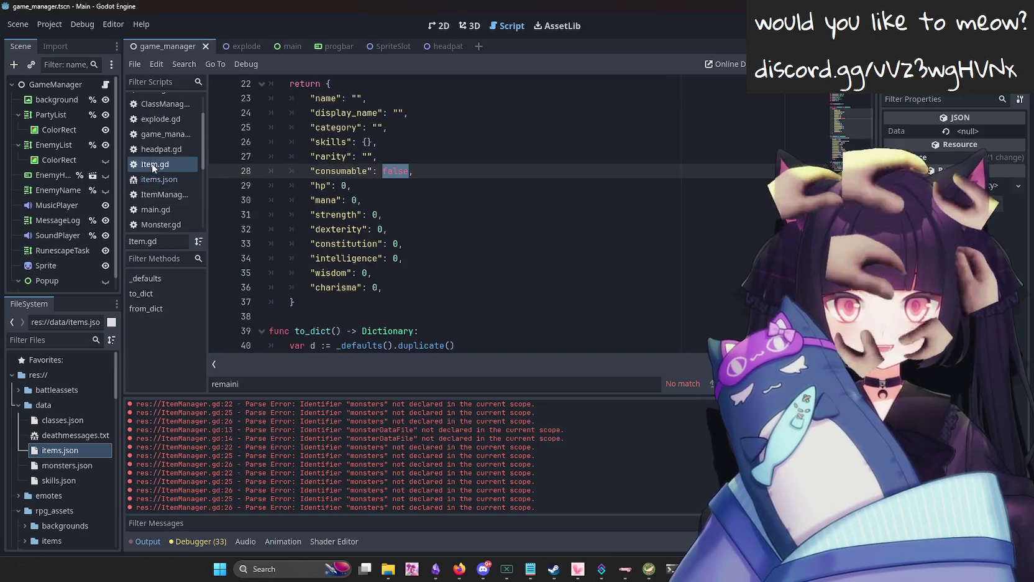
pyautogui.click(336, 186)
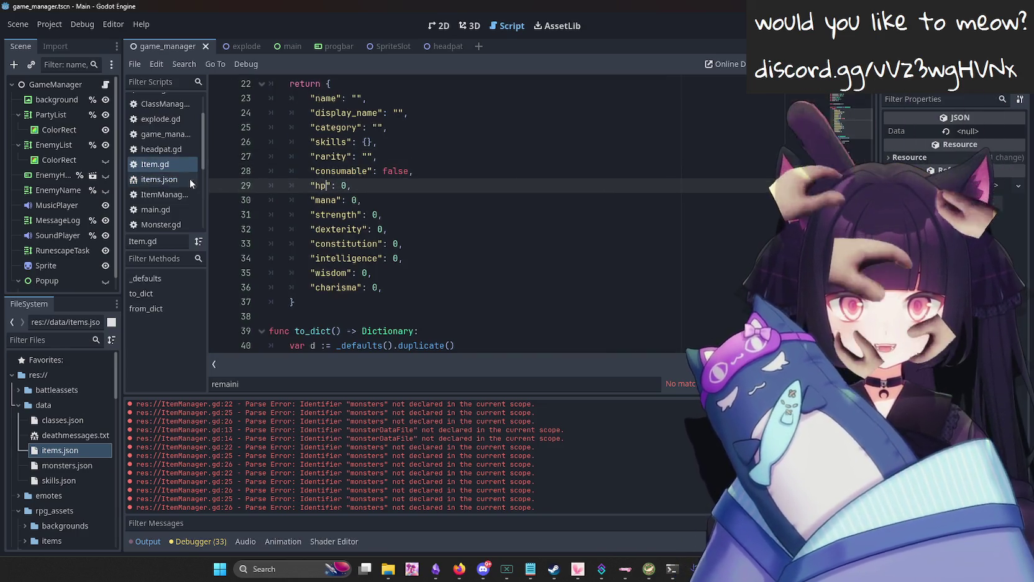
pyautogui.click(190, 181)
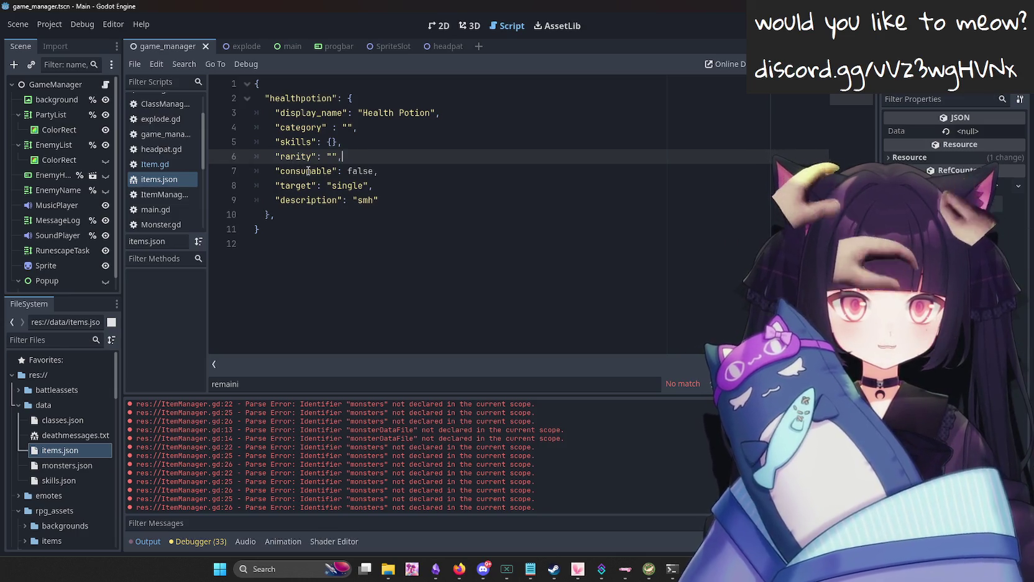
pyautogui.click(152, 164)
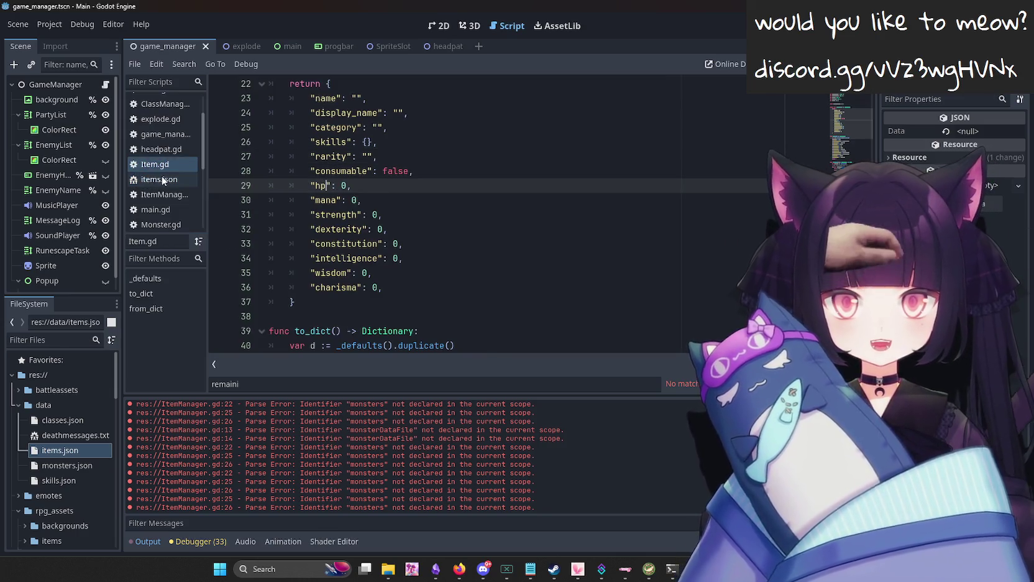
pyautogui.click(159, 179)
# Insert a blank line after rarity, then remove it again.
pyautogui.press('Return')
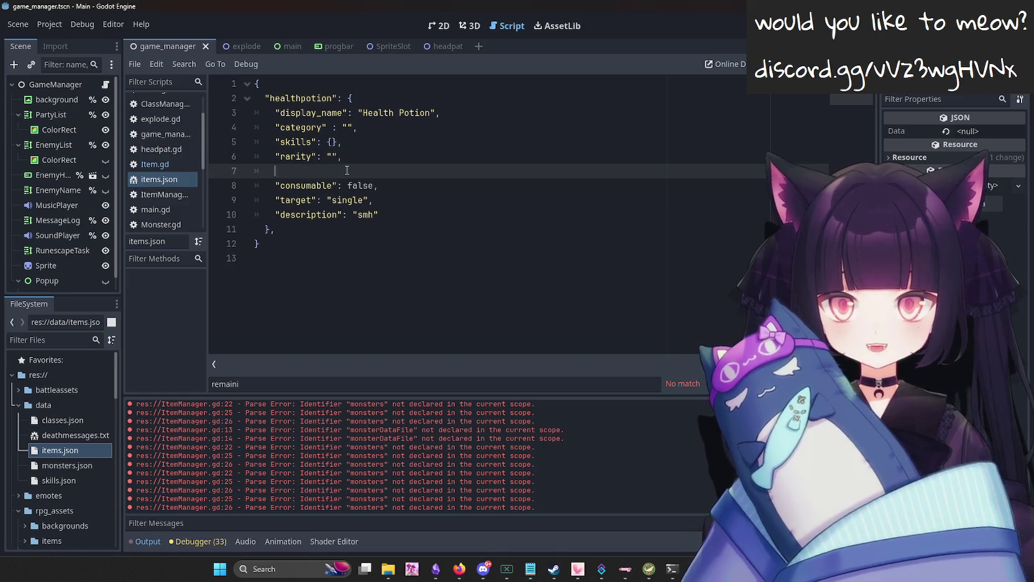
pyautogui.hotkey('alt', 'Tab')
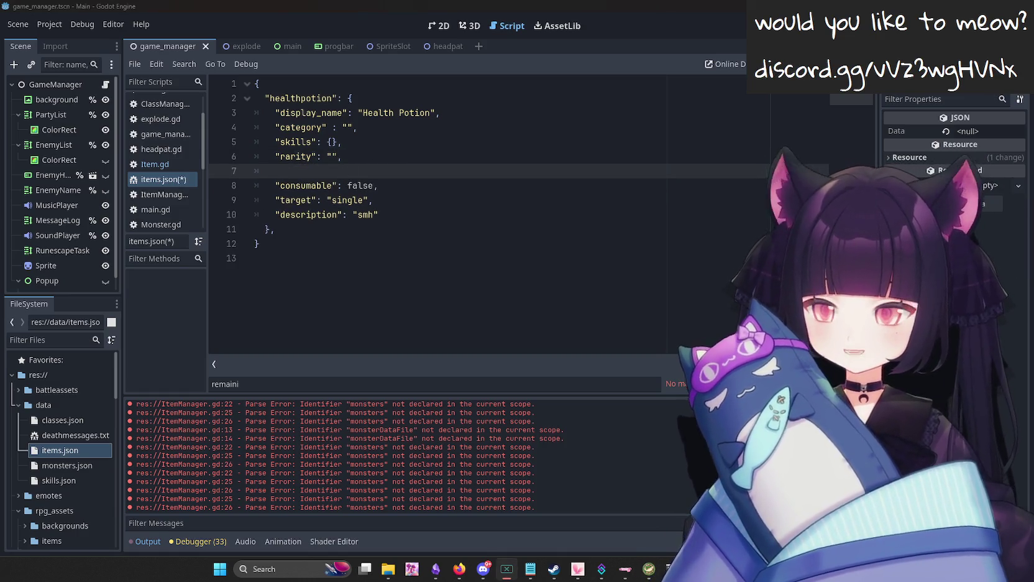
pyautogui.hotkey('alt', 'Tab')
pyautogui.press('BackSpace')
pyautogui.click(155, 165)
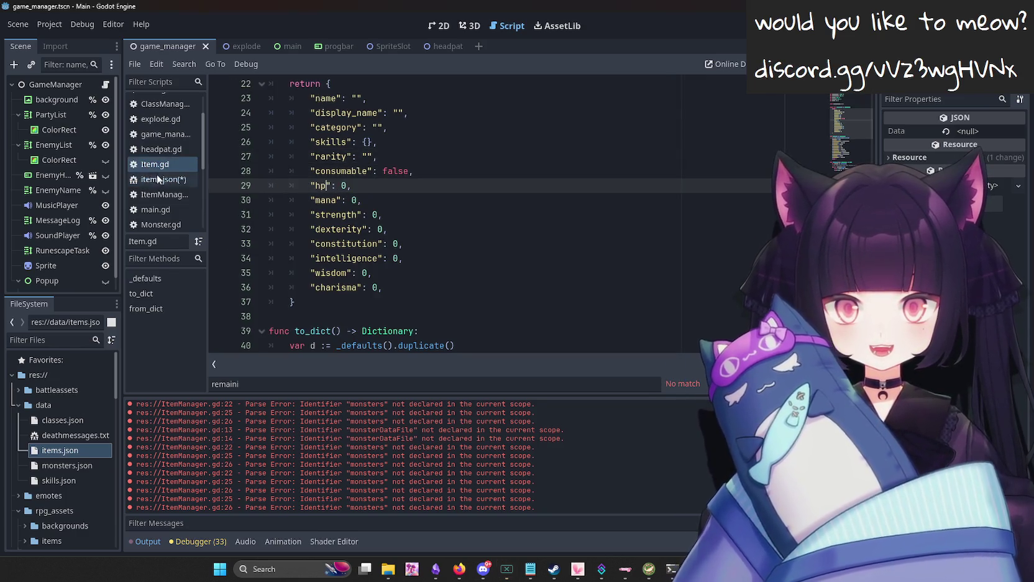
pyautogui.click(158, 179)
# Add "hp": 0 and "mana": 0 lines after the consumable entry.
pyautogui.click(420, 179)
pyautogui.press('Return')
pyautogui.write('"')
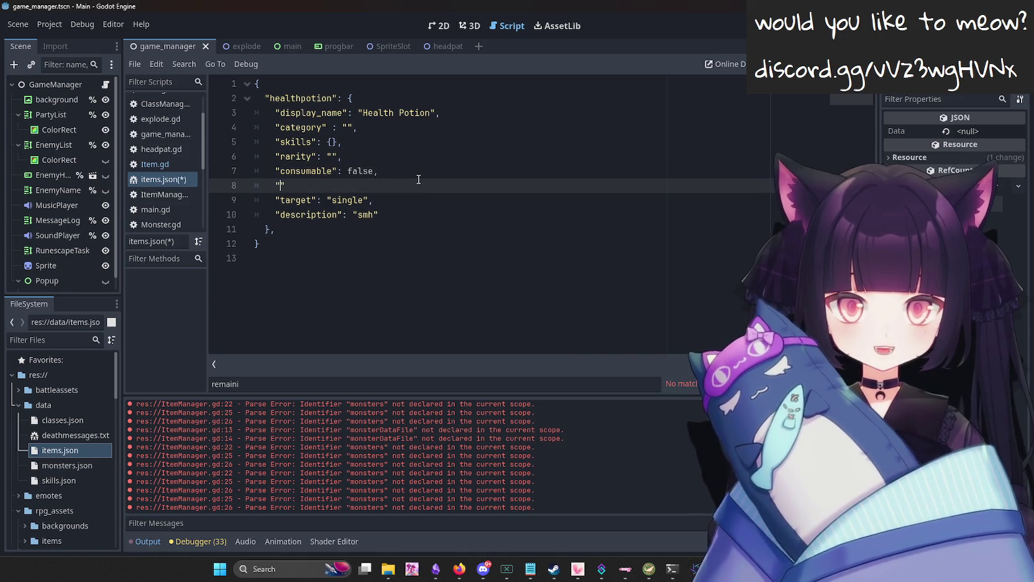
pyautogui.write('hp": 0,')
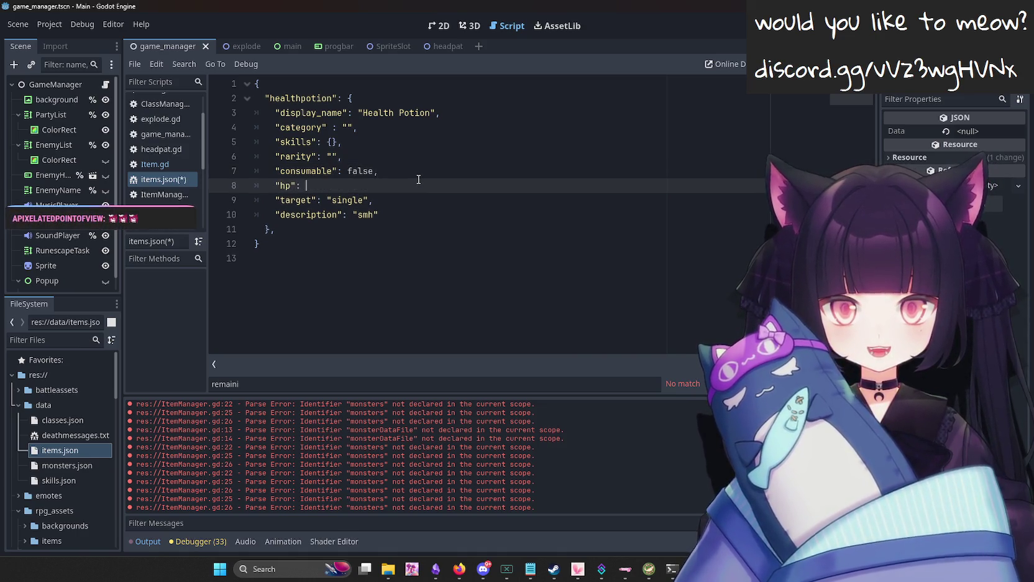
pyautogui.press('Return')
pyautogui.write('"mana": 0')
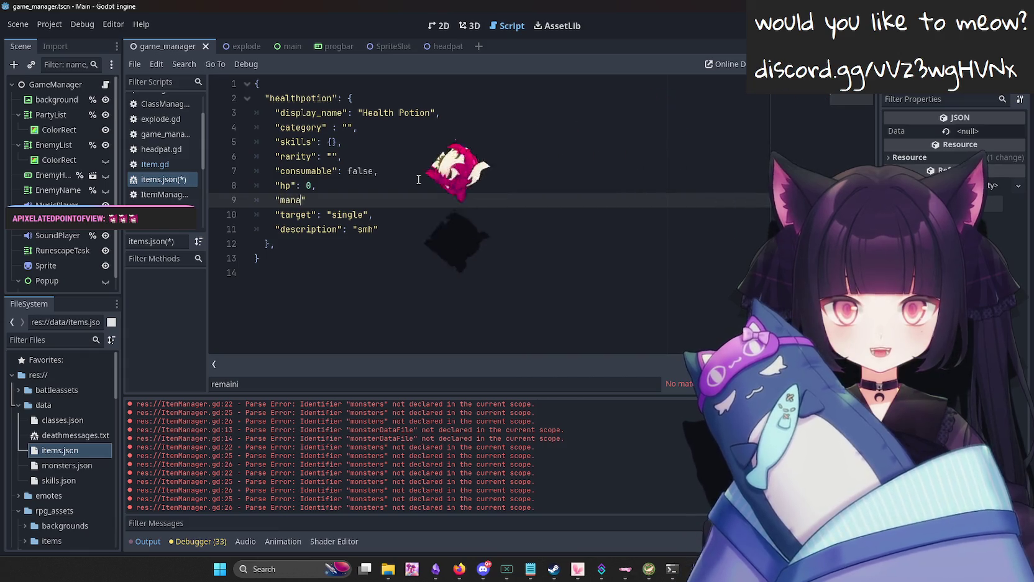
# Paste Item.gd's strength through charisma lines over target and description, and save.
pyautogui.click(155, 164)
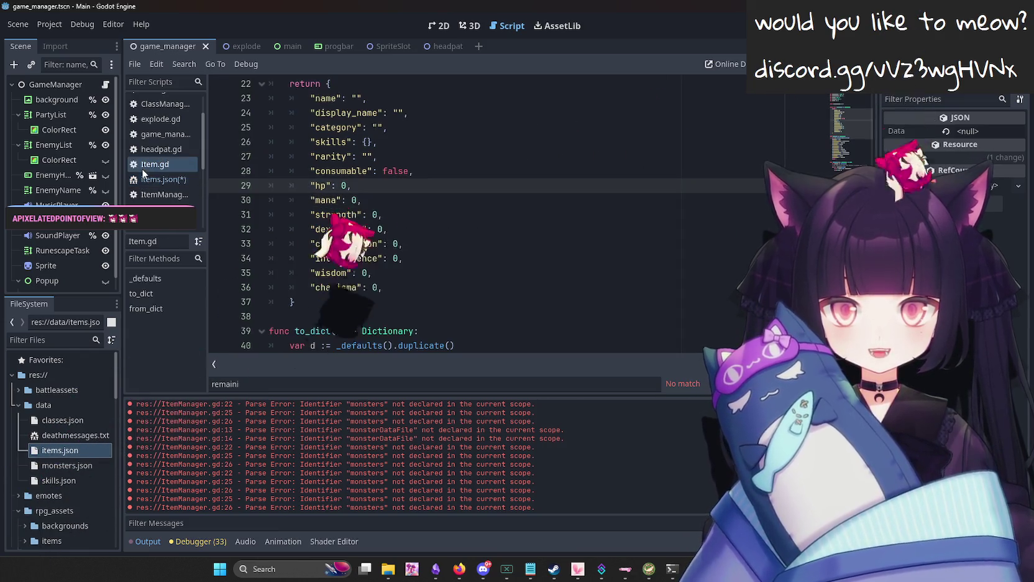
pyautogui.doubleClick(347, 215)
pyautogui.moveTo(383, 287); pyautogui.dragTo(199, 215)
pyautogui.hotkey('ctrl', 'c')
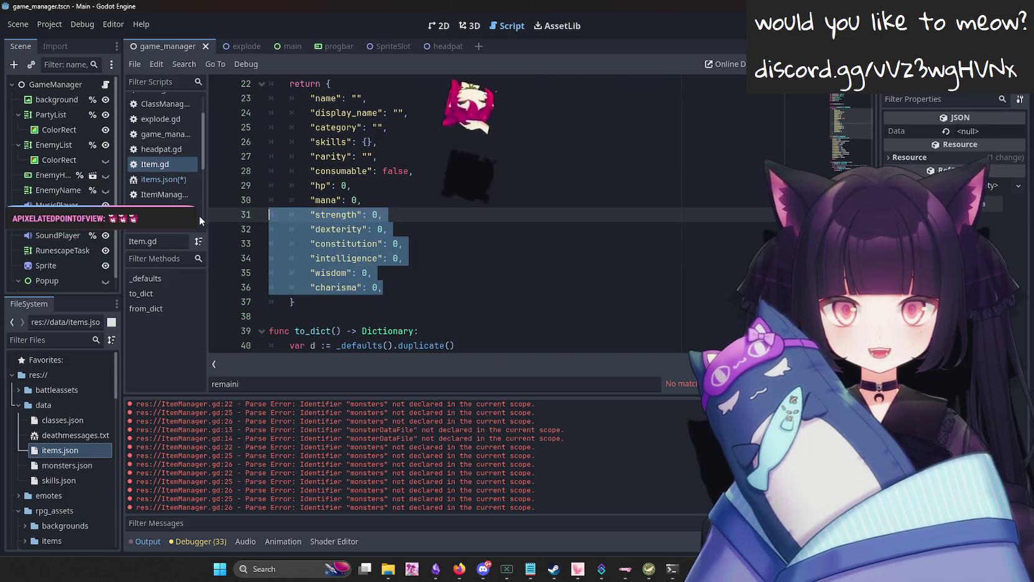
pyautogui.click(163, 179)
pyautogui.moveTo(379, 228); pyautogui.dragTo(210, 208)
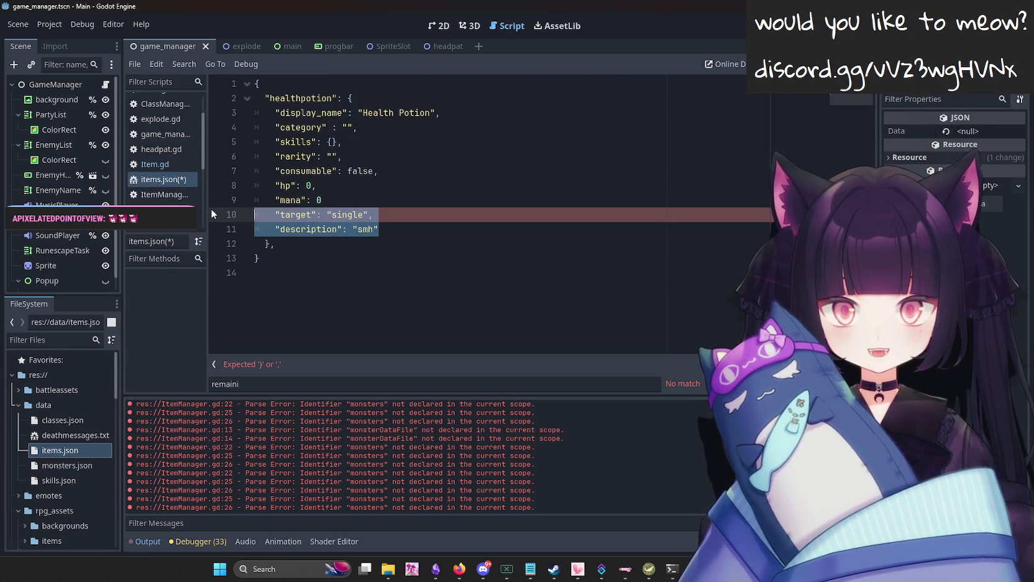
pyautogui.hotkey('ctrl', 'v')
pyautogui.hotkey('ctrl', 's')
# Remove one indent level from the six stat lines, strength through charisma.
pyautogui.click(286, 213)
pyautogui.press('BackSpace')
pyautogui.click(295, 228)
pyautogui.press('BackSpace')
pyautogui.click(297, 244)
pyautogui.press('BackSpace')
pyautogui.click(297, 258)
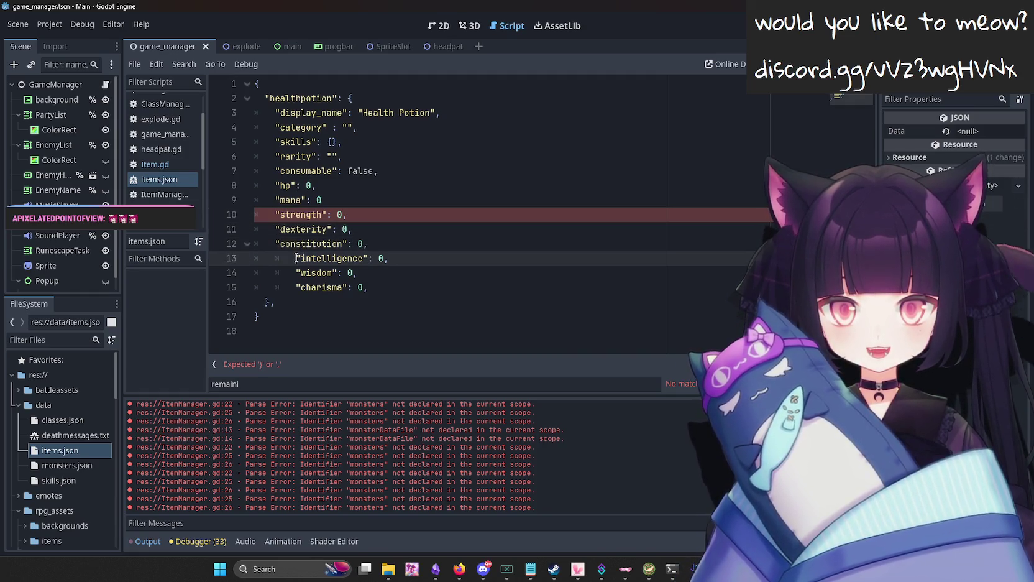
pyautogui.press('BackSpace')
pyautogui.click(294, 272)
pyautogui.press('BackSpace')
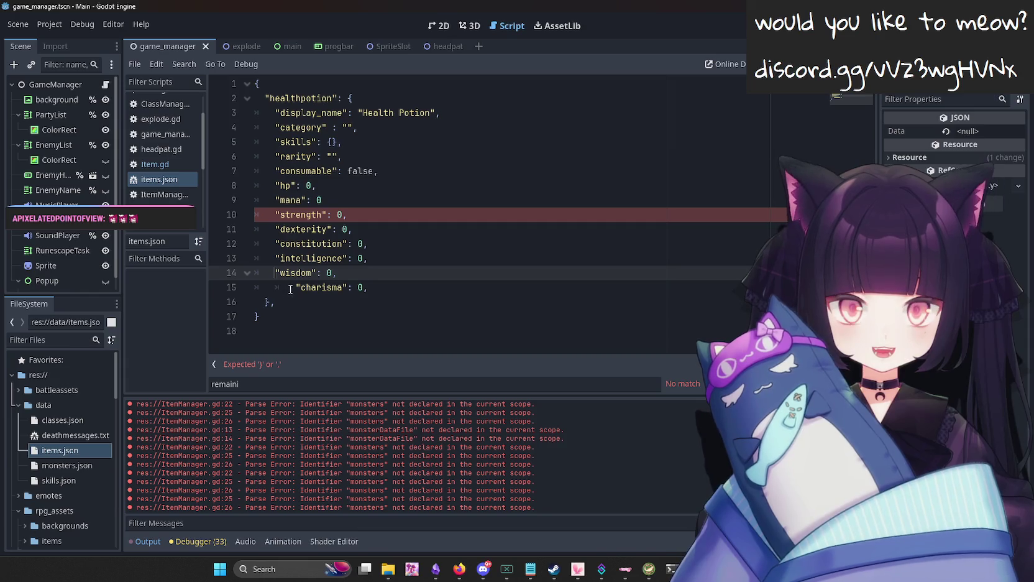
pyautogui.click(295, 287)
pyautogui.press('BackSpace')
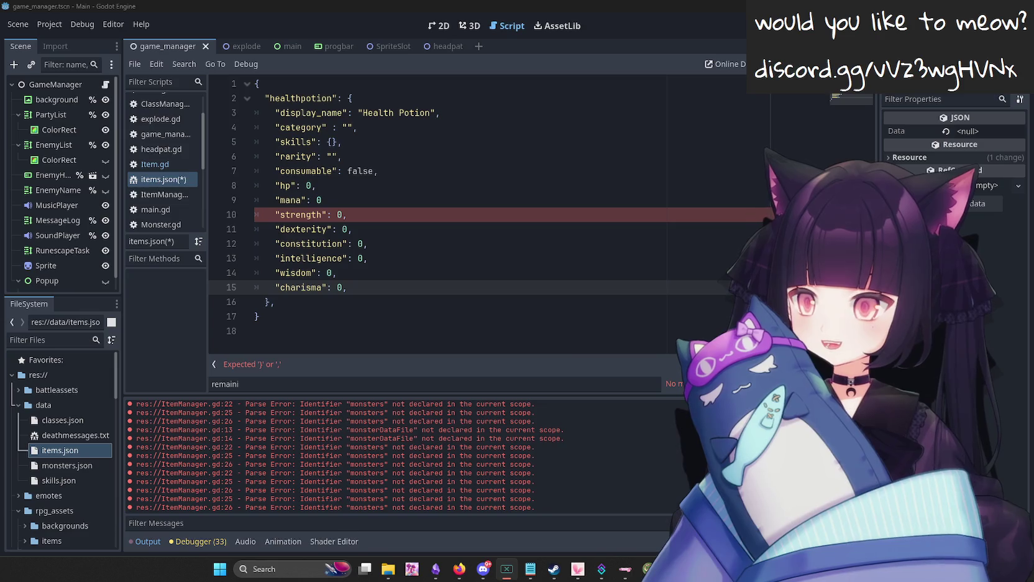
pyautogui.click(406, 219)
pyautogui.click(423, 229)
pyautogui.click(439, 263)
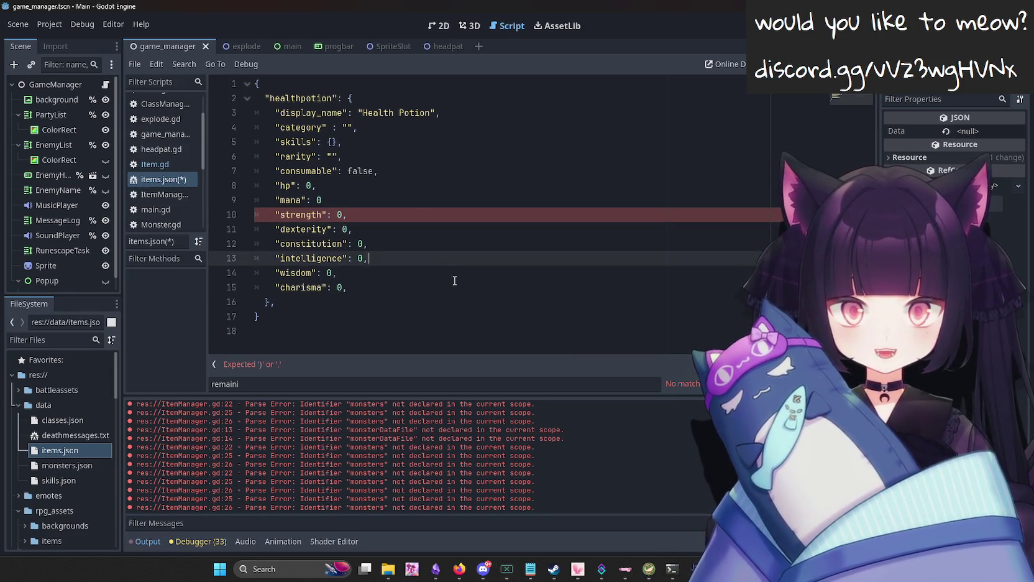
pyautogui.click(456, 278)
pyautogui.click(454, 217)
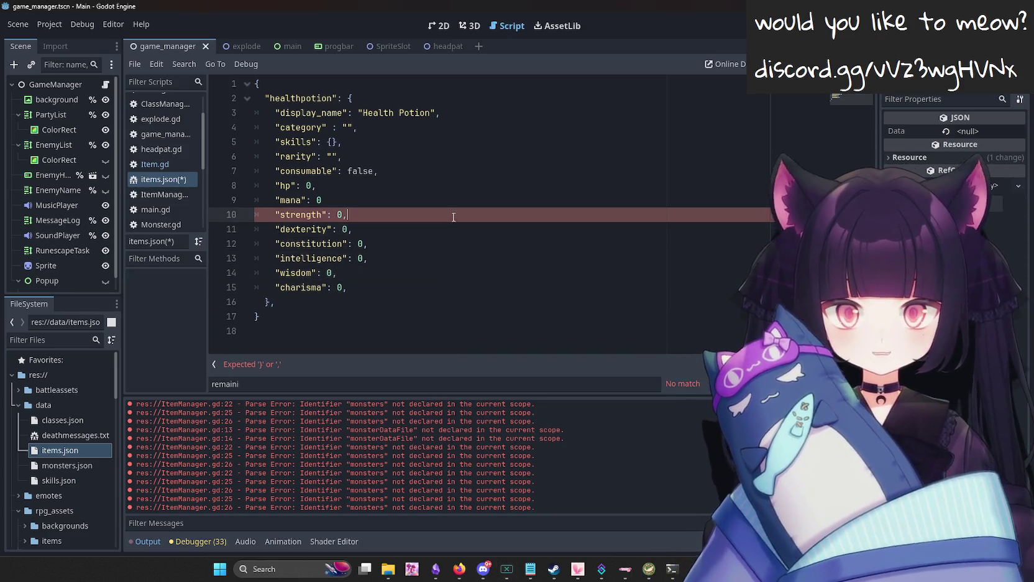
pyautogui.doubleClick(309, 215)
pyautogui.write('strte')
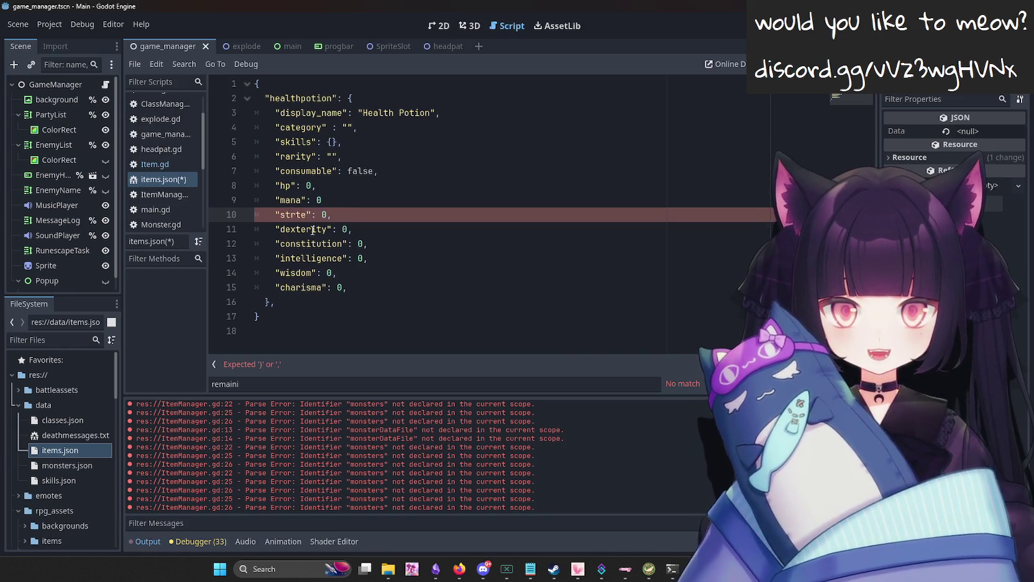
pyautogui.press('BackSpace')
pyautogui.write('ength')
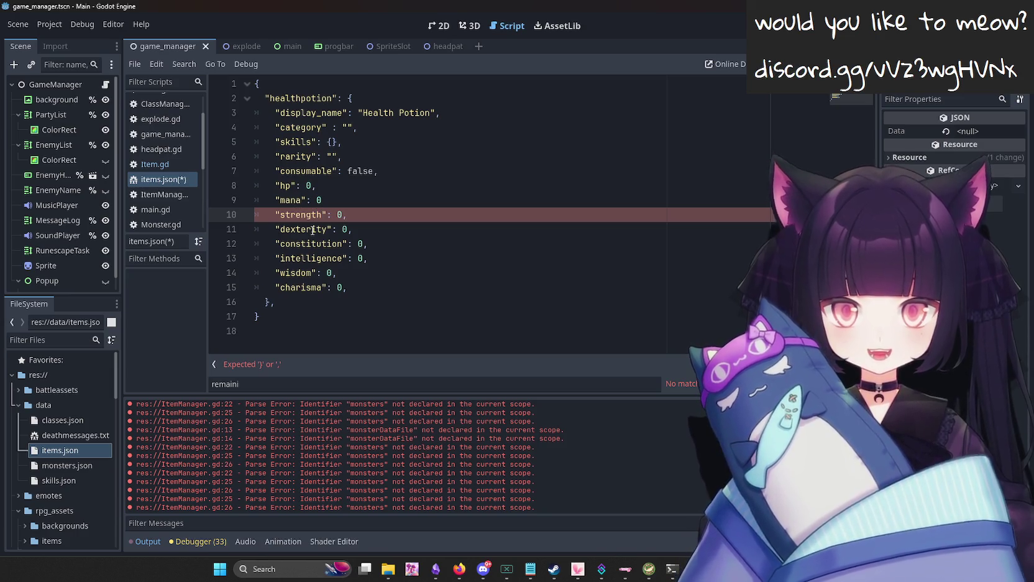
pyautogui.click(364, 201)
pyautogui.write(',')
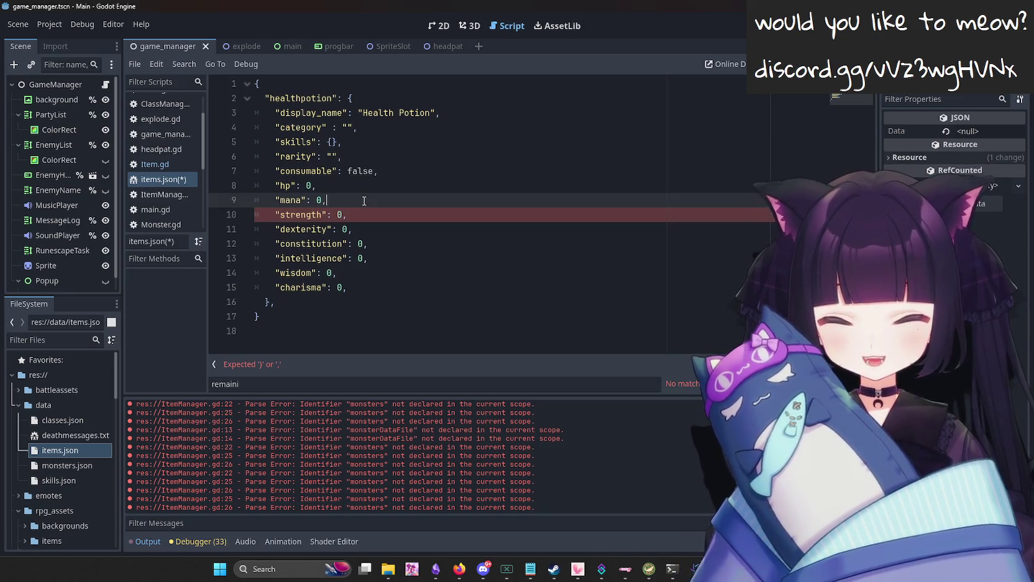
pyautogui.hotkey('ctrl', 's')
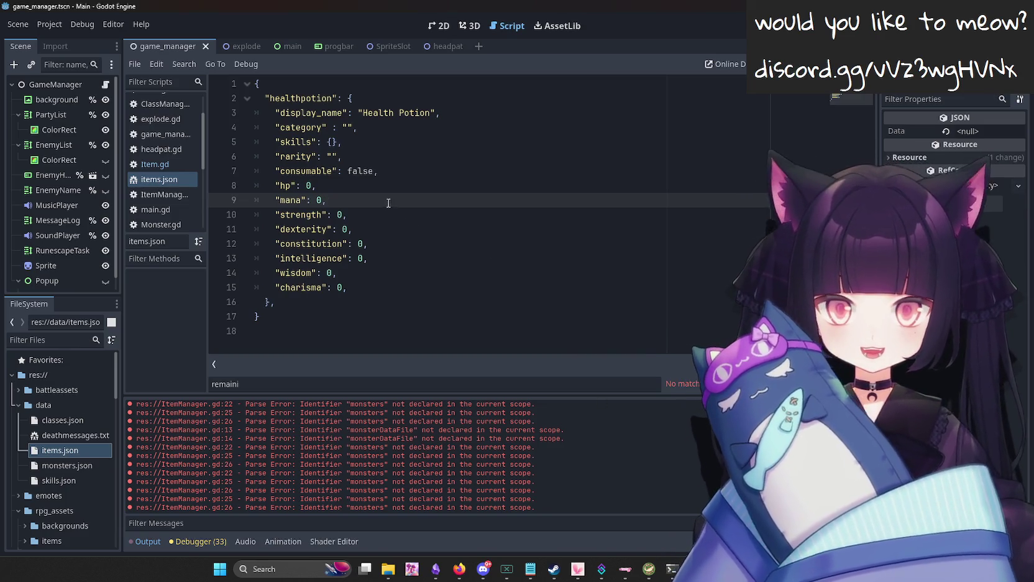
pyautogui.click(442, 155)
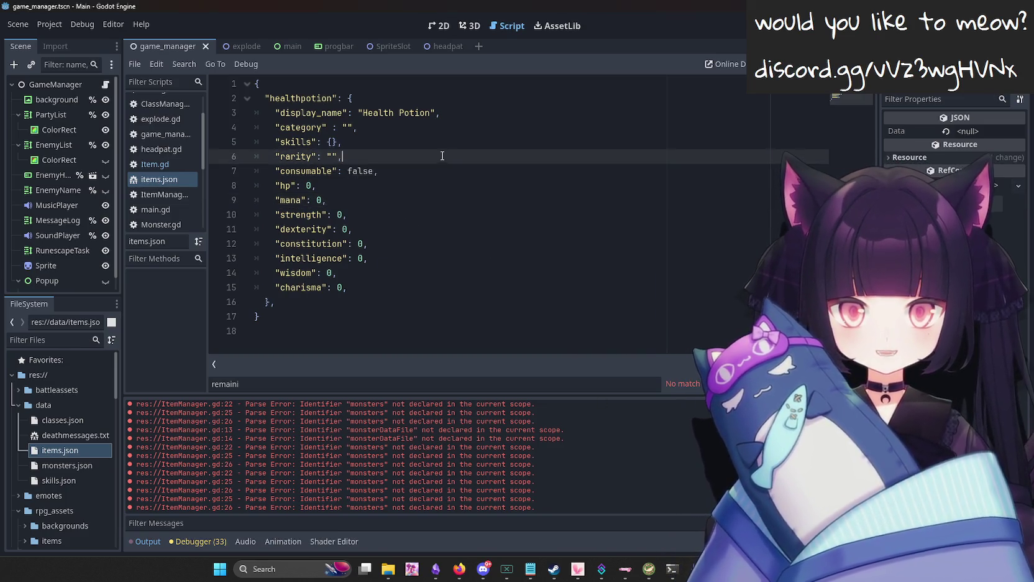
pyautogui.moveTo(557, 301)
pyautogui.mouseDown()
pyautogui.moveTo(480, 279)
pyautogui.moveTo(550, 56)
pyautogui.moveTo(508, 269)
pyautogui.moveTo(381, 171)
pyautogui.mouseUp()
pyautogui.moveTo(338, 127); pyautogui.dragTo(363, 134)
pyautogui.click(382, 306)
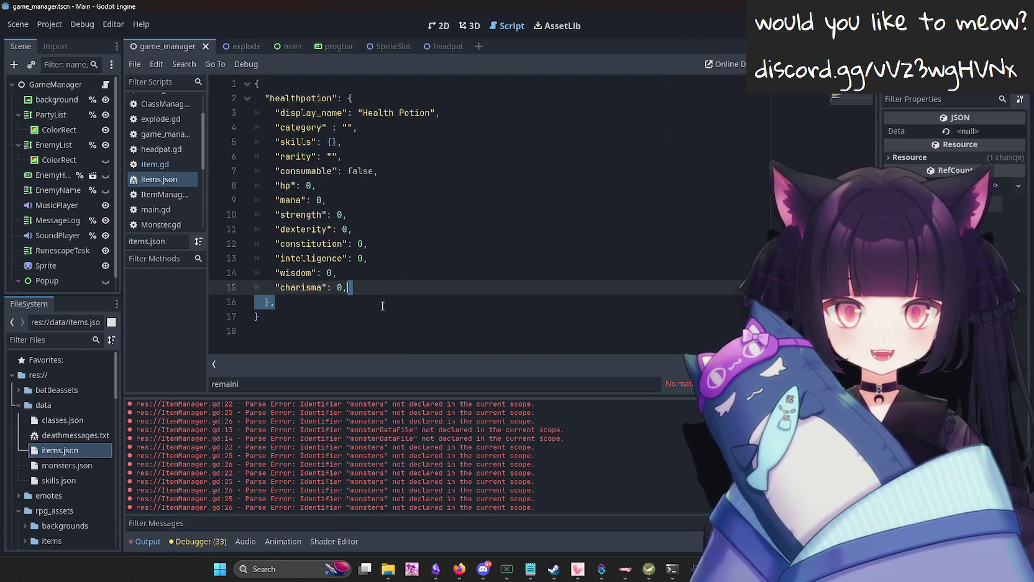
pyautogui.click(178, 163)
pyautogui.scroll(-3, 345, 217)
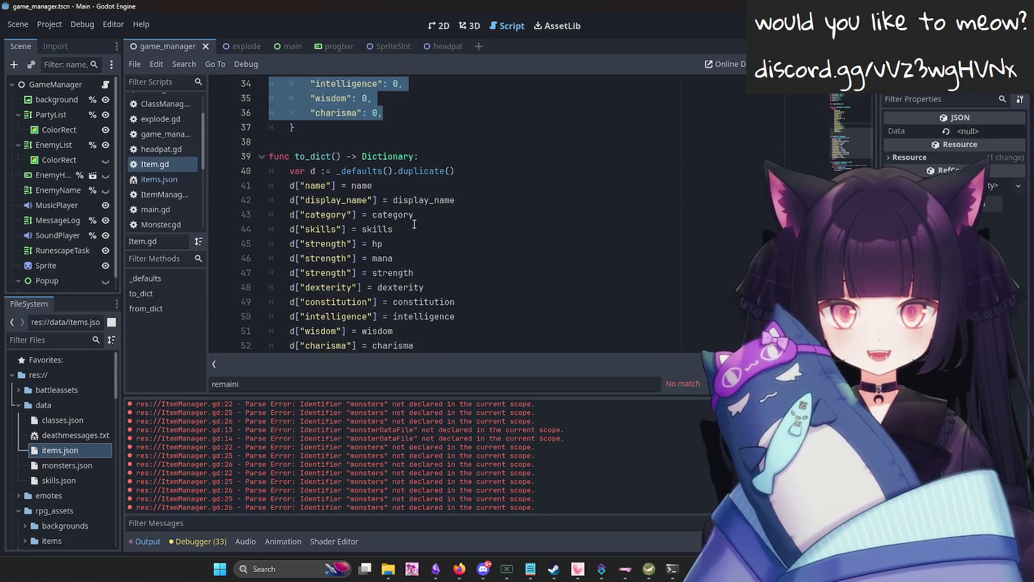
pyautogui.scroll(8, 371, 261)
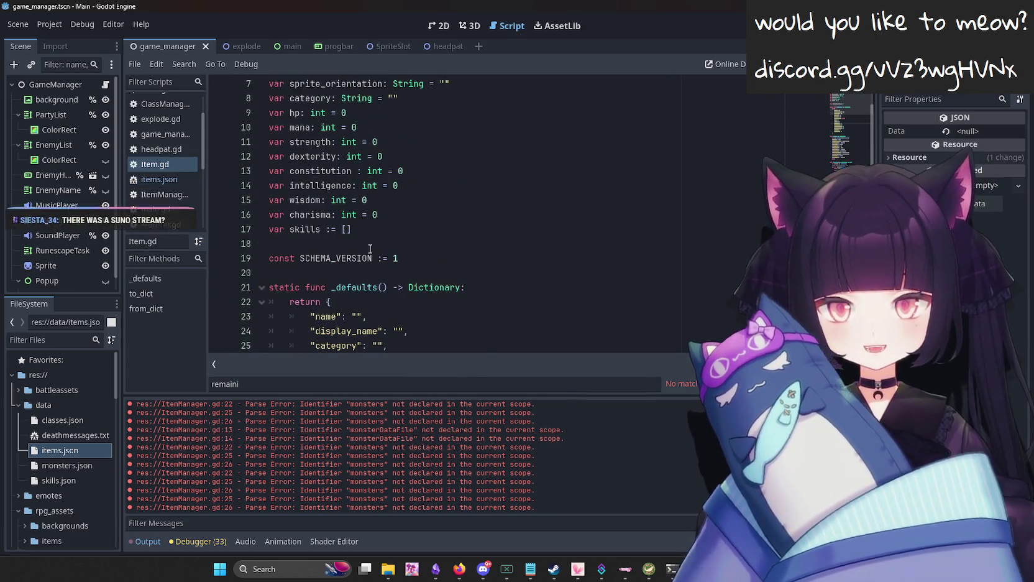
pyautogui.scroll(2, 373, 252)
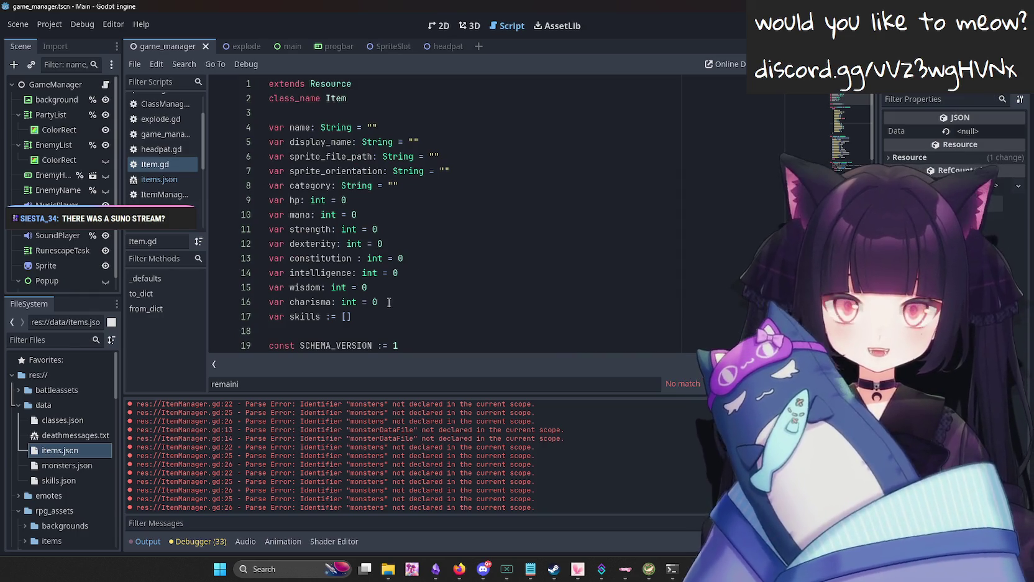
pyautogui.click(173, 184)
pyautogui.click(164, 168)
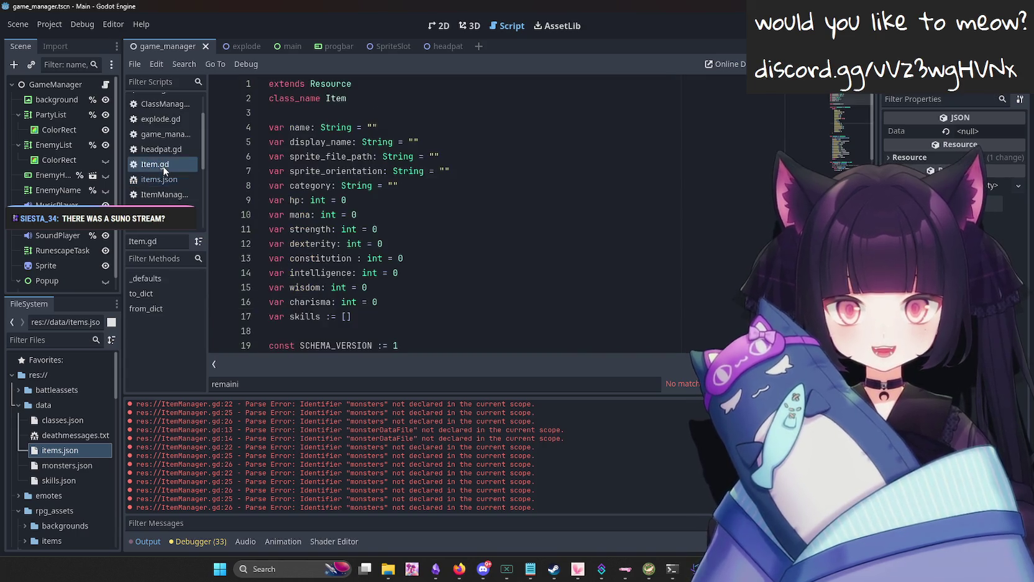
pyautogui.moveTo(226, 171); pyautogui.dragTo(227, 149)
pyautogui.hotkey('ctrl', 'c')
pyautogui.click(187, 194)
pyautogui.click(186, 179)
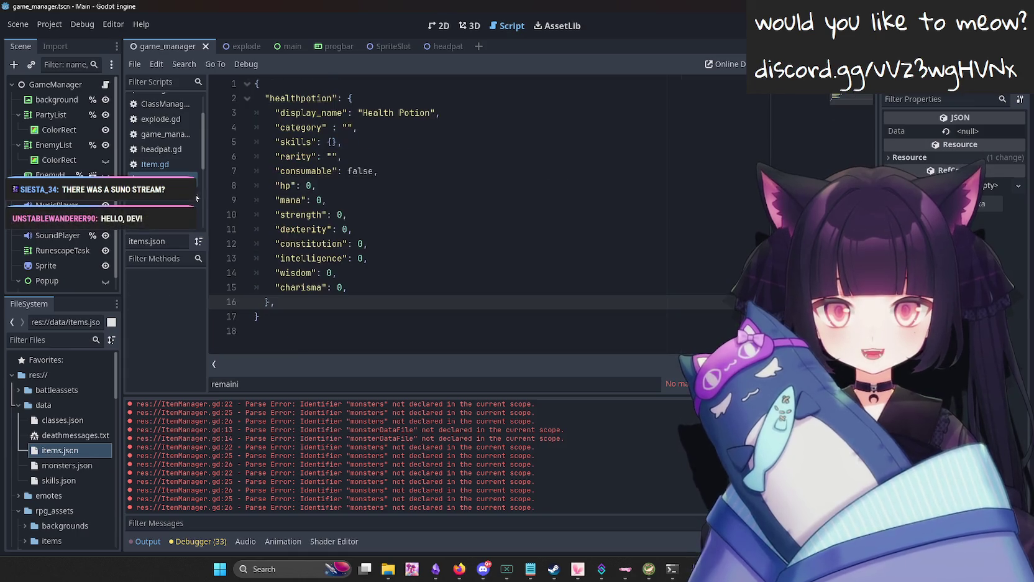
pyautogui.click(352, 286)
# Paste and indent the two sprite declarations, converting the first to "sprite_file_path": "".
pyautogui.hotkey('ctrl', 'v')
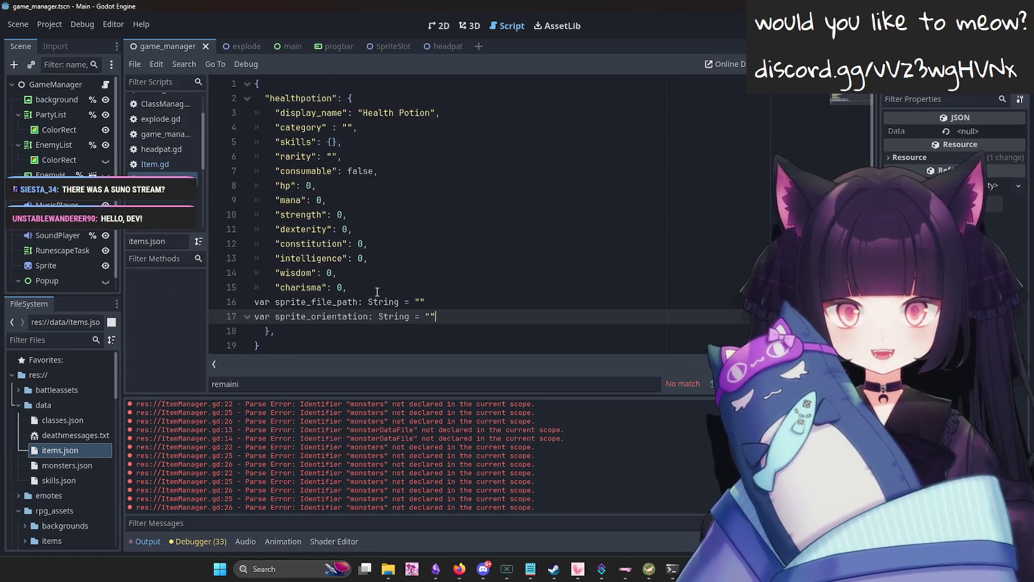
pyautogui.moveTo(226, 317); pyautogui.dragTo(226, 305)
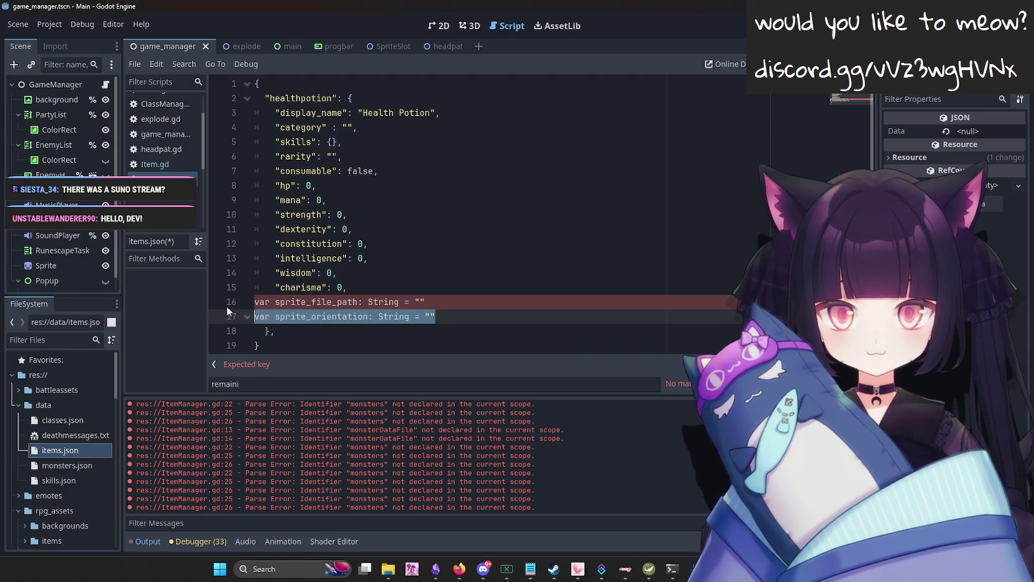
pyautogui.press('Tab')
pyautogui.click(280, 300)
pyautogui.press('Delete')
pyautogui.press('Delete')
pyautogui.press('Delete')
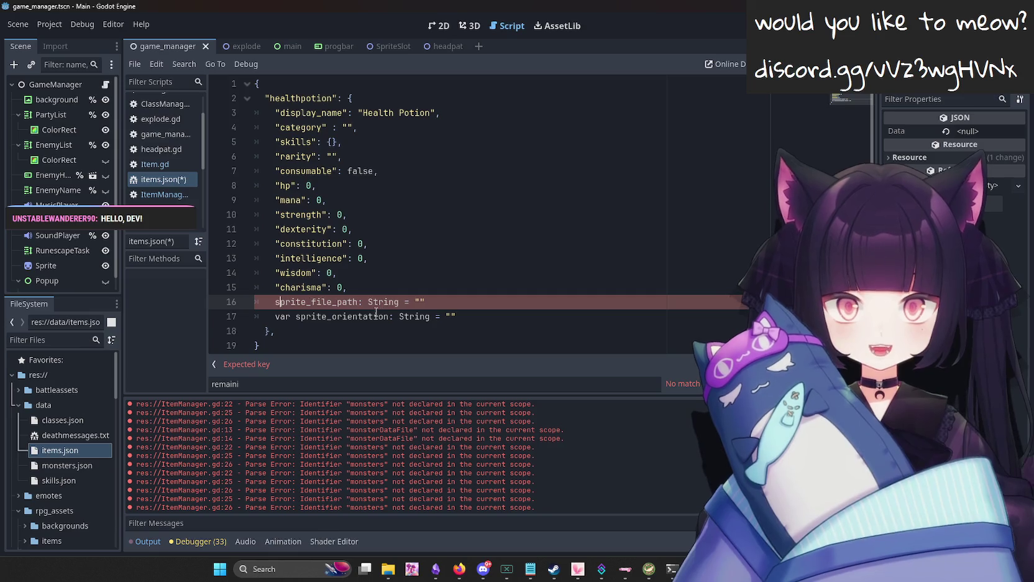
pyautogui.write('"')
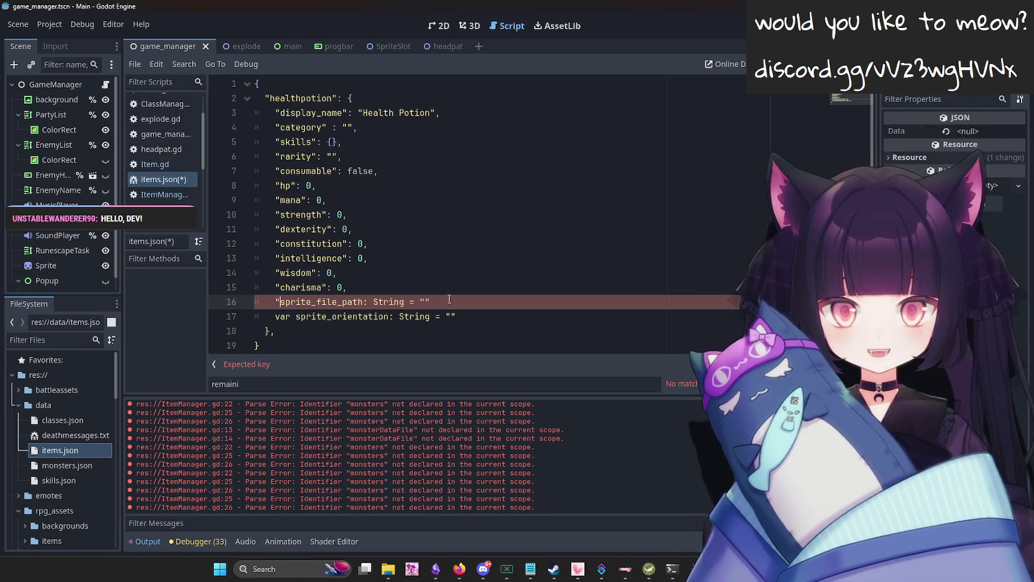
pyautogui.moveTo(449, 301); pyautogui.dragTo(363, 301)
pyautogui.press('BackSpace')
pyautogui.write('": ""')
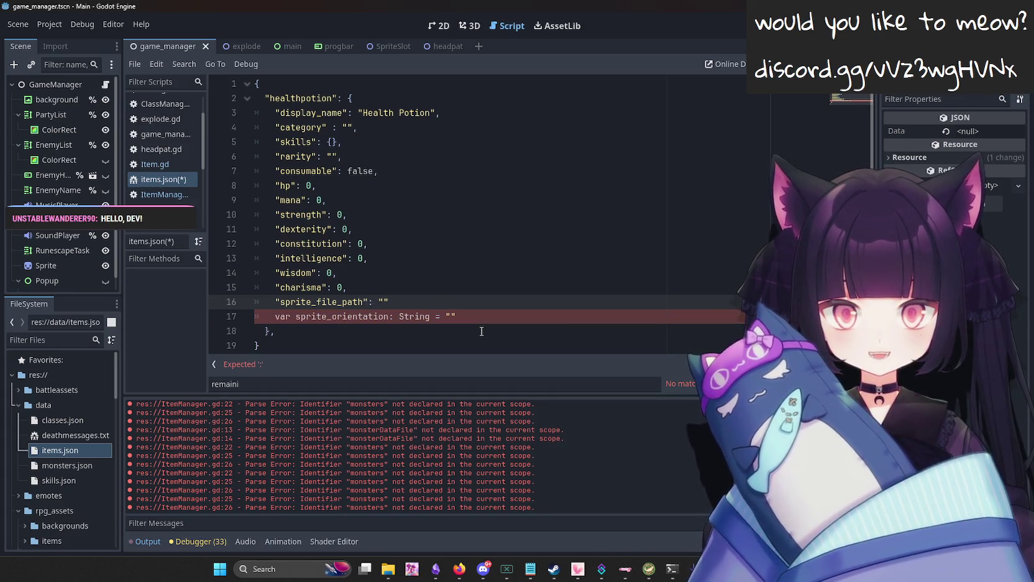
pyautogui.write(',')
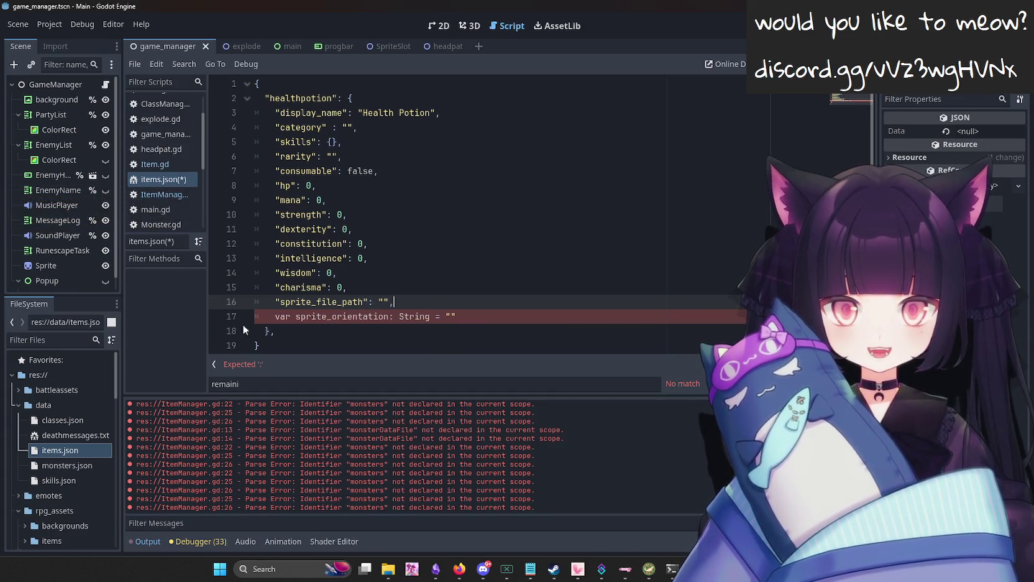
# Convert the second line to "sprite_orientation": "" and save items.json.
pyautogui.click(295, 317)
pyautogui.press('BackSpace')
pyautogui.press('BackSpace')
pyautogui.press('BackSpace')
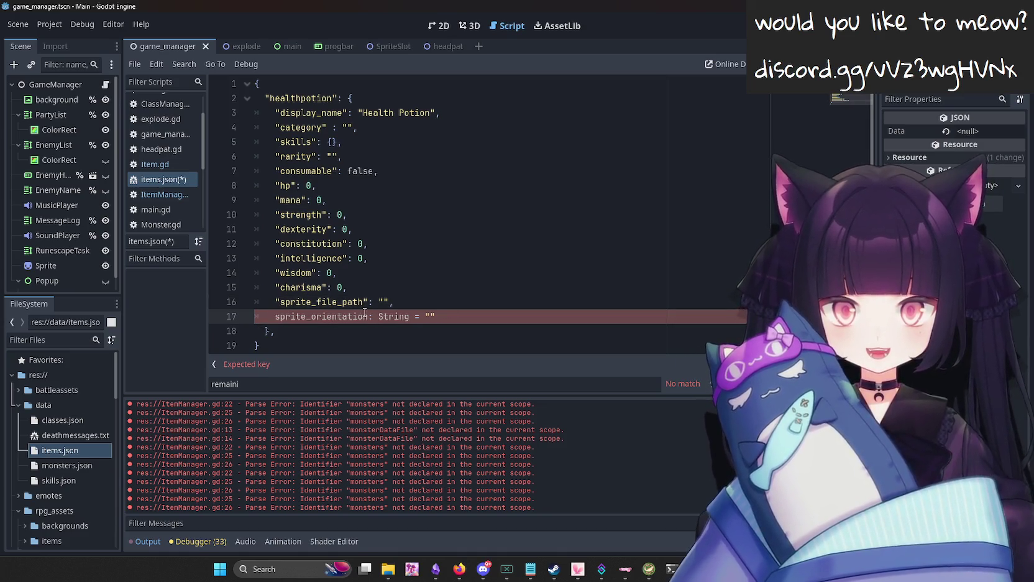
pyautogui.write('"')
pyautogui.moveTo(440, 317); pyautogui.dragTo(374, 317)
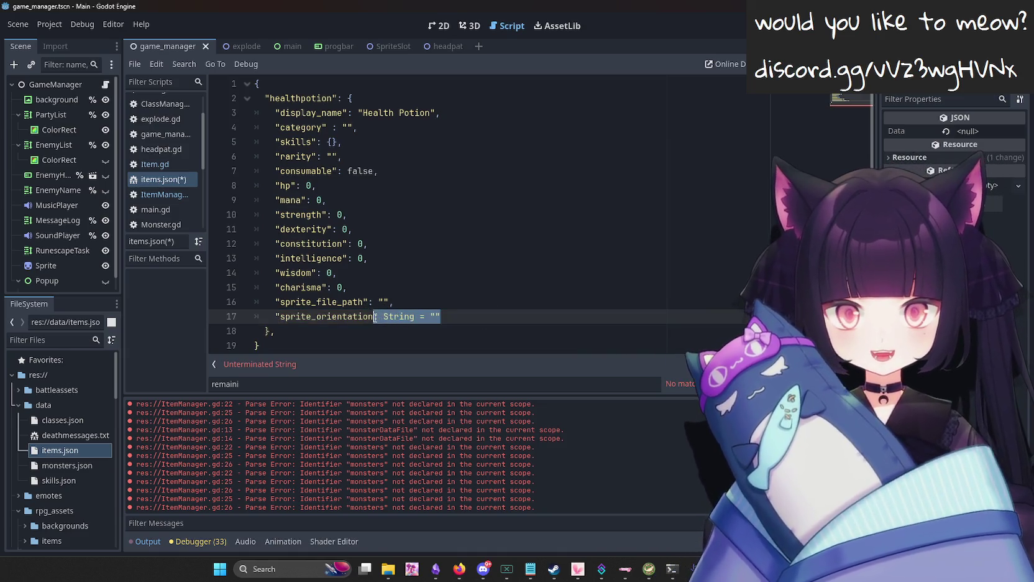
pyautogui.write('"')
pyautogui.press('BackSpace')
pyautogui.press('BackSpace')
pyautogui.press('BackSpace')
pyautogui.press('BackSpace')
pyautogui.press('BackSpace')
pyautogui.press('BackSpace')
pyautogui.write('""')
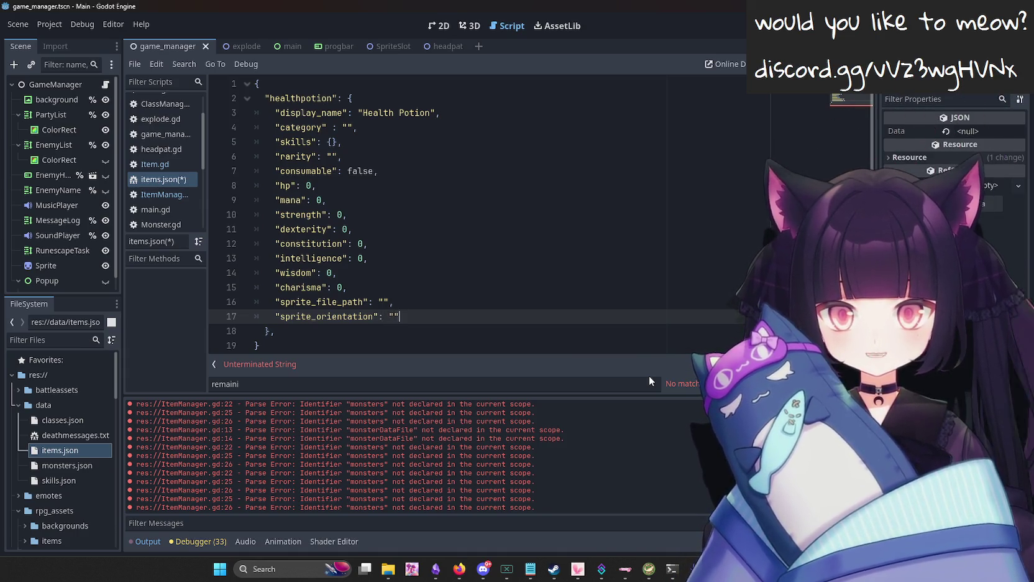
pyautogui.hotkey('ctrl', 's')
# Change the healthpotion's consumable value from false to true.
pyautogui.click(164, 194)
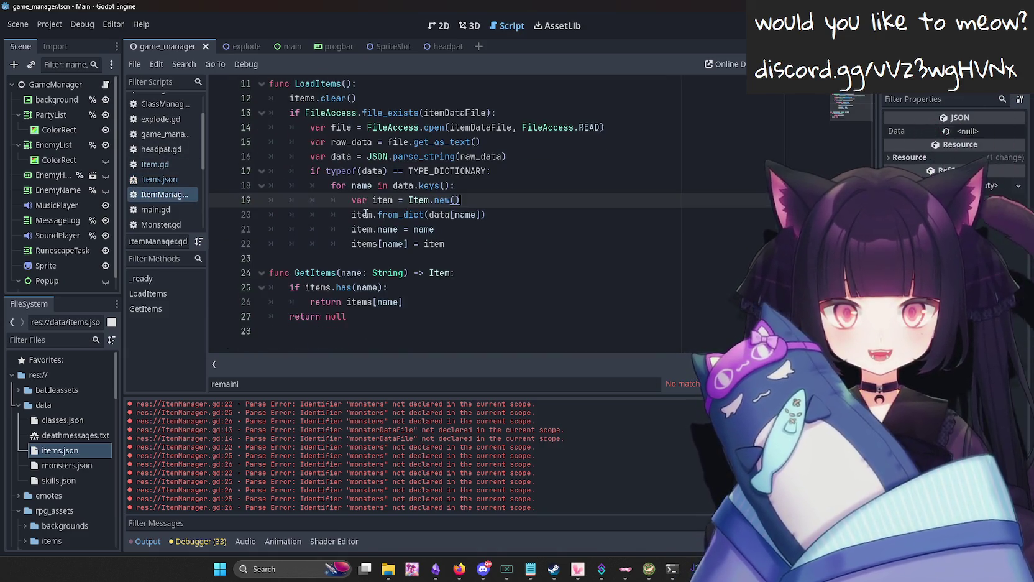
pyautogui.click(160, 179)
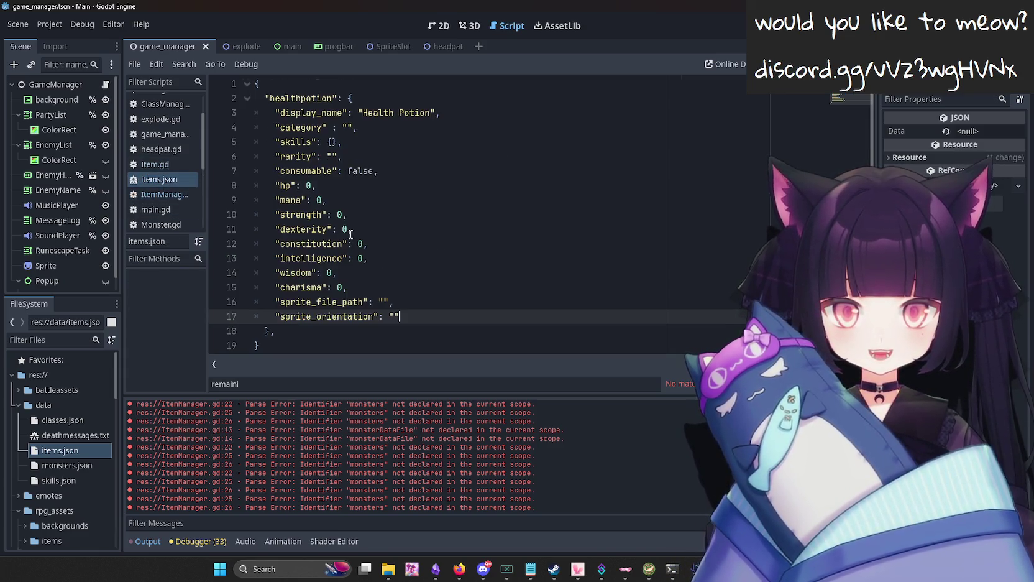
pyautogui.click(314, 185)
pyautogui.doubleClick(360, 171)
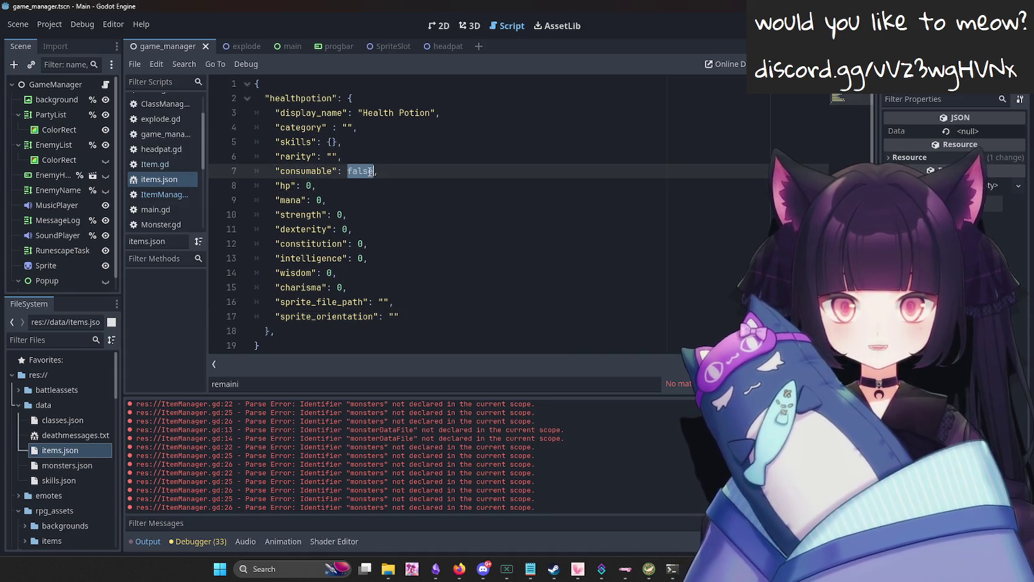
pyautogui.write('true')
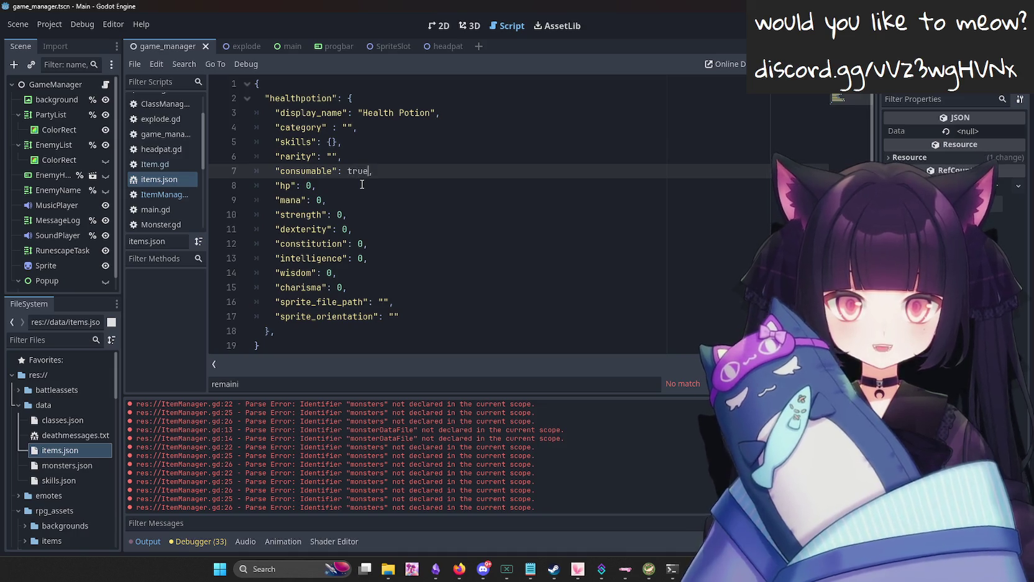
# Set the category value to Consumable and save, then start replacing it, typing H.
pyautogui.click(352, 128)
pyautogui.write('Con')
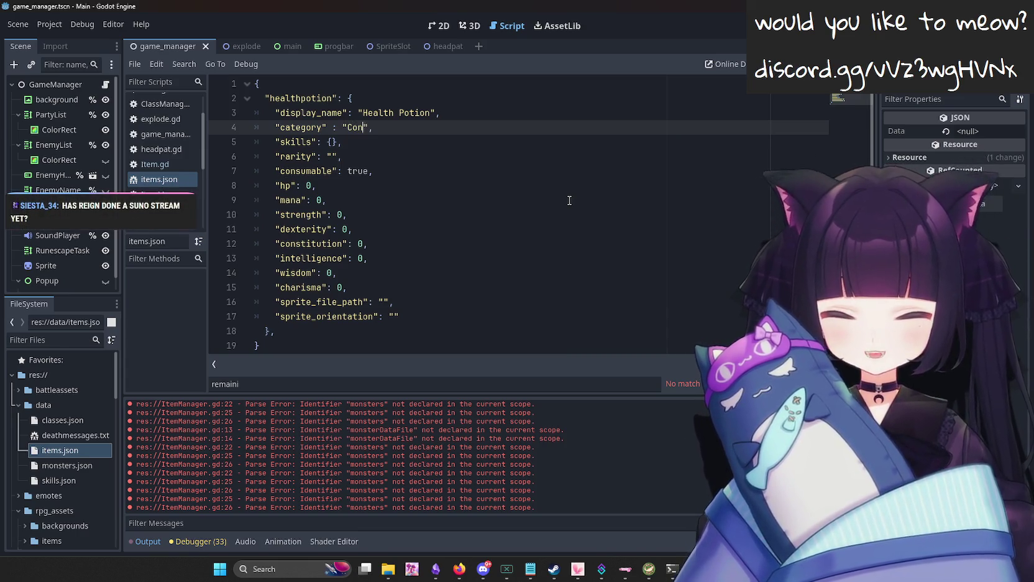
pyautogui.write('sumable')
pyautogui.hotkey('ctrl', 's')
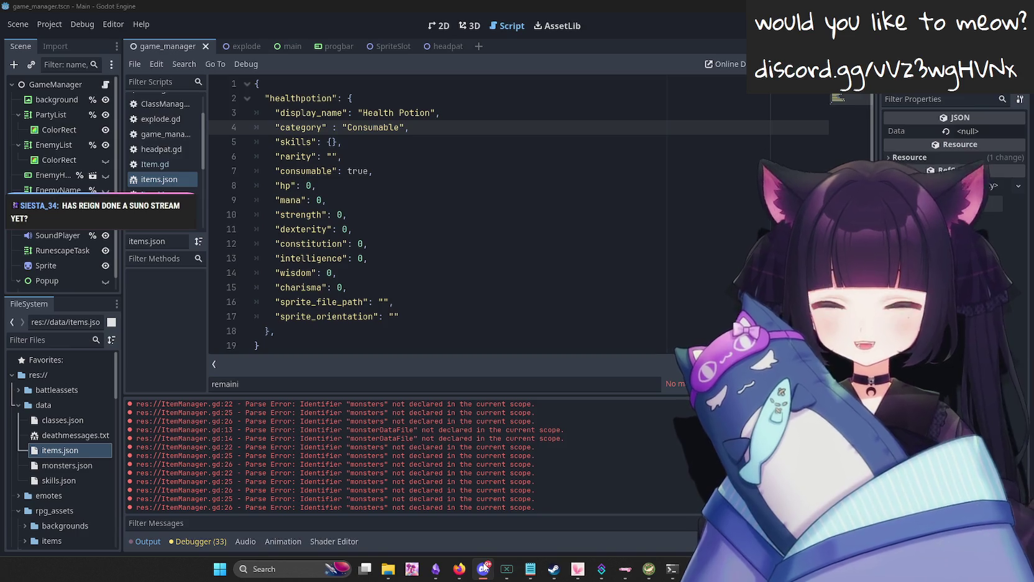
pyautogui.doubleClick(361, 173)
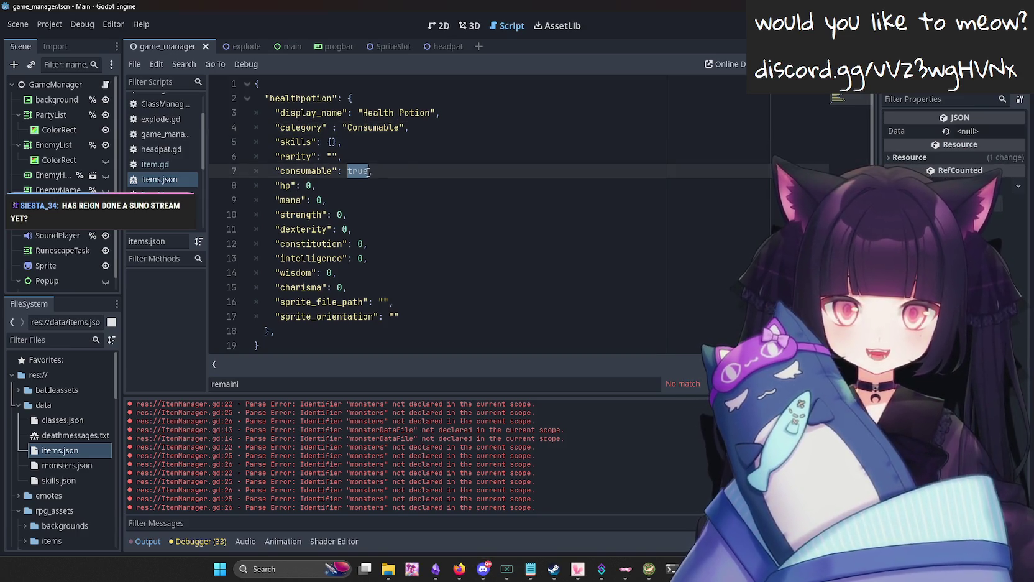
pyautogui.doubleClick(376, 126)
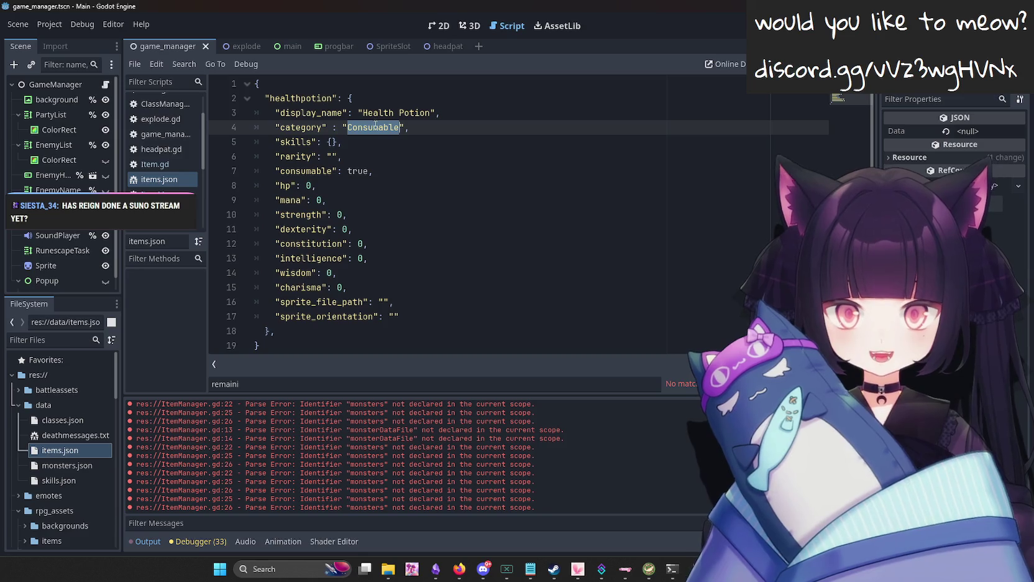
pyautogui.write('H')
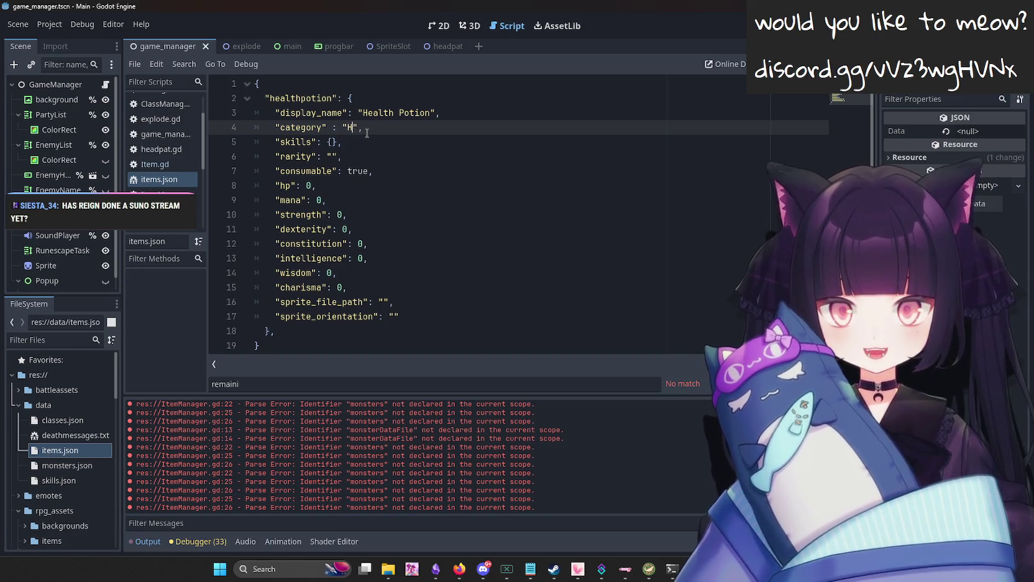
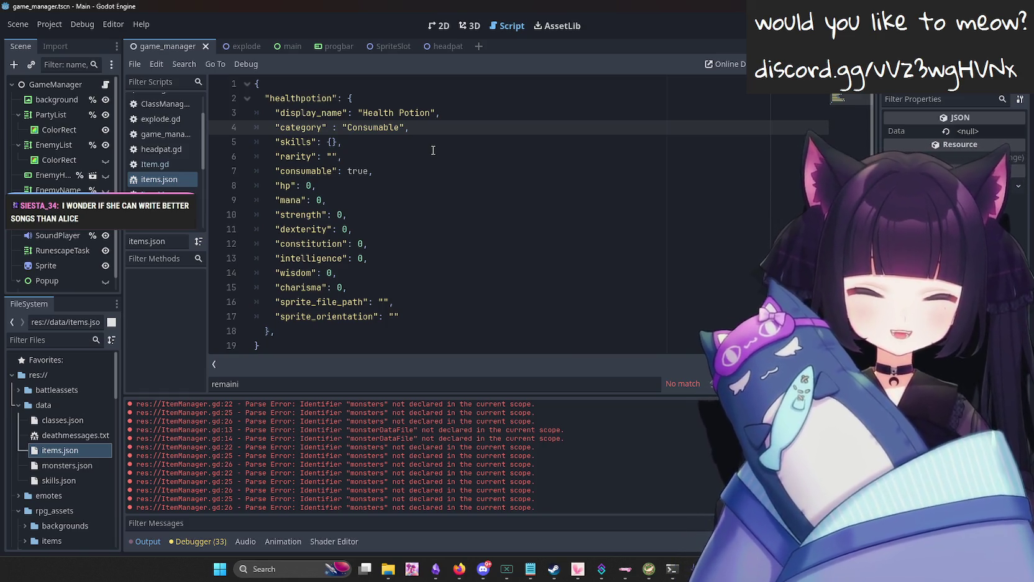
# Keep the healthpotion's "hp": 0 on line 8 unchanged and save items.json.
pyautogui.click(313, 186)
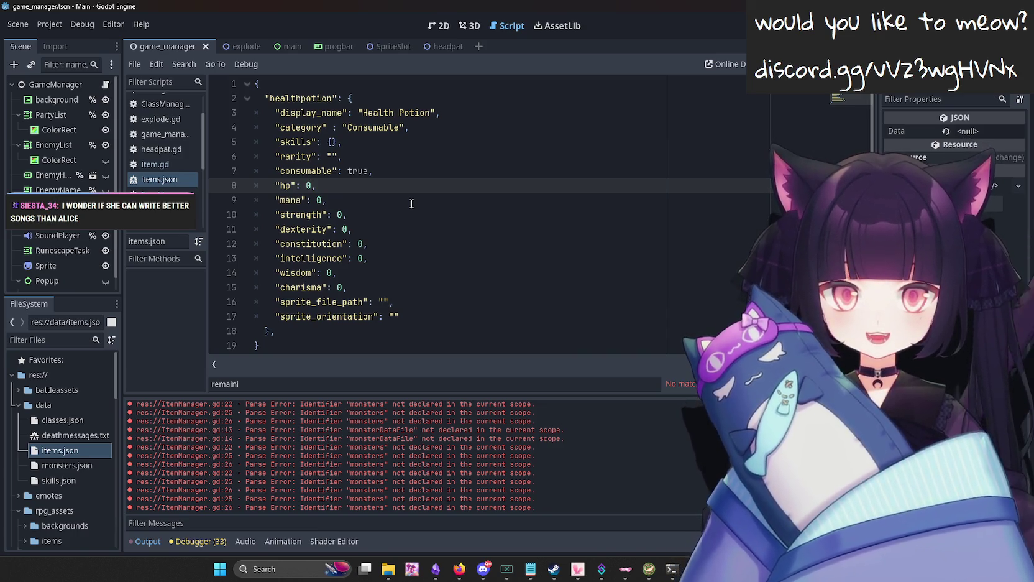
pyautogui.press('BackSpace')
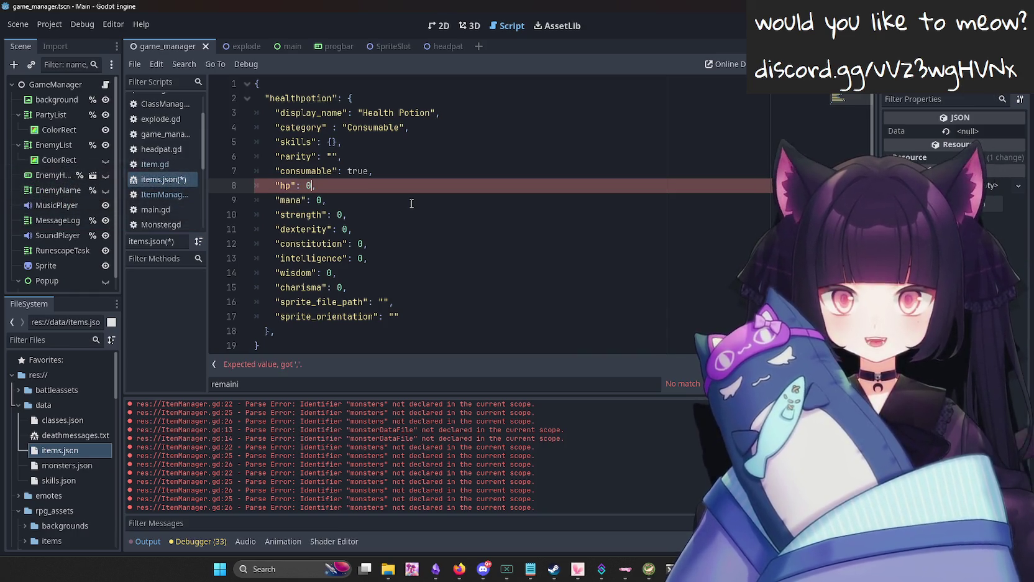
pyautogui.hotkey('ctrl', 's')
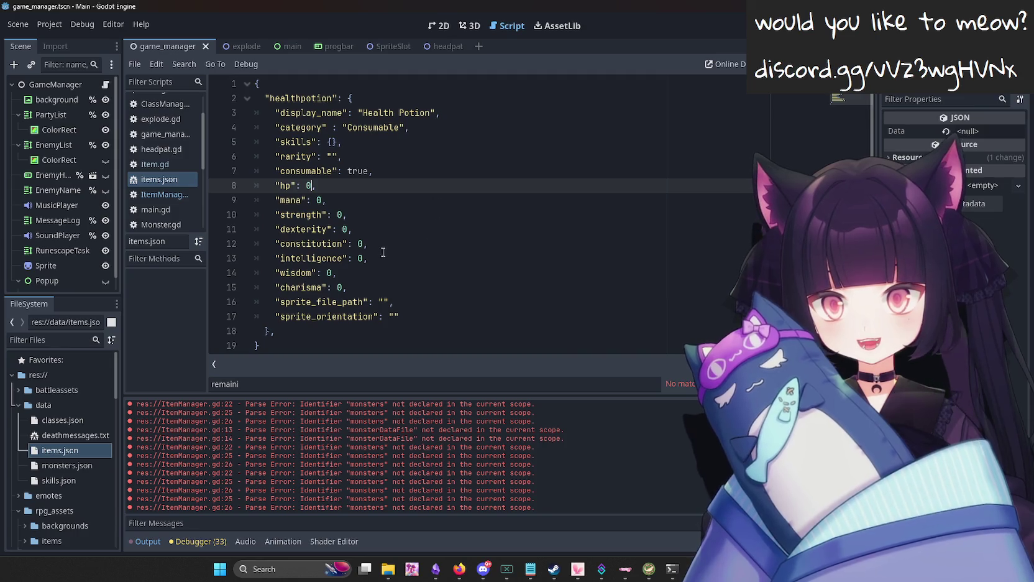
pyautogui.click(388, 569)
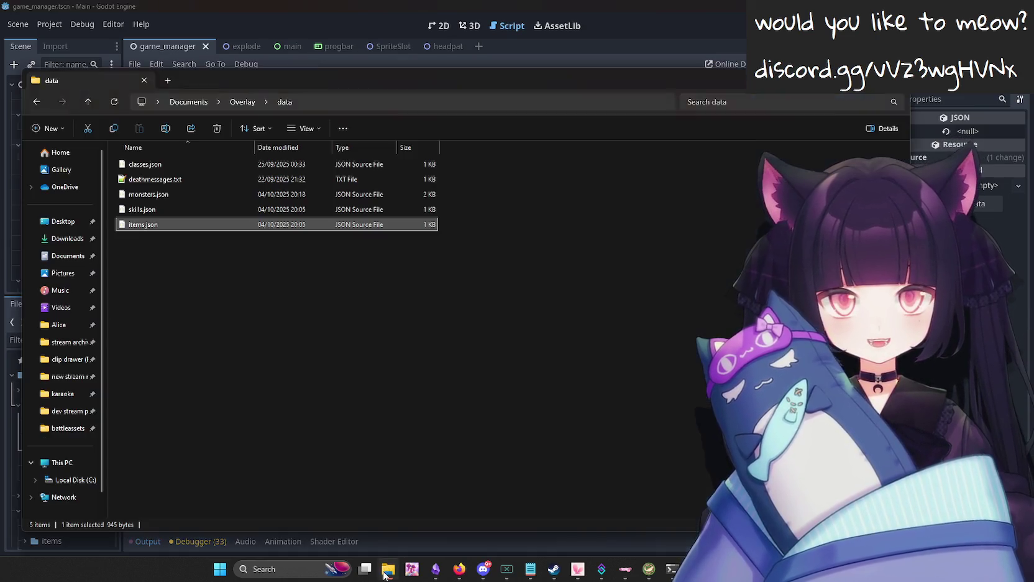
# Navigate to rpg_assets > items > 100 Items - 32x32 > Effects and open 1.png.
pyautogui.click(237, 104)
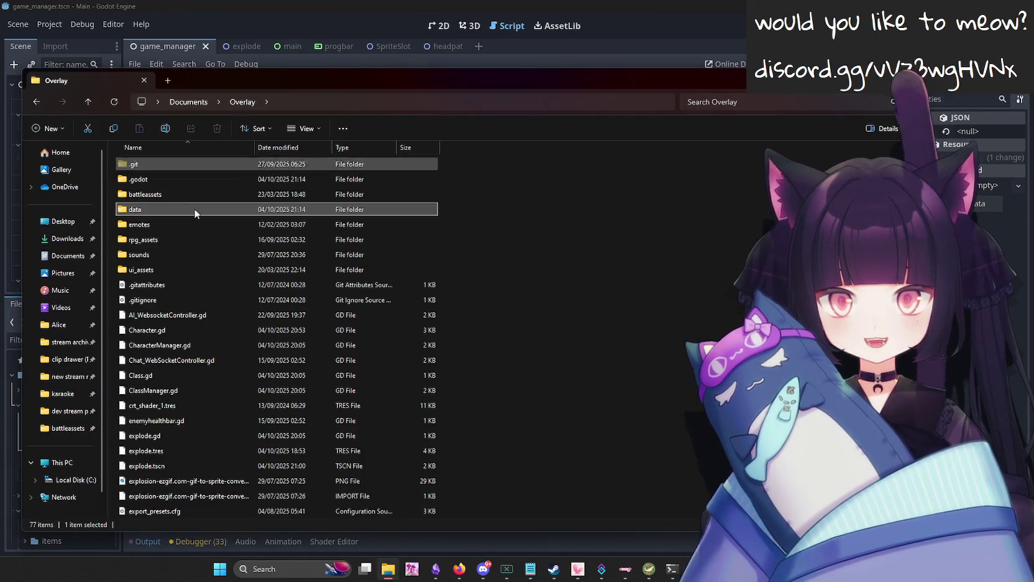
pyautogui.doubleClick(178, 244)
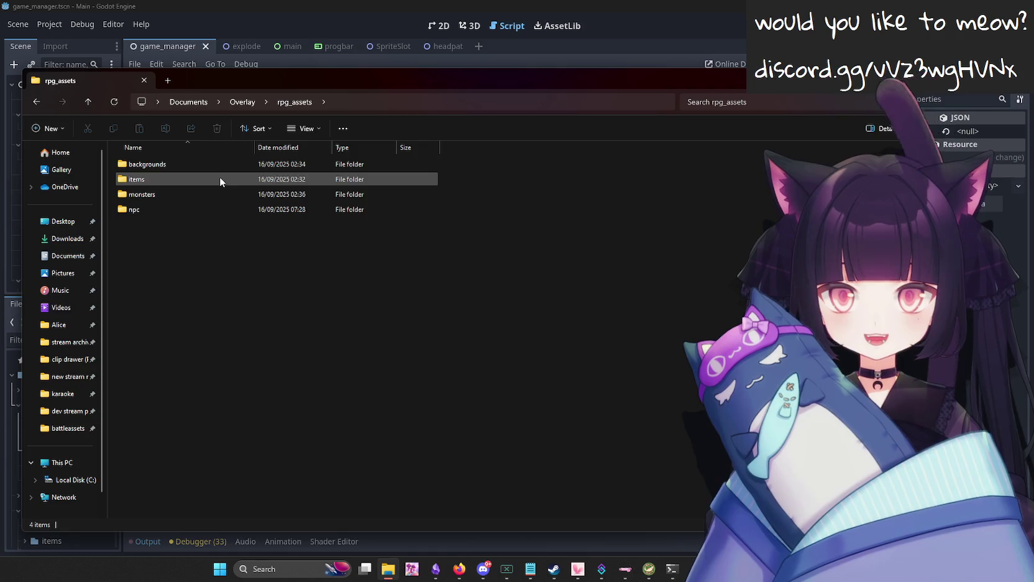
pyautogui.doubleClick(220, 179)
pyautogui.doubleClick(186, 164)
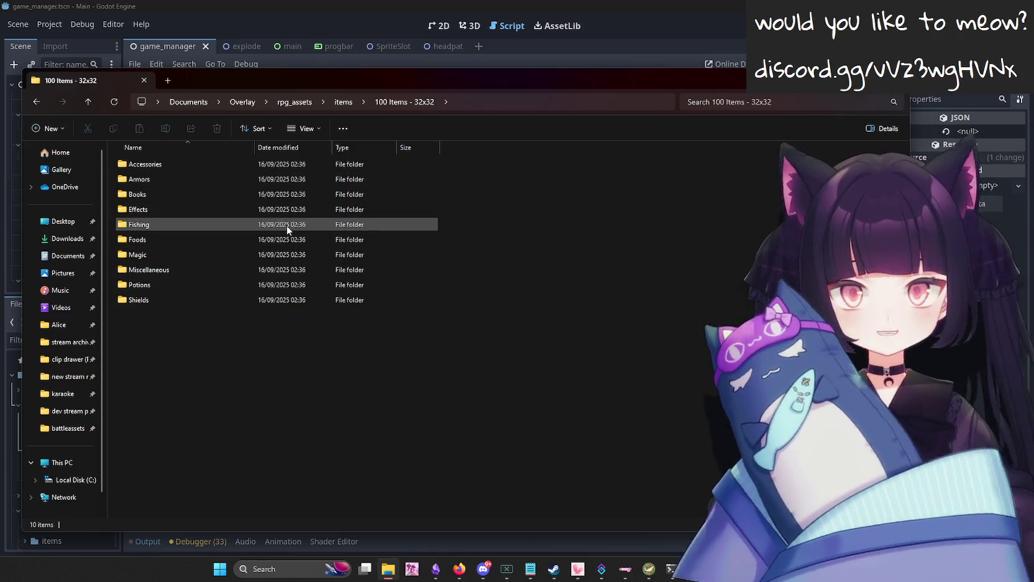
pyautogui.doubleClick(288, 223)
pyautogui.click(409, 102)
pyautogui.doubleClick(184, 212)
pyautogui.doubleClick(179, 159)
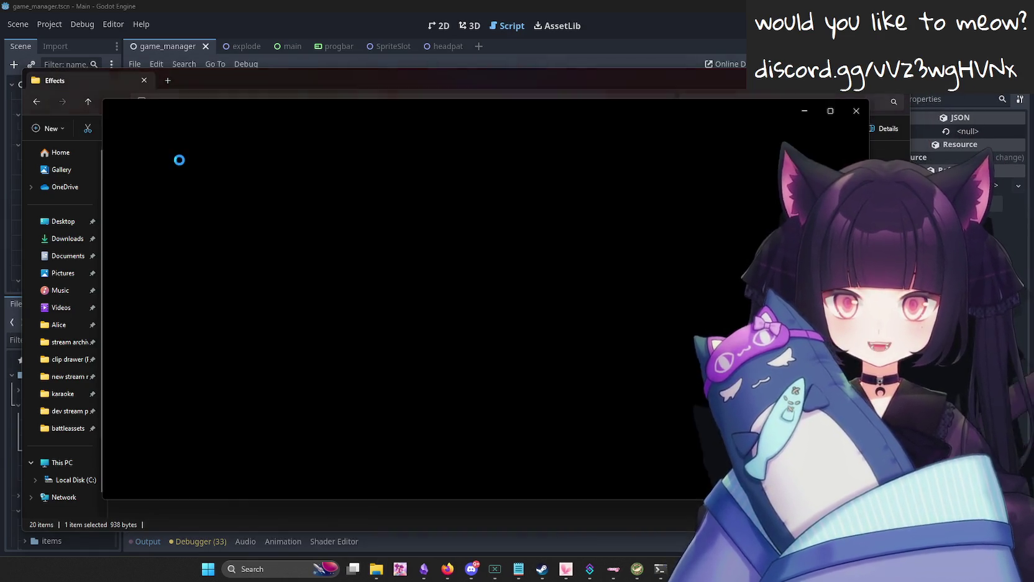
# Zoom in on the first Effects sprites, from 2.png to the 3.png eye.
pyautogui.press('Right')
pyautogui.press('Right')
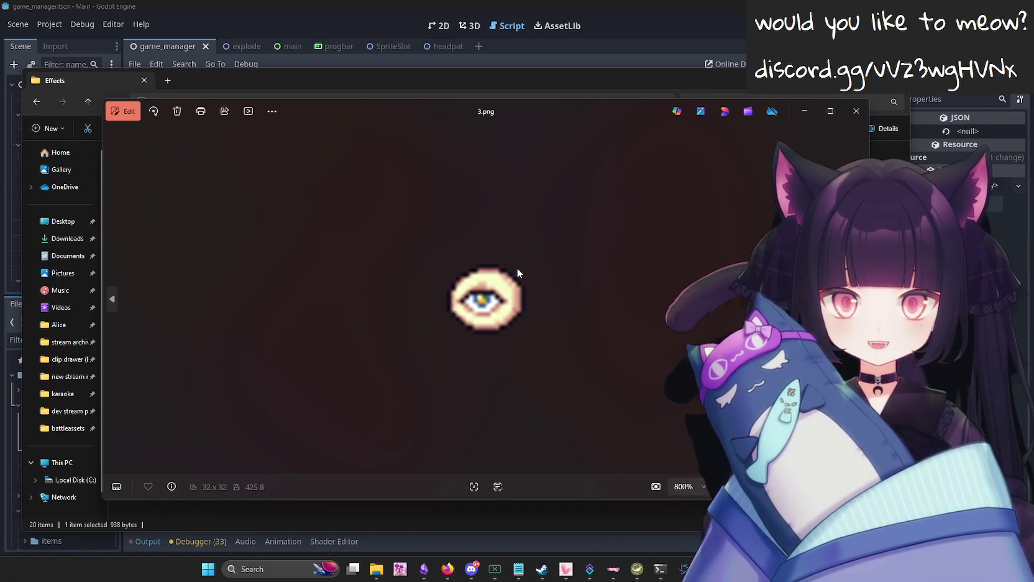
pyautogui.scroll(5, 509, 289)
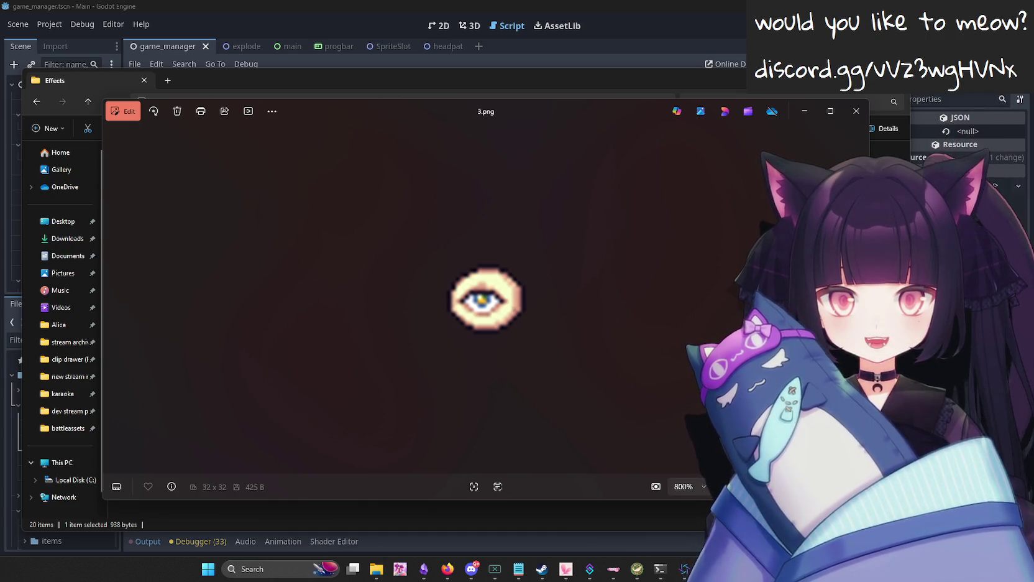
pyautogui.press('Right')
pyautogui.press('Left')
pyautogui.press('Left')
pyautogui.scroll(5, 509, 292)
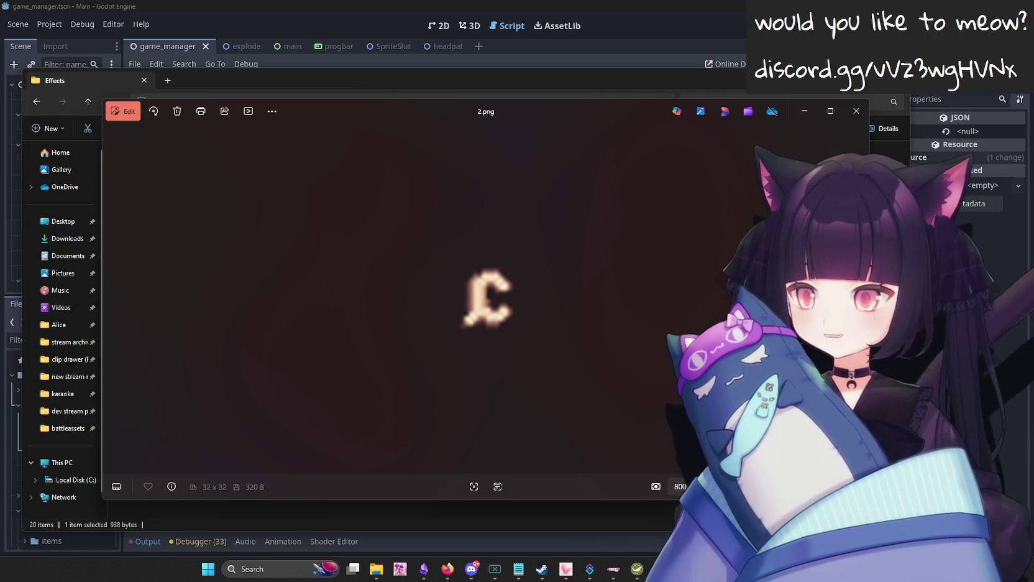
pyautogui.press('Right')
pyautogui.press('Right')
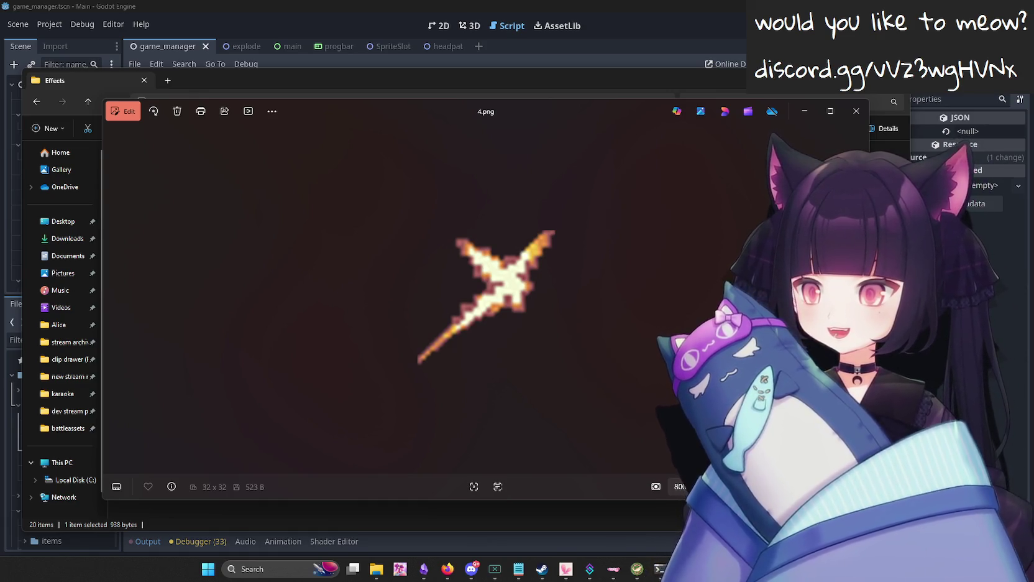
# View the droplet, flame, cloud, leaf and orb sprites up to 10.png, then close Photos.
pyautogui.press('Right')
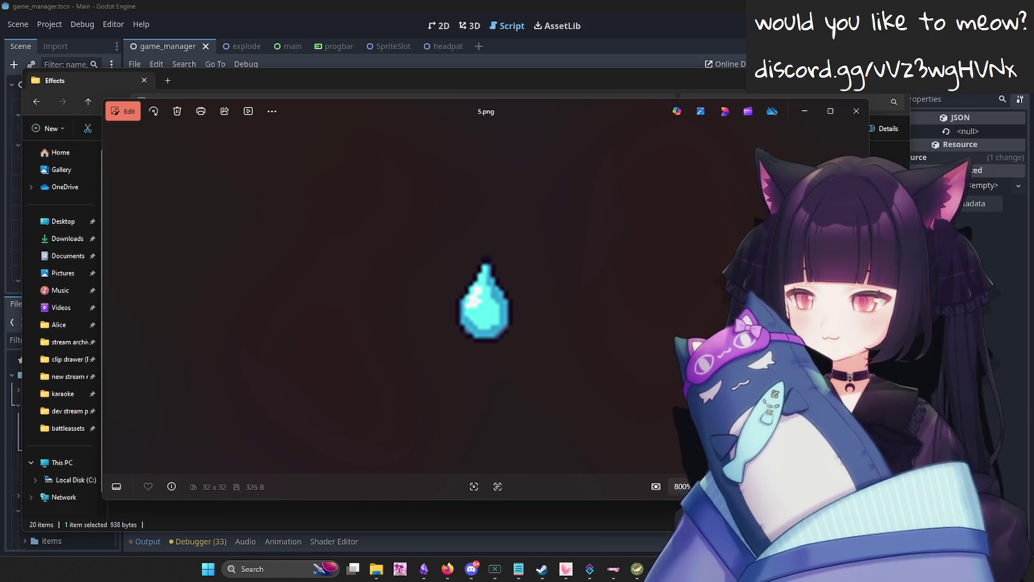
pyautogui.press('Right')
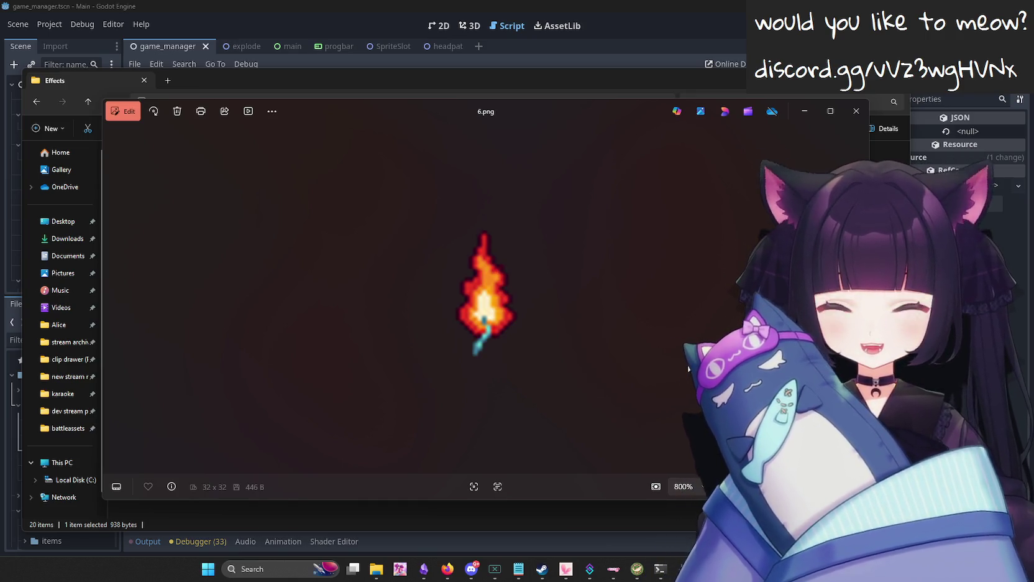
pyautogui.press('Right')
pyautogui.press('Right')
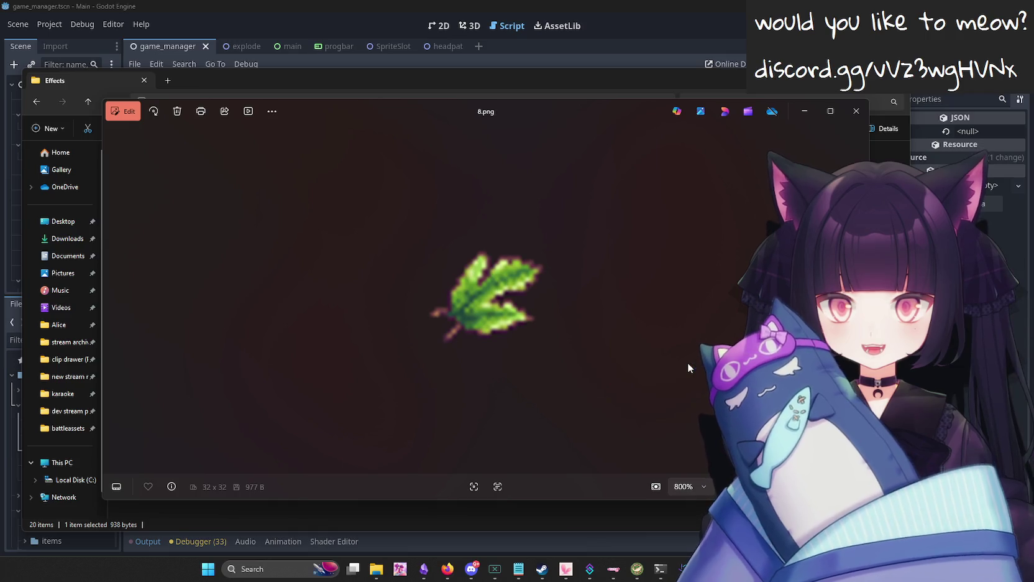
pyautogui.press('Right')
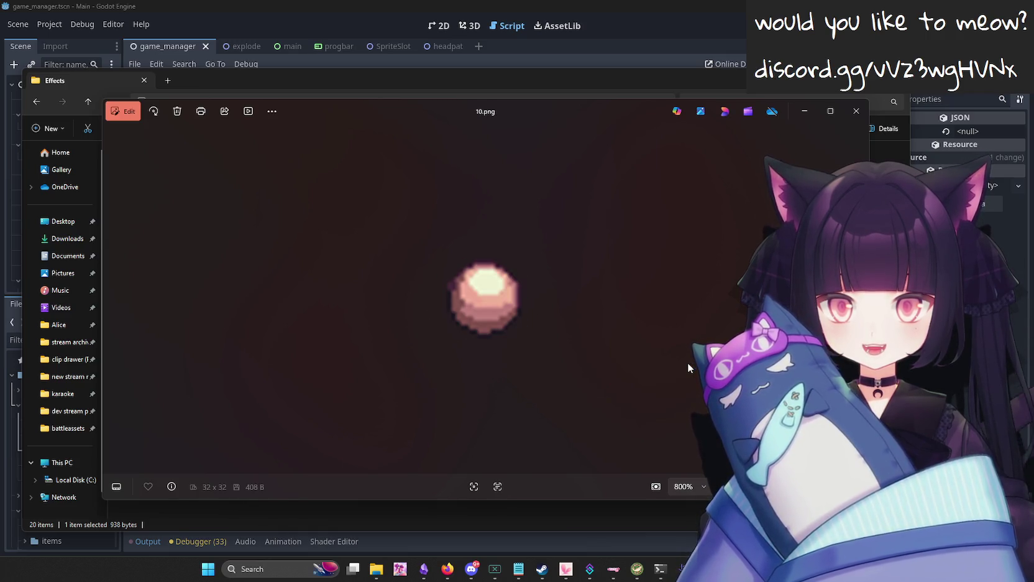
pyautogui.press('Right')
pyautogui.press('Right')
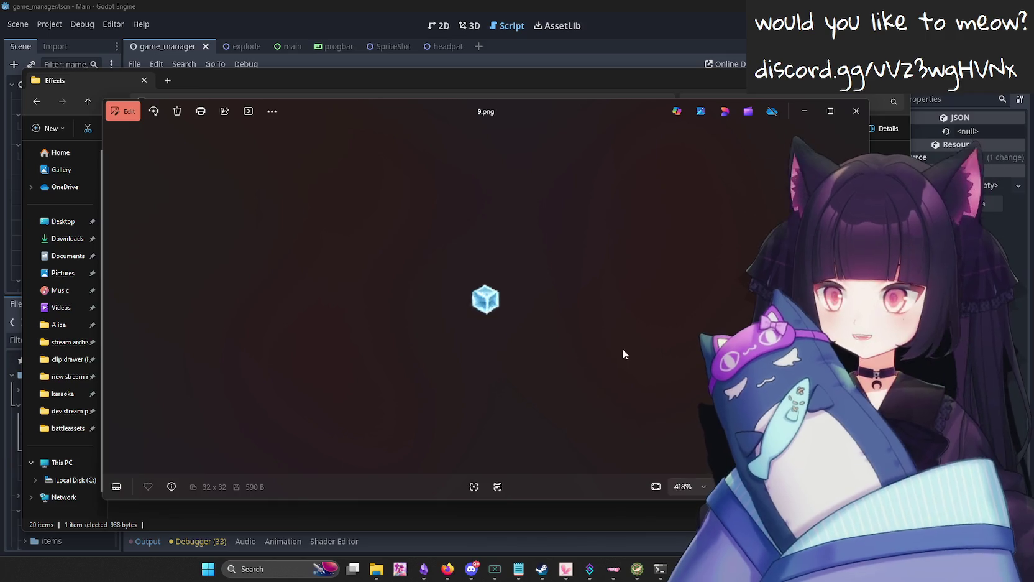
pyautogui.press('Left')
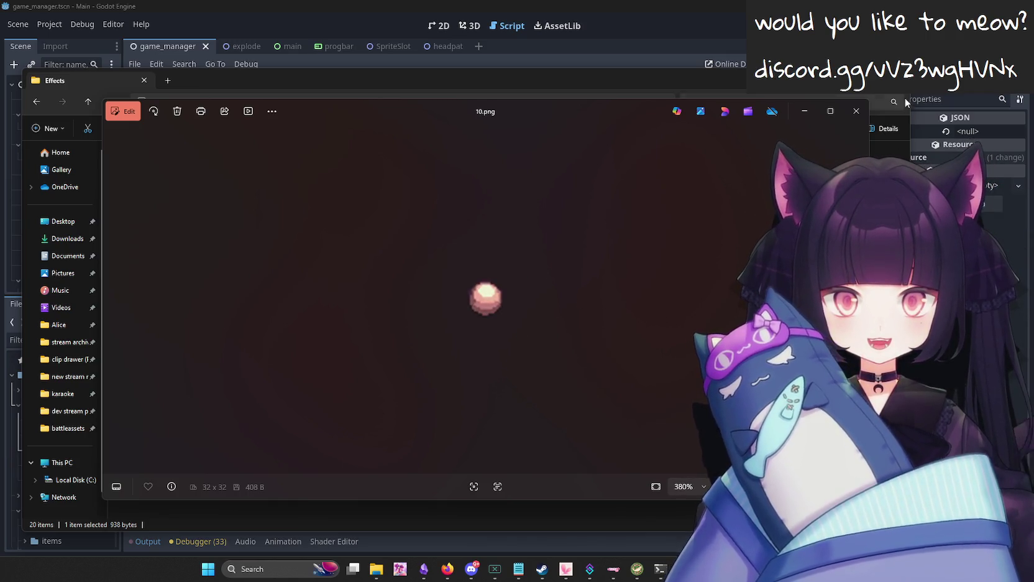
pyautogui.click(856, 111)
pyautogui.click(427, 101)
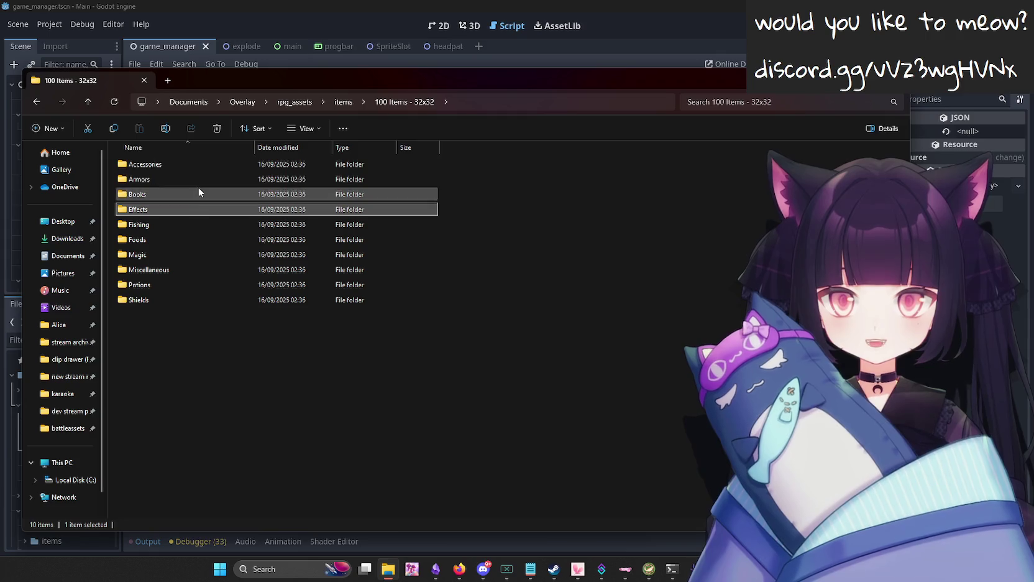
# Open 1.png from the 100 Items - 32x32 Potions folder and zoom in.
pyautogui.doubleClick(165, 238)
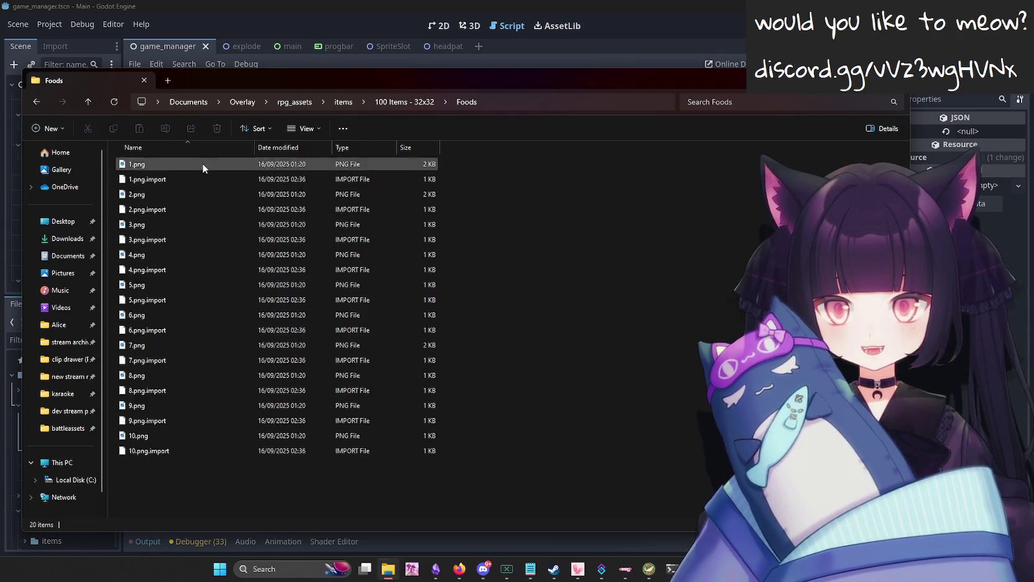
pyautogui.click(409, 101)
pyautogui.doubleClick(167, 284)
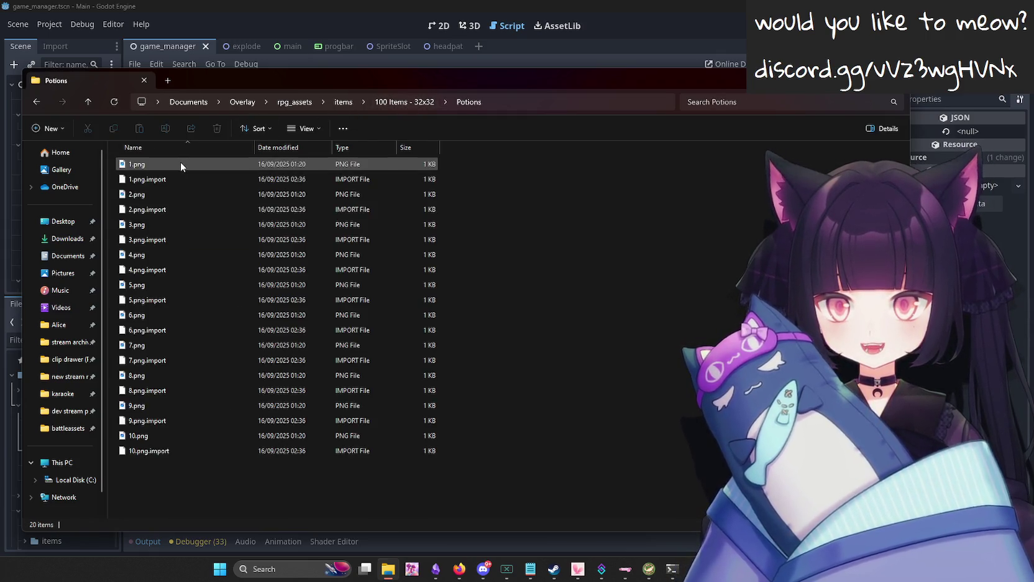
pyautogui.doubleClick(180, 164)
pyautogui.scroll(5, 534, 299)
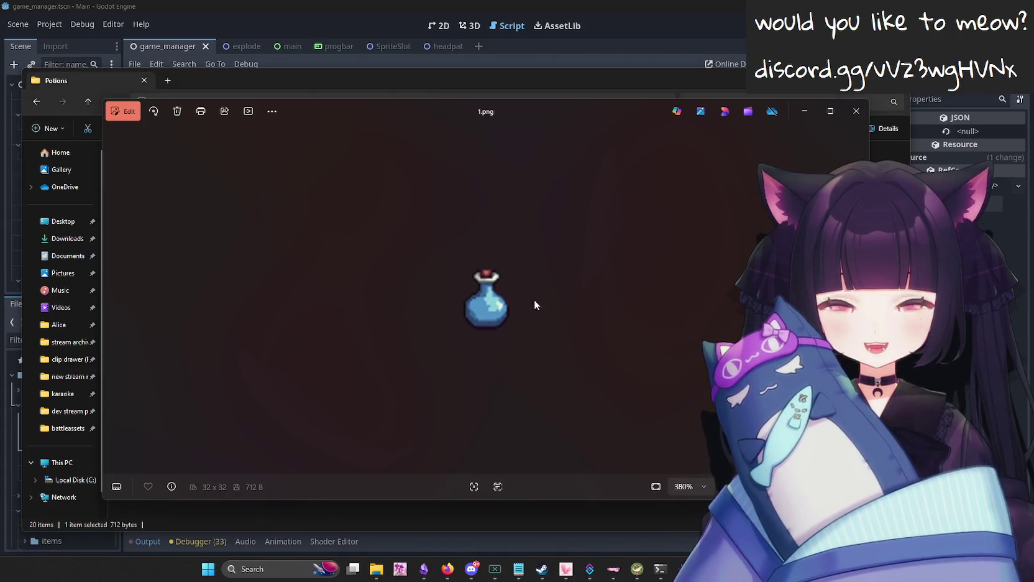
# Compare potion sprites 3–8 and settle on 4.png, the round red potion.
pyautogui.press('Right')
pyautogui.press('Right')
pyautogui.press('Right')
pyautogui.press('Right')
pyautogui.press('Right')
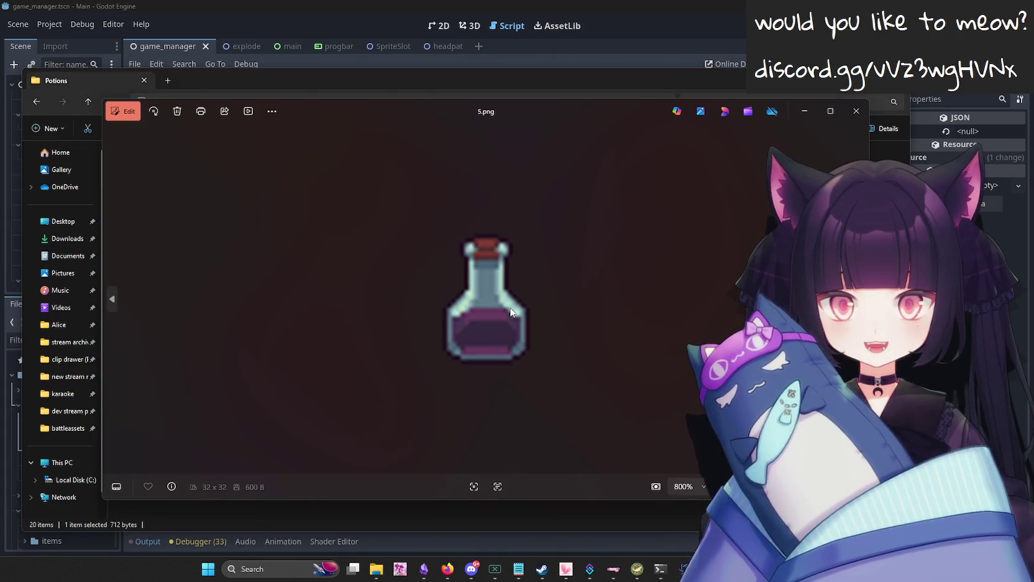
pyautogui.press('Left')
pyautogui.press('Left')
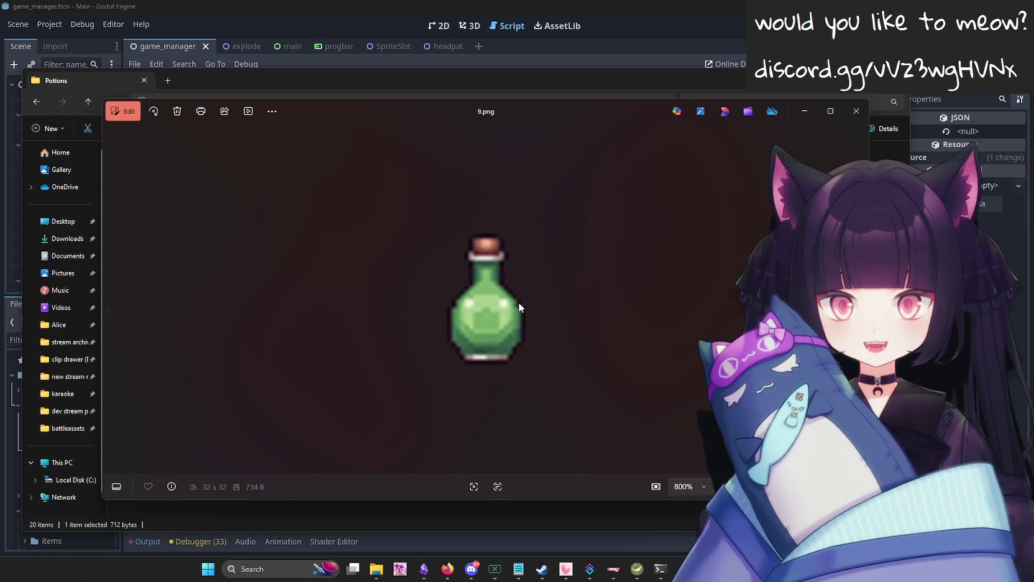
pyautogui.scroll(-5, 519, 302)
pyautogui.press('Left')
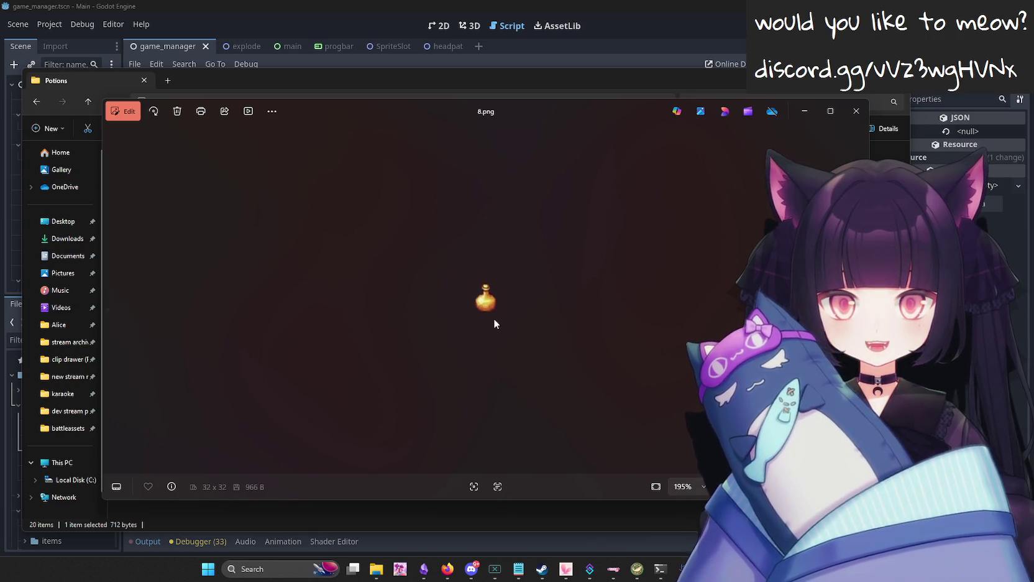
pyautogui.press('Left')
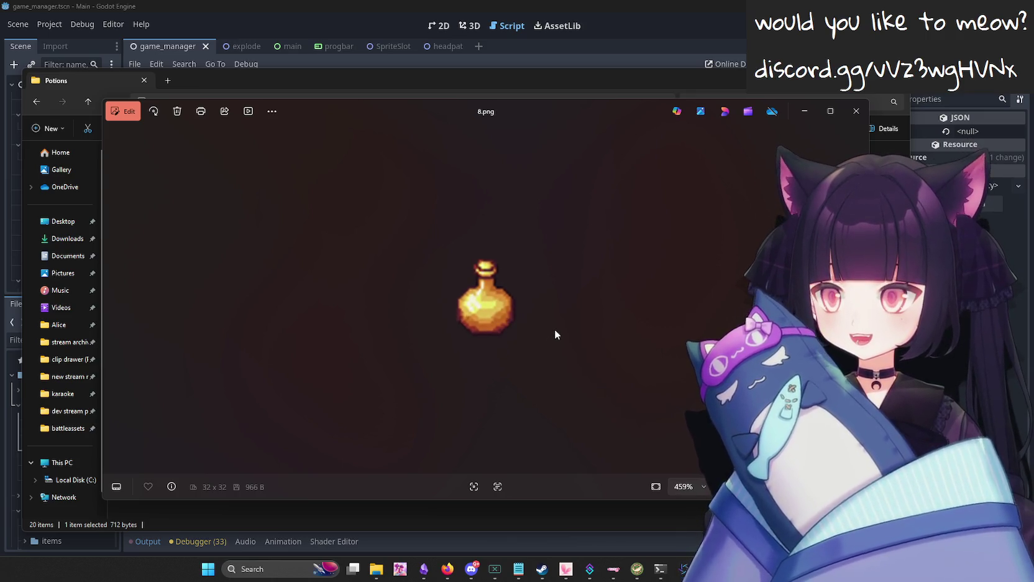
pyautogui.press('Left')
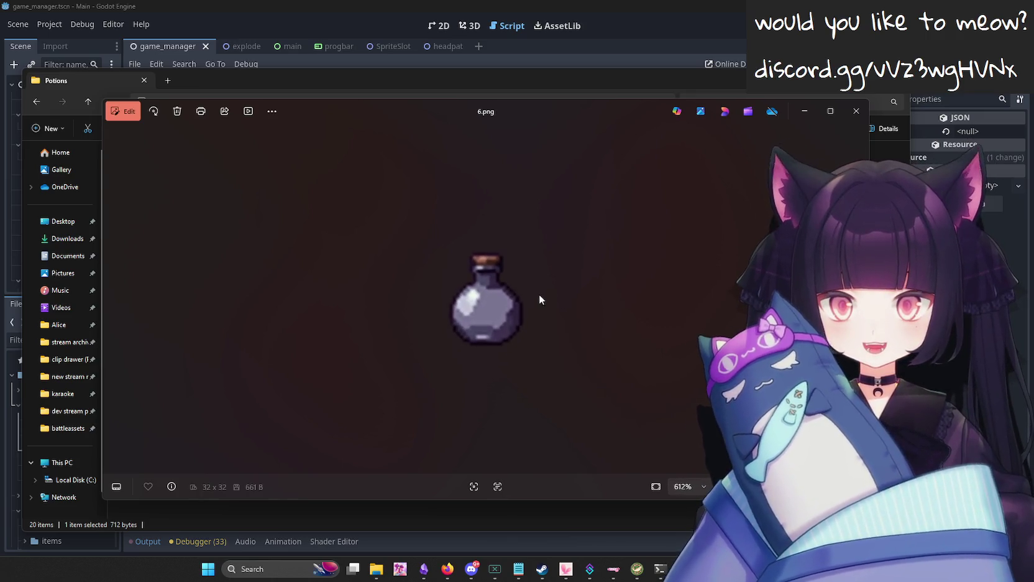
pyautogui.press('Left')
pyautogui.press('Left')
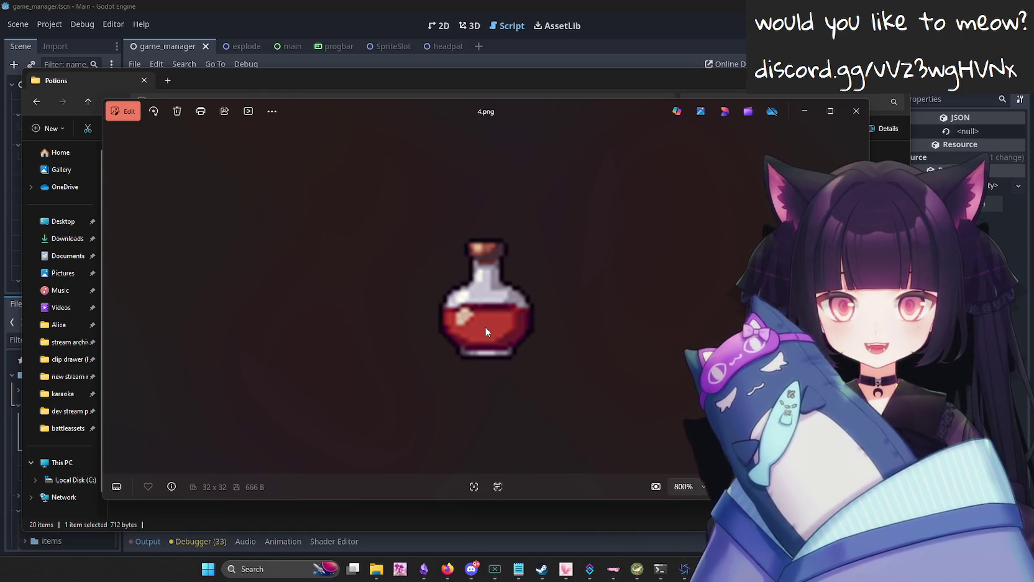
pyautogui.press('Left')
pyautogui.press('Right')
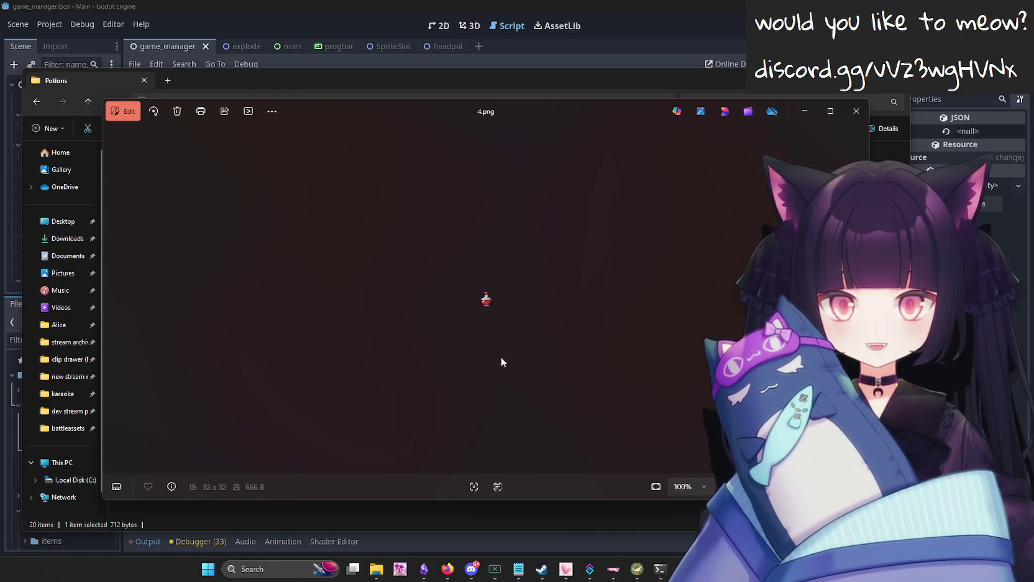
pyautogui.press('Right')
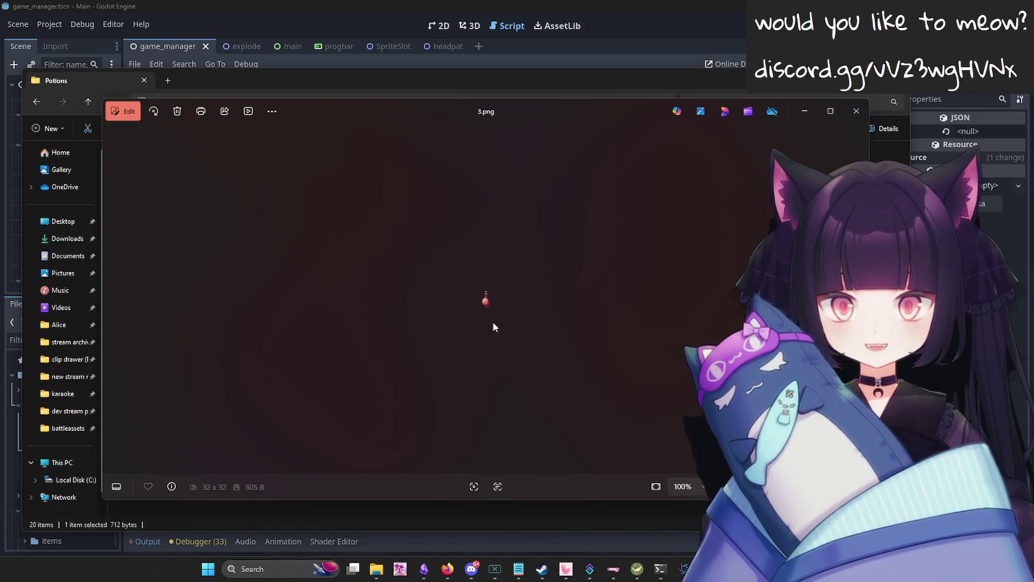
pyautogui.scroll(3, 515, 315)
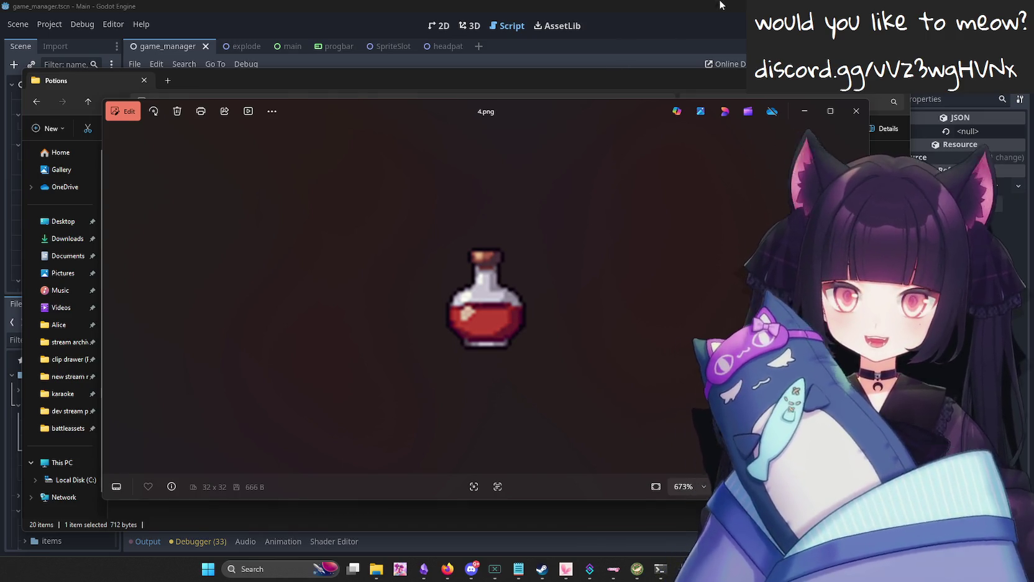
pyautogui.click(622, 43)
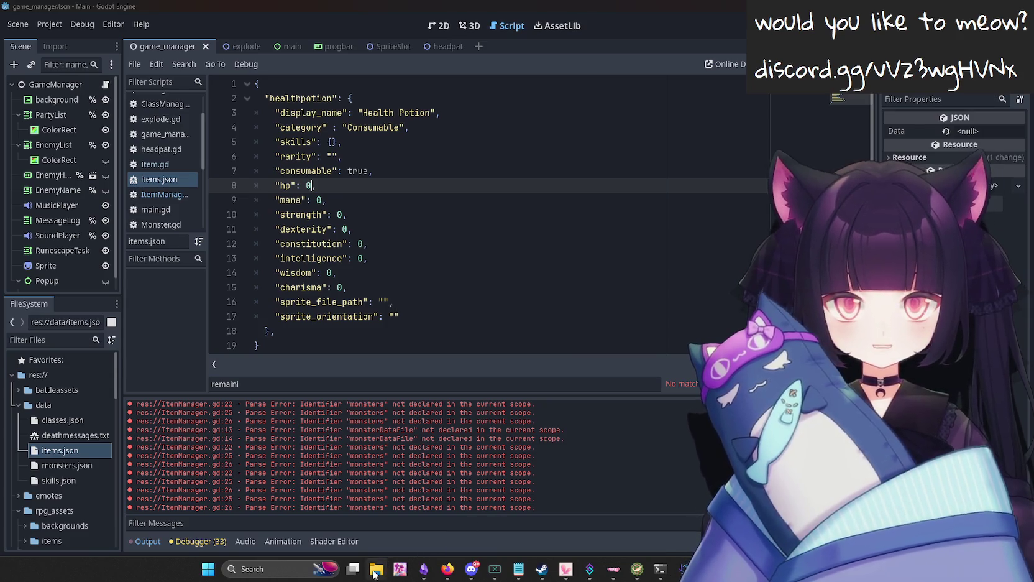
# Paste the full path of Potions\4.png into sprite_file_path, removing the doubled quote.
pyautogui.click(376, 568)
pyautogui.rightClick(167, 251)
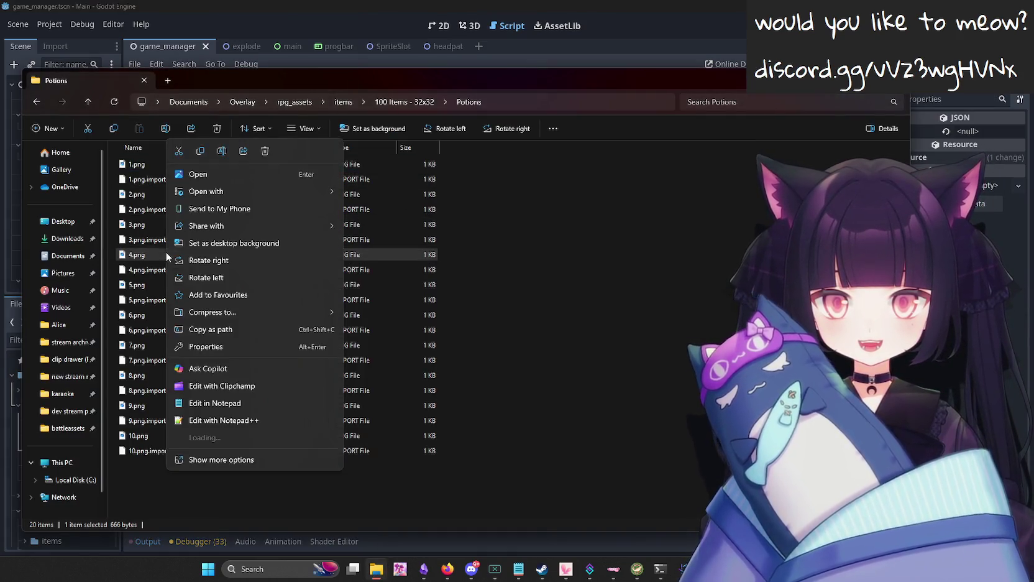
pyautogui.click(220, 337)
pyautogui.hotkey('alt', 'Tab')
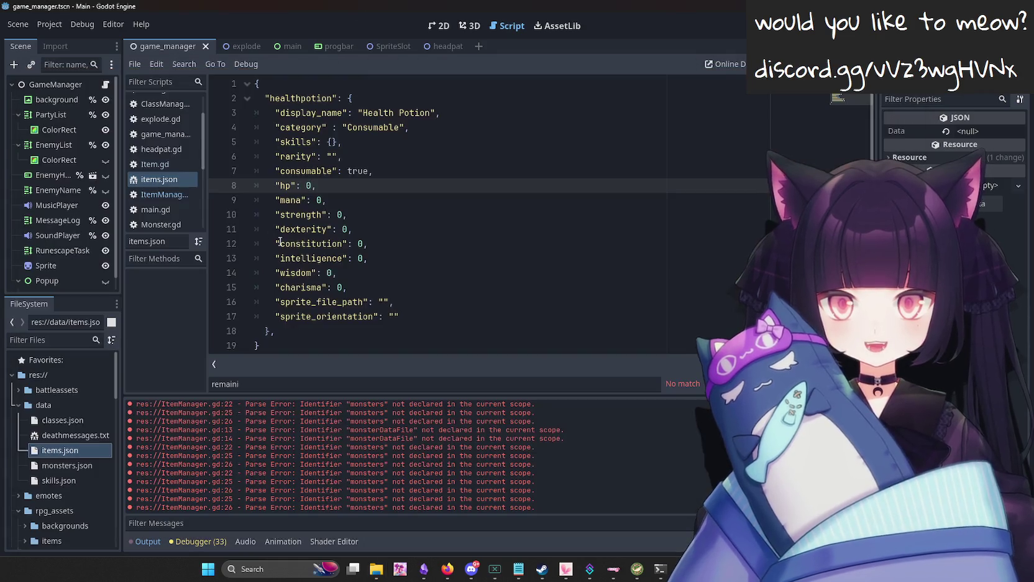
pyautogui.click(384, 301)
pyautogui.hotkey('ctrl', 'v')
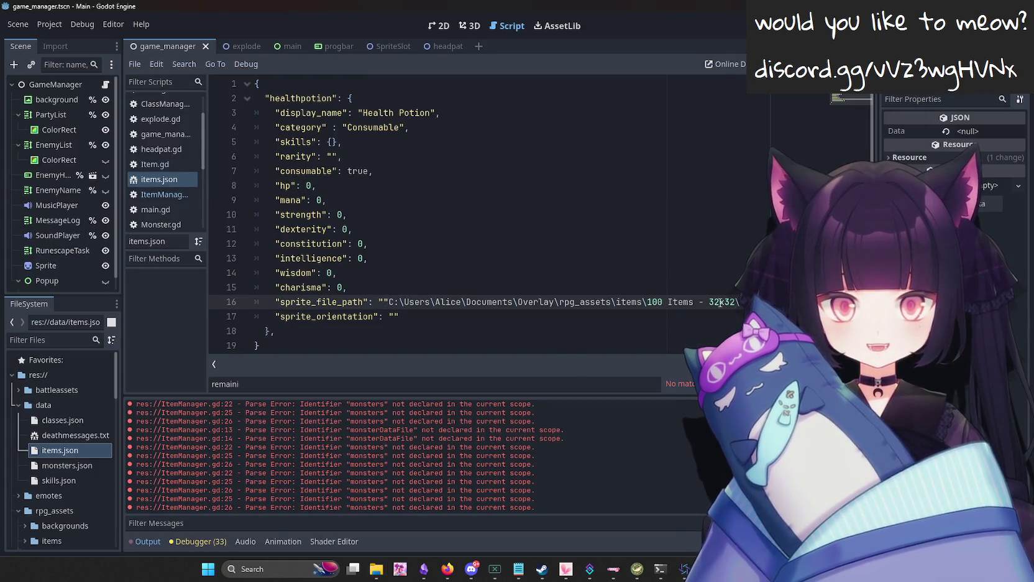
pyautogui.click(383, 301)
pyautogui.press('BackSpace')
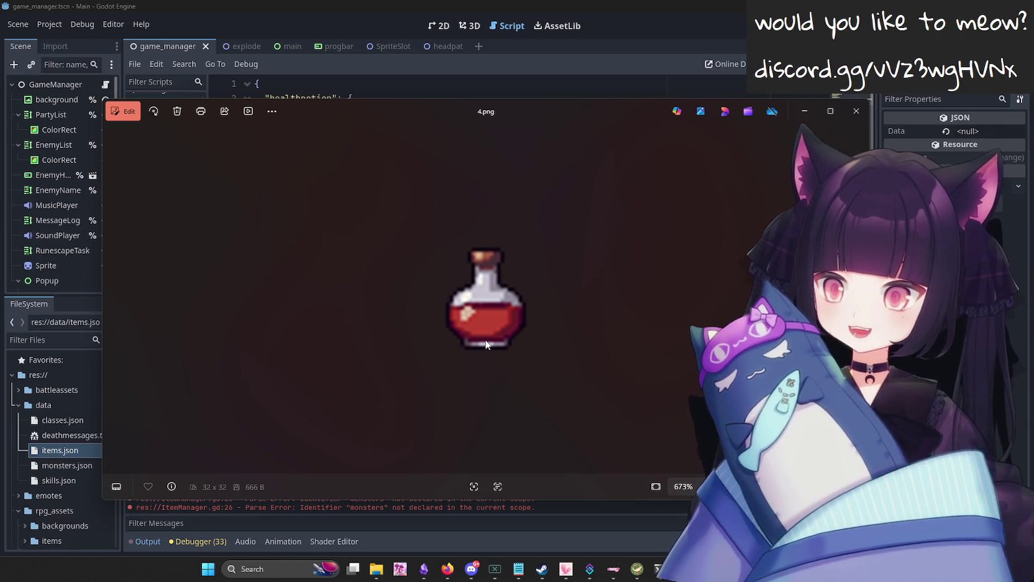
# Glance at a few more potion sprites, close Photos, and select the path start on line 16.
pyautogui.press('Right')
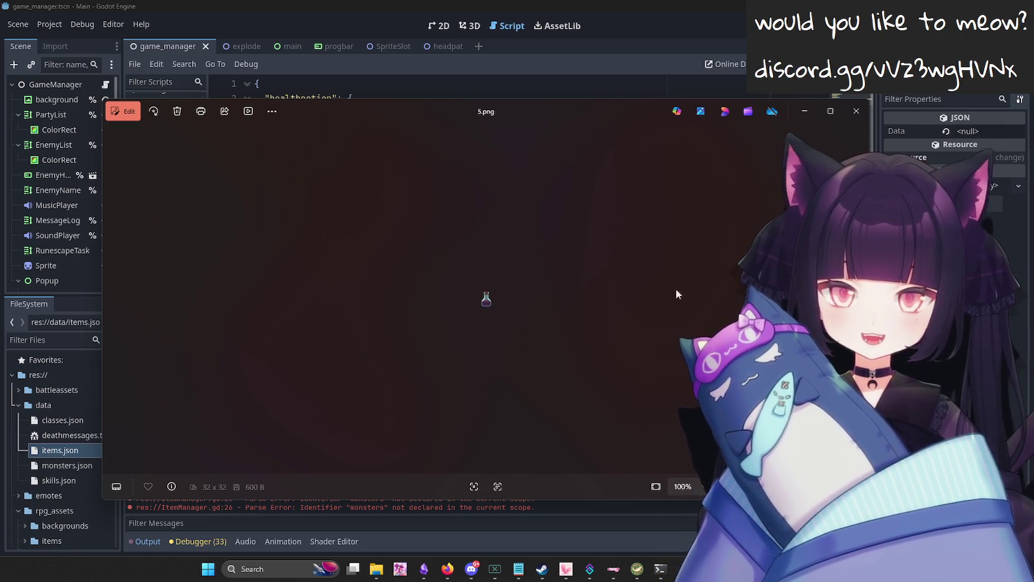
pyautogui.press('Right')
pyautogui.press('Left')
pyautogui.press('Left')
pyautogui.press('Left')
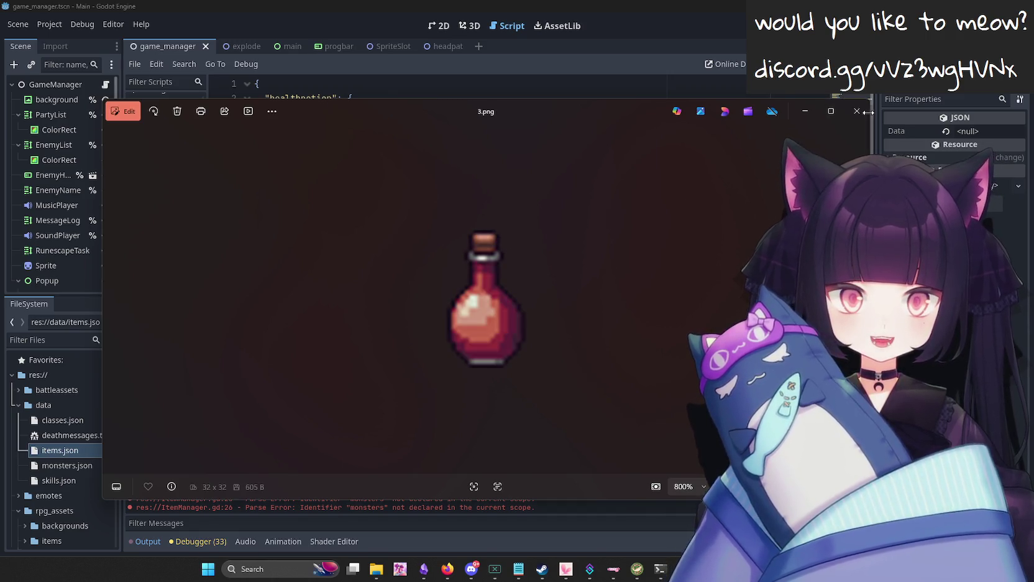
pyautogui.click(641, 47)
pyautogui.moveTo(386, 301)
pyautogui.mouseDown()
pyautogui.moveTo(733, 303)
pyautogui.moveTo(401, 302)
pyautogui.moveTo(676, 303)
pyautogui.moveTo(319, 287)
pyautogui.mouseUp()
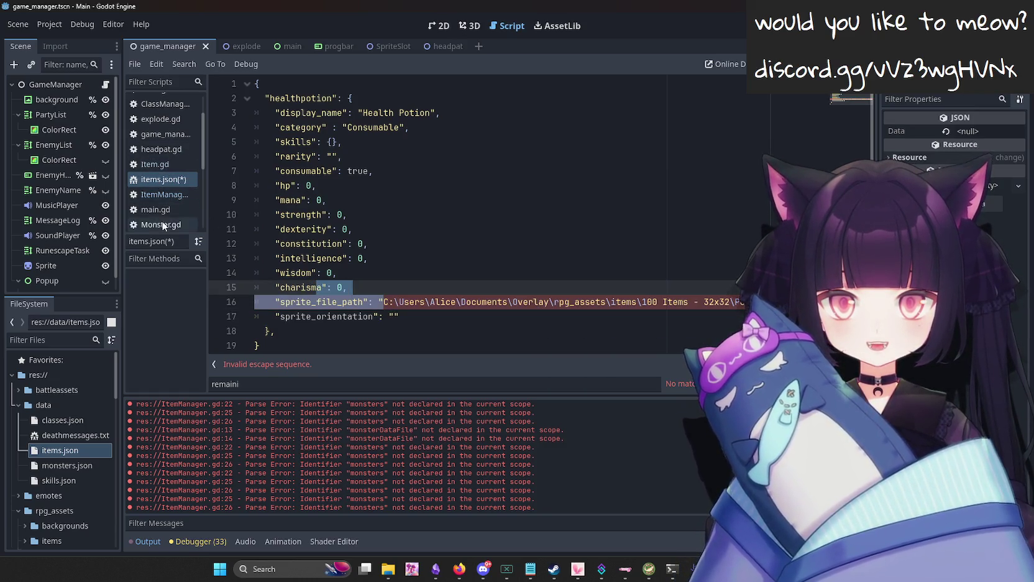
# Open monsters.json and select the relative rpg_assets part of the cutegirl sprite path.
pyautogui.scroll(-2, 167, 221)
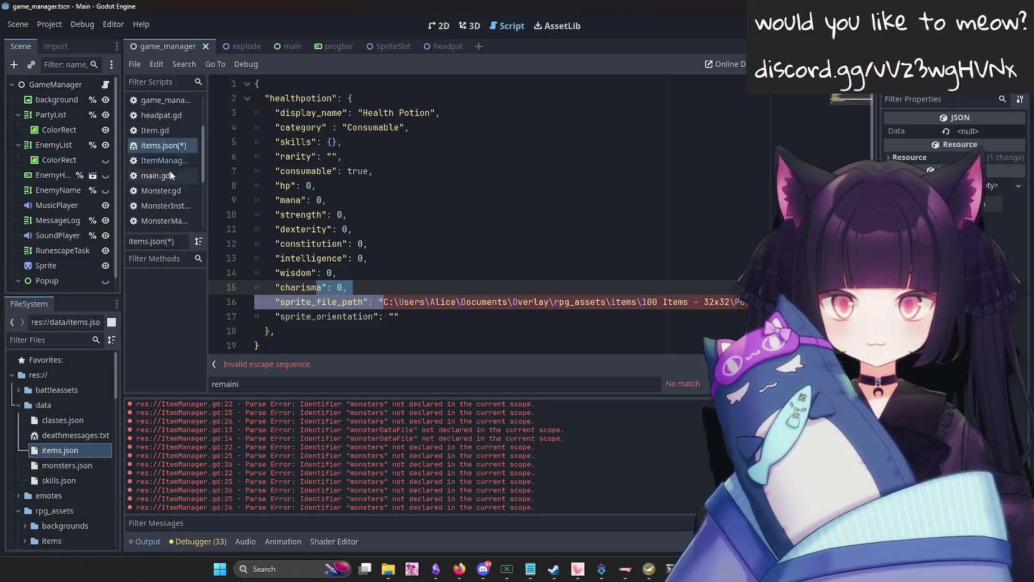
pyautogui.scroll(-1, 186, 205)
pyautogui.click(178, 218)
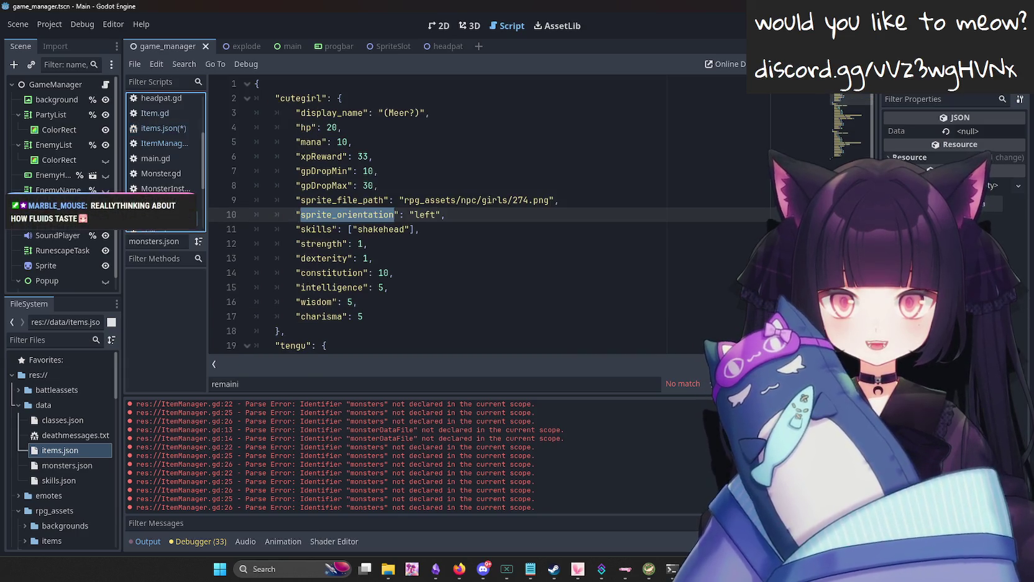
pyautogui.moveTo(169, 156); pyautogui.dragTo(172, 155)
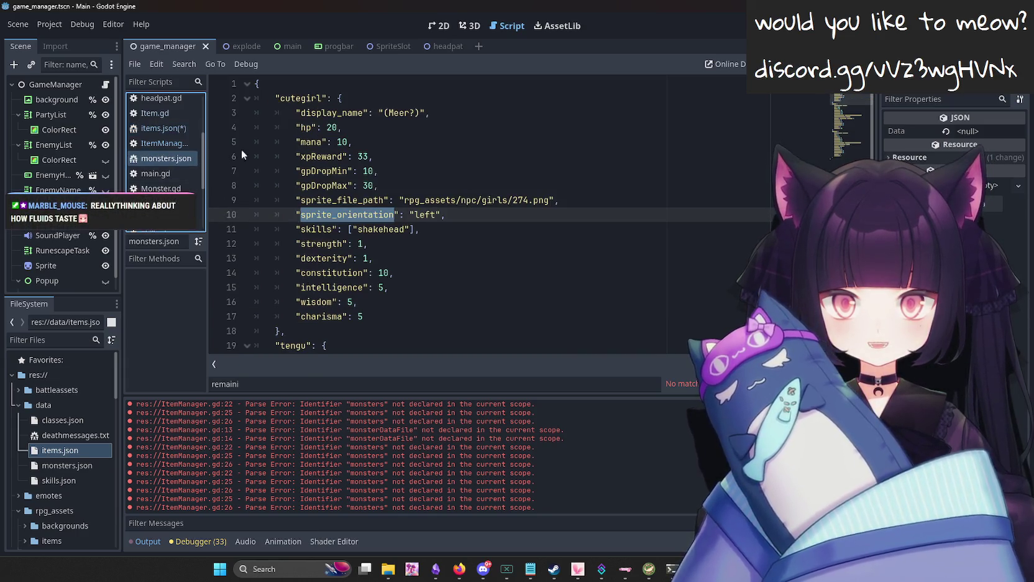
pyautogui.moveTo(405, 199); pyautogui.dragTo(467, 206)
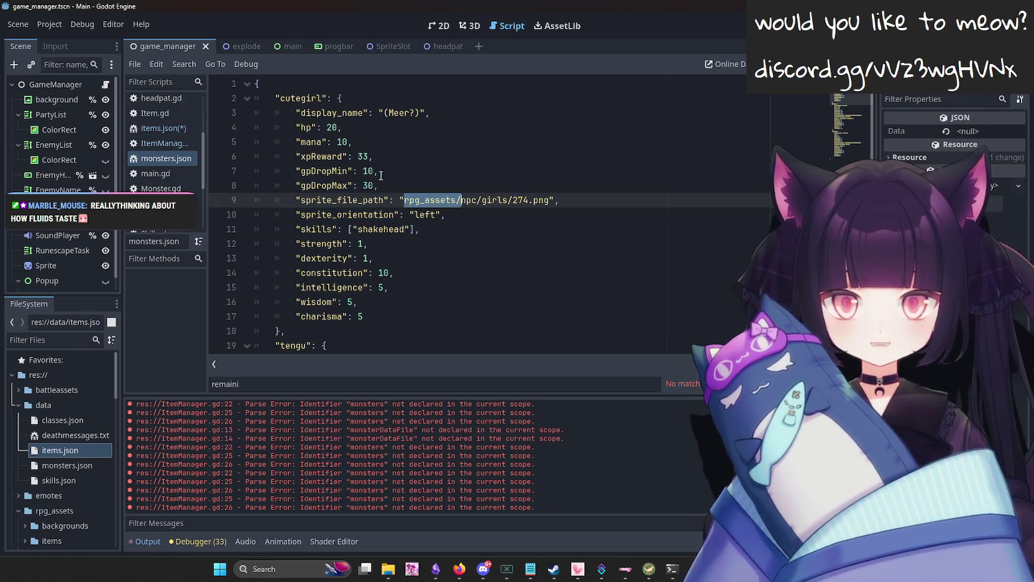
# Back in items.json, start deleting the drive and user folders before rpg_assets on line 16.
pyautogui.click(156, 113)
pyautogui.click(163, 128)
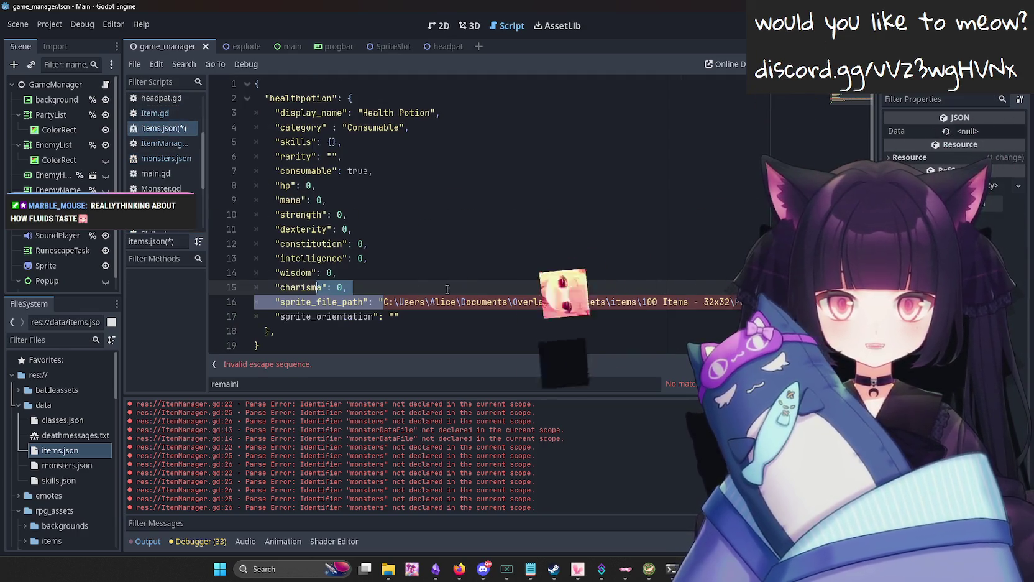
pyautogui.click(381, 303)
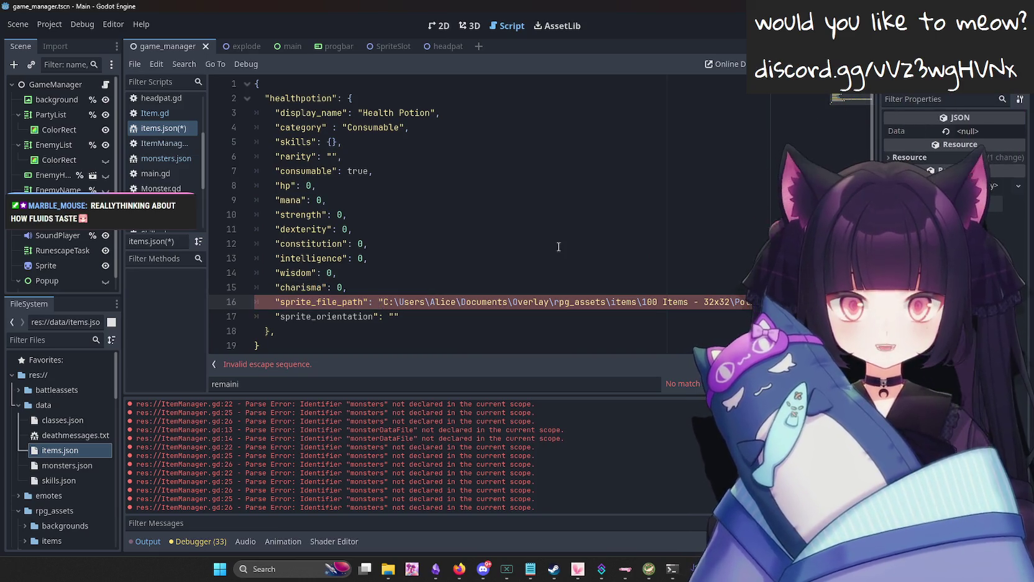
pyautogui.press('Delete')
pyautogui.press('Delete')
pyautogui.press('Delete')
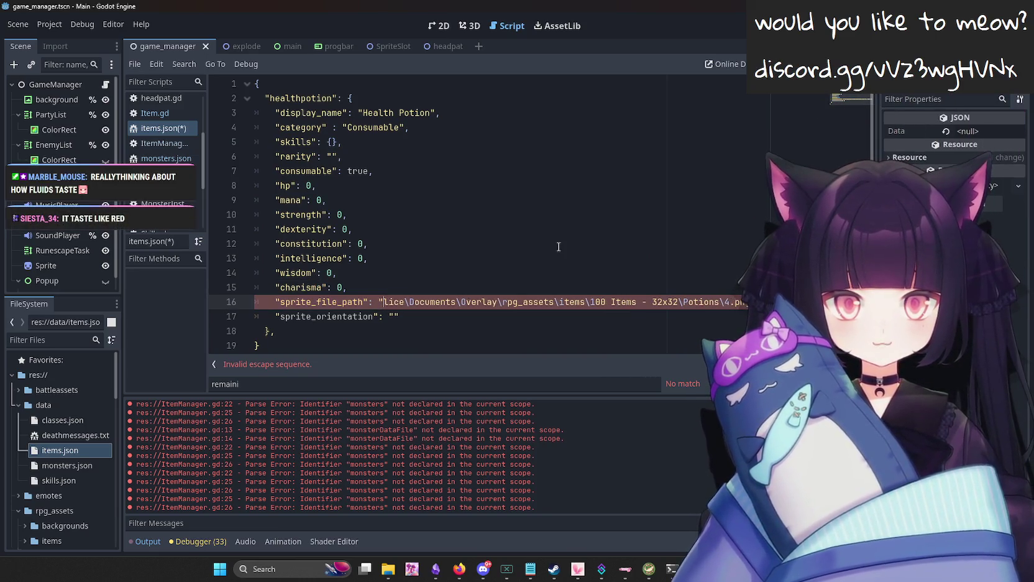
# Trim line 16's path so it starts at rpg_assets and save items.json.
pyautogui.press('Delete')
pyautogui.press('Delete')
pyautogui.press('Delete')
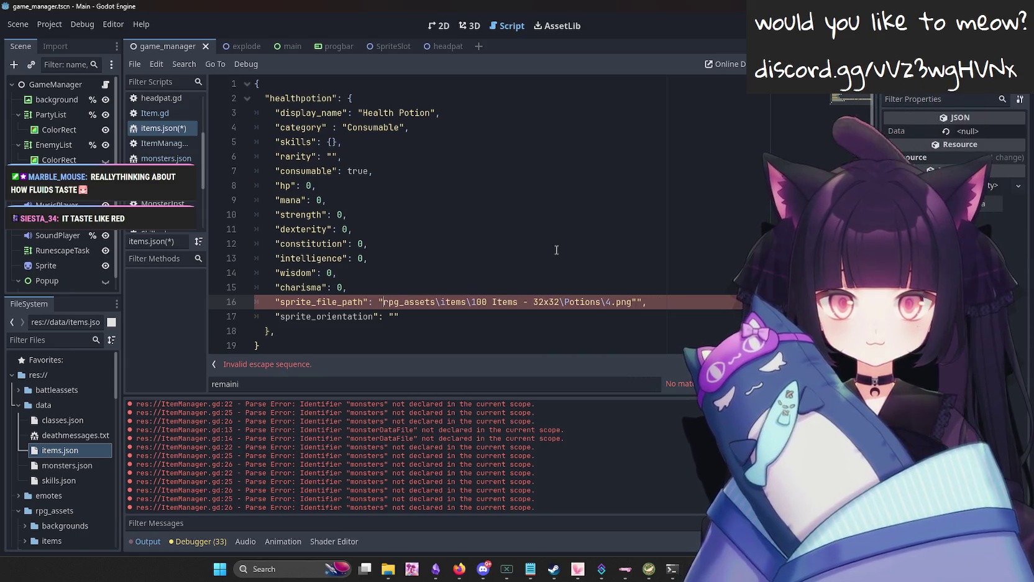
pyautogui.hotkey('ctrl', 's')
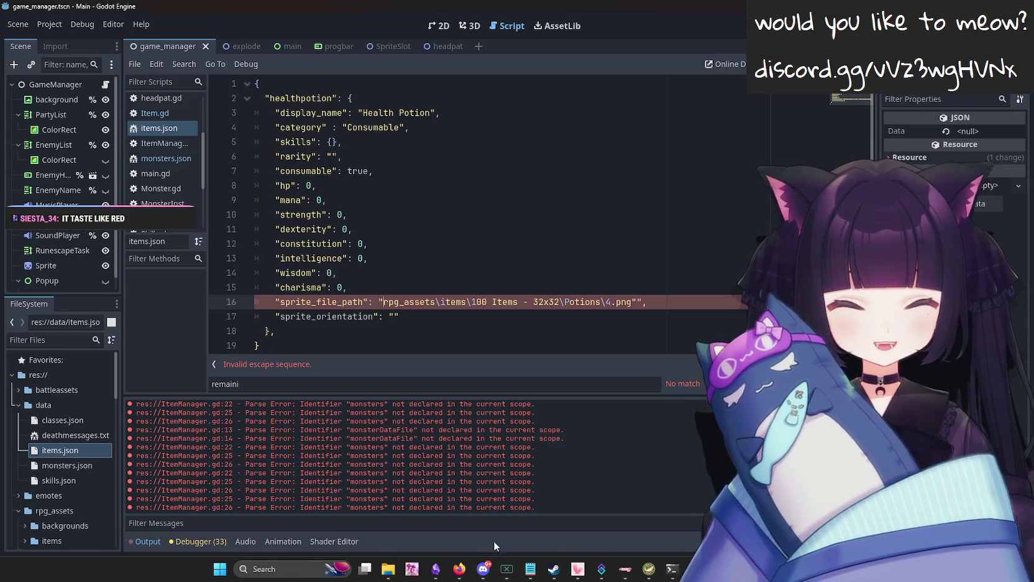
pyautogui.click(388, 569)
pyautogui.doubleClick(190, 249)
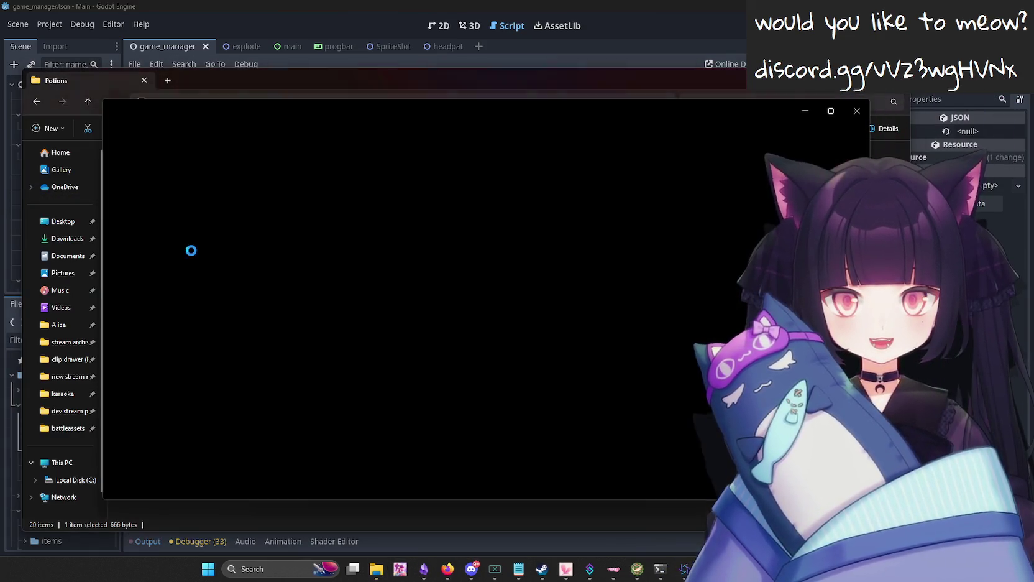
pyautogui.scroll(5, 580, 356)
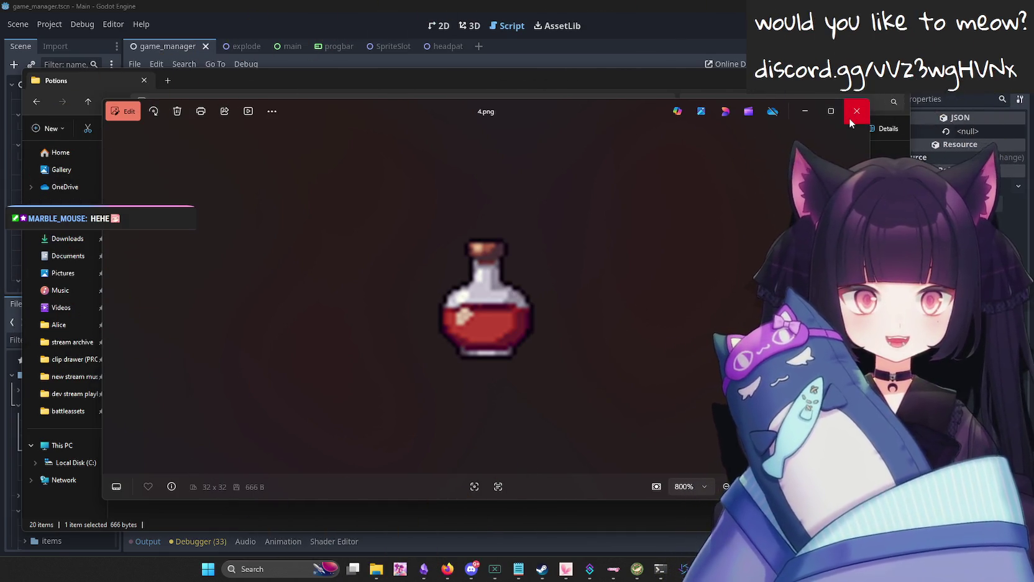
pyautogui.press('Left')
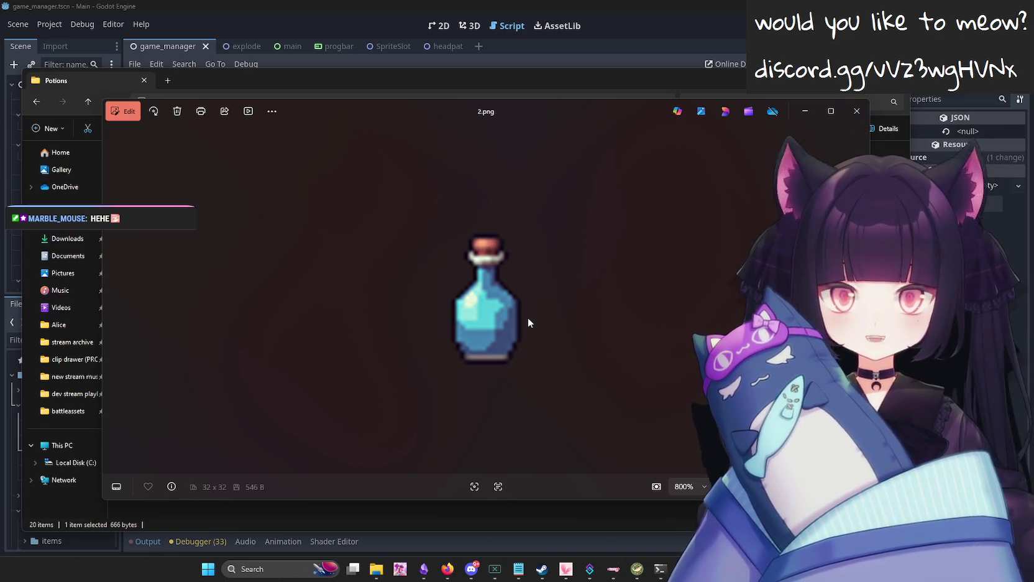
pyautogui.press('Left')
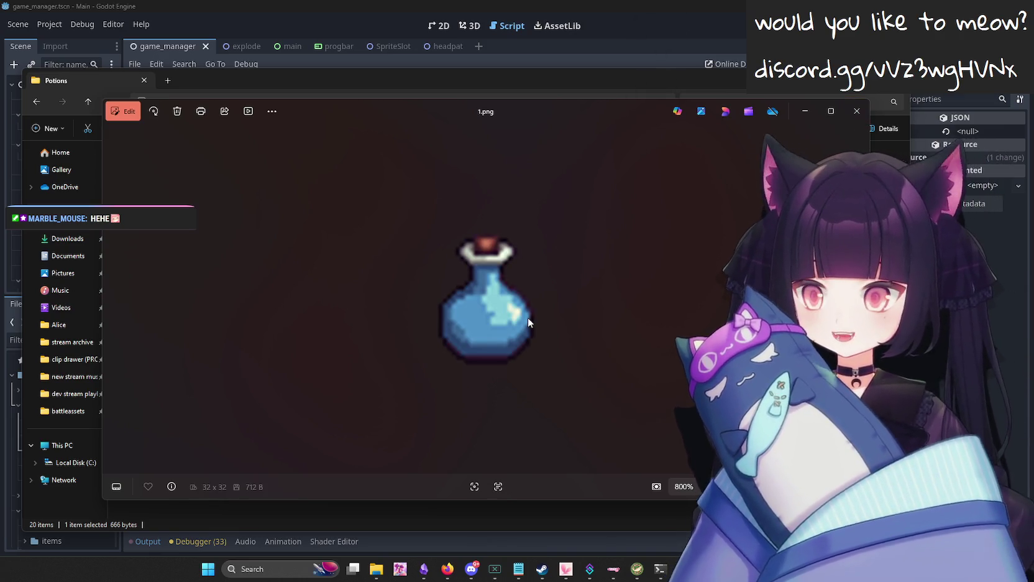
pyautogui.press('Right')
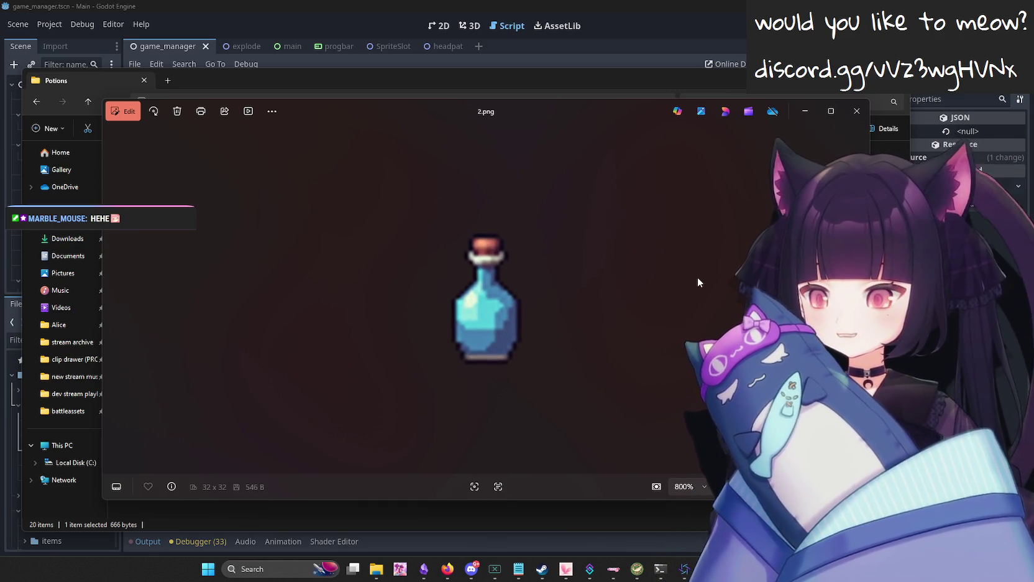
pyautogui.click(856, 113)
pyautogui.click(895, 80)
pyautogui.click(435, 302)
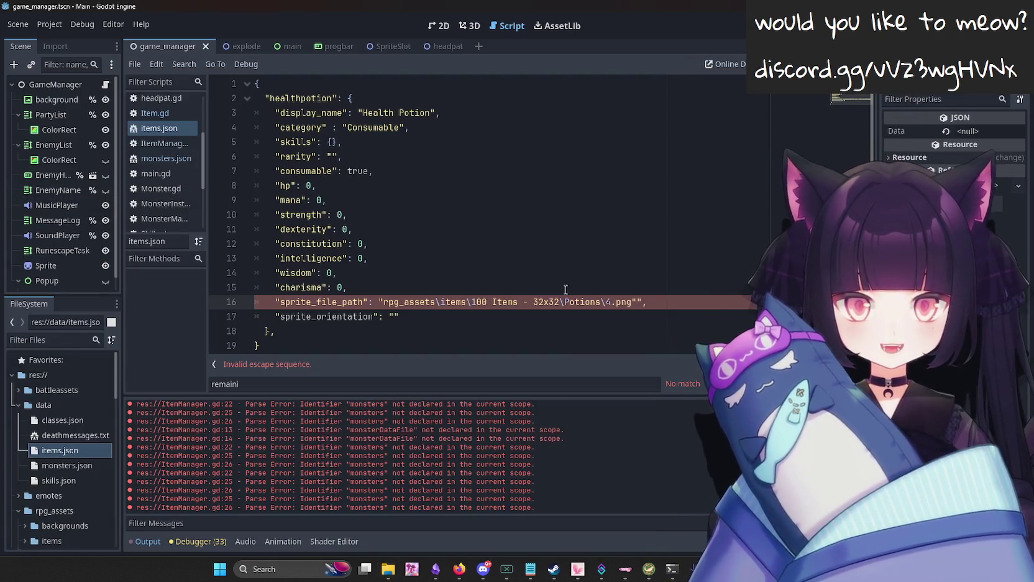
# Change the path to rpg_assets/items/100 Items - 32x32/Potions/4.png and drop the stray quote.
pyautogui.press('Delete')
pyautogui.write('/')
pyautogui.press('Right')
pyautogui.press('Right')
pyautogui.press('Right')
pyautogui.press('BackSpace')
pyautogui.write('/')
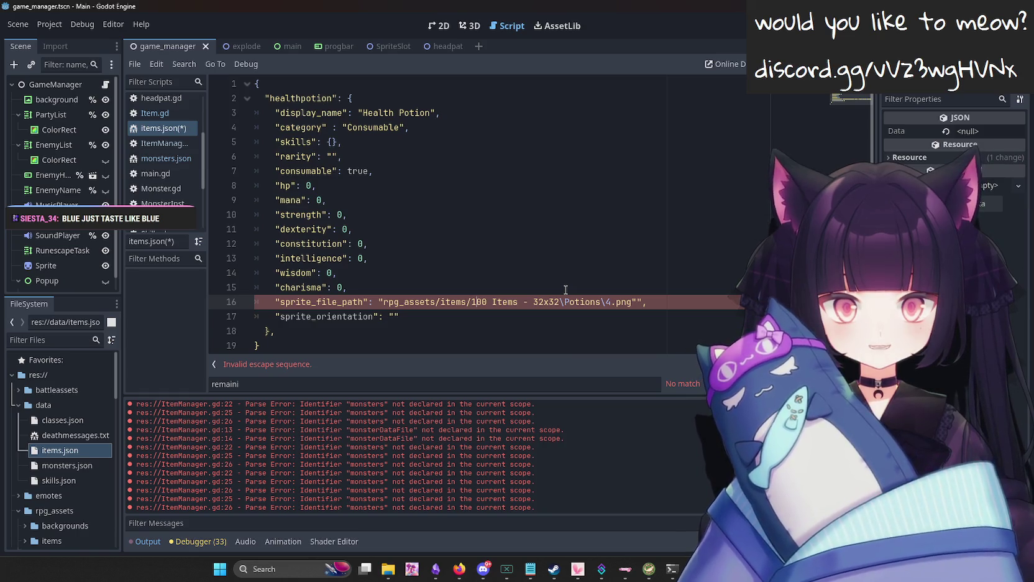
pyautogui.press('BackSpace')
pyautogui.write('/')
pyautogui.press('Right')
pyautogui.press('Right')
pyautogui.press('Right')
pyautogui.press('Delete')
pyautogui.write('/')
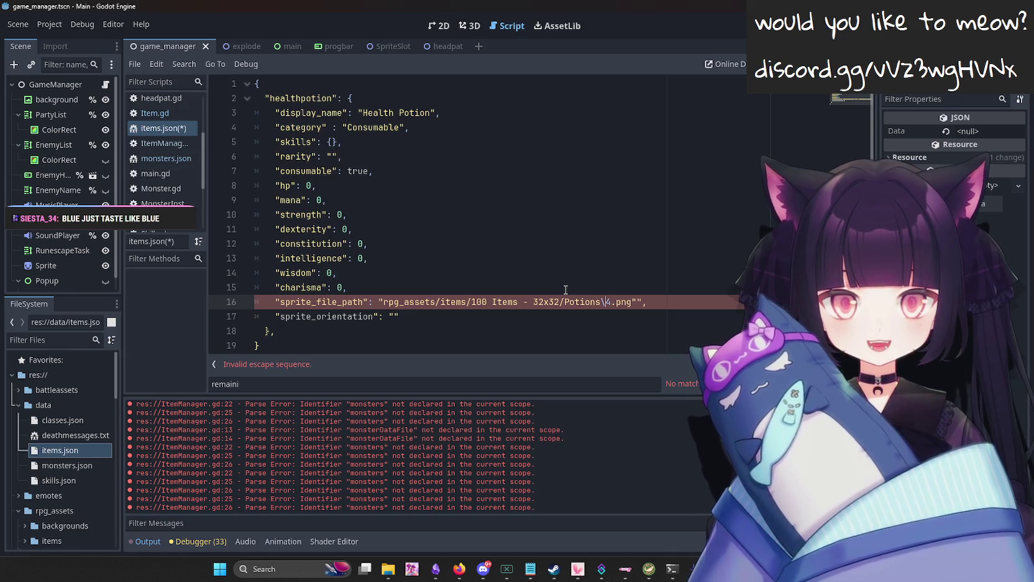
pyautogui.click(638, 301)
pyautogui.press('BackSpace')
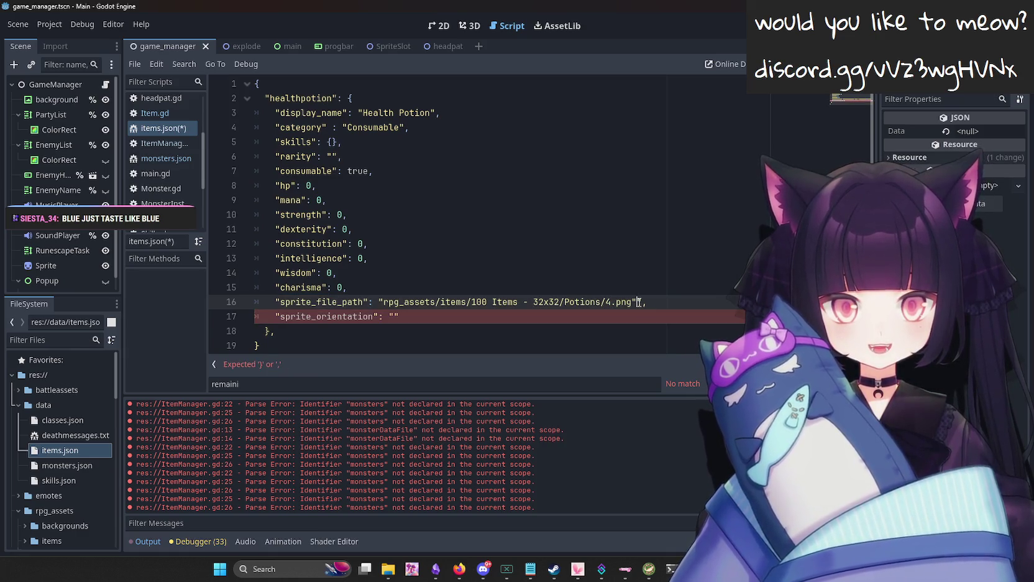
# Inspect the healthpotion's sprite_orientation, charisma, intelligence and consumable lines.
pyautogui.click(393, 316)
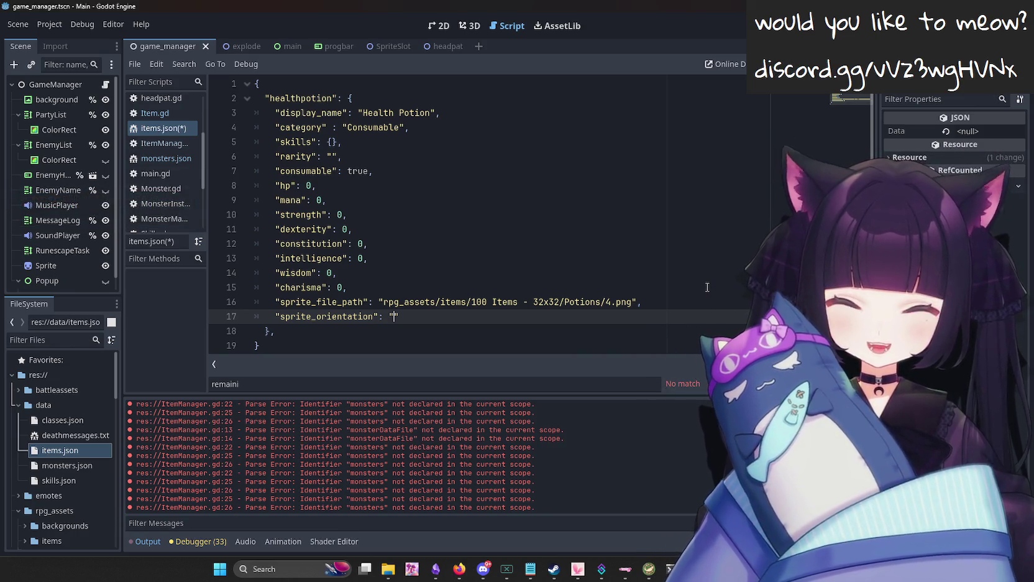
pyautogui.moveTo(551, 311); pyautogui.dragTo(462, 309)
pyautogui.click(487, 302)
pyautogui.click(570, 324)
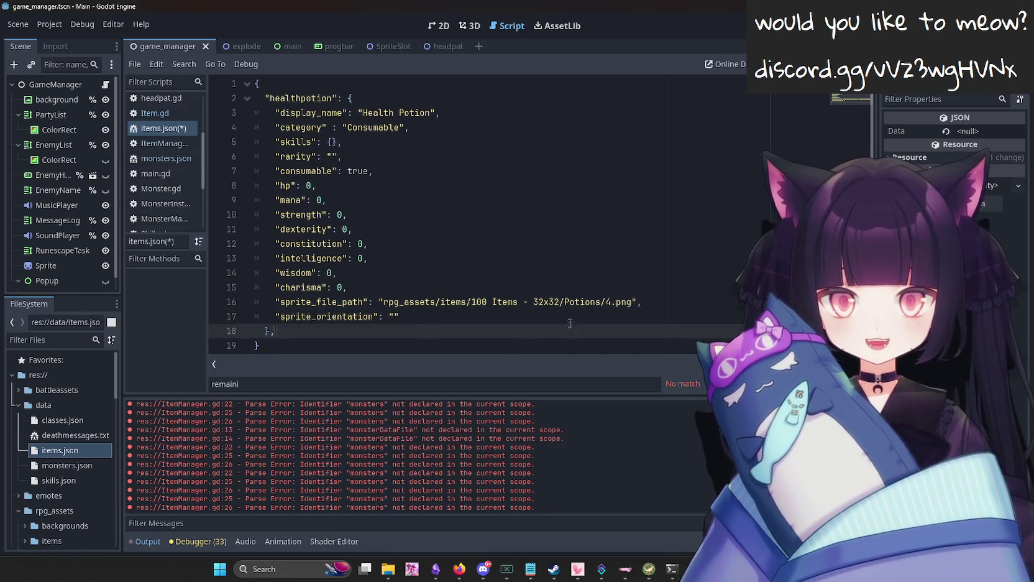
pyautogui.click(587, 251)
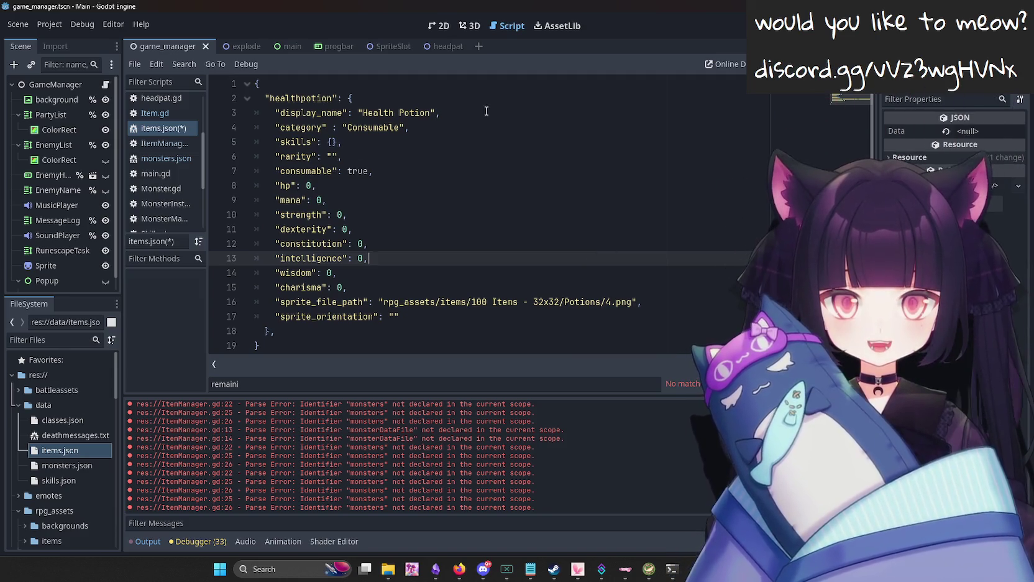
pyautogui.click(408, 113)
pyautogui.click(398, 181)
pyautogui.click(399, 174)
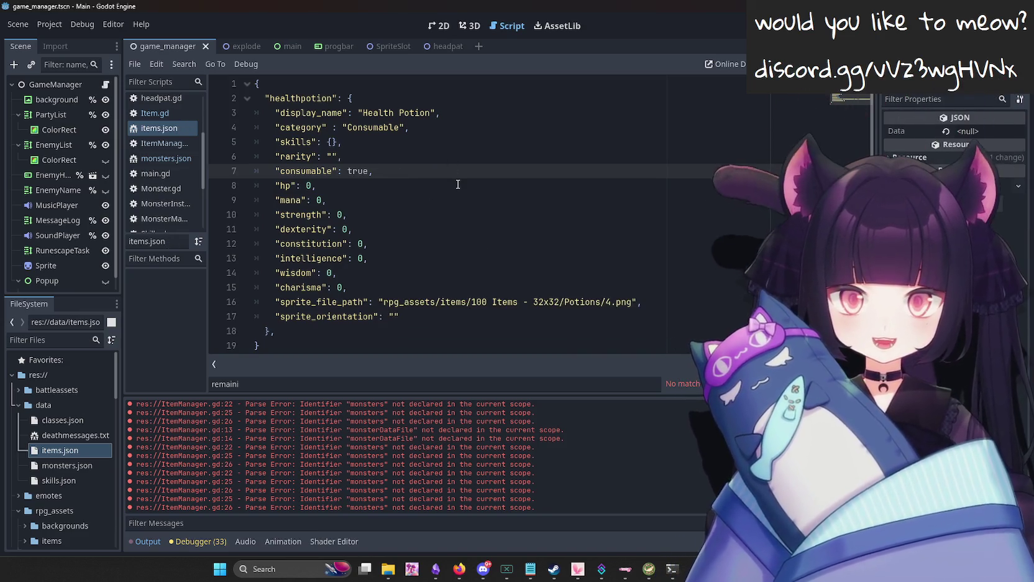
# Glance at the 2D view, then scroll back over the healthpotion entry in items.json.
pyautogui.click(437, 31)
pyautogui.click(507, 26)
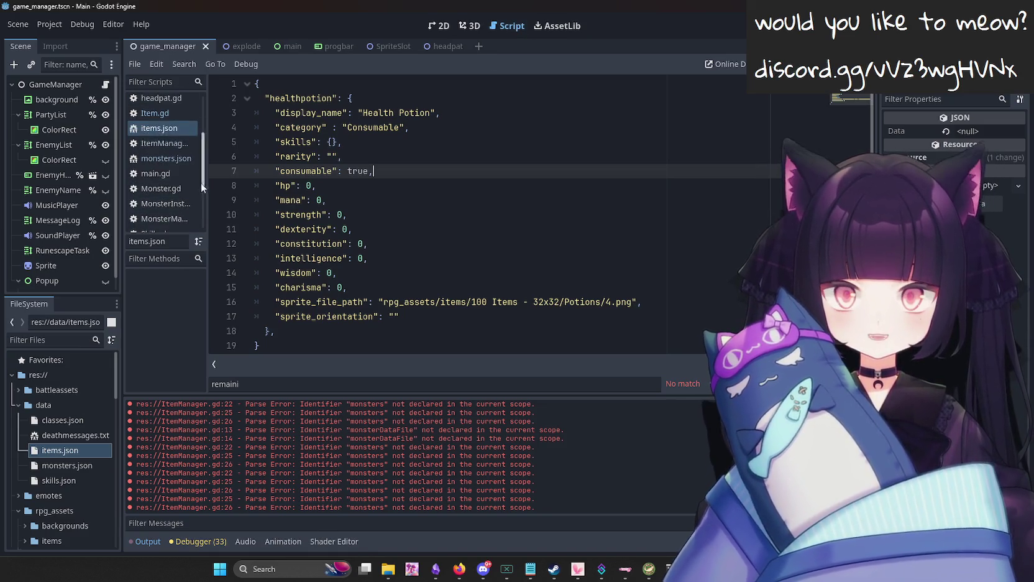
pyautogui.scroll(3, 196, 169)
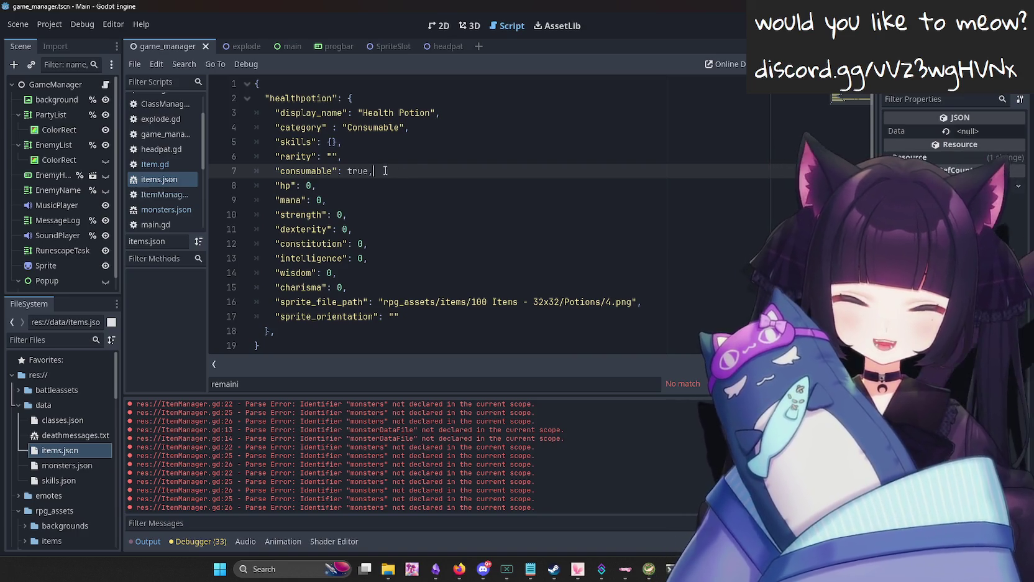
pyautogui.scroll(-1, 388, 174)
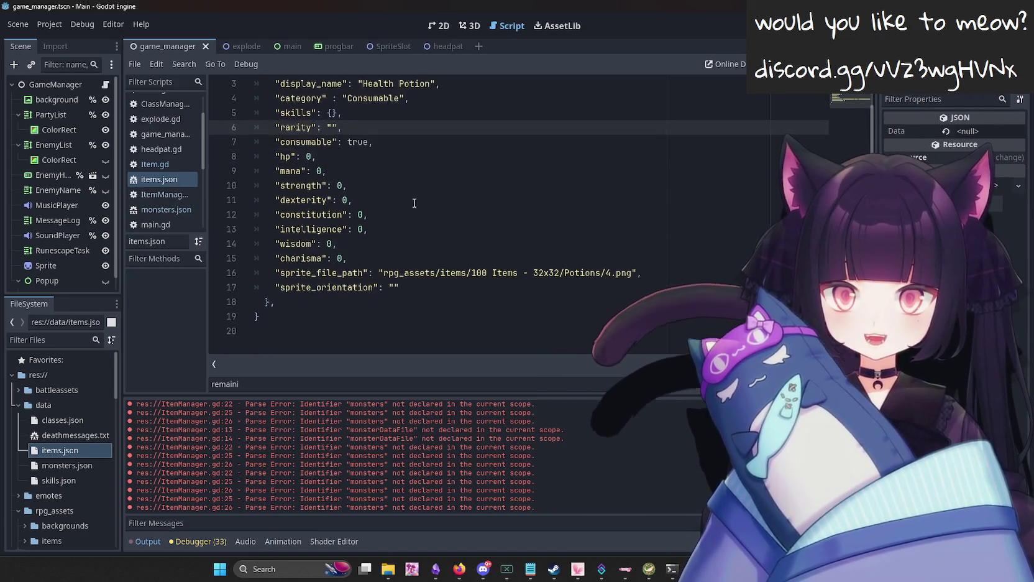
pyautogui.scroll(1, 414, 204)
pyautogui.scroll(-1, 414, 203)
pyautogui.scroll(1, 414, 203)
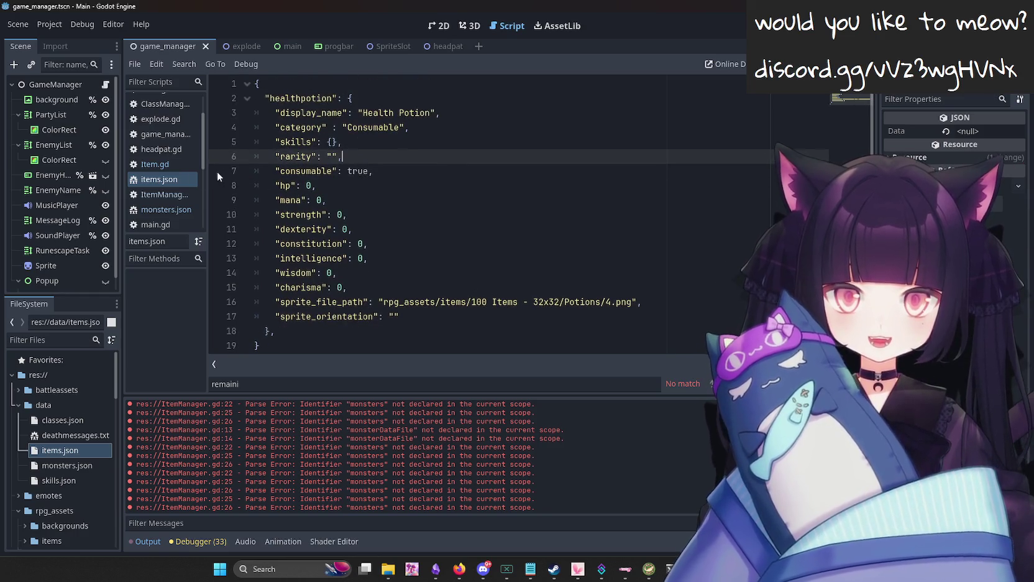
# Read through the Item.gd and main.gd scripts.
pyautogui.click(167, 166)
pyautogui.click(494, 172)
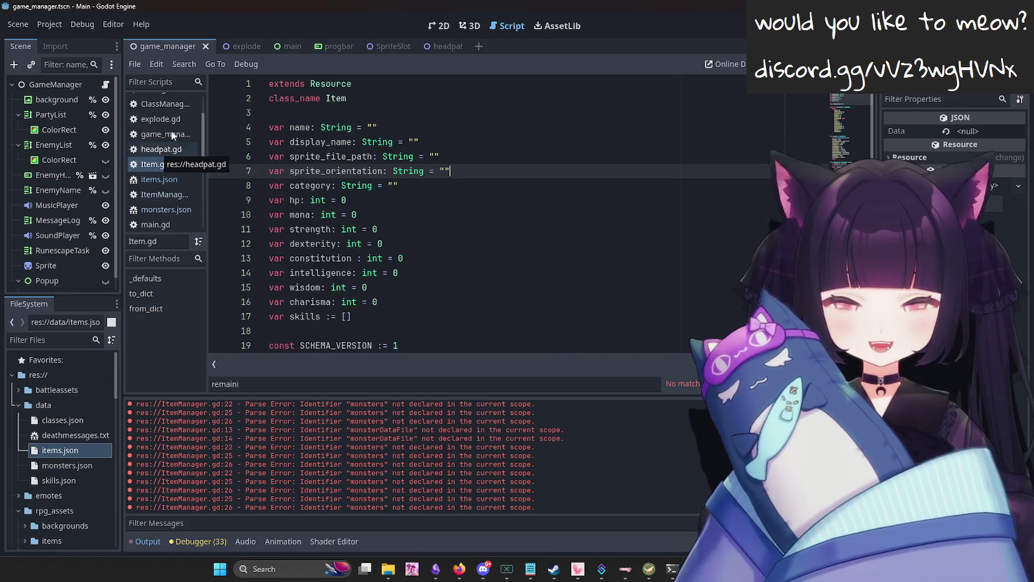
pyautogui.scroll(-3, 178, 155)
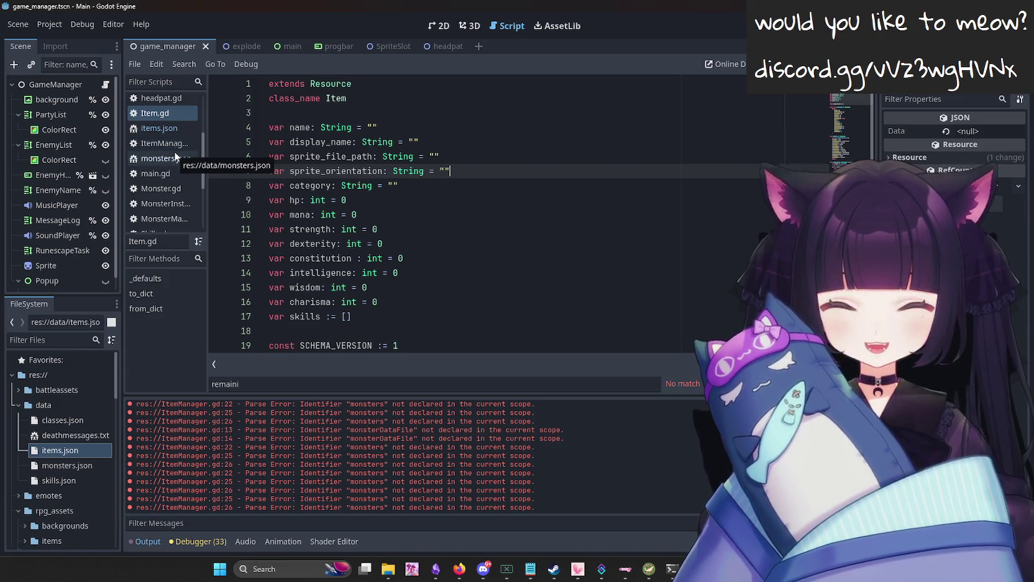
pyautogui.click(177, 175)
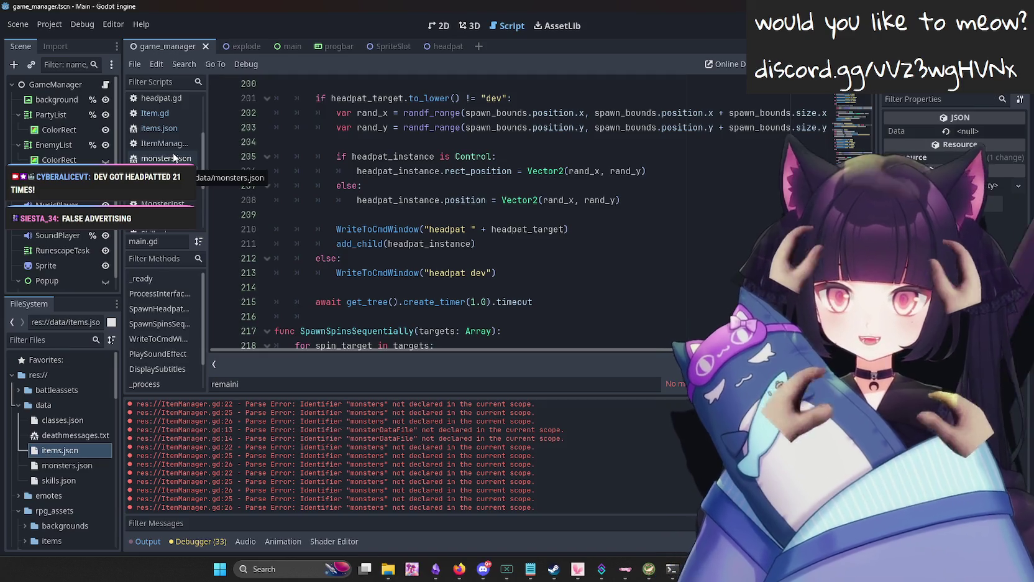
pyautogui.scroll(1, 174, 158)
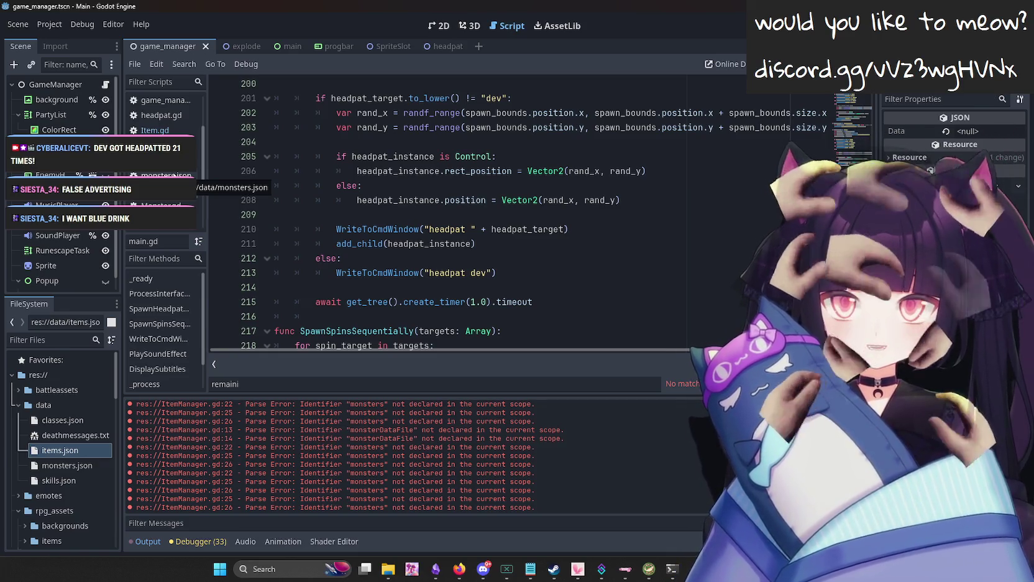
# Scroll through the monsters.json data.
pyautogui.click(163, 175)
pyautogui.scroll(-3, 180, 174)
pyautogui.scroll(3, 177, 180)
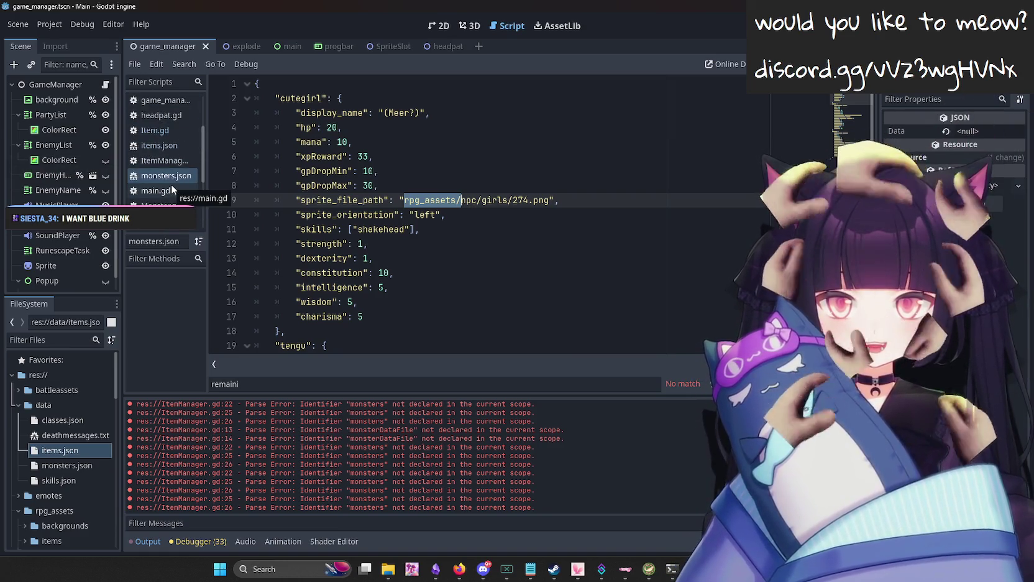
pyautogui.scroll(2, 173, 182)
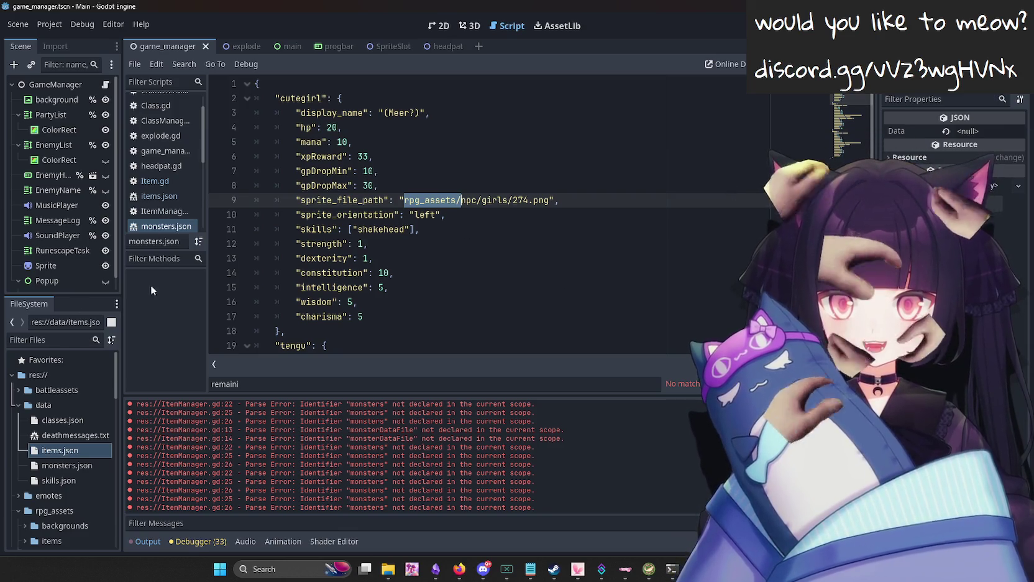
pyautogui.scroll(2, 143, 194)
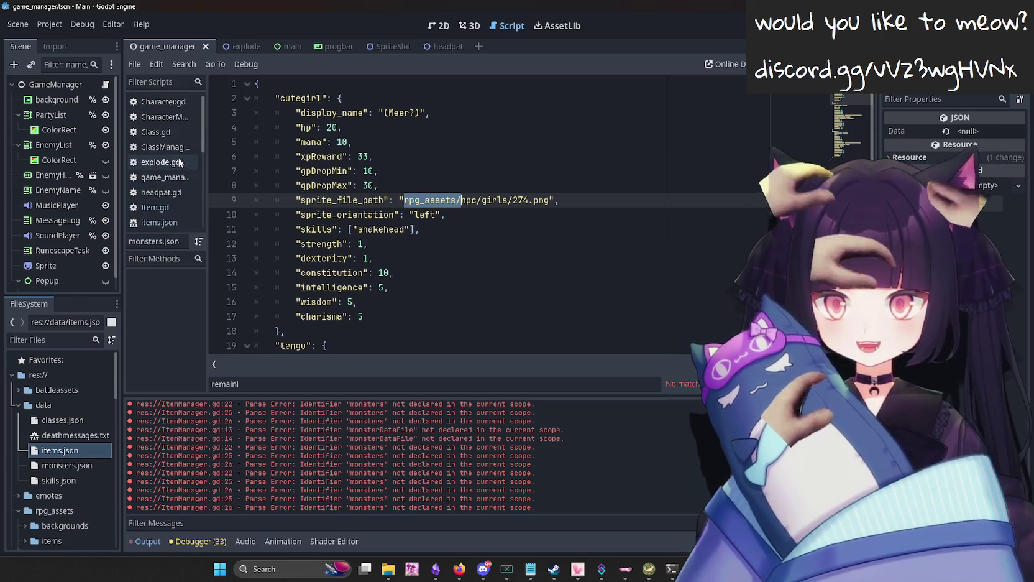
# In game_manager, select the {"tengu": 1} spawn list on line 58.
pyautogui.click(163, 177)
pyautogui.click(473, 202)
pyautogui.scroll(-4, 476, 162)
pyautogui.moveTo(517, 141)
pyautogui.mouseDown()
pyautogui.moveTo(429, 128)
pyautogui.moveTo(406, 140)
pyautogui.moveTo(504, 128)
pyautogui.mouseUp()
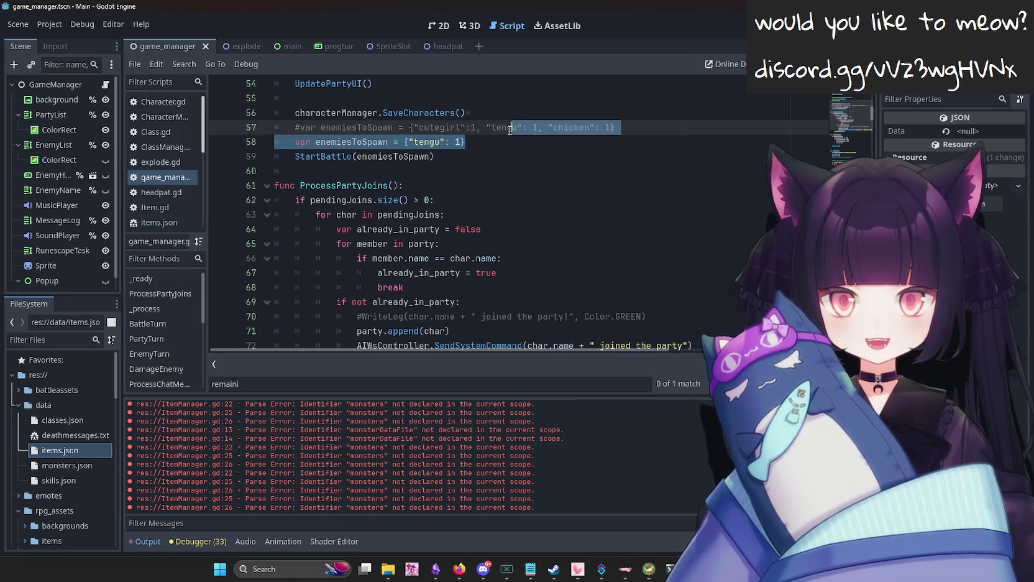
pyautogui.click(491, 142)
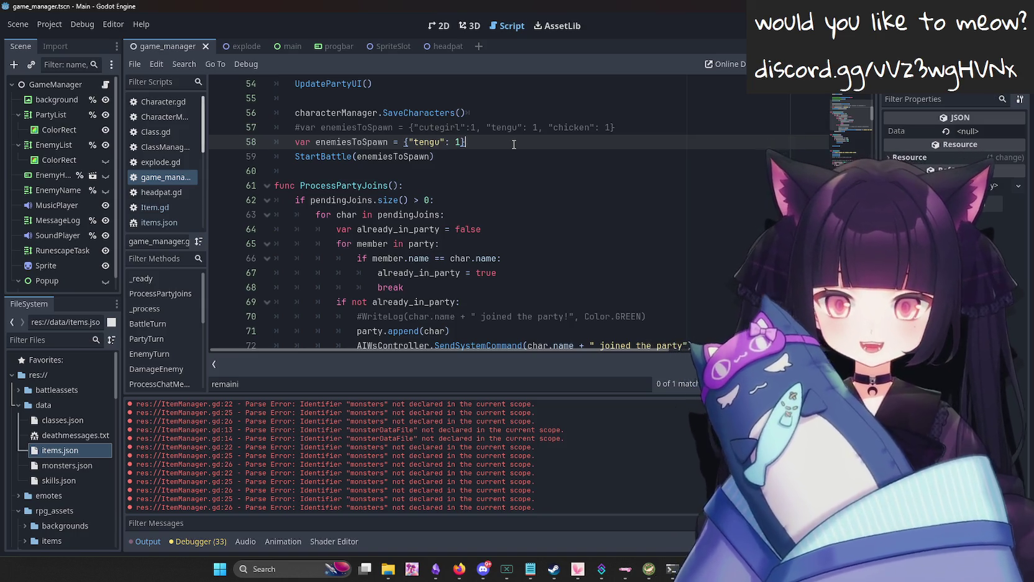
pyautogui.click(459, 569)
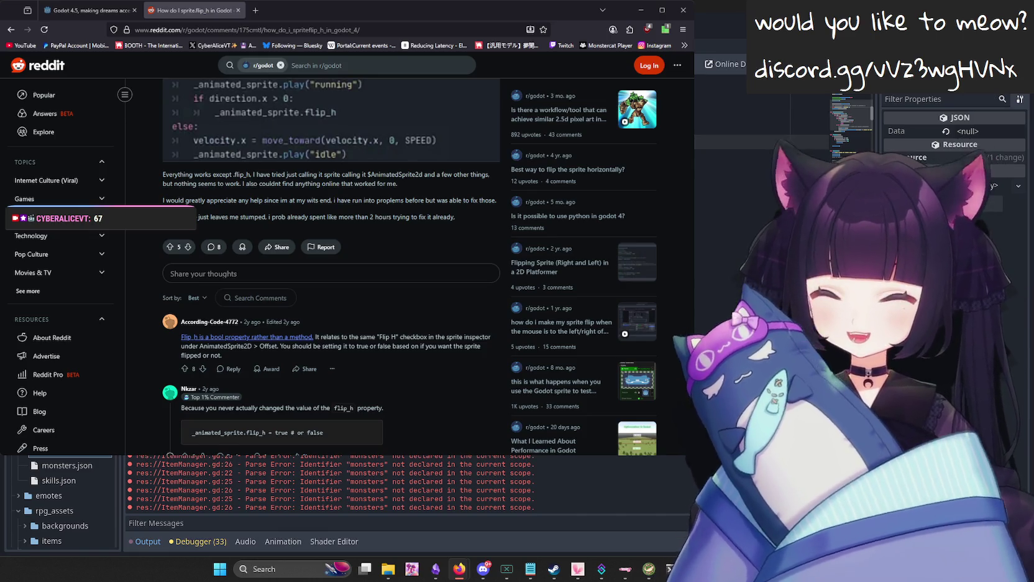
pyautogui.hotkey('alt', 'Tab')
pyautogui.scroll(4, 484, 249)
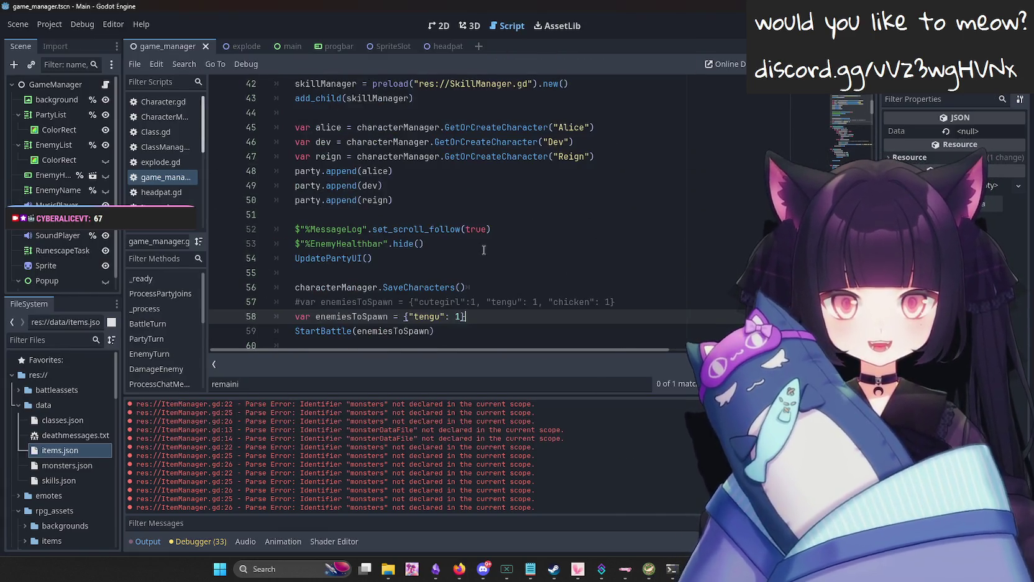
pyautogui.press('Return')
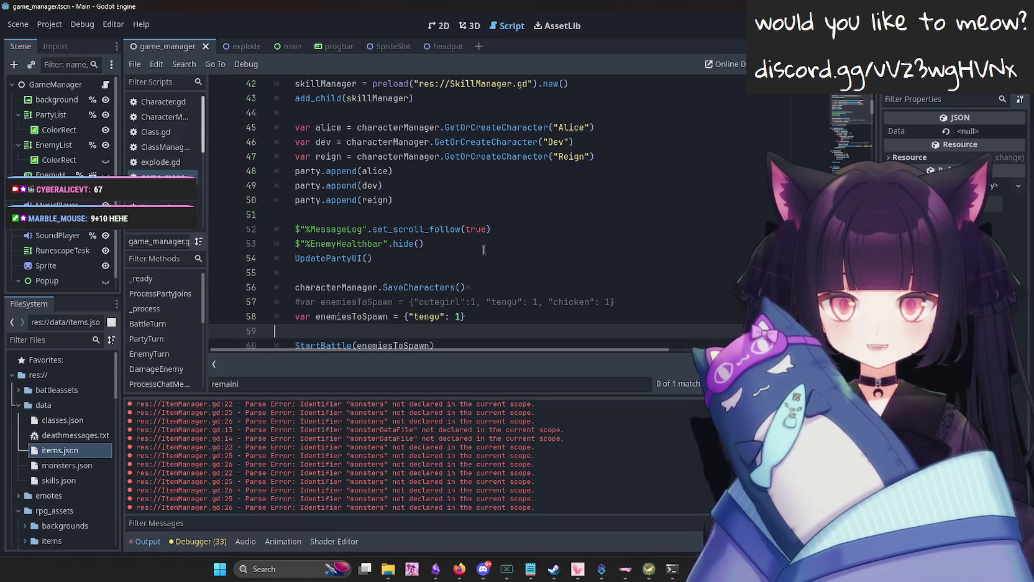
pyautogui.press('BackSpace')
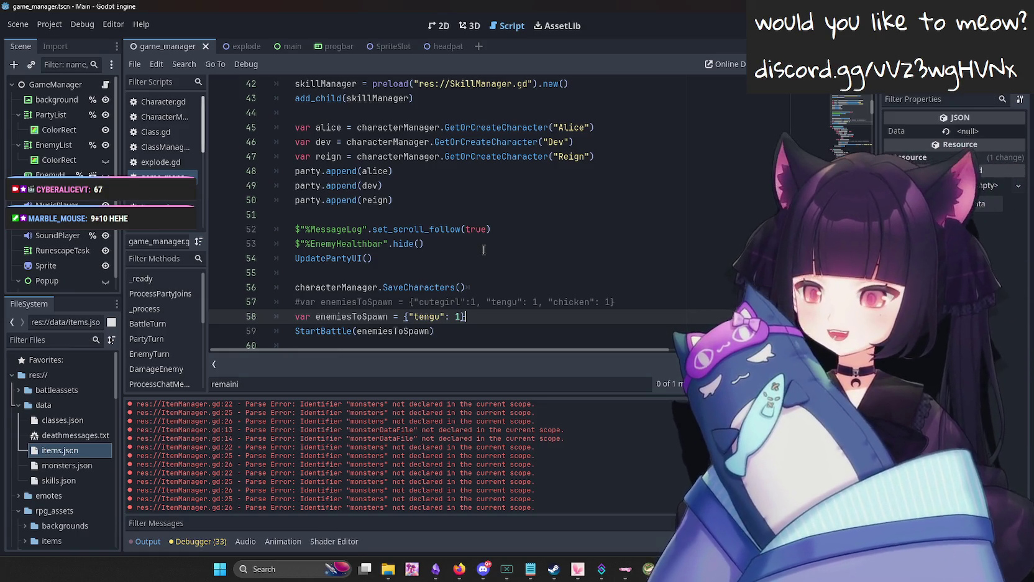
pyautogui.press('Return')
pyautogui.press('BackSpace')
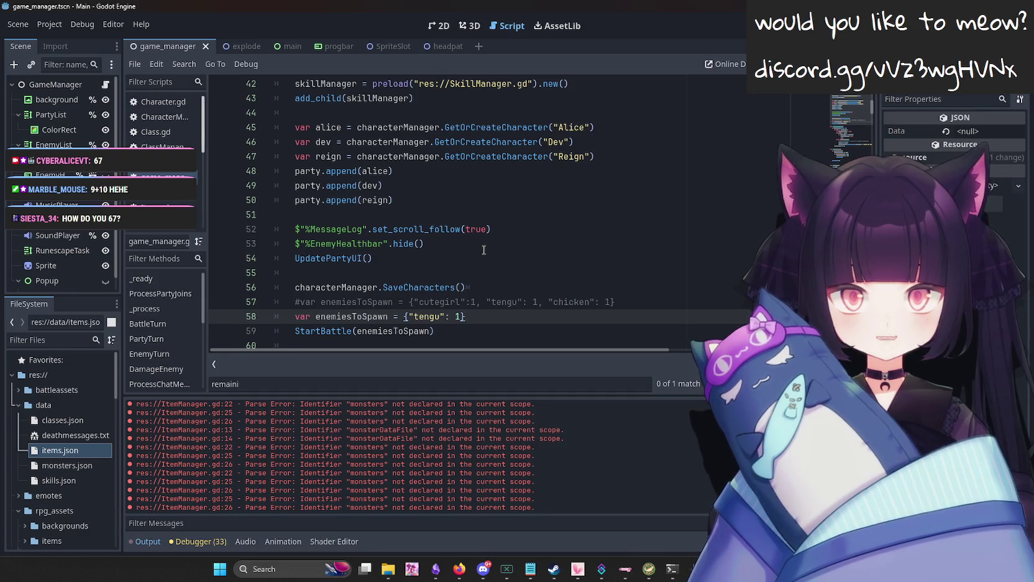
pyautogui.scroll(-10, 491, 252)
pyautogui.scroll(10, 507, 258)
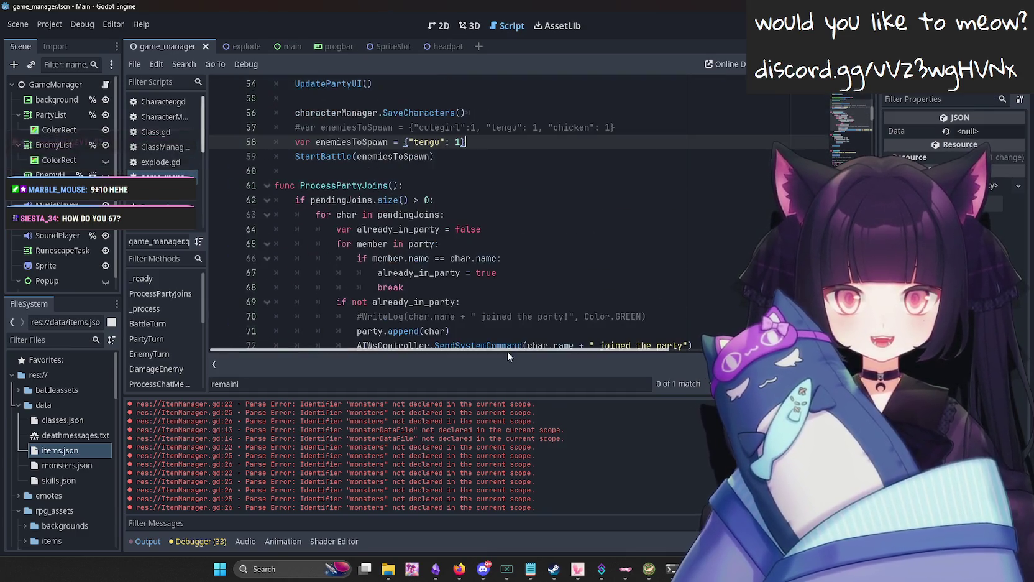
pyautogui.scroll(2, 523, 167)
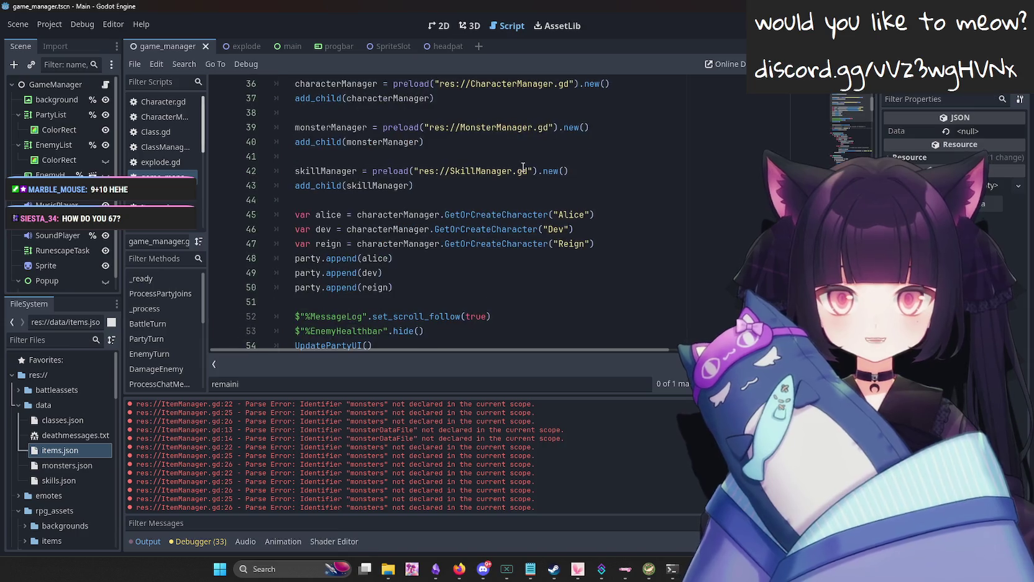
pyautogui.scroll(4, 497, 169)
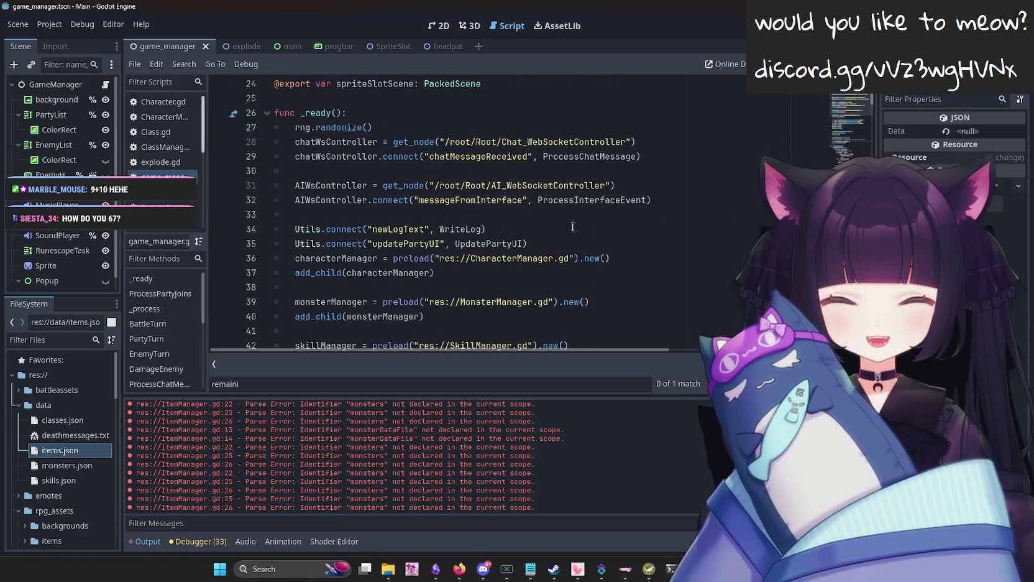
pyautogui.scroll(-9, 572, 227)
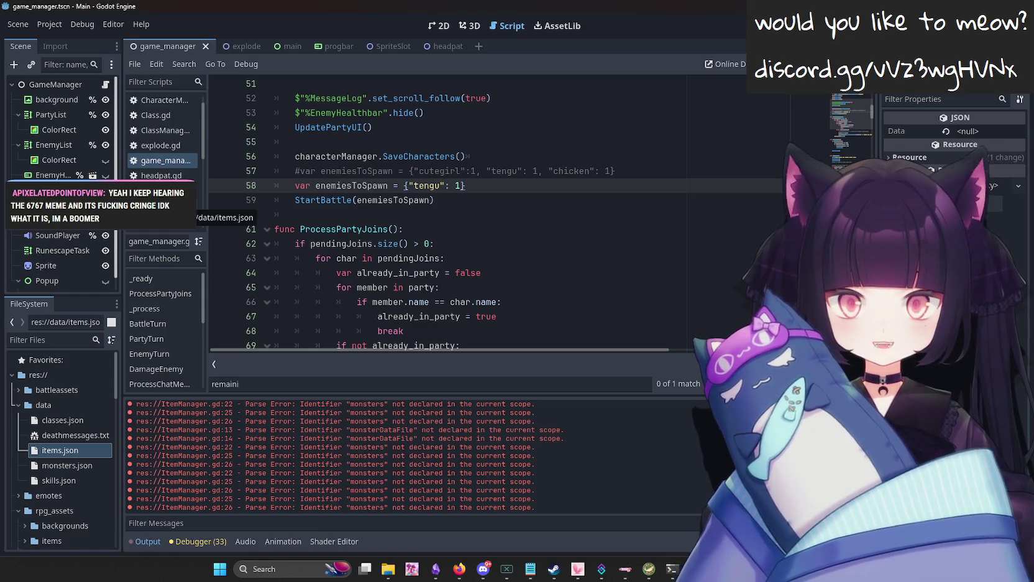
pyautogui.click(164, 205)
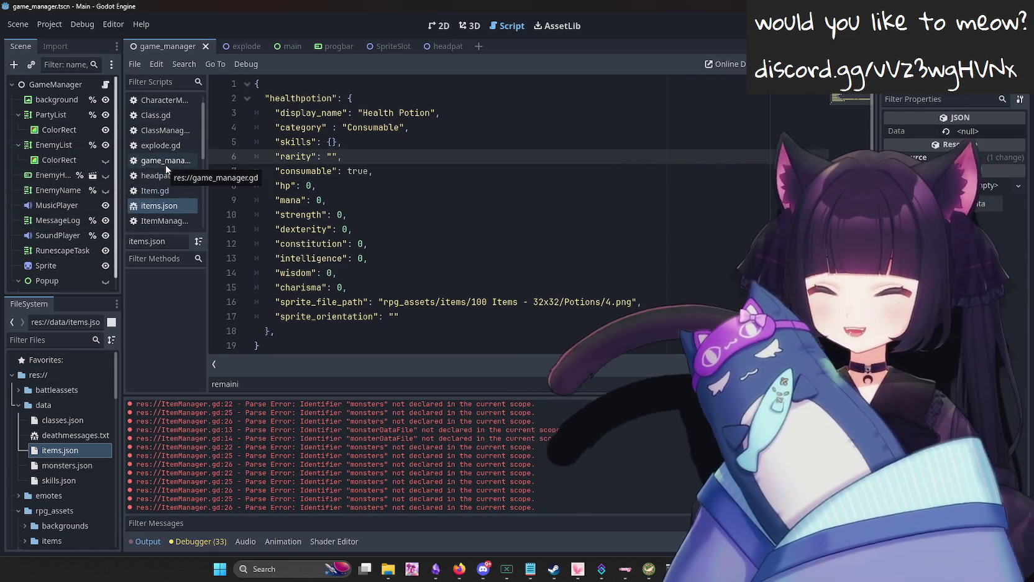
pyautogui.click(166, 161)
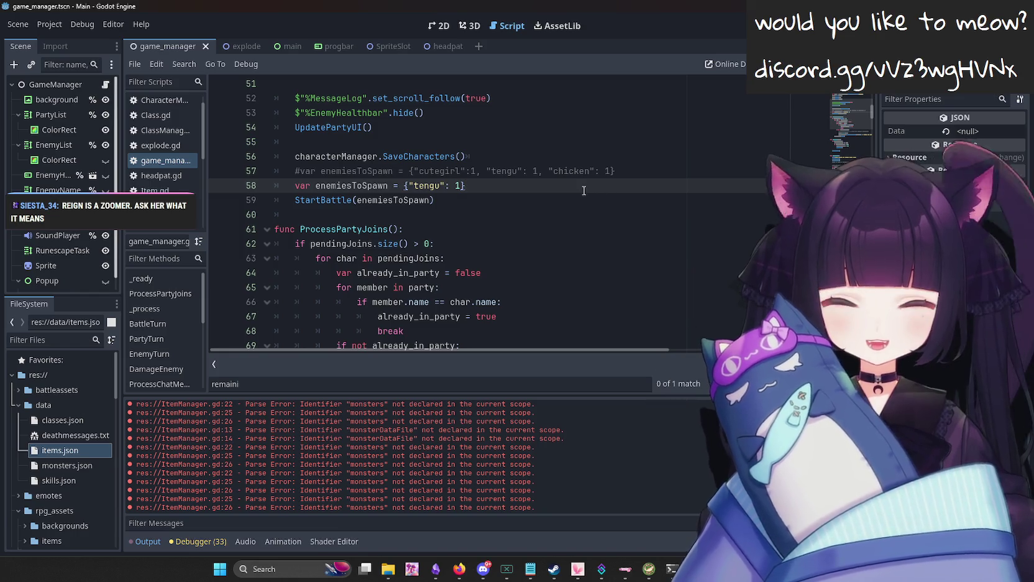
pyautogui.scroll(-10, 583, 190)
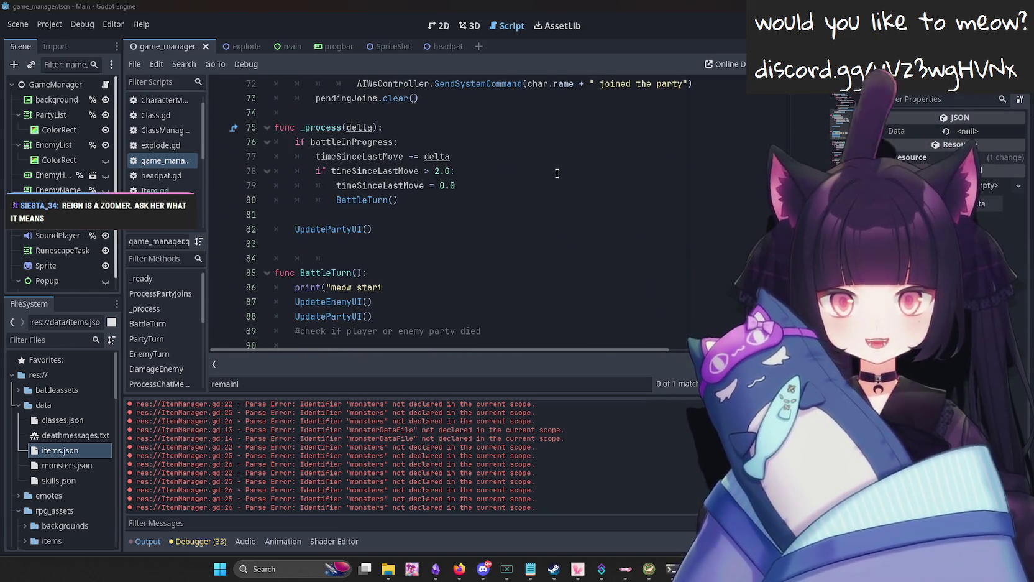
pyautogui.scroll(-2, 624, 240)
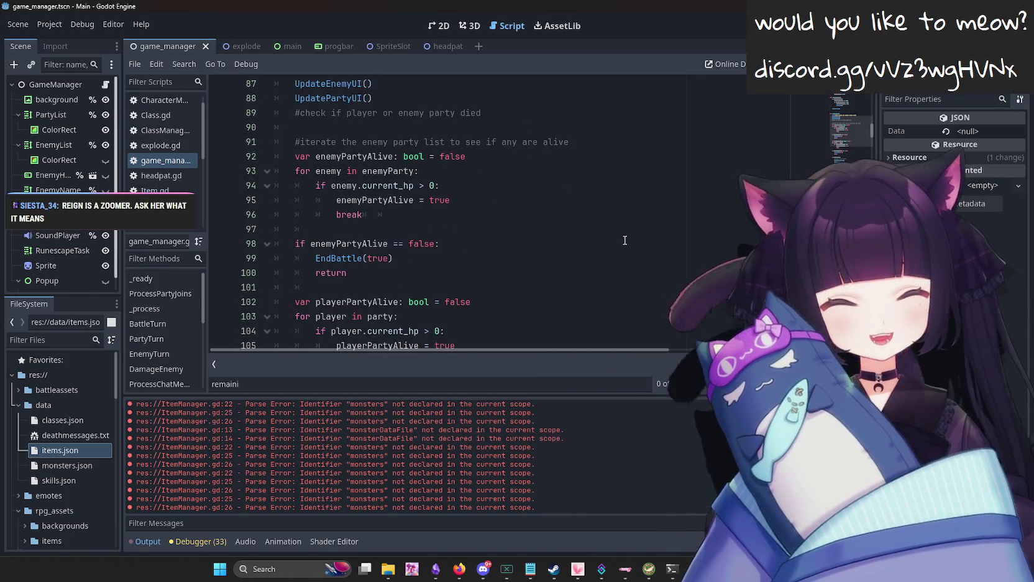
pyautogui.scroll(-20, 624, 241)
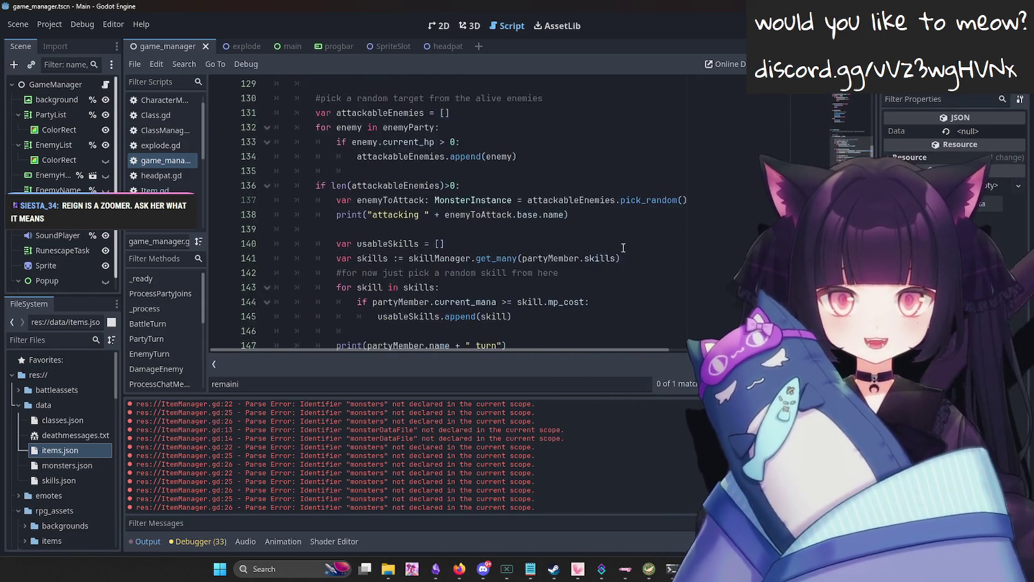
pyautogui.scroll(-9, 608, 278)
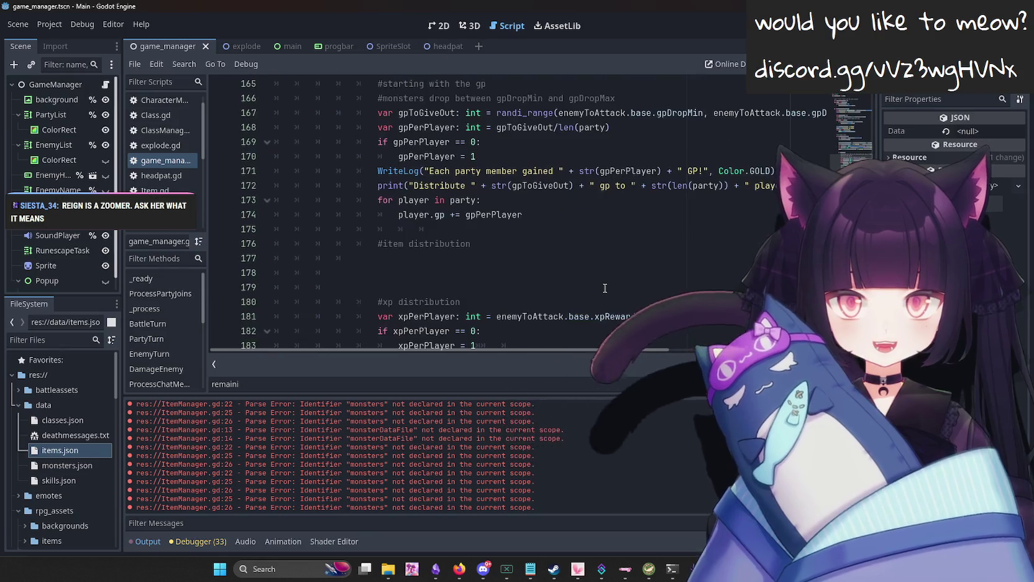
pyautogui.scroll(-10, 605, 288)
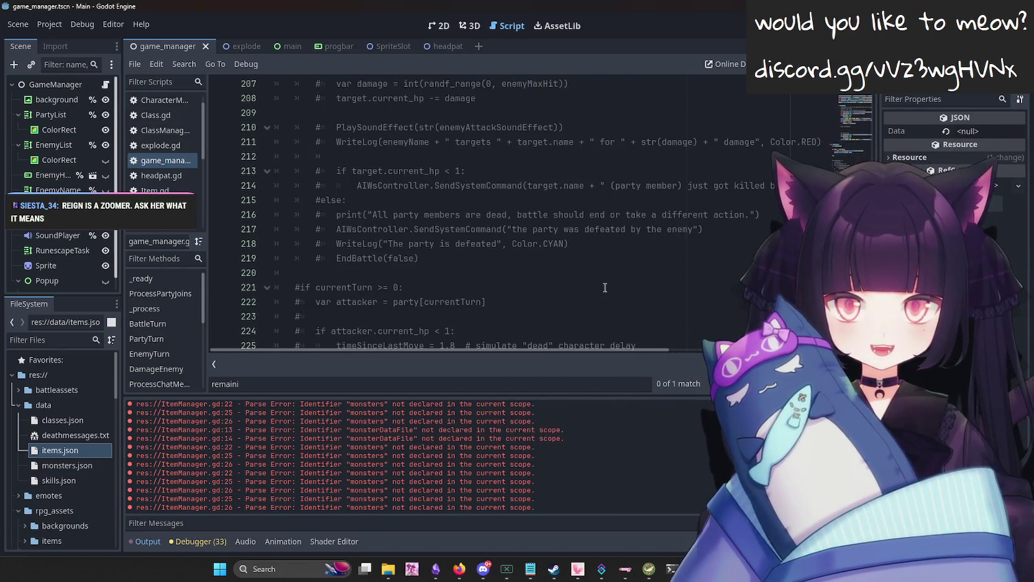
pyautogui.scroll(-12, 604, 288)
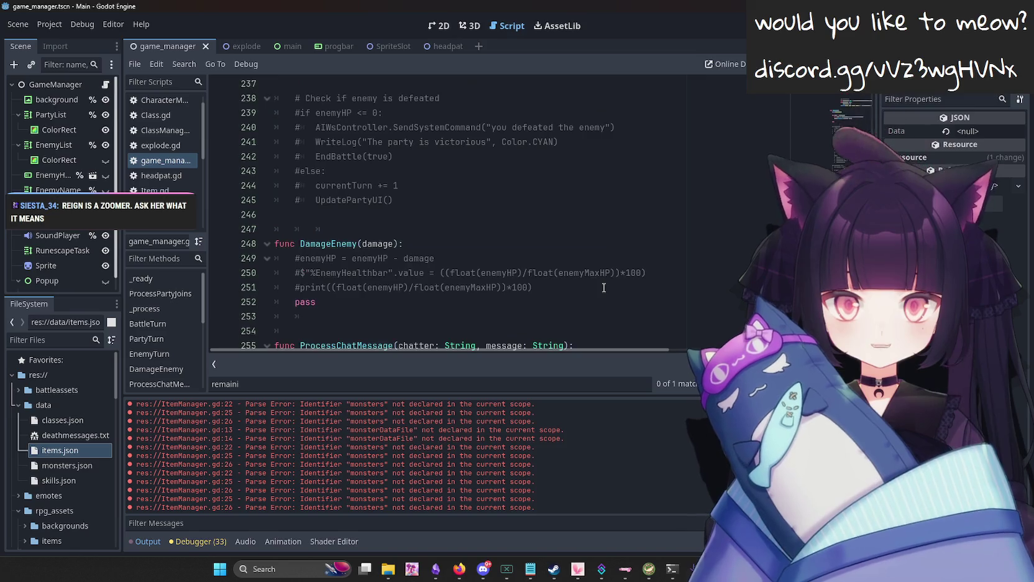
pyautogui.scroll(-12, 515, 207)
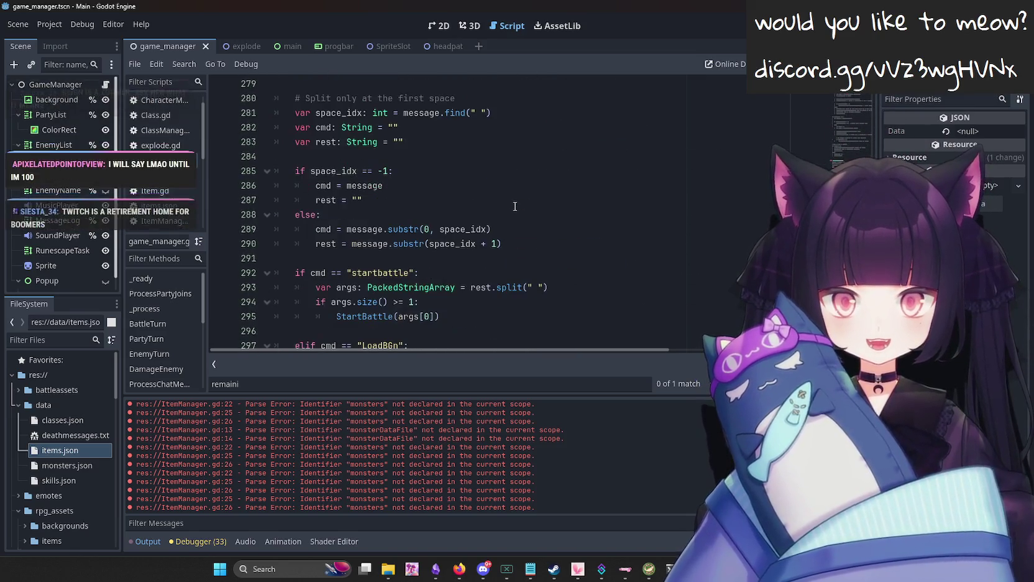
# Search 'item' in game_manager.gd and add an indented empty line 177 under the #item distribution comment.
pyautogui.click(513, 200)
pyautogui.hotkey('ctrl', 'f')
pyautogui.write('item')
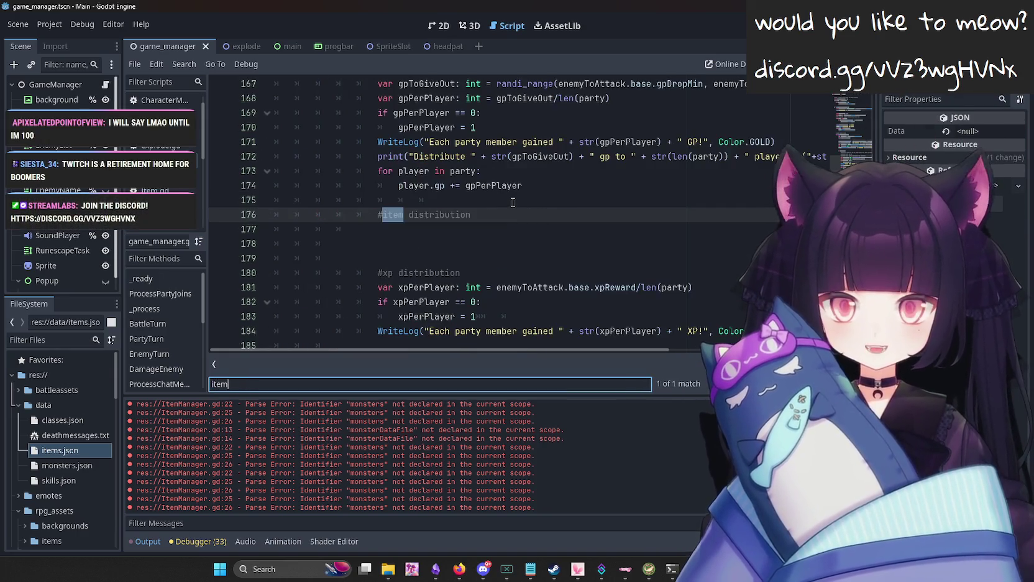
pyautogui.click(447, 227)
pyautogui.press('Tab')
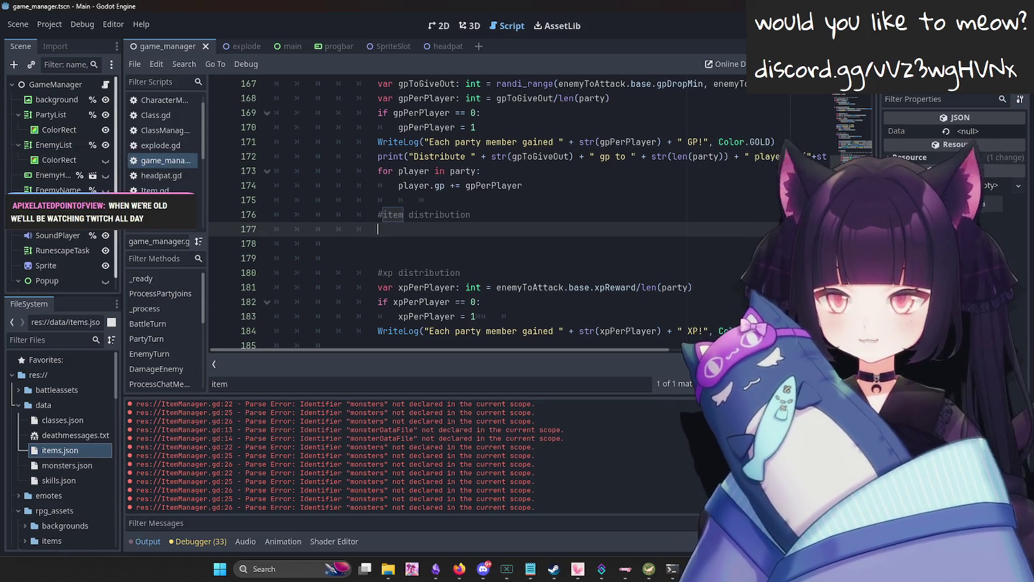
pyautogui.hotkey('alt', 'Tab')
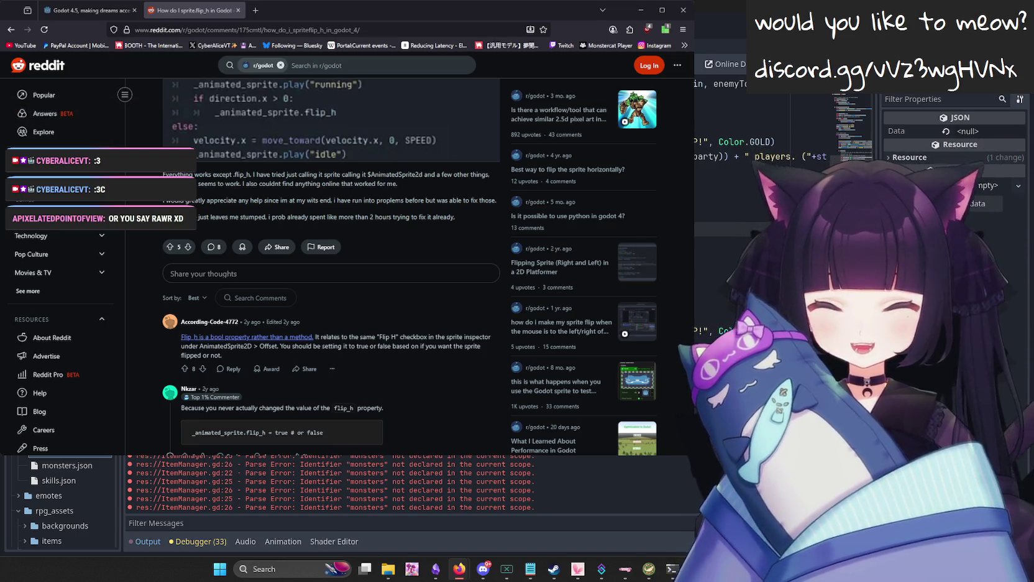
pyautogui.hotkey('alt', 'Tab')
pyautogui.click(423, 231)
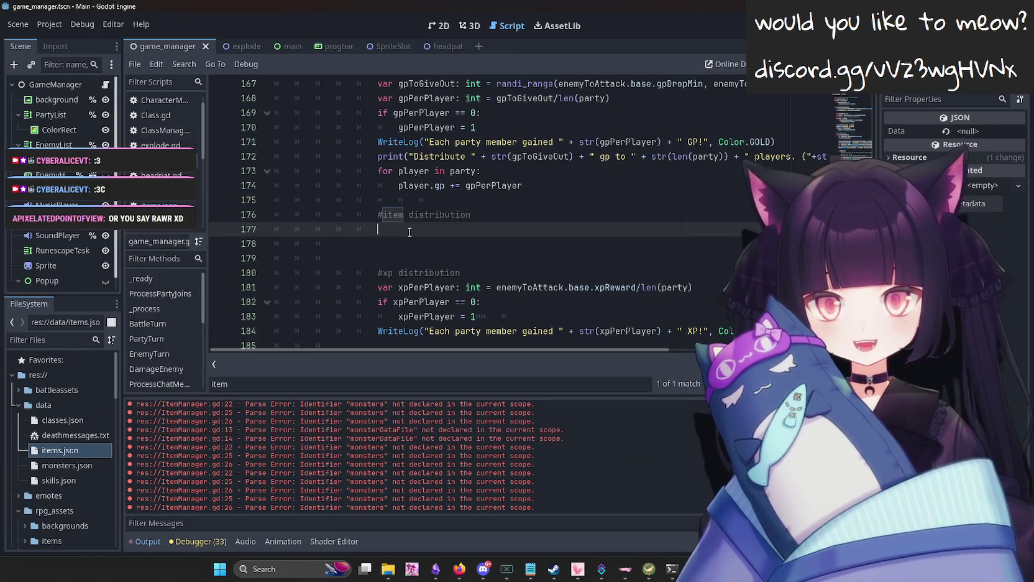
pyautogui.scroll(2, 546, 227)
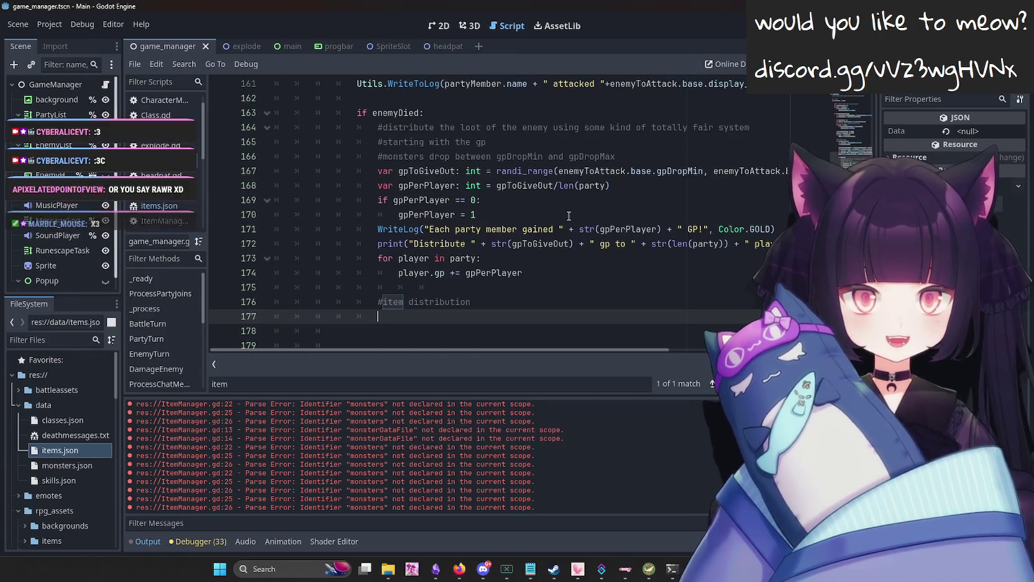
pyautogui.scroll(2, 547, 231)
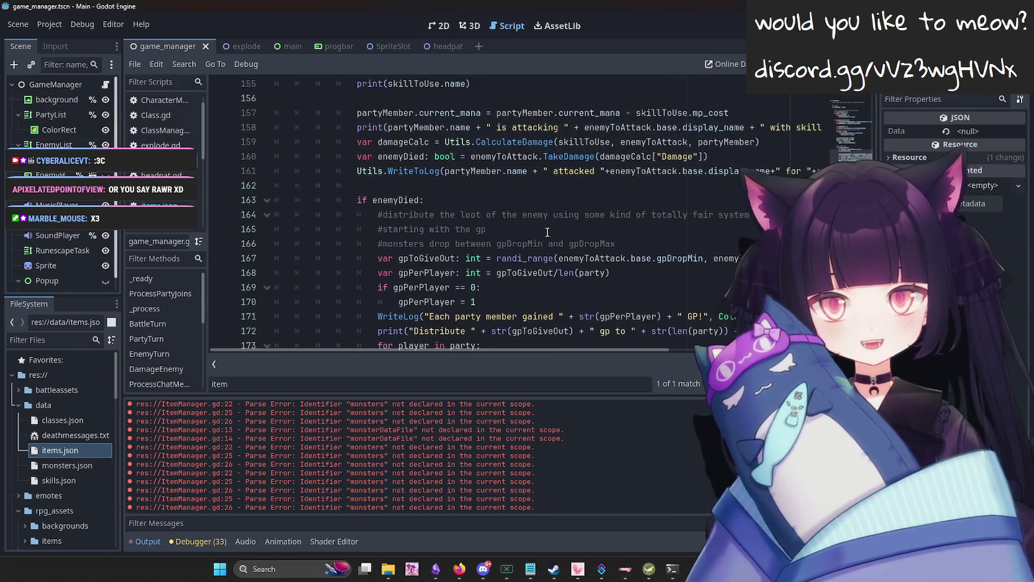
pyautogui.scroll(2, 422, 196)
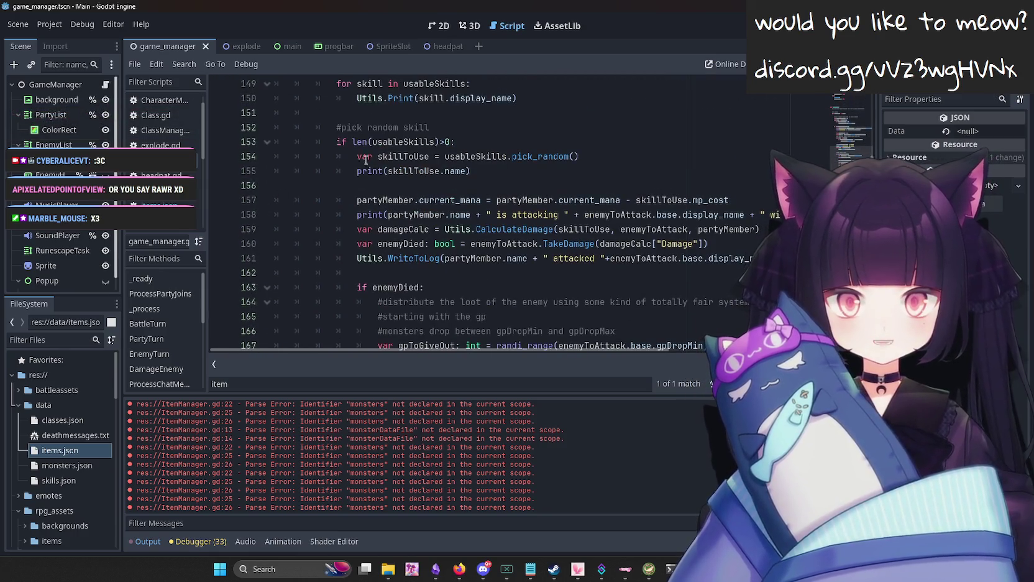
pyautogui.scroll(-5, 435, 168)
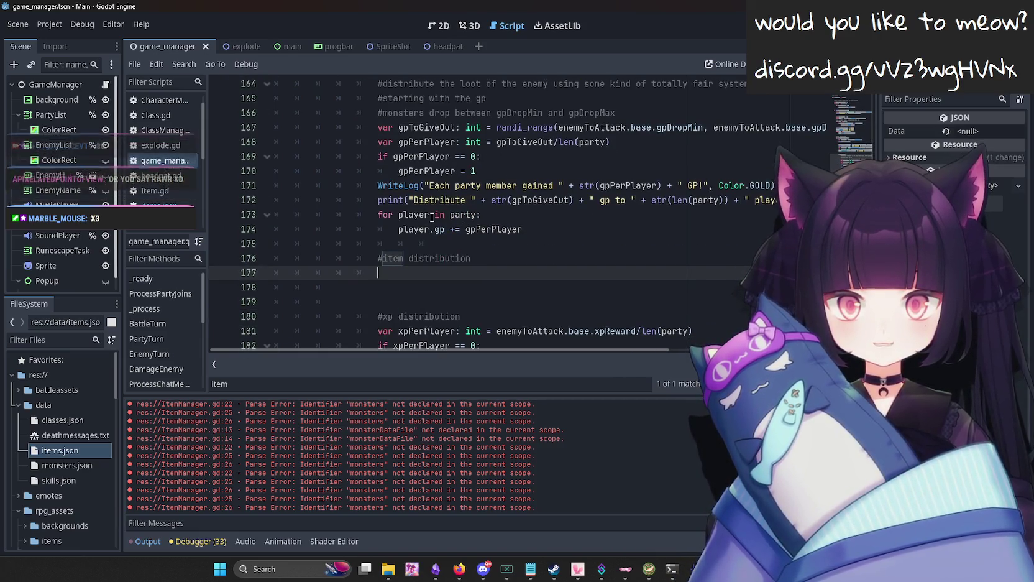
pyautogui.write('#get l')
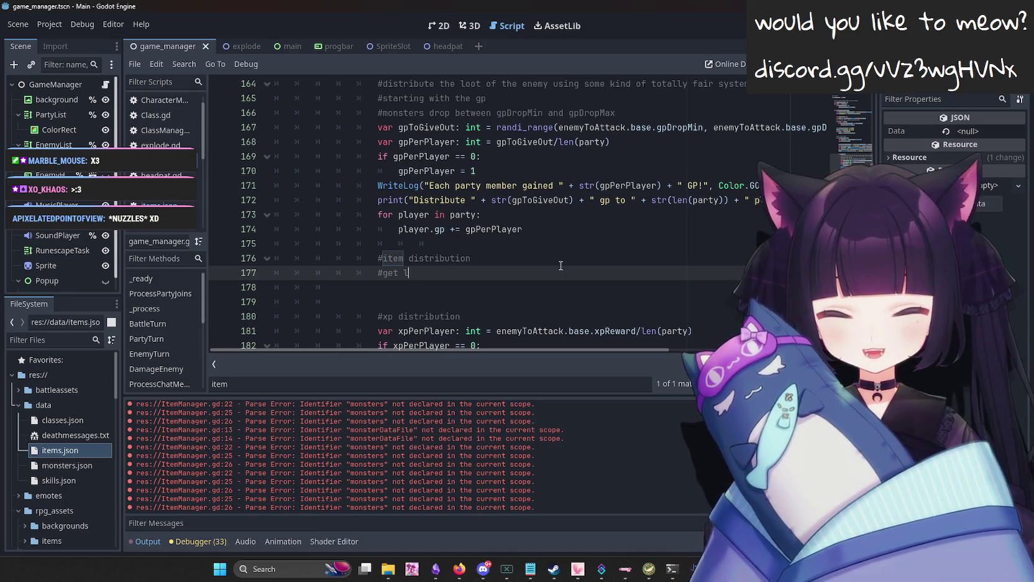
pyautogui.press('BackSpace')
pyautogui.write('array of')
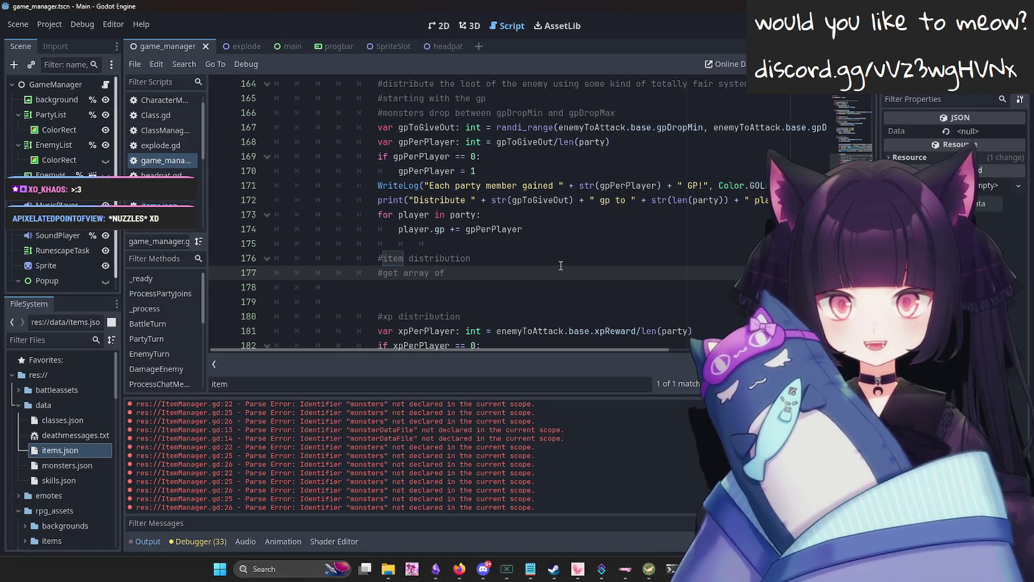
# Trim the line-177 comment down to '#get' and switch to the main.gd script.
pyautogui.press('BackSpace')
pyautogui.press('BackSpace')
pyautogui.press('BackSpace')
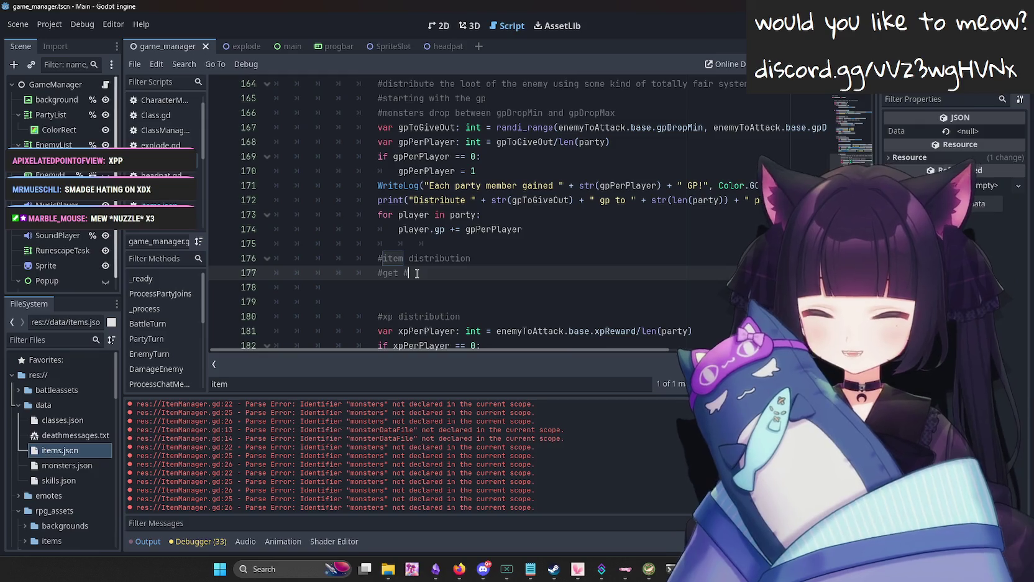
pyautogui.press('BackSpace')
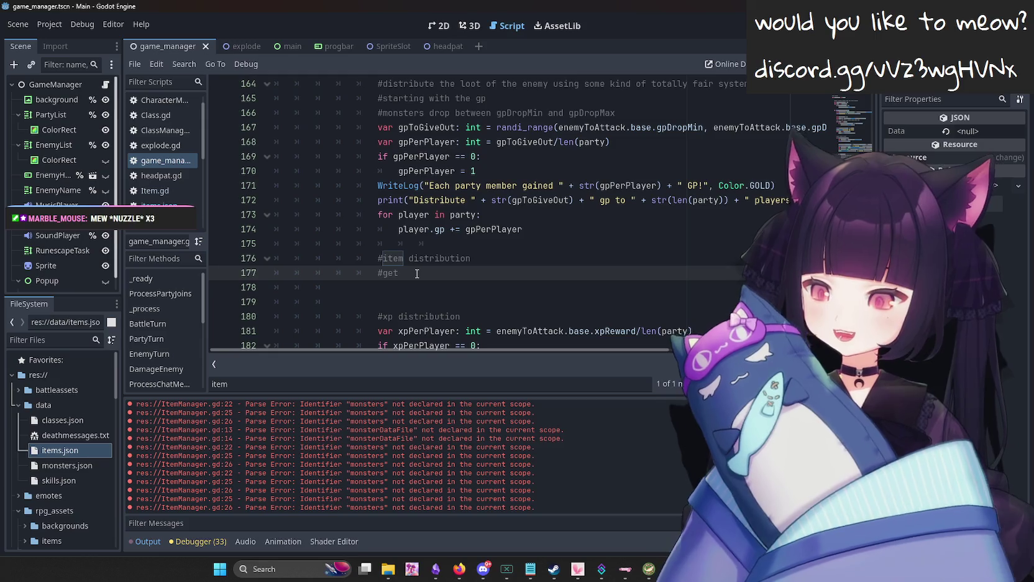
pyautogui.hotkey('alt', 'Left')
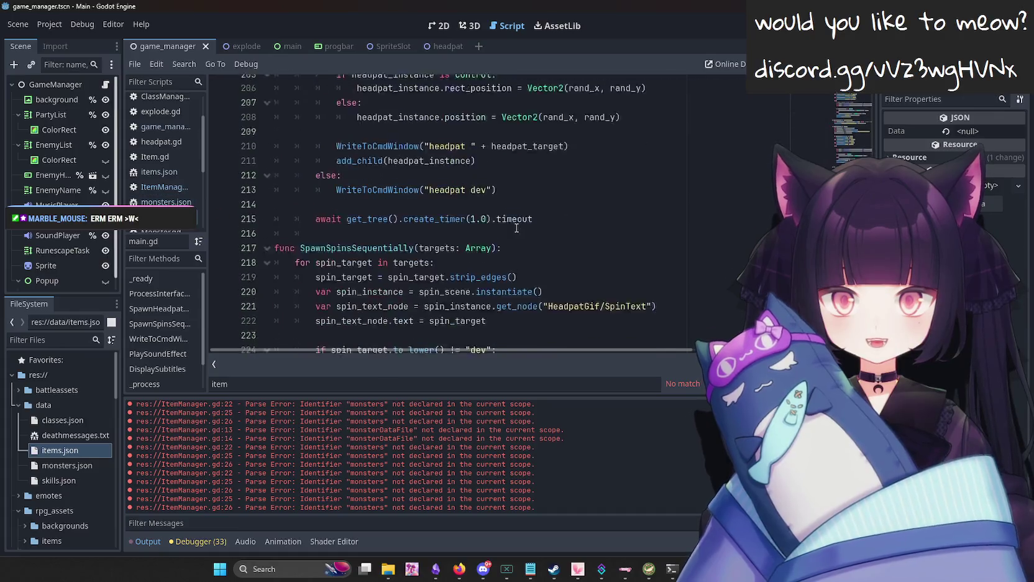
# Open Monster.gd from the Scripts list and look through its code.
pyautogui.scroll(-2, 167, 201)
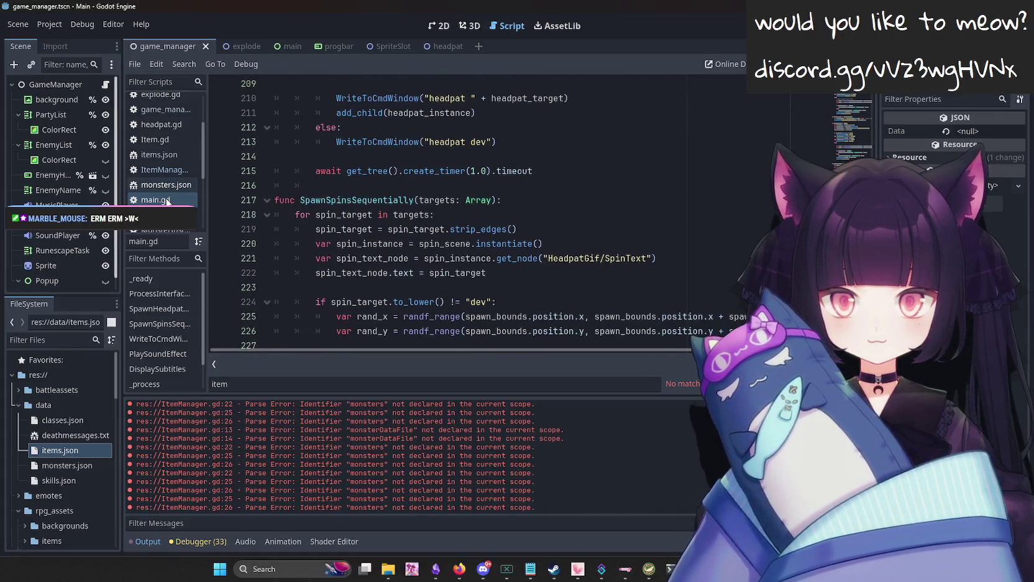
pyautogui.scroll(-2, 159, 190)
pyautogui.click(161, 181)
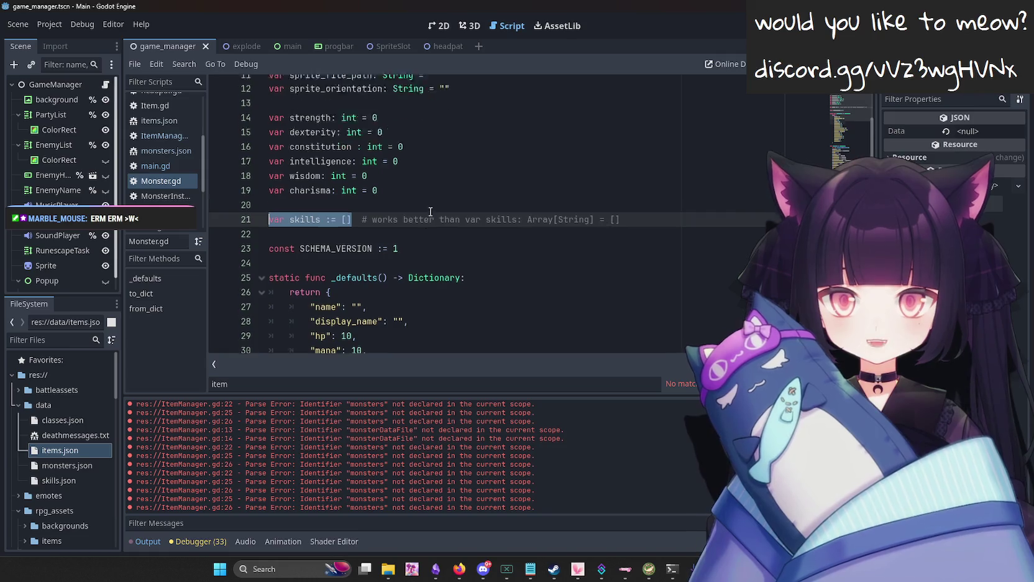
pyautogui.scroll(3, 430, 212)
pyautogui.scroll(2, 501, 227)
pyautogui.scroll(-5, 501, 227)
pyautogui.scroll(2, 167, 161)
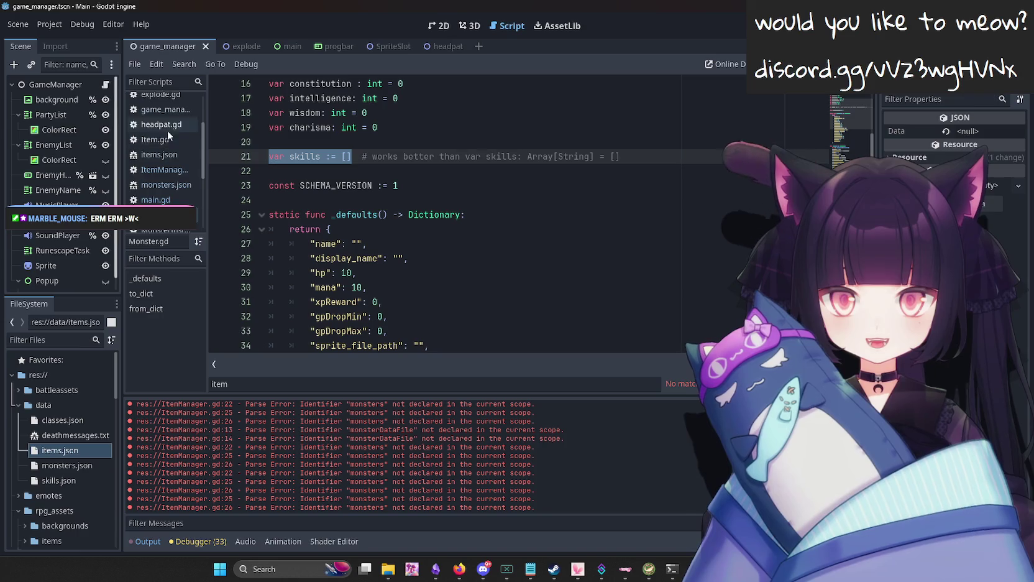
pyautogui.scroll(2, 163, 125)
pyautogui.scroll(2, 159, 109)
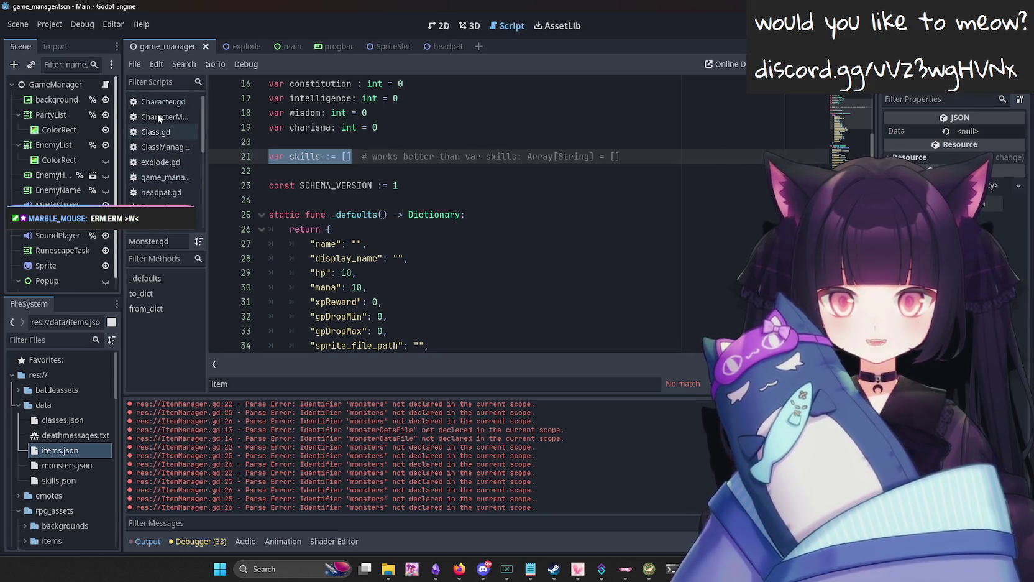
# Open Character.gd and select its 'var inventory: Dictionary = {}' declaration on line 24.
pyautogui.click(158, 102)
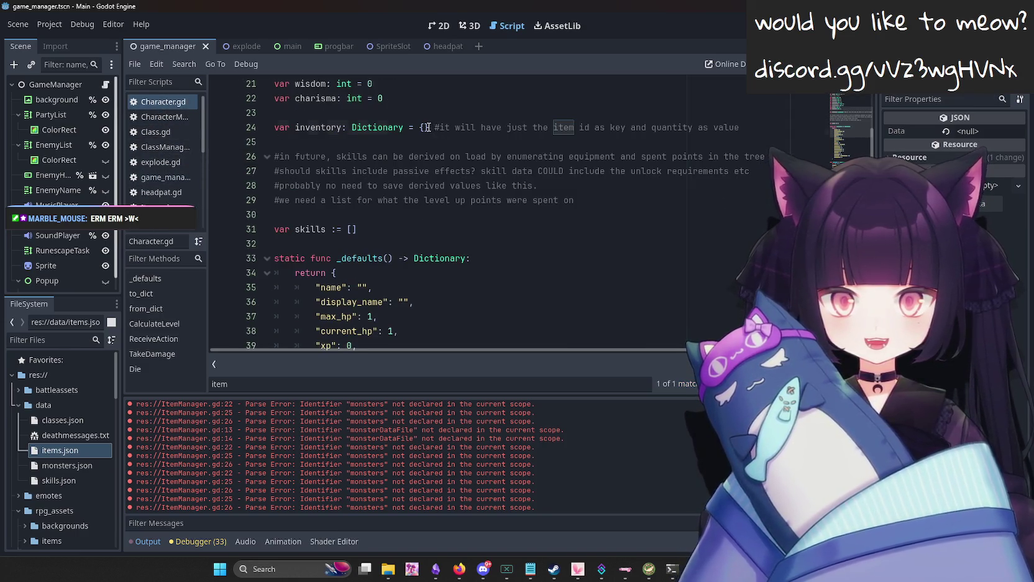
pyautogui.moveTo(428, 127); pyautogui.dragTo(228, 132)
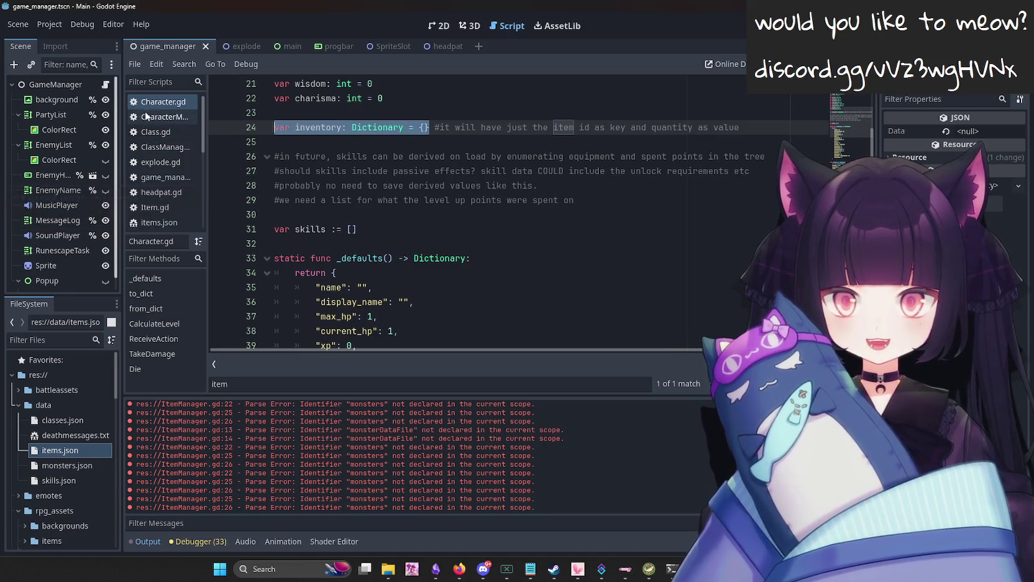
pyautogui.moveTo(155, 102); pyautogui.dragTo(165, 122)
# Close the CharacterManager and Class.gd scripts from the Scripts list.
pyautogui.rightClick(165, 122)
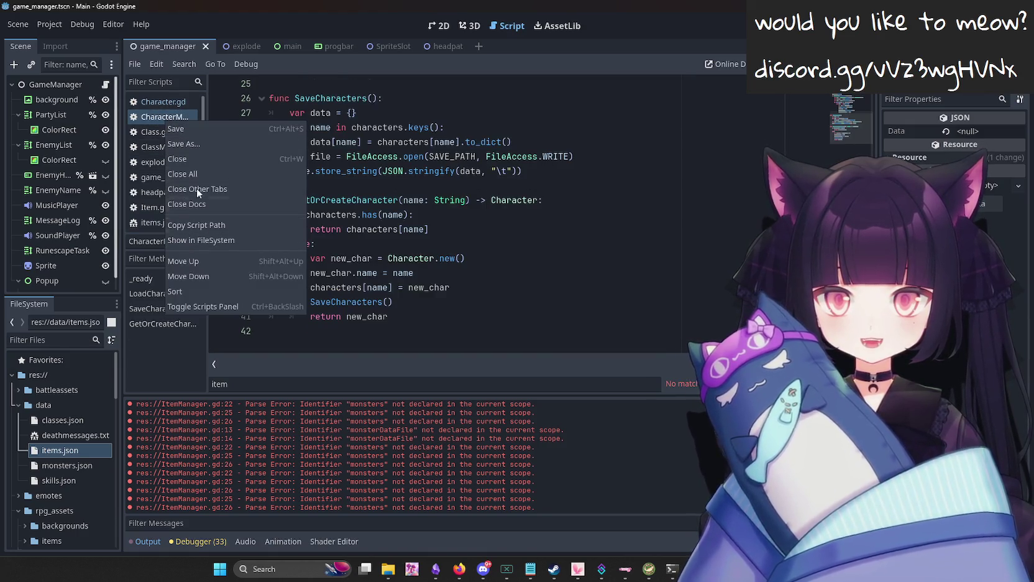
pyautogui.click(188, 158)
pyautogui.rightClick(161, 115)
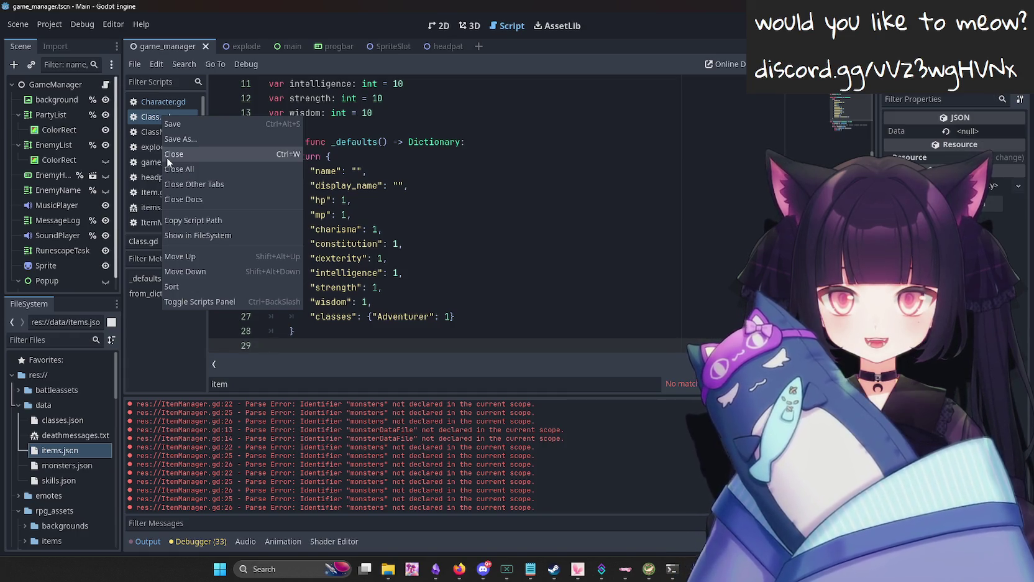
pyautogui.press('Escape')
pyautogui.scroll(4, 435, 206)
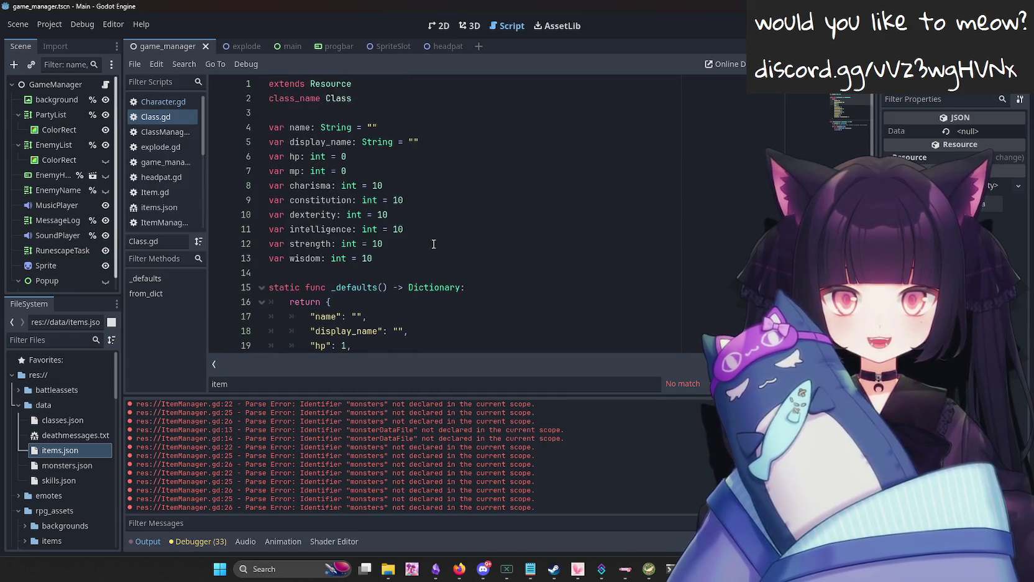
pyautogui.scroll(-6, 434, 244)
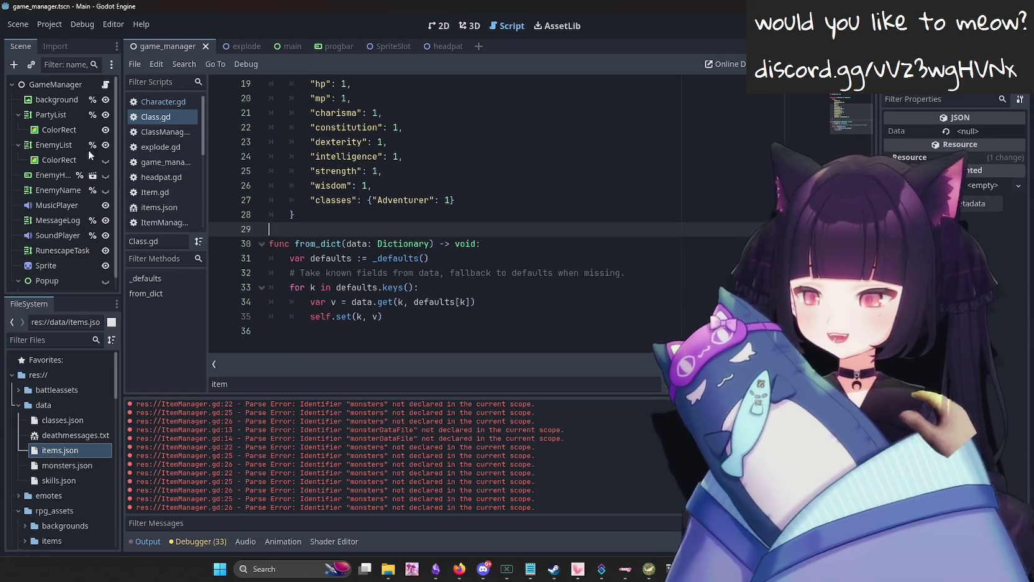
pyautogui.rightClick(163, 111)
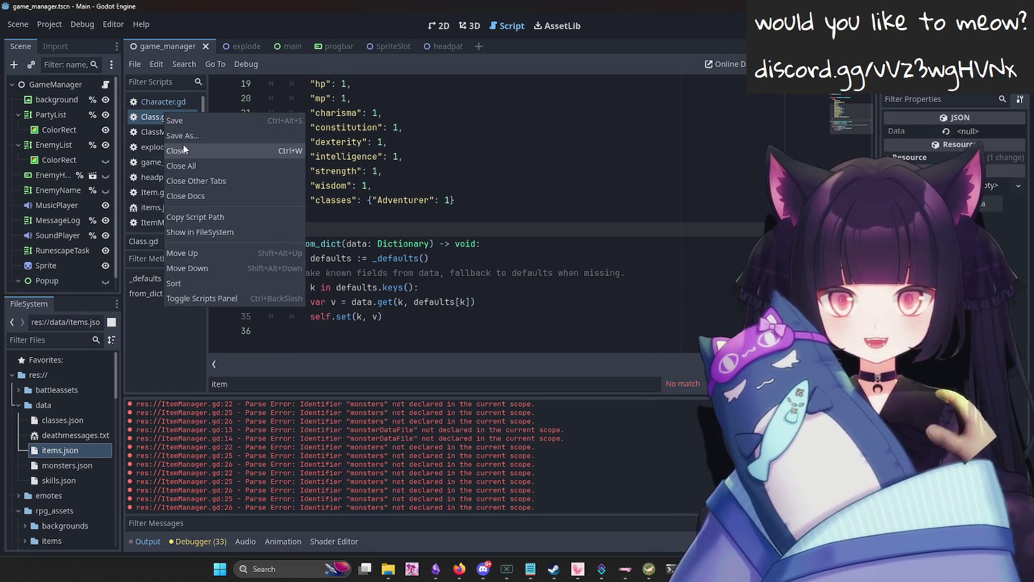
pyautogui.click(185, 196)
pyautogui.rightClick(165, 113)
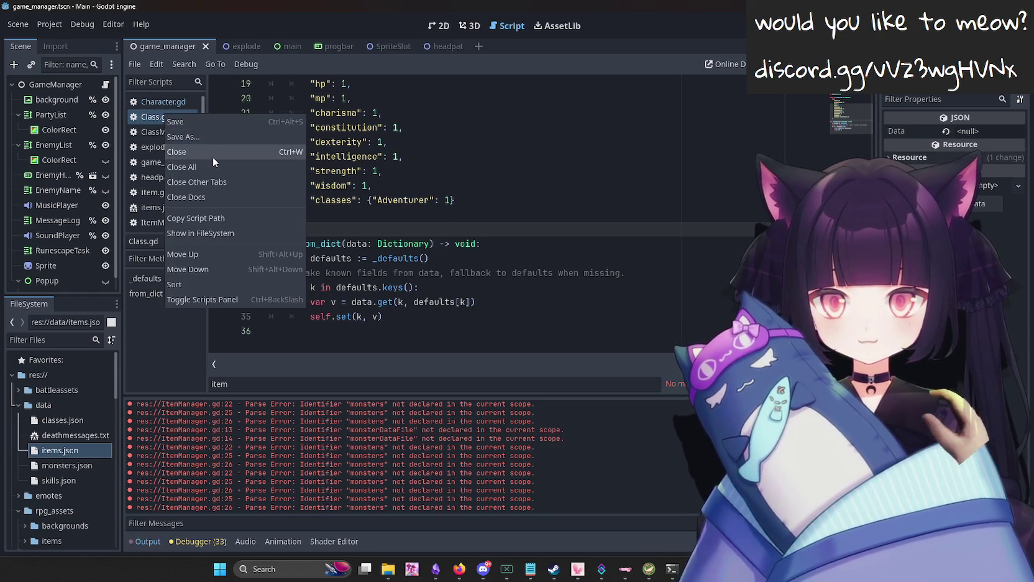
pyautogui.press('Escape')
pyautogui.rightClick(177, 117)
pyautogui.click(196, 156)
# Close the explode.gd and headpat.gd scripts as well.
pyautogui.click(167, 119)
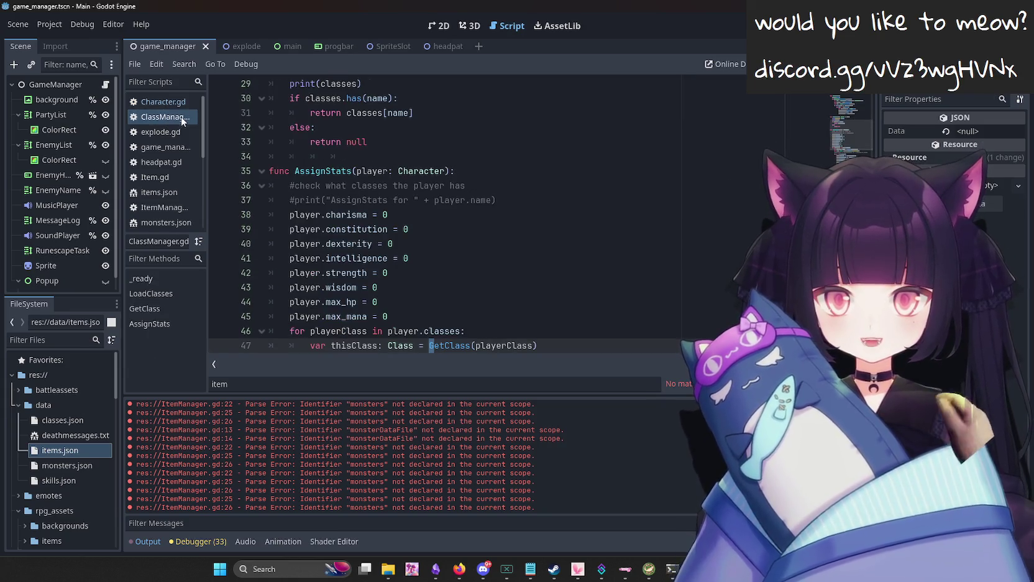
pyautogui.click(171, 131)
pyautogui.rightClick(174, 131)
pyautogui.click(207, 171)
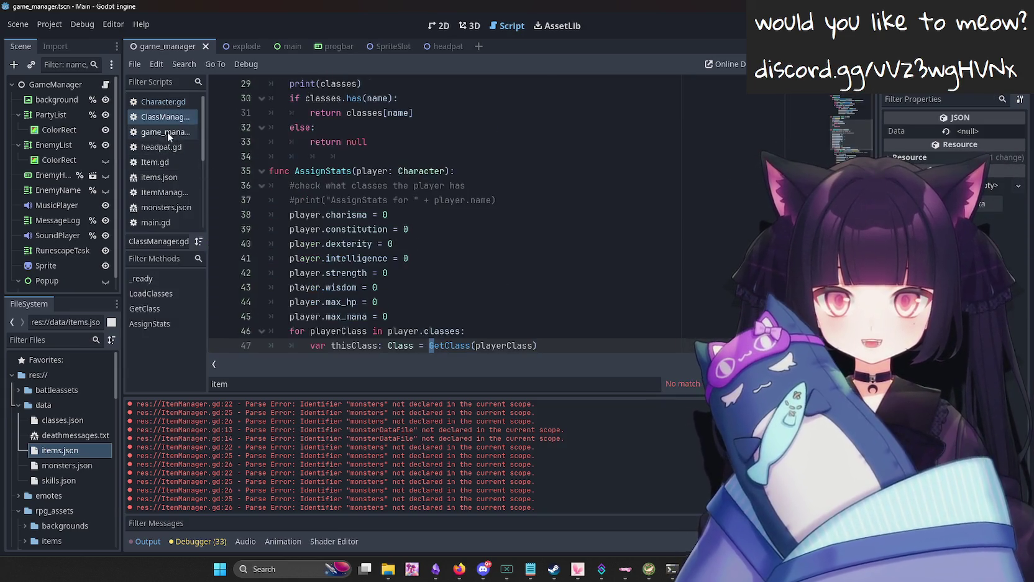
pyautogui.click(181, 148)
pyautogui.rightClick(165, 149)
pyautogui.click(186, 186)
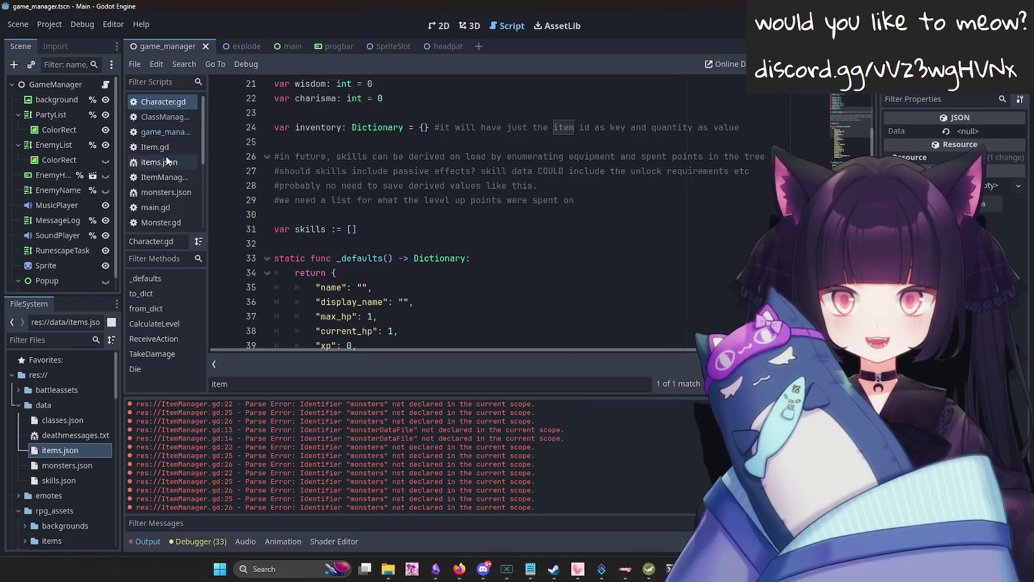
# Add a new line below the skills declaration in Item.gd.
pyautogui.click(170, 148)
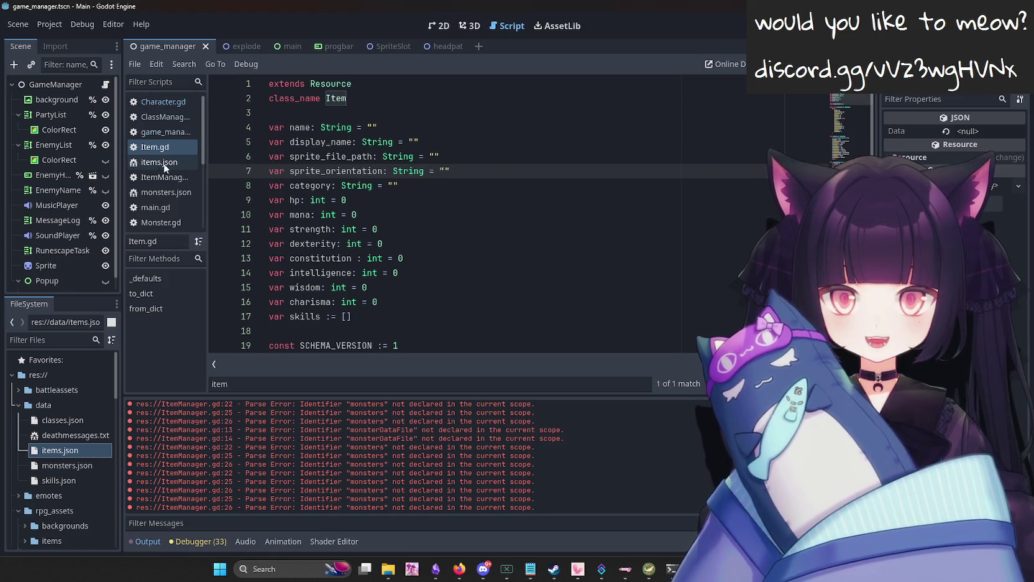
pyautogui.scroll(-2, 462, 213)
pyautogui.scroll(2, 472, 221)
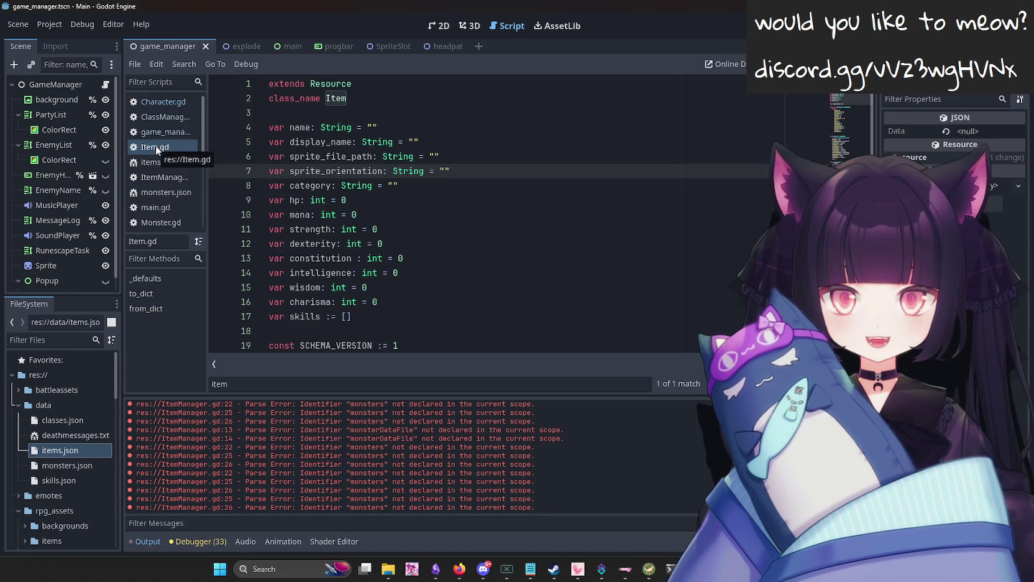
pyautogui.click(422, 315)
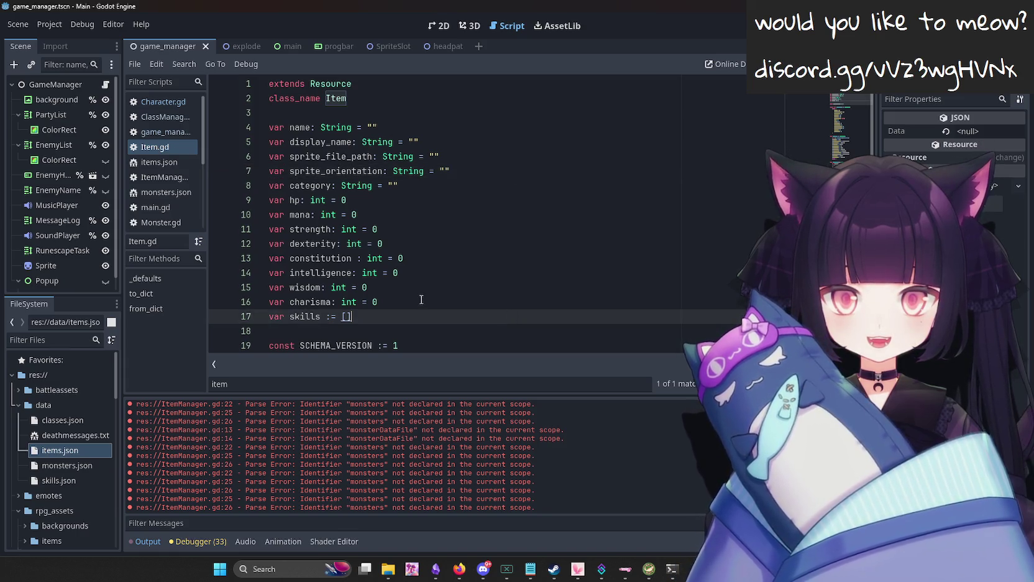
pyautogui.press('Return')
pyautogui.scroll(-1, 164, 173)
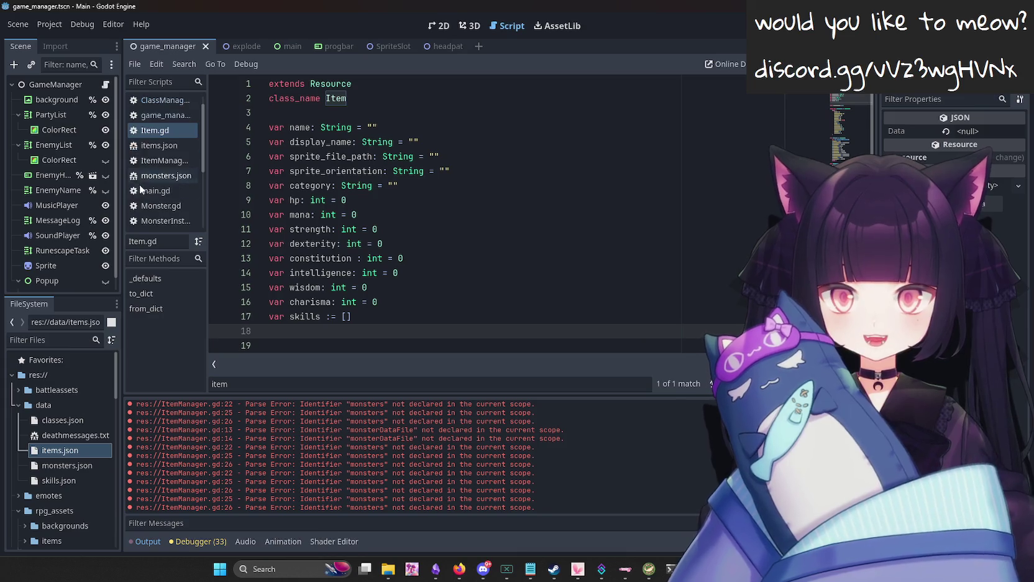
# In Monster.gd, add 'var inventory: Dictionary = {}' below skills and save.
pyautogui.click(161, 206)
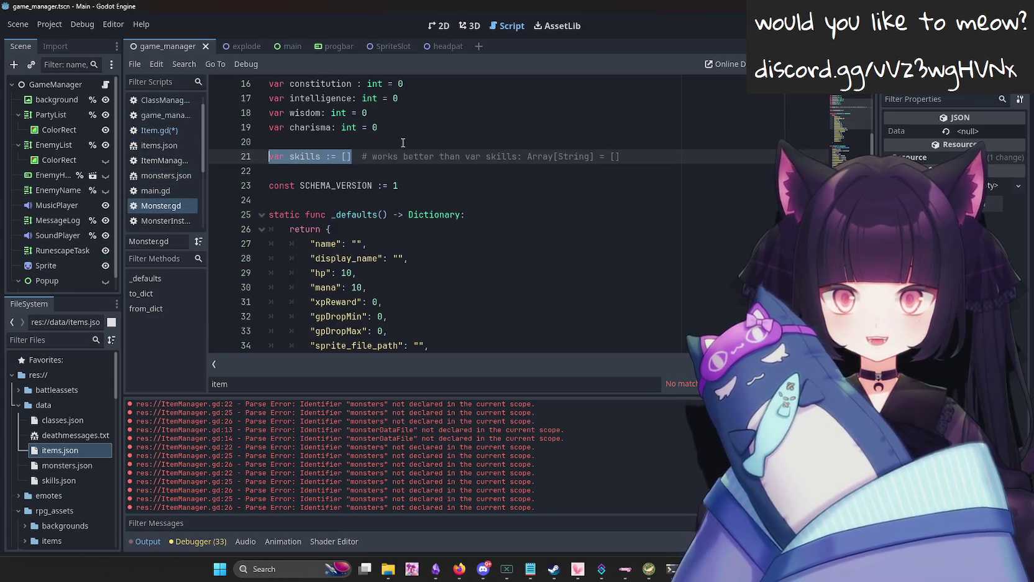
pyautogui.click(696, 161)
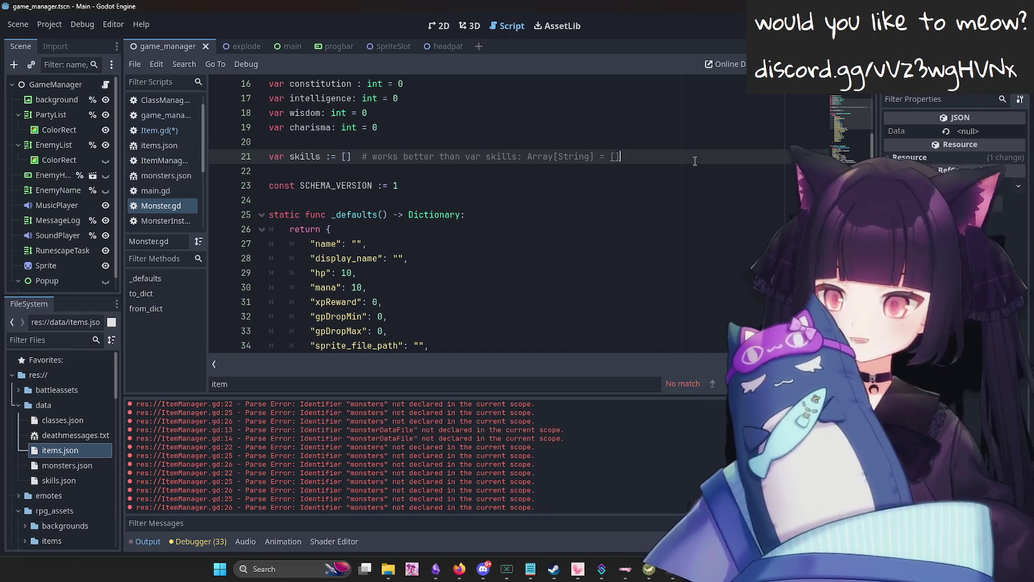
pyautogui.press('Return')
pyautogui.press('Return')
pyautogui.write('var inventory: Dictionary = {}')
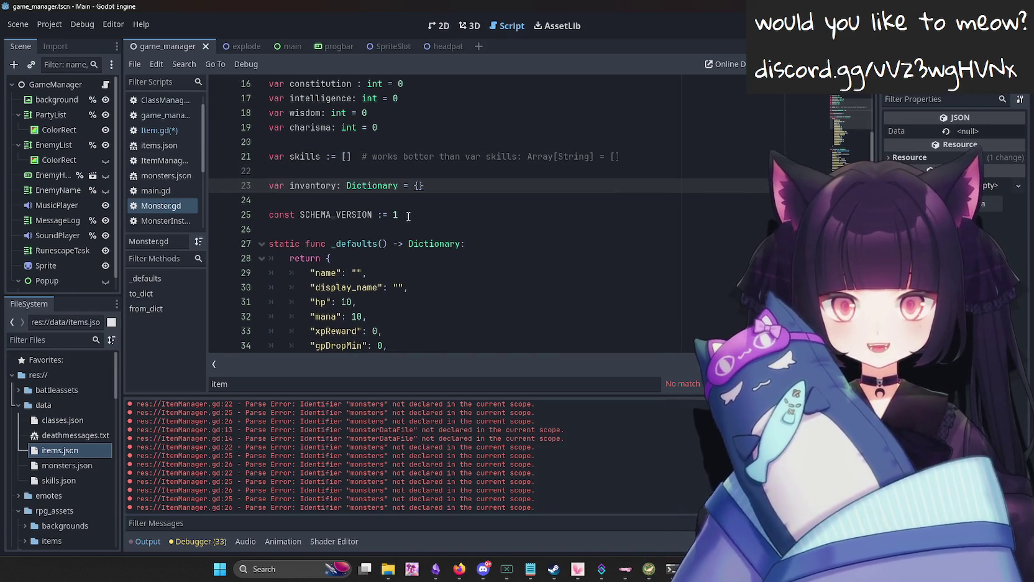
pyautogui.scroll(3, 408, 216)
pyautogui.scroll(-10, 385, 227)
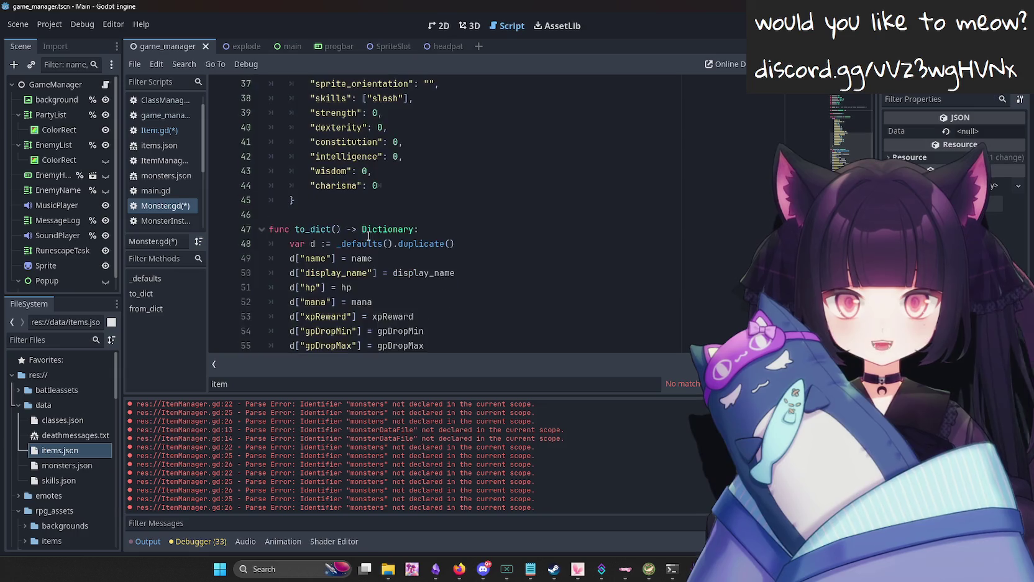
pyautogui.scroll(9, 368, 237)
pyautogui.hotkey('ctrl', 's')
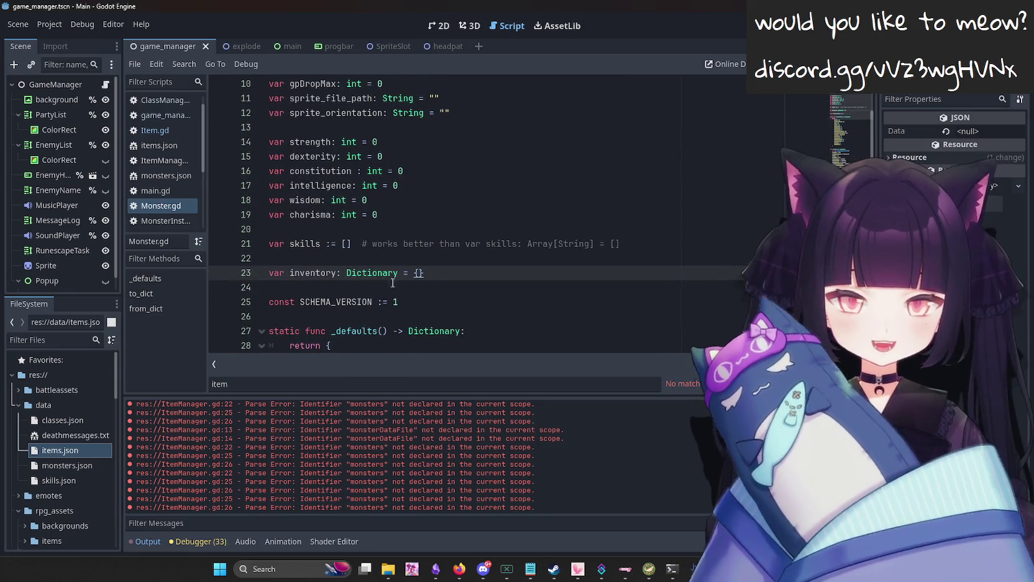
# Remove the extra empty line under the inventory declaration and save Monster.gd.
pyautogui.scroll(1, 392, 283)
pyautogui.scroll(1, 410, 267)
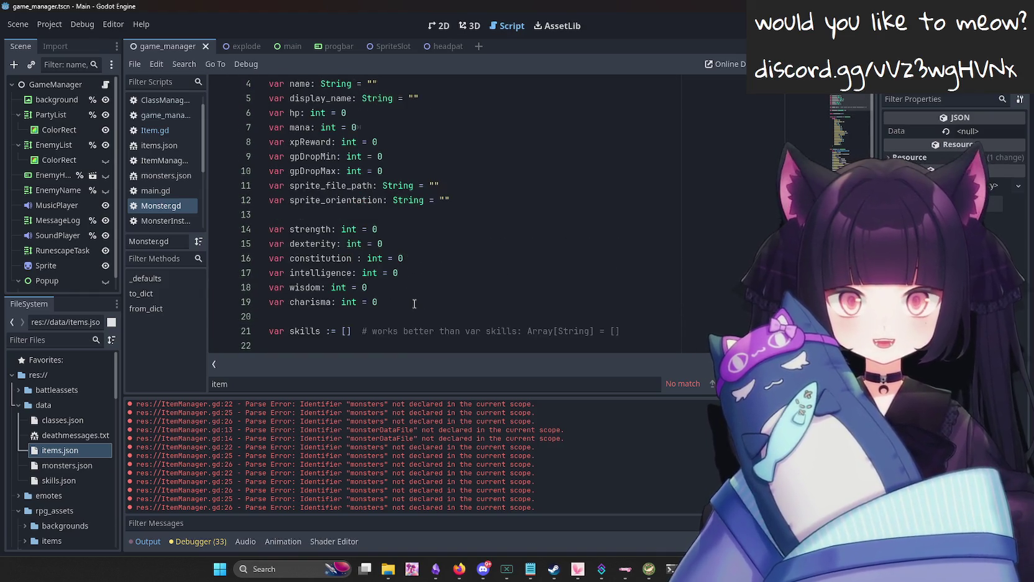
pyautogui.scroll(1, 414, 304)
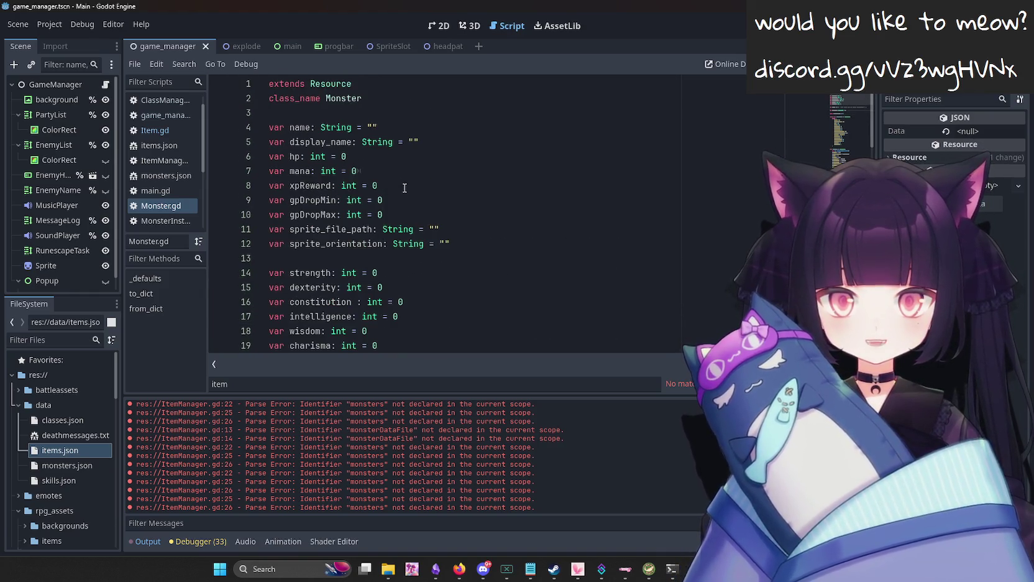
pyautogui.scroll(-2, 508, 242)
pyautogui.moveTo(408, 258); pyautogui.dragTo(261, 258)
pyautogui.scroll(-2, 466, 314)
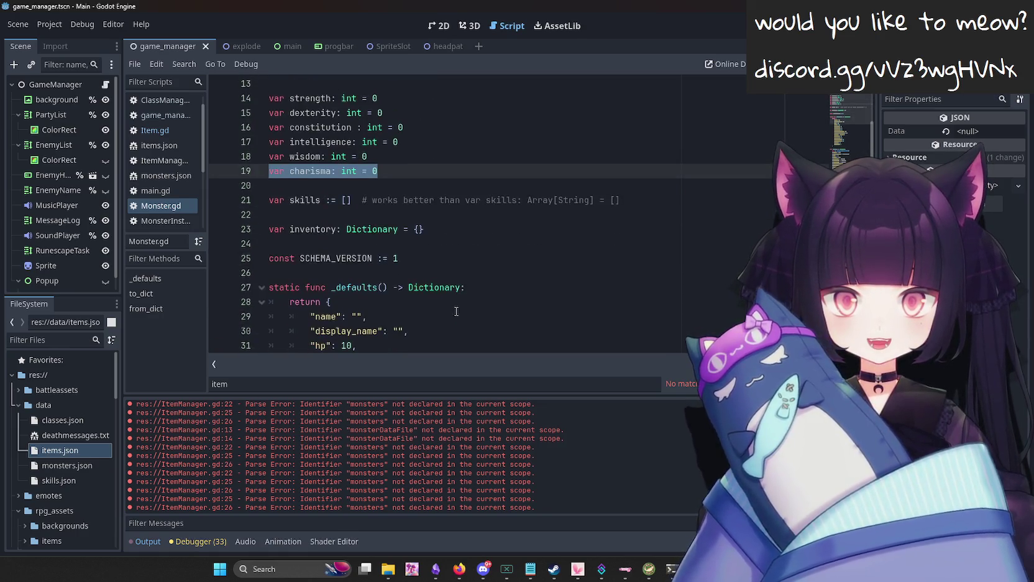
pyautogui.click(437, 258)
pyautogui.click(495, 230)
pyautogui.press('Return')
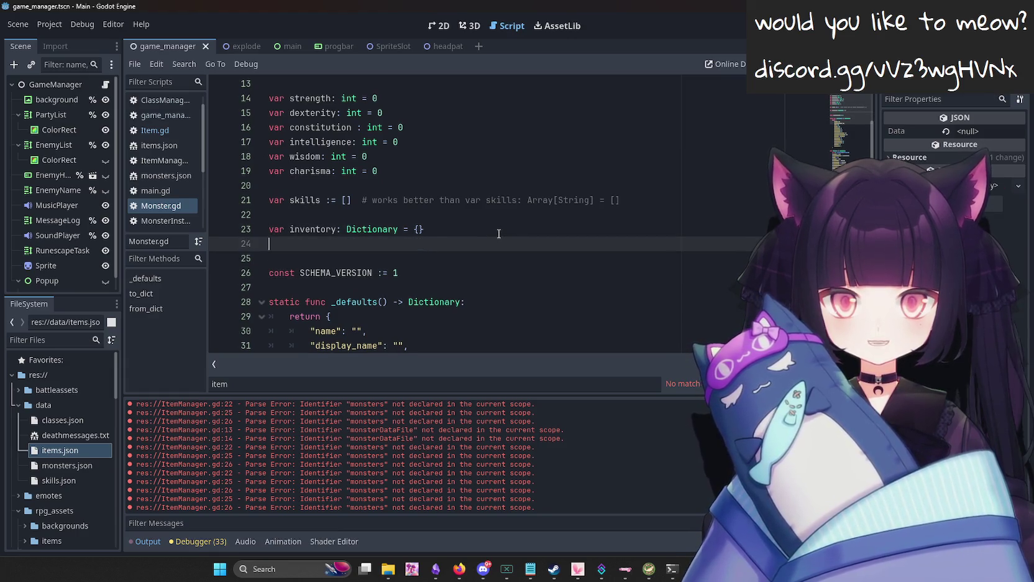
pyautogui.click(498, 234)
pyautogui.press('Down')
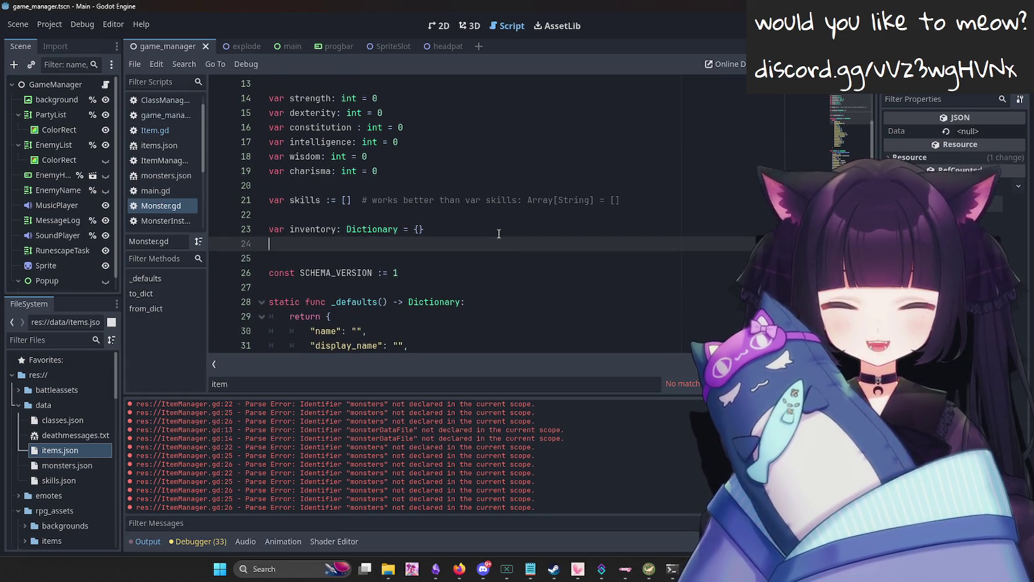
pyautogui.scroll(2, 499, 233)
pyautogui.scroll(-2, 435, 230)
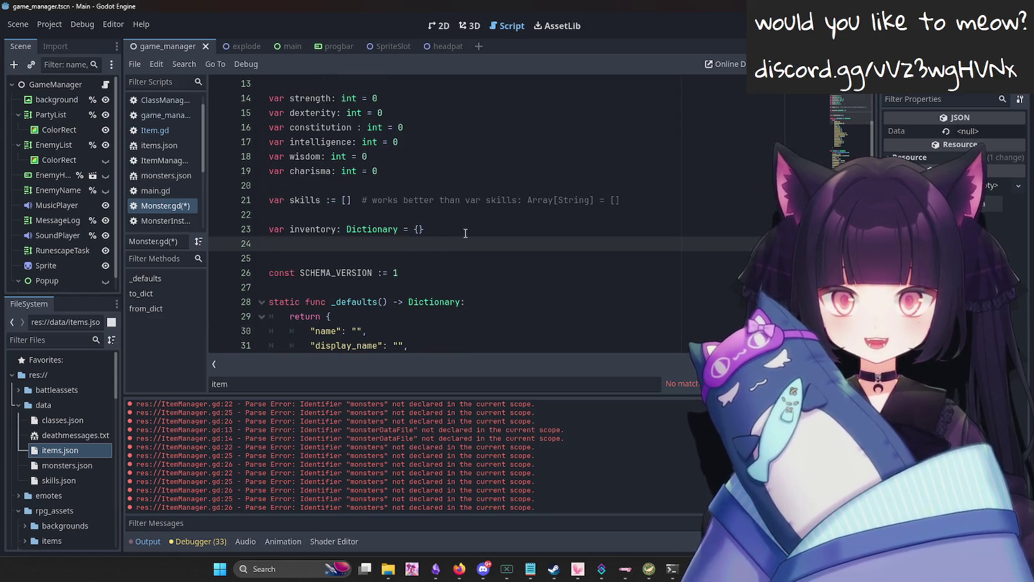
pyautogui.press('BackSpace')
pyautogui.hotkey('ctrl', 's')
# Add an '"inventory": {' entry after charisma in the _defaults.
pyautogui.scroll(-3, 455, 278)
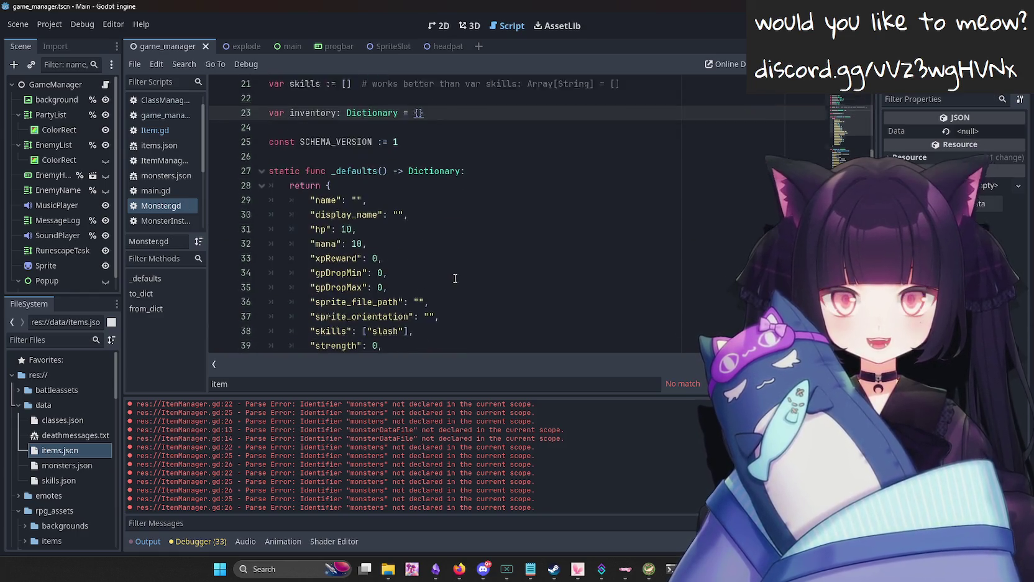
pyautogui.scroll(-6, 455, 279)
pyautogui.click(427, 150)
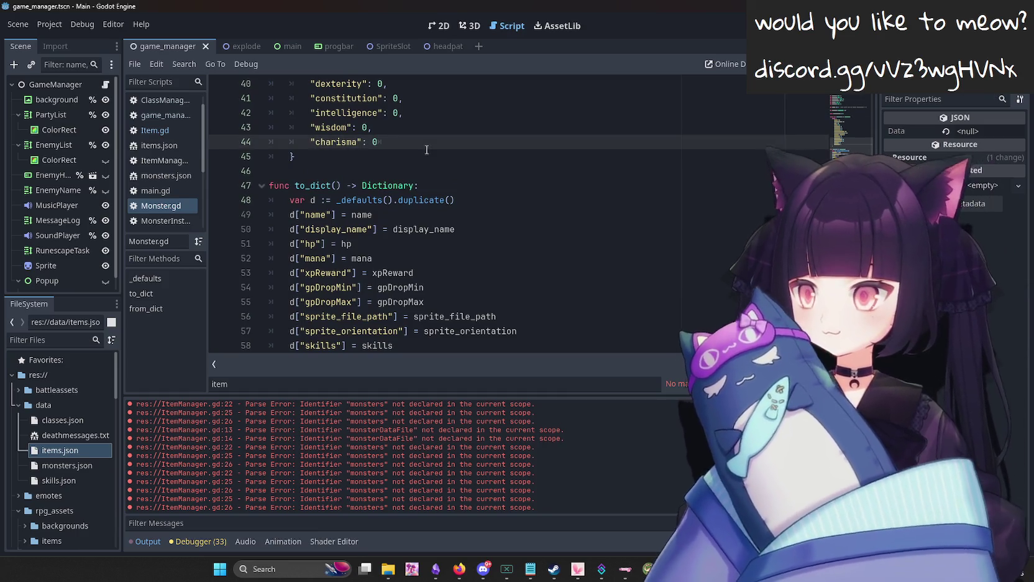
pyautogui.press('Return')
pyautogui.write('""')
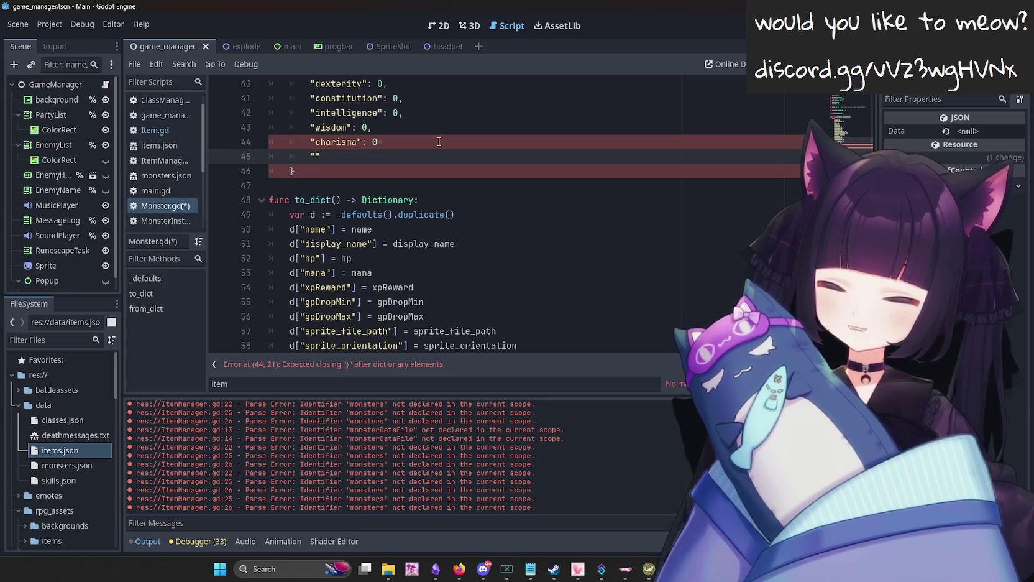
pyautogui.scroll(2, 411, 150)
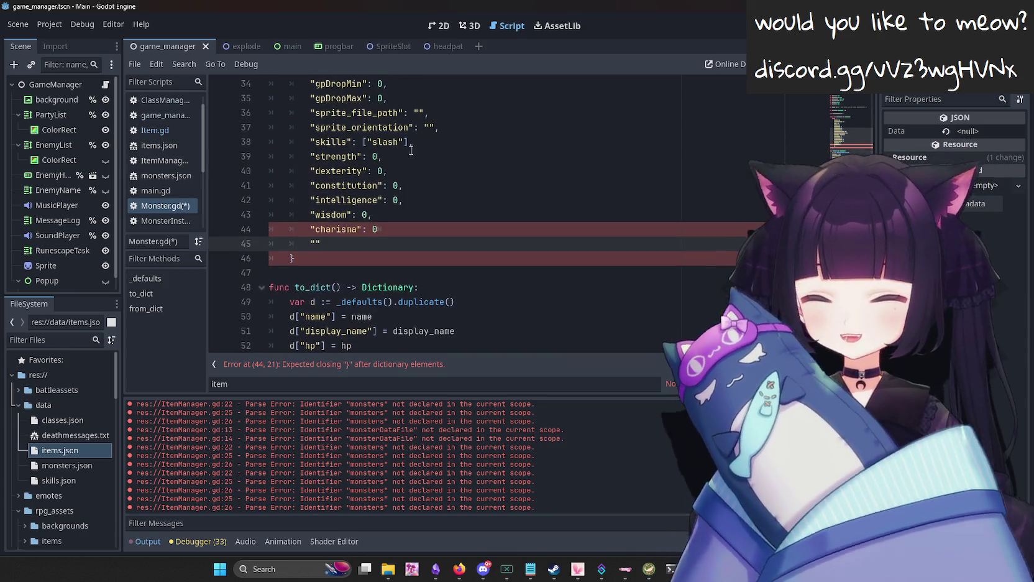
pyautogui.scroll(2, 378, 281)
pyautogui.write('inventory"')
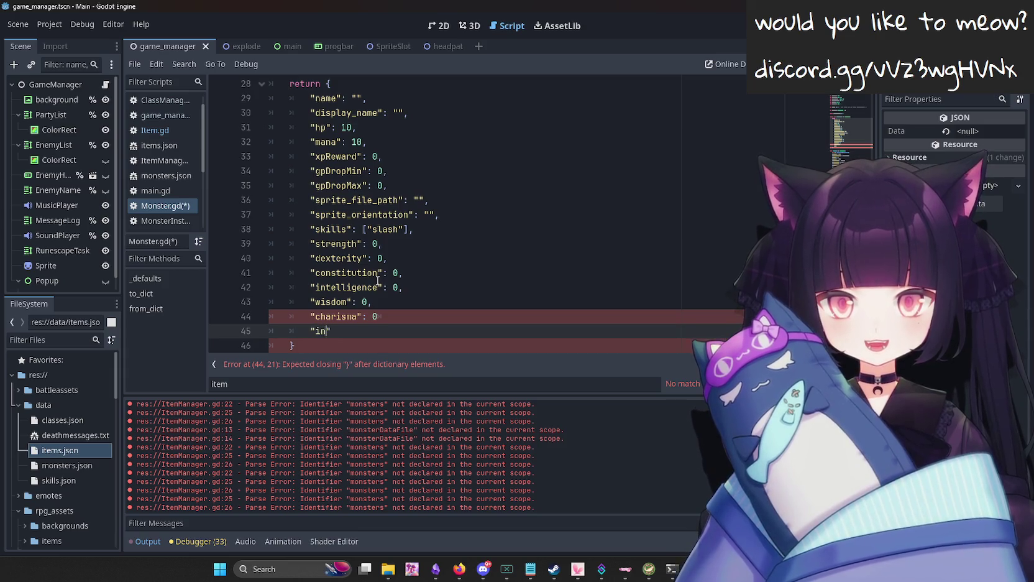
pyautogui.write(' :')
pyautogui.press('BackSpace')
pyautogui.press('BackSpace')
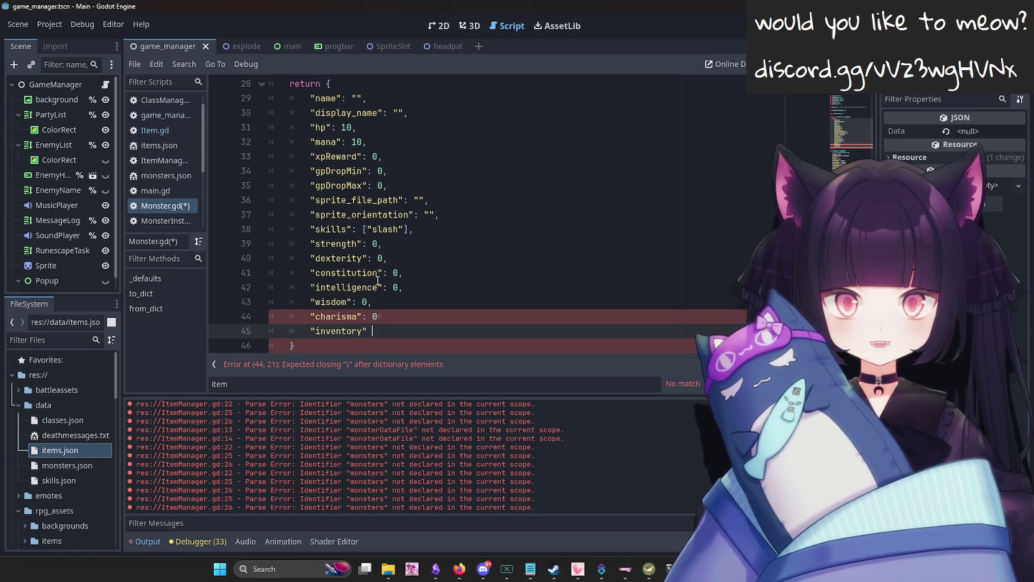
pyautogui.write(': {')
# Put the comma after the charisma default entry, fix the stray tab, and save.
pyautogui.click(378, 279)
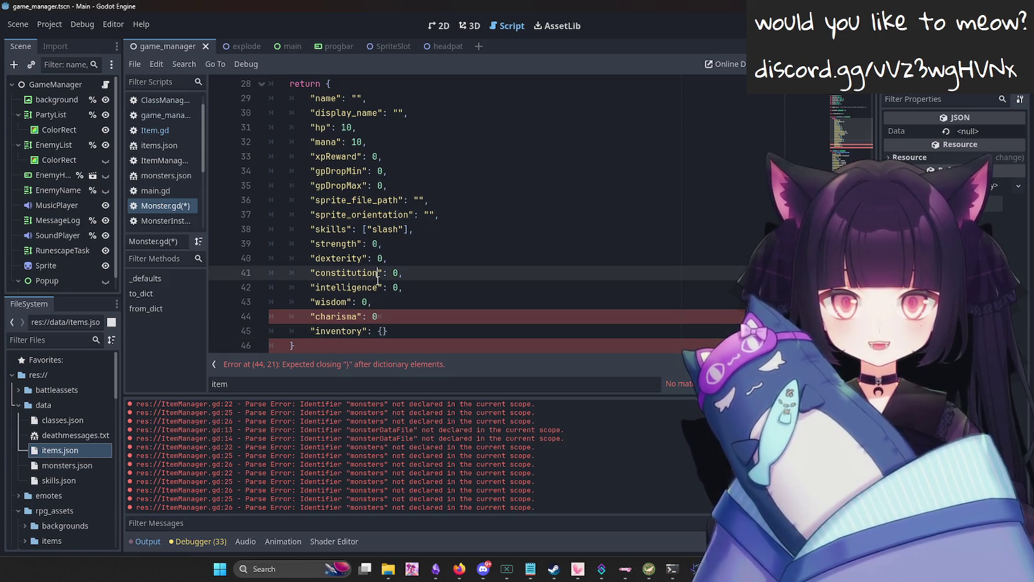
pyautogui.click(401, 320)
pyautogui.write(',')
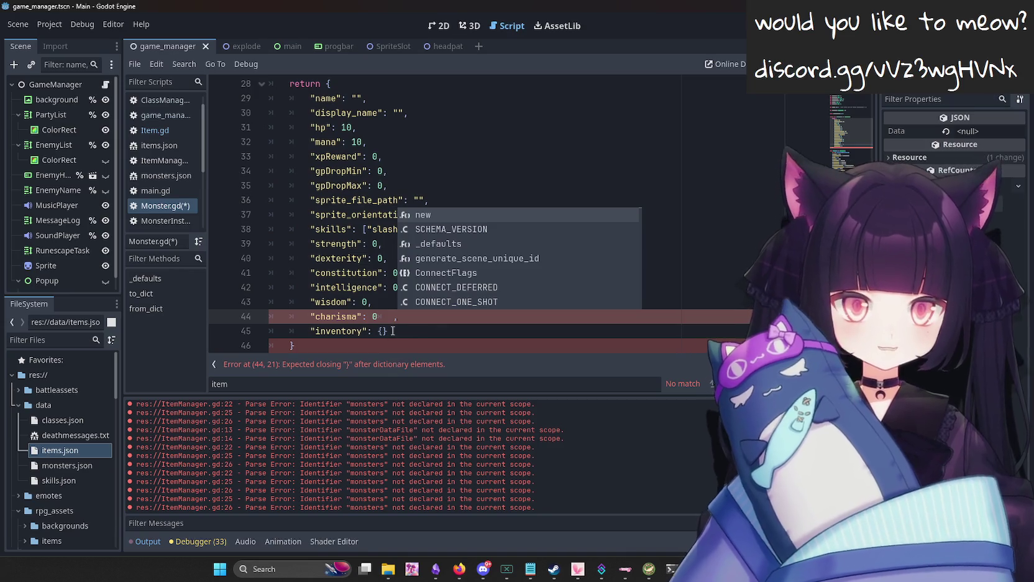
pyautogui.press('Escape')
pyautogui.press('BackSpace')
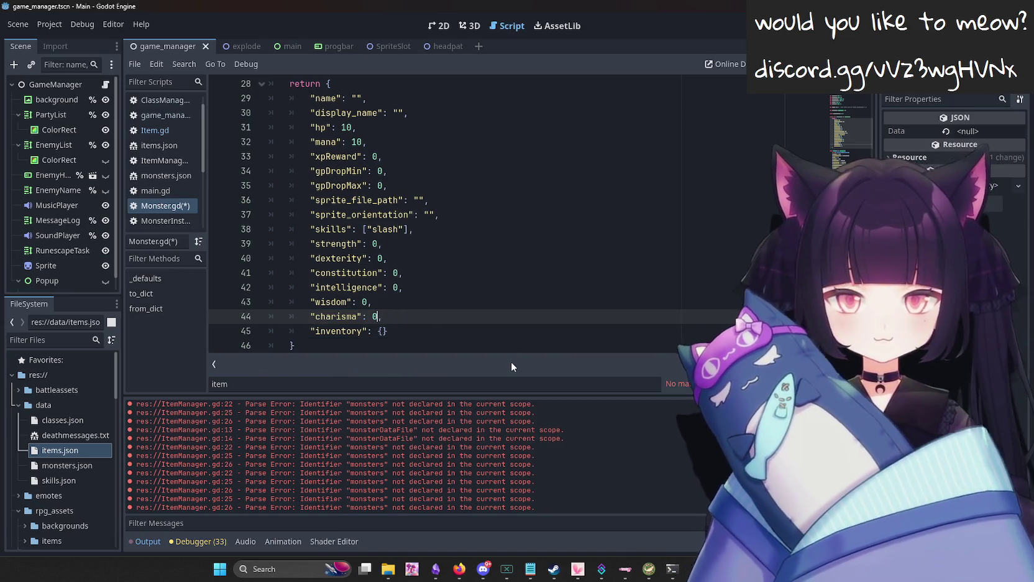
pyautogui.hotkey('ctrl', 's')
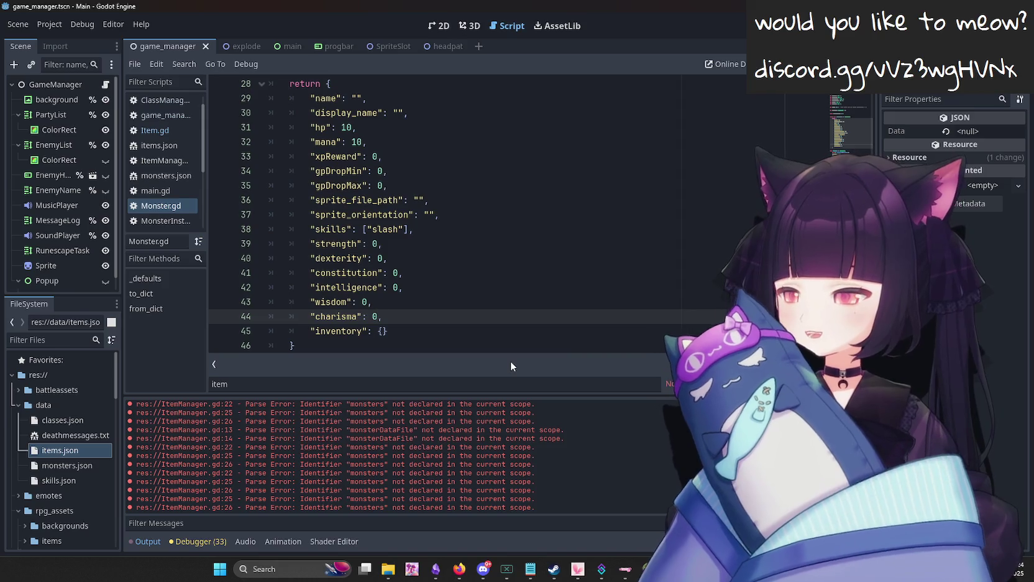
pyautogui.scroll(5, 467, 251)
pyautogui.scroll(2, 433, 255)
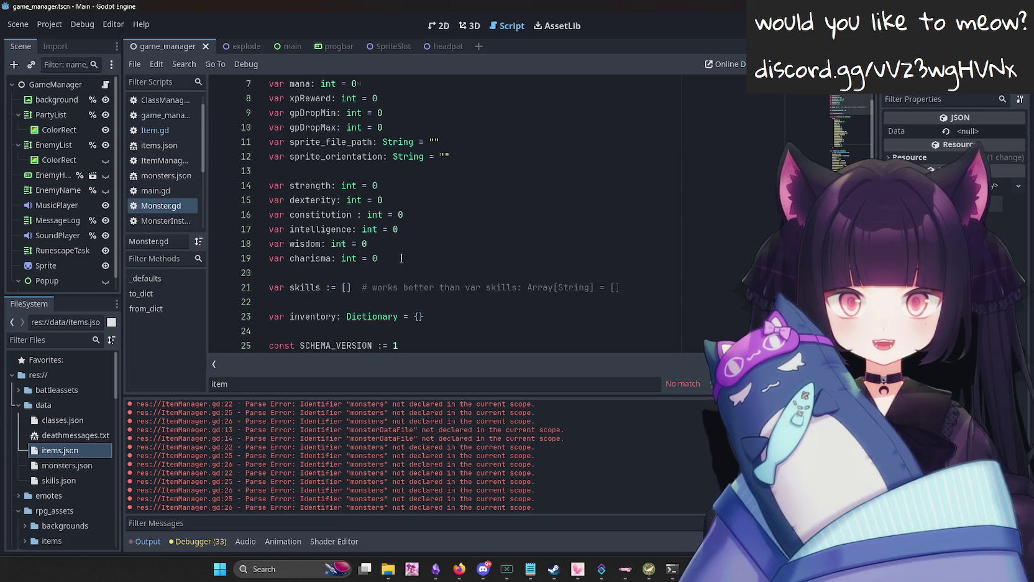
pyautogui.click(490, 275)
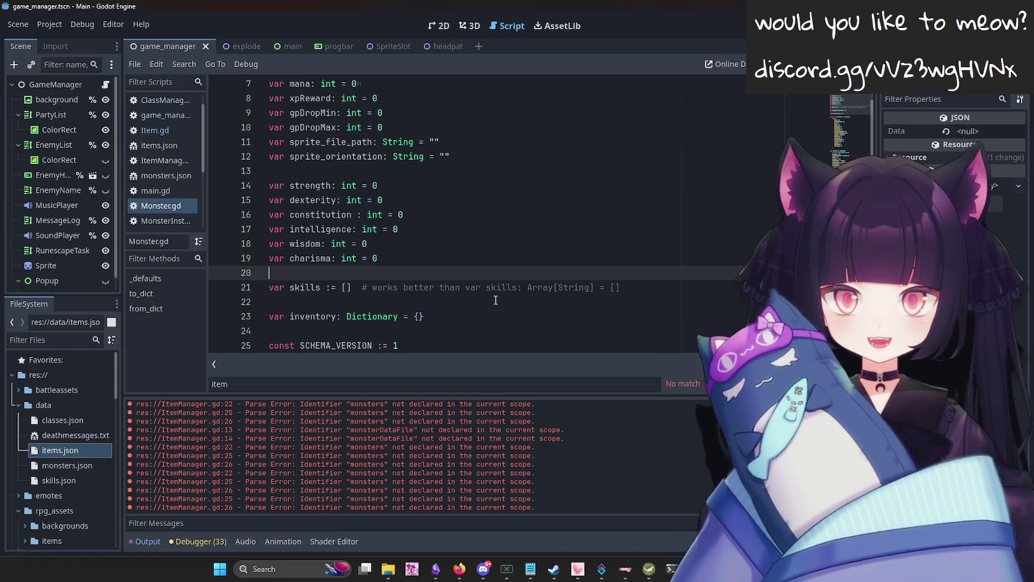
# Remove the blank lines around the skills and inventory declarations in Monster.gd.
pyautogui.press('BackSpace')
pyautogui.press('Down')
pyautogui.press('End')
pyautogui.press('Delete')
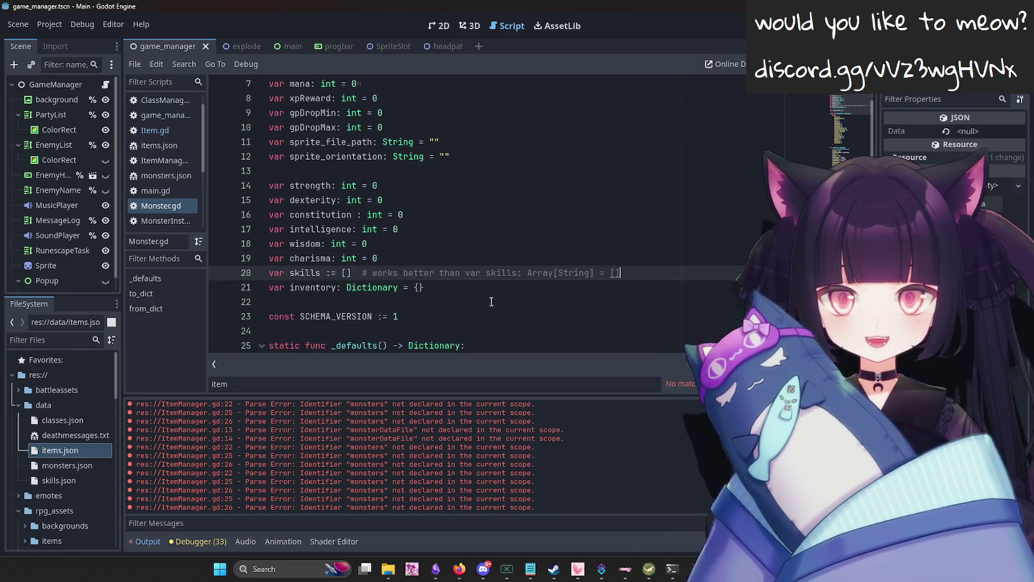
pyautogui.click(524, 287)
pyautogui.click(539, 302)
# Add '["inventory"] = inventory' after the charisma assignment in to_dict.
pyautogui.scroll(-8, 541, 298)
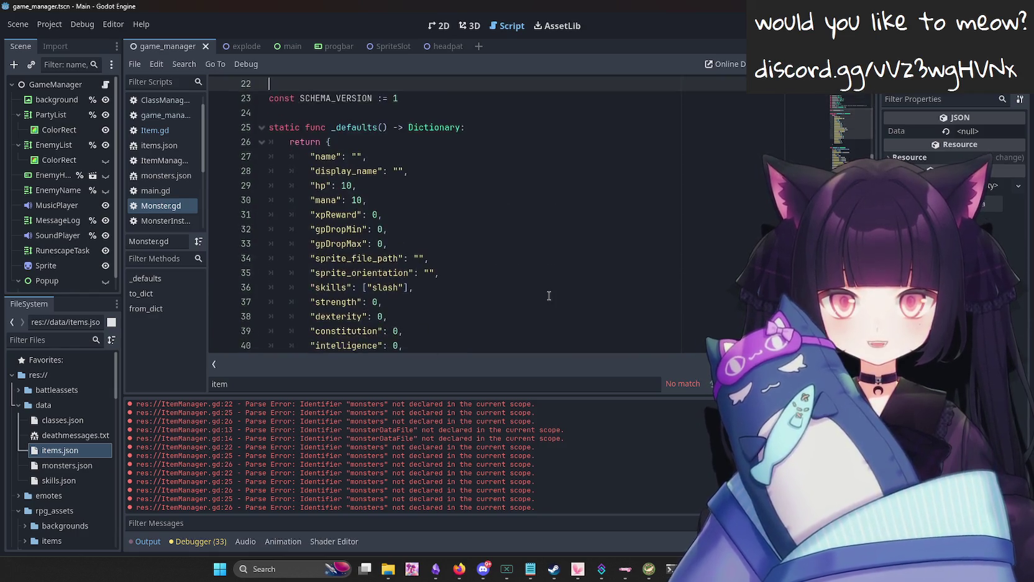
pyautogui.scroll(-7, 544, 294)
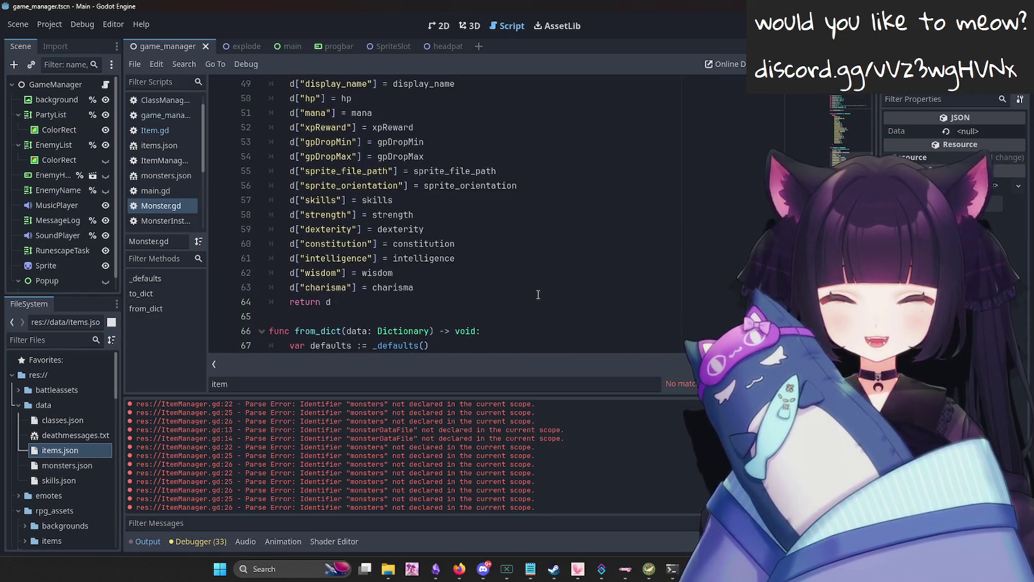
pyautogui.scroll(-1, 536, 301)
pyautogui.click(448, 203)
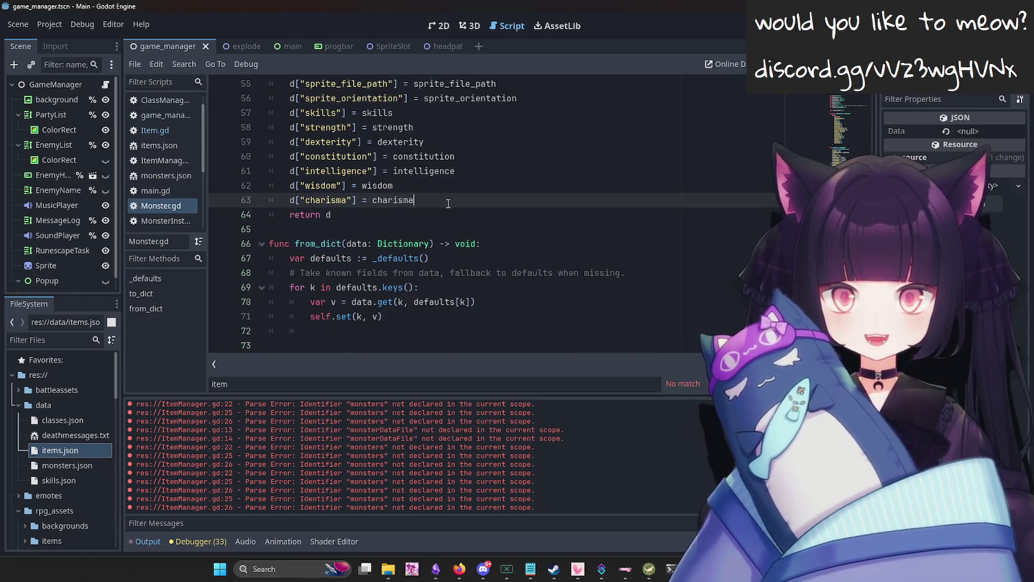
pyautogui.press('Return')
pyautogui.write('["inventory"]')
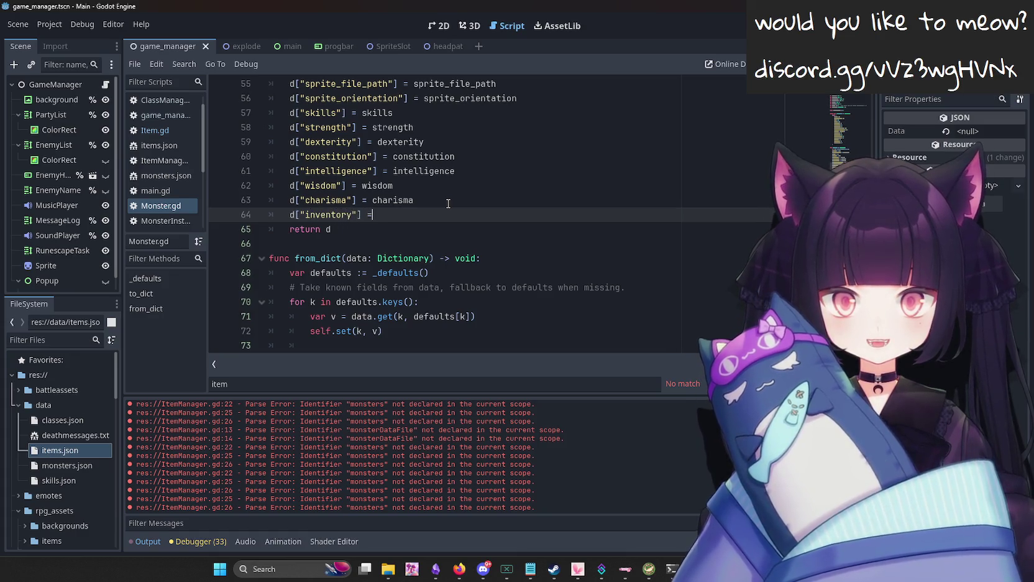
pyautogui.write(' = inventory')
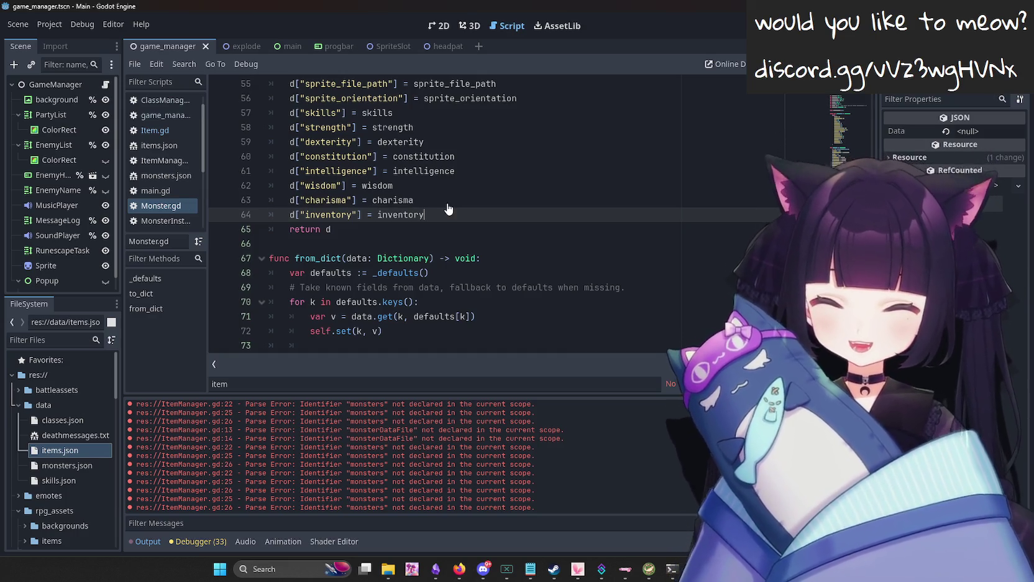
# Add and then remove a blank line below the inventory declaration.
pyautogui.scroll(10, 460, 225)
pyautogui.scroll(-2, 439, 284)
pyautogui.scroll(9, 445, 295)
pyautogui.scroll(-3, 452, 305)
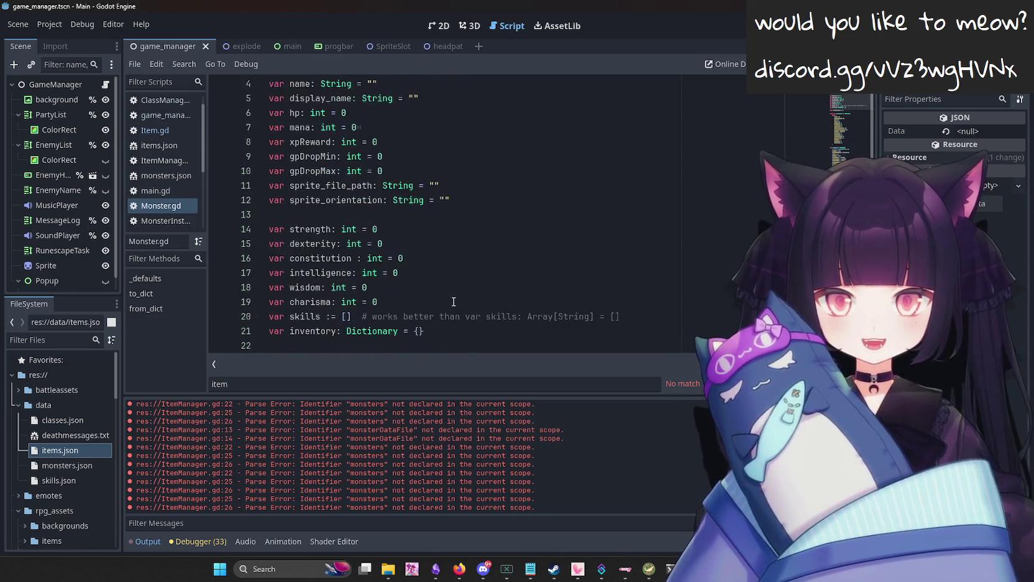
pyautogui.click(517, 268)
pyautogui.click(520, 258)
pyautogui.press('Return')
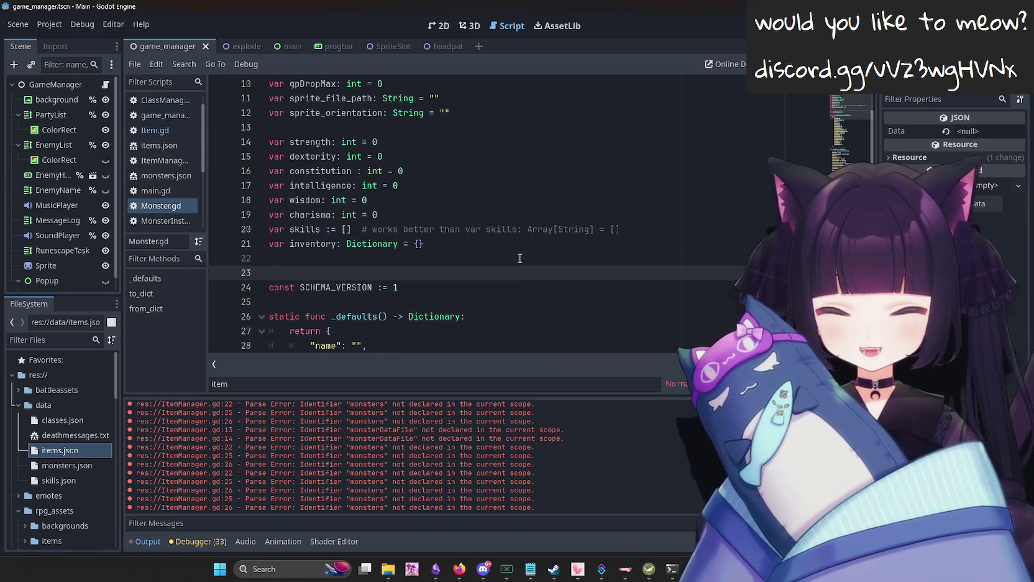
pyautogui.press('Up')
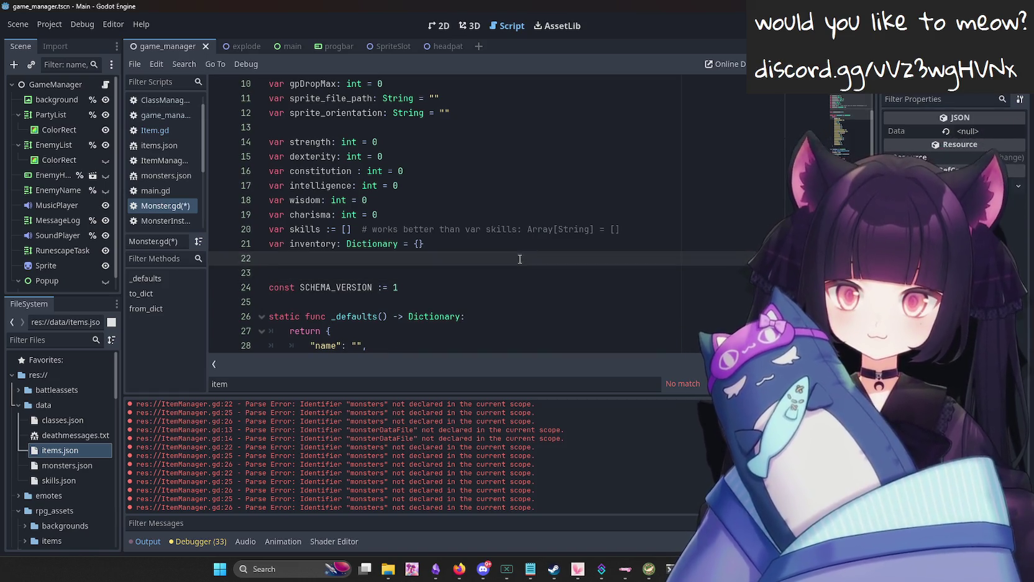
pyautogui.press('BackSpace')
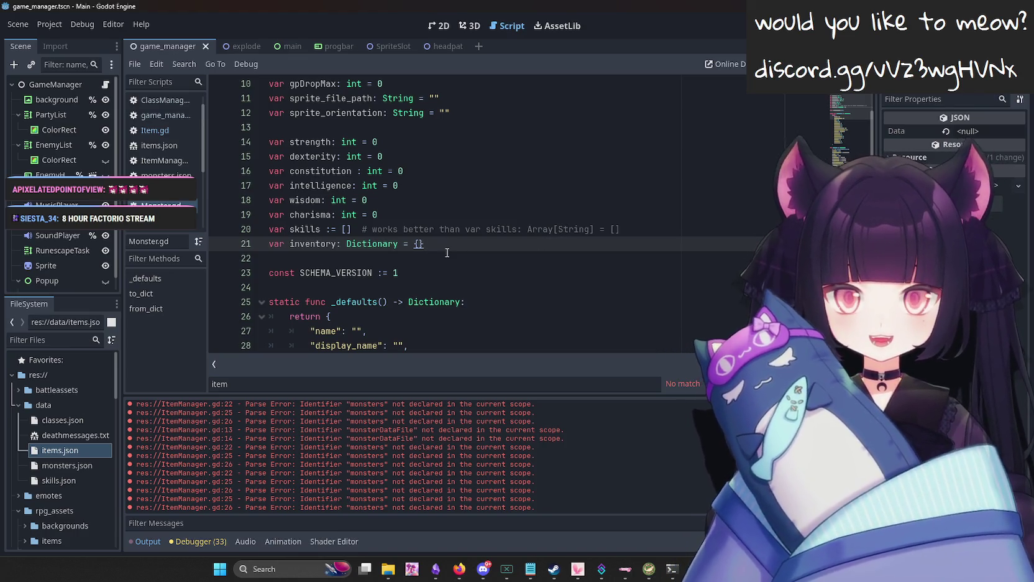
# Check the inventory edits at line 22, the default on line 43, and to_dict line 64.
pyautogui.click(447, 254)
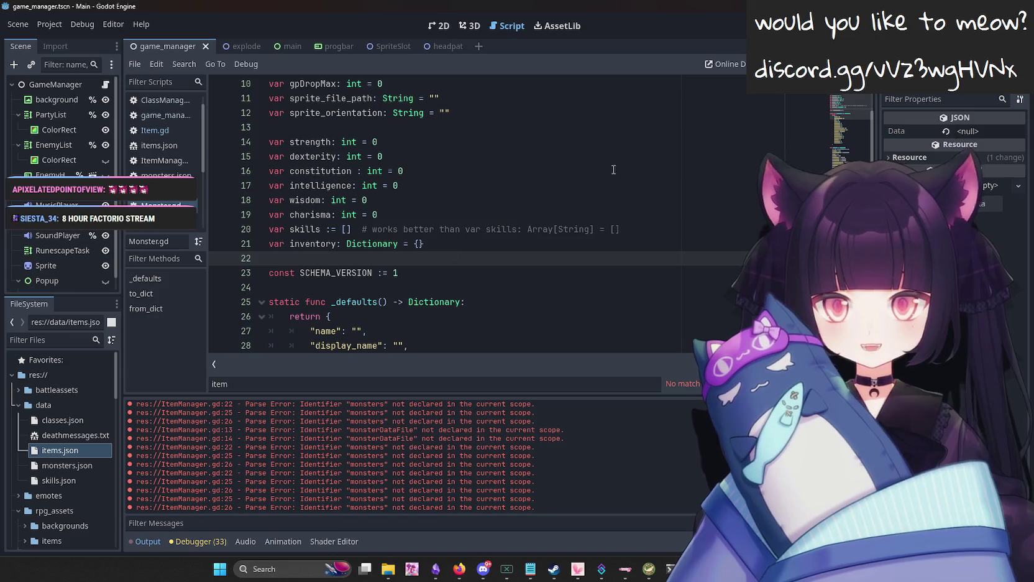
pyautogui.scroll(-4, 428, 262)
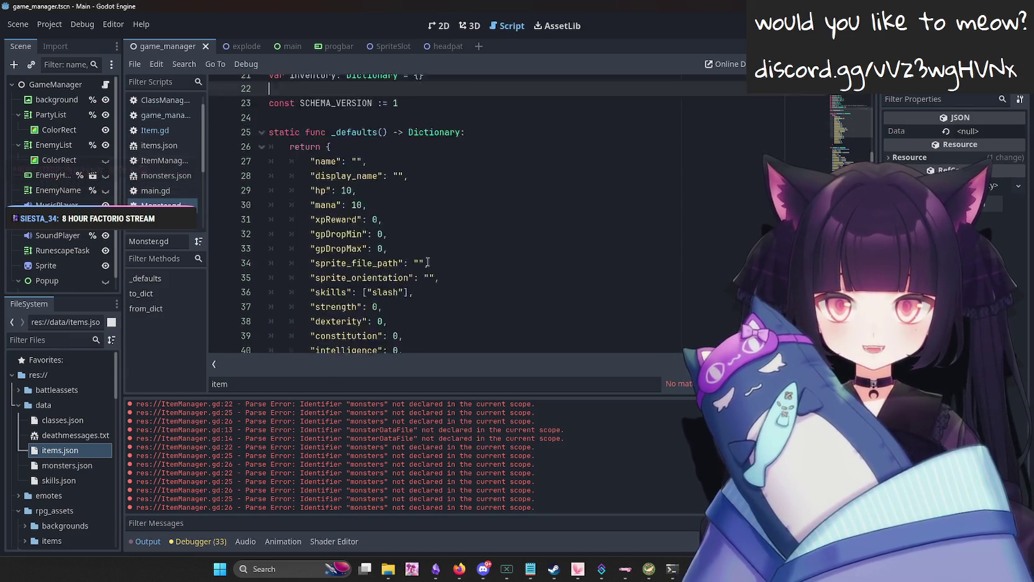
pyautogui.scroll(-2, 427, 262)
pyautogui.click(556, 300)
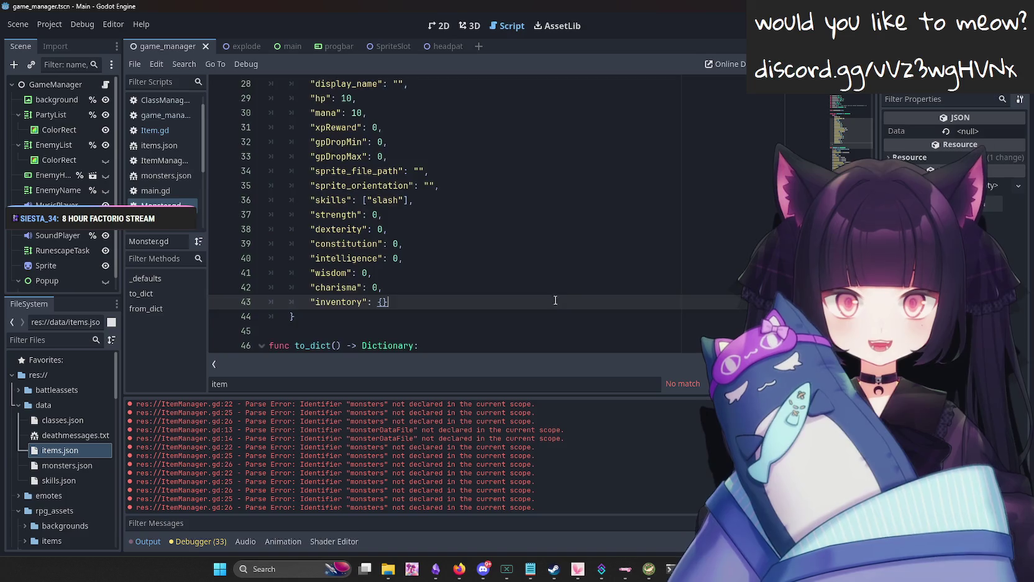
pyautogui.scroll(-10, 556, 300)
pyautogui.click(490, 255)
pyautogui.press('Up')
pyautogui.press('Up')
pyautogui.press('Up')
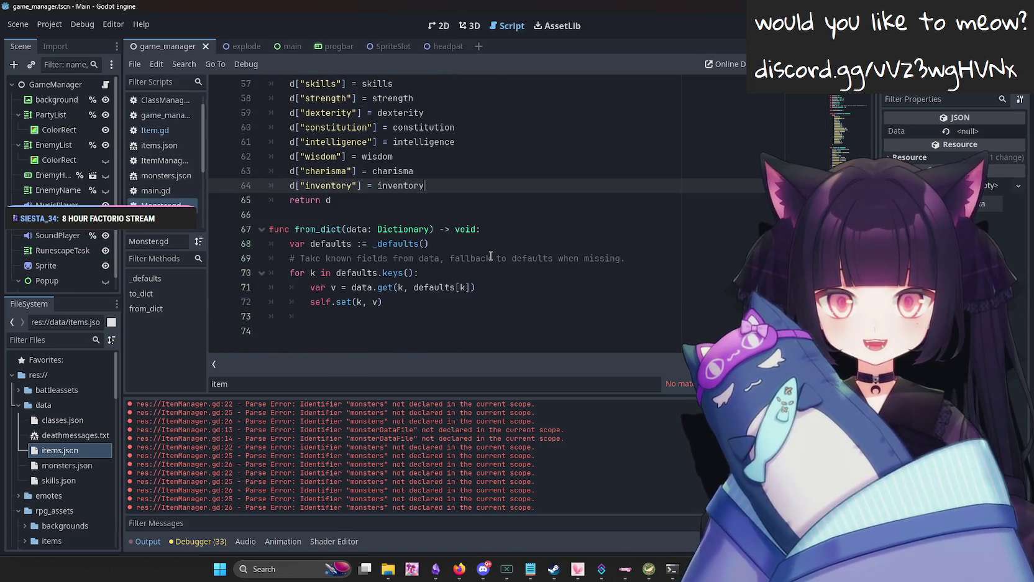
pyautogui.scroll(16, 556, 301)
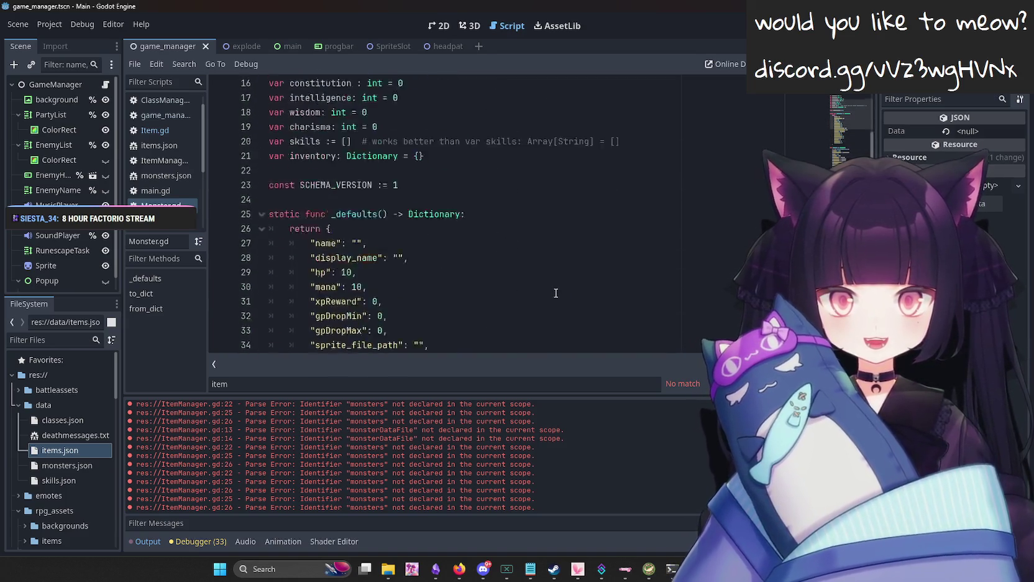
pyautogui.scroll(-13, 444, 215)
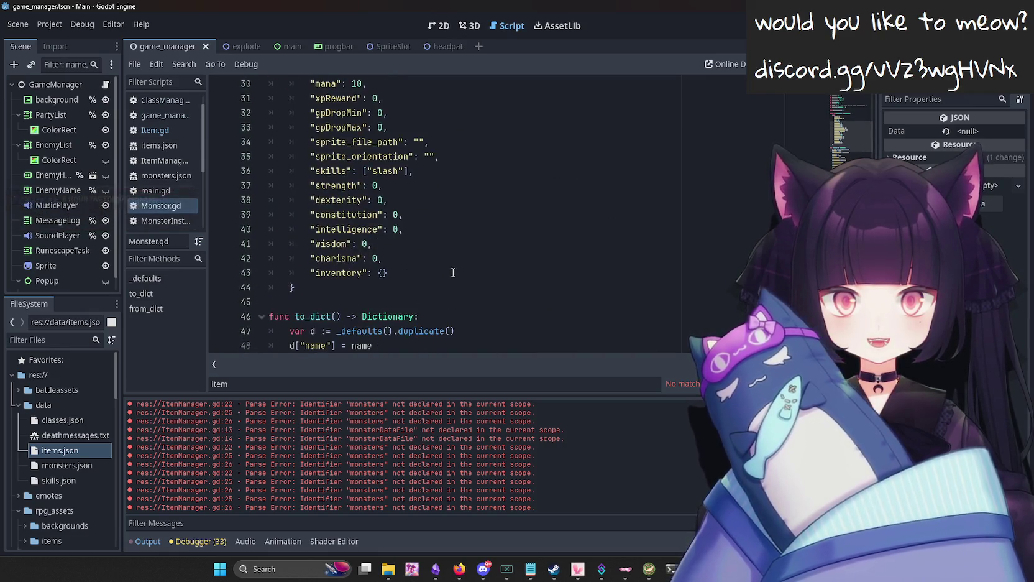
pyautogui.scroll(-1, 536, 312)
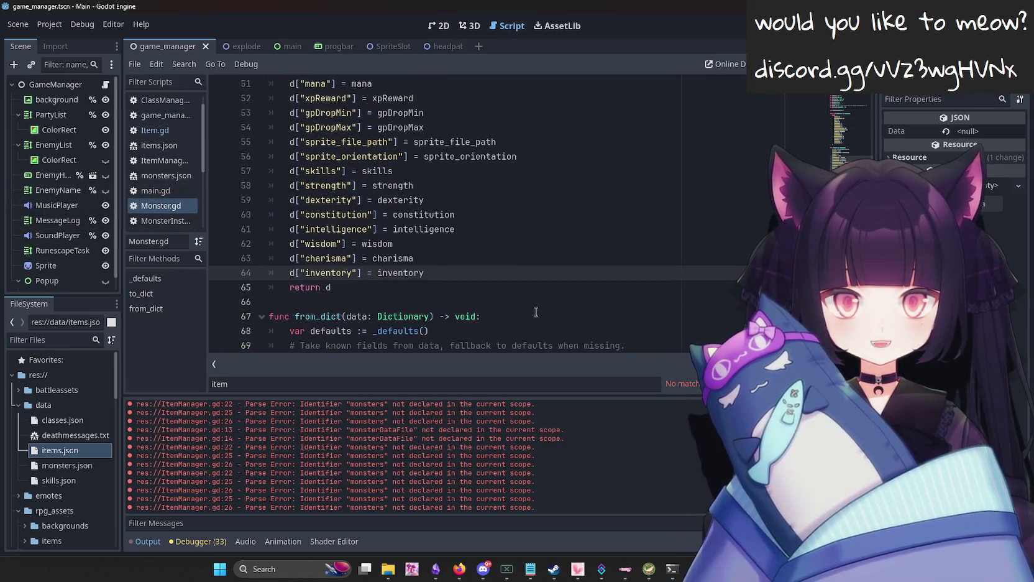
pyautogui.click(389, 568)
pyautogui.click(389, 568)
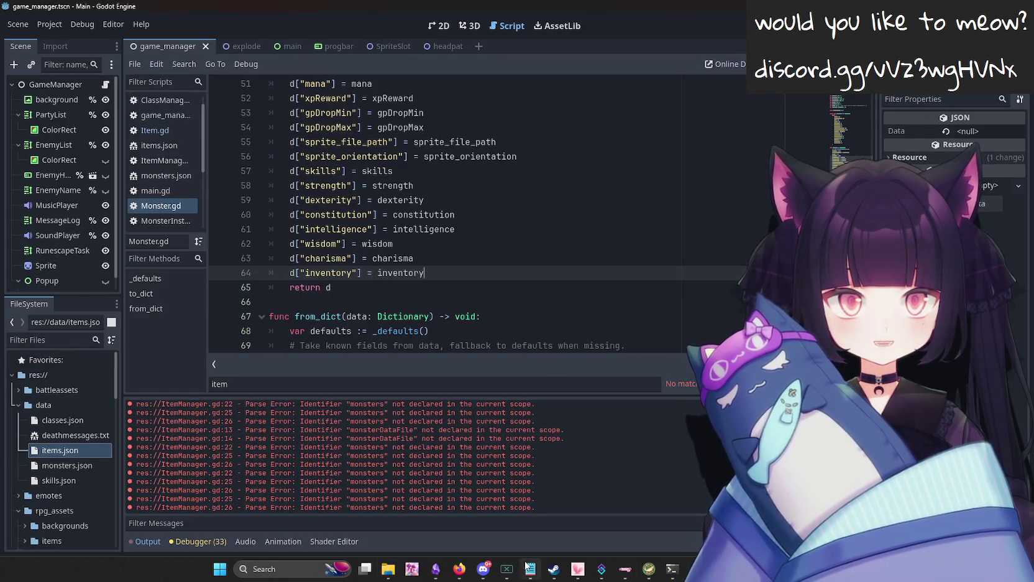
# Open monsters.json and scroll to the tengu's stats and gold drop range.
pyautogui.click(168, 176)
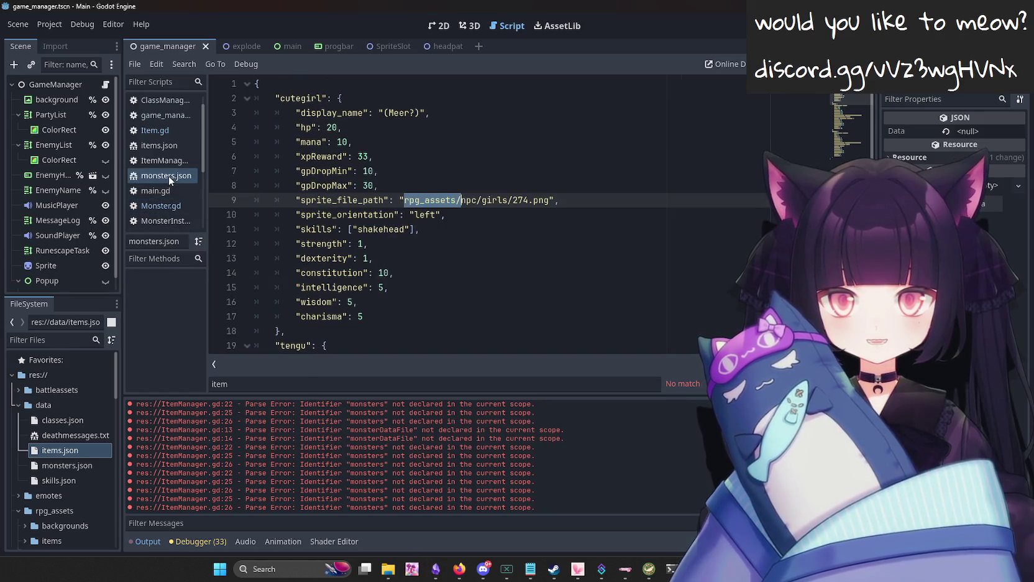
pyautogui.scroll(-3, 442, 262)
pyautogui.scroll(-3, 442, 262)
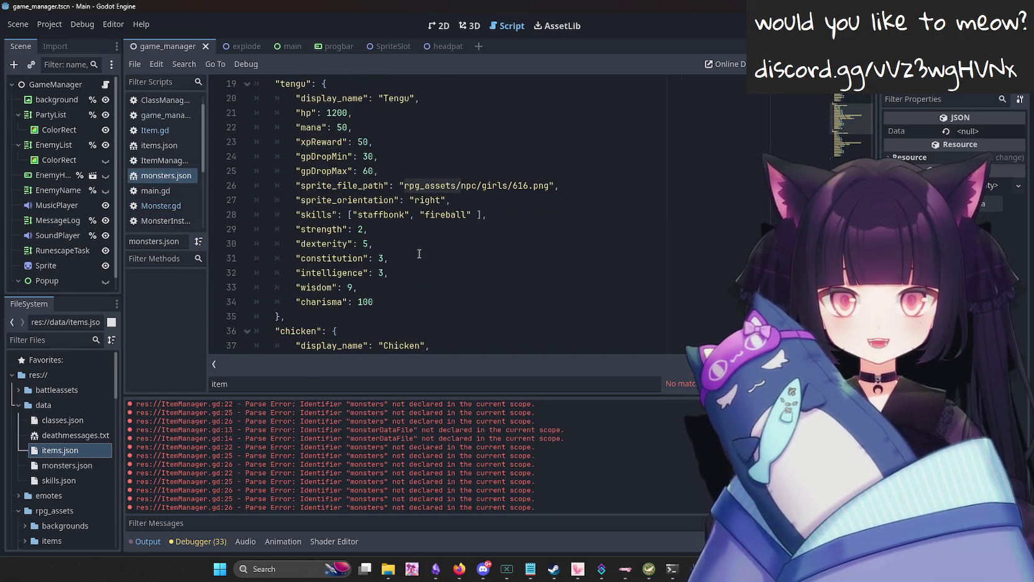
pyautogui.scroll(1, 184, 180)
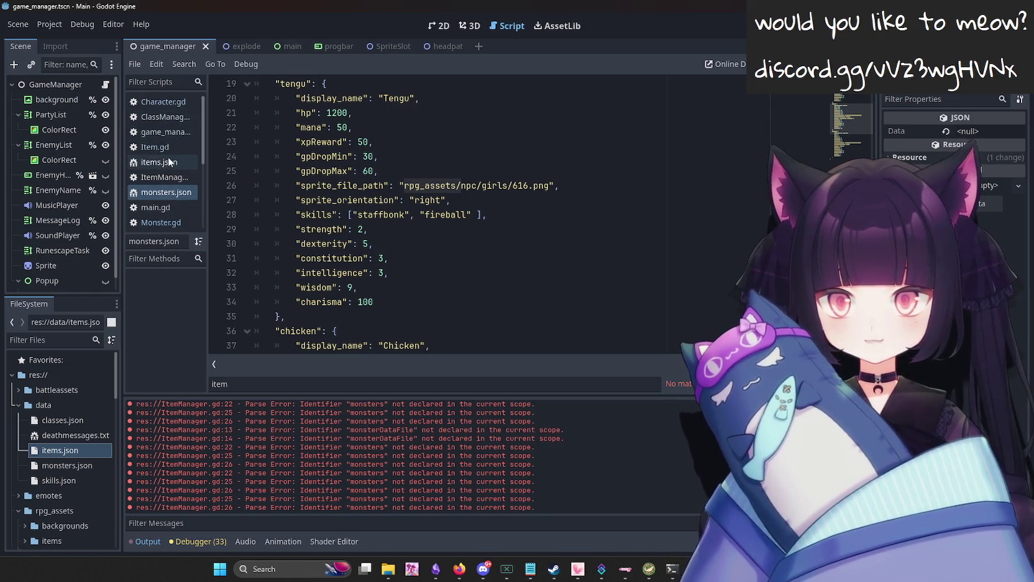
pyautogui.scroll(-2, 160, 178)
pyautogui.scroll(2, 168, 177)
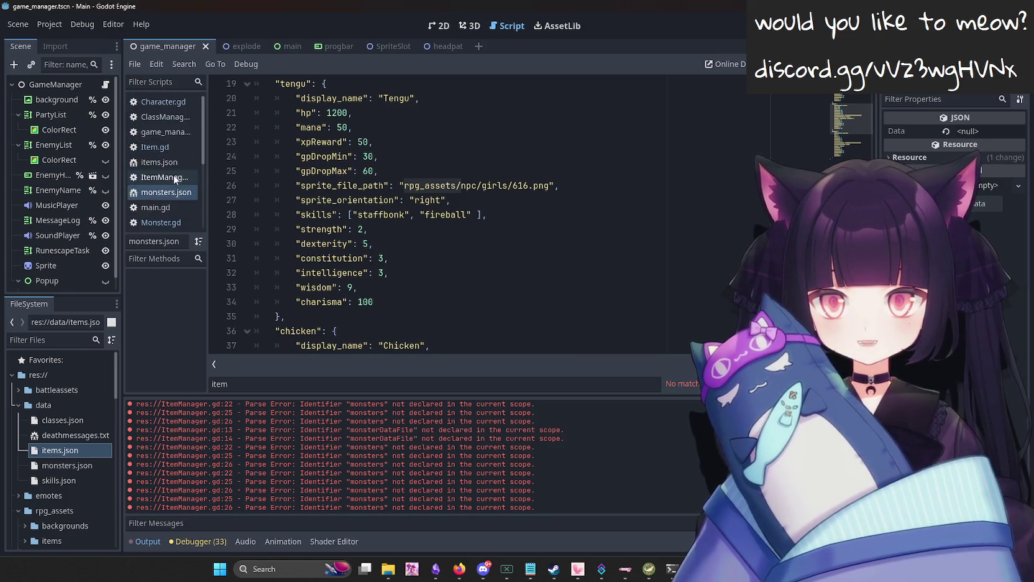
pyautogui.click(388, 569)
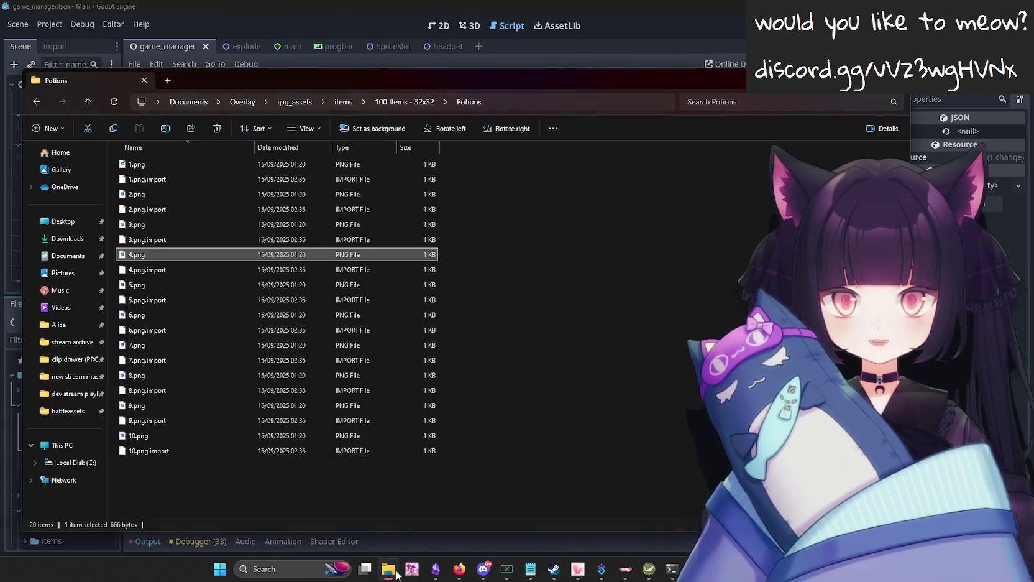
# Go up from items through rpg_assets to Overlay and open the data folder.
pyautogui.click(343, 103)
pyautogui.click(295, 105)
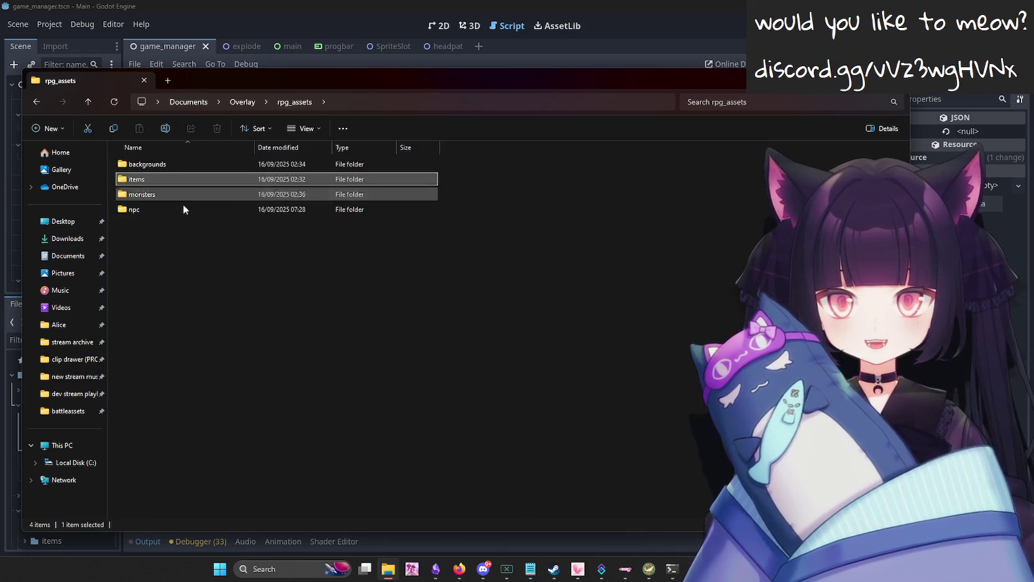
pyautogui.click(233, 104)
pyautogui.doubleClick(173, 212)
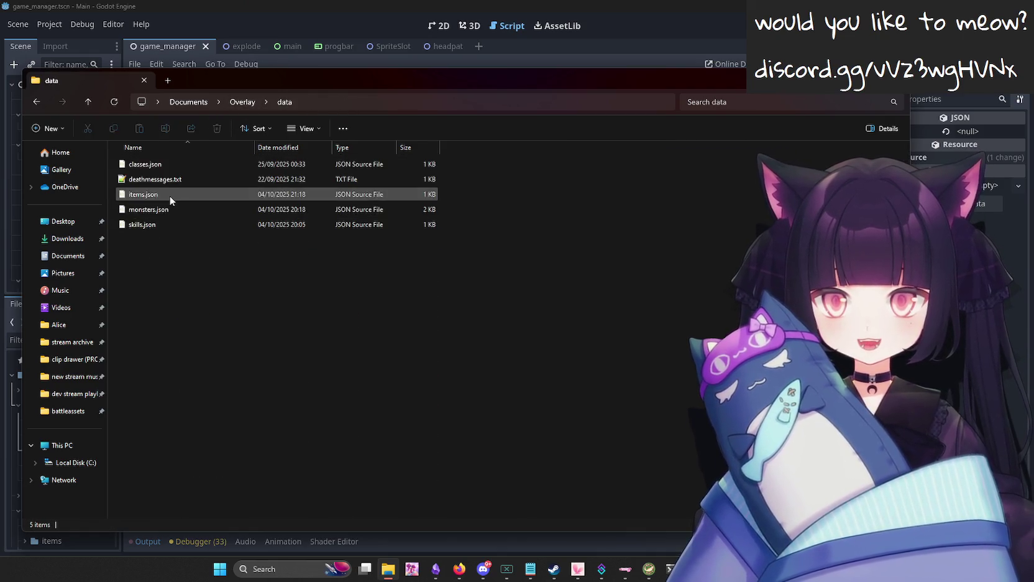
# View classes.json, monsters.json and skills.json one by one in VS Code.
pyautogui.doubleClick(184, 164)
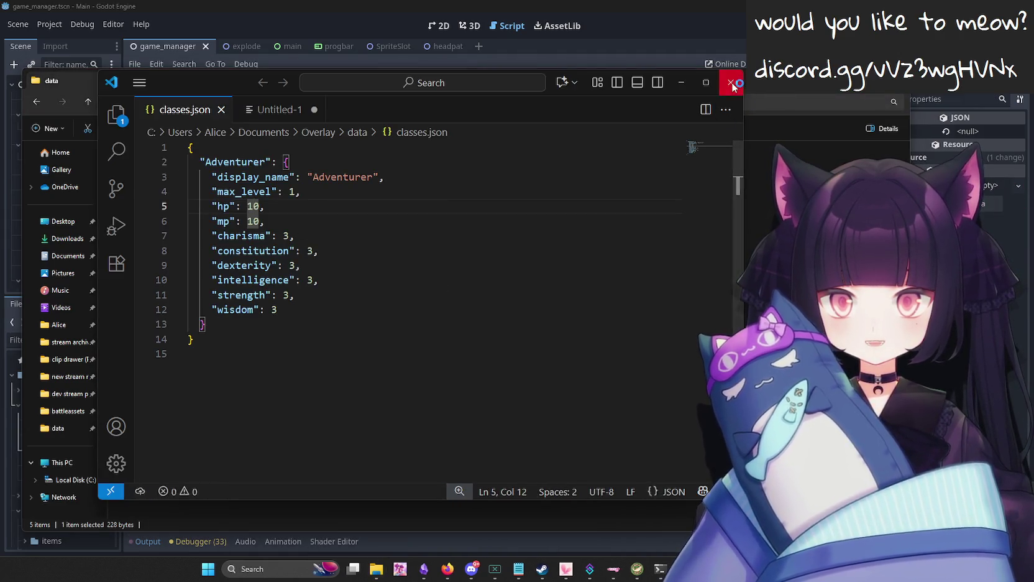
pyautogui.click(731, 82)
pyautogui.doubleClick(238, 205)
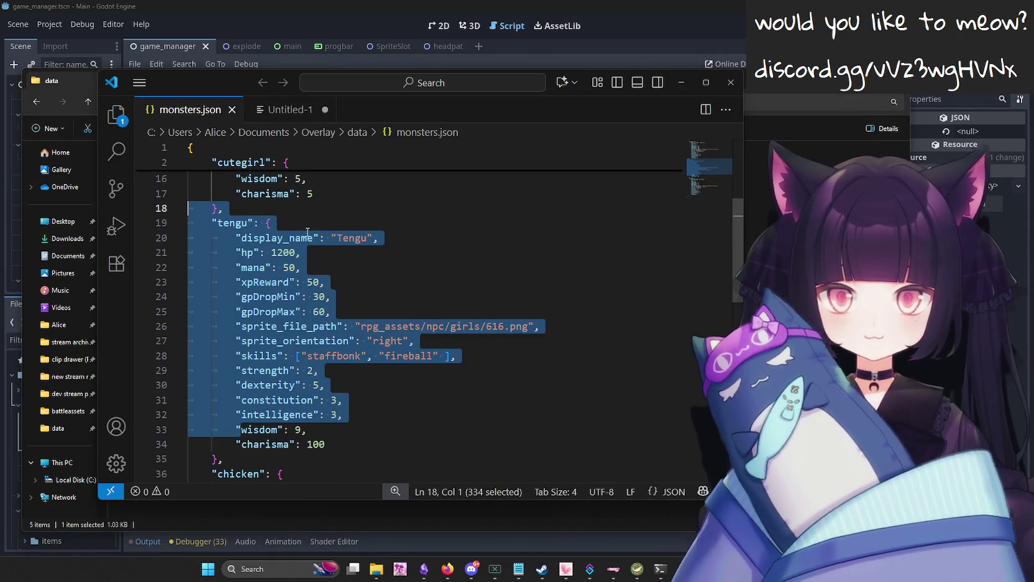
pyautogui.click(731, 82)
pyautogui.doubleClick(213, 225)
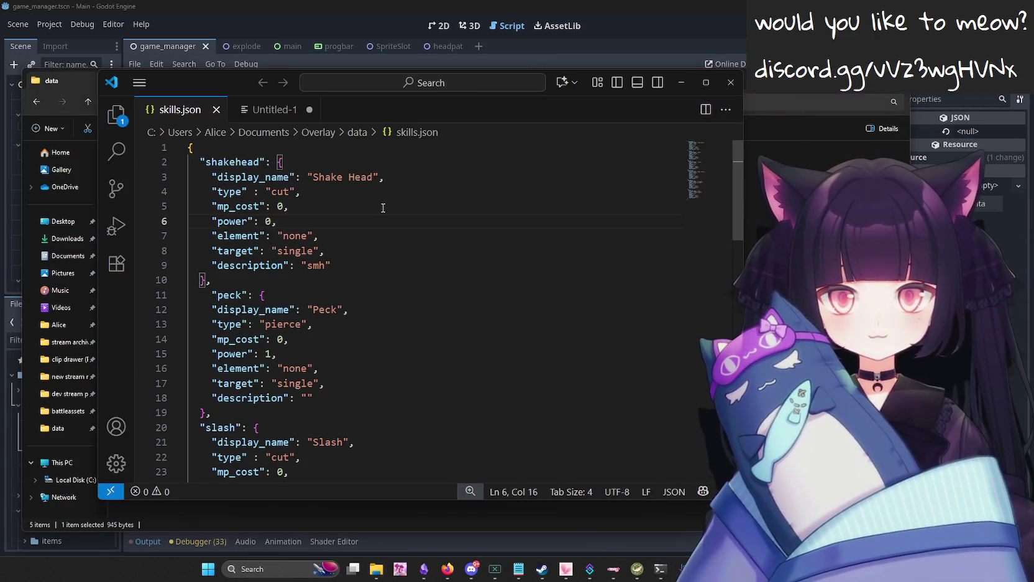
pyautogui.scroll(-3, 430, 210)
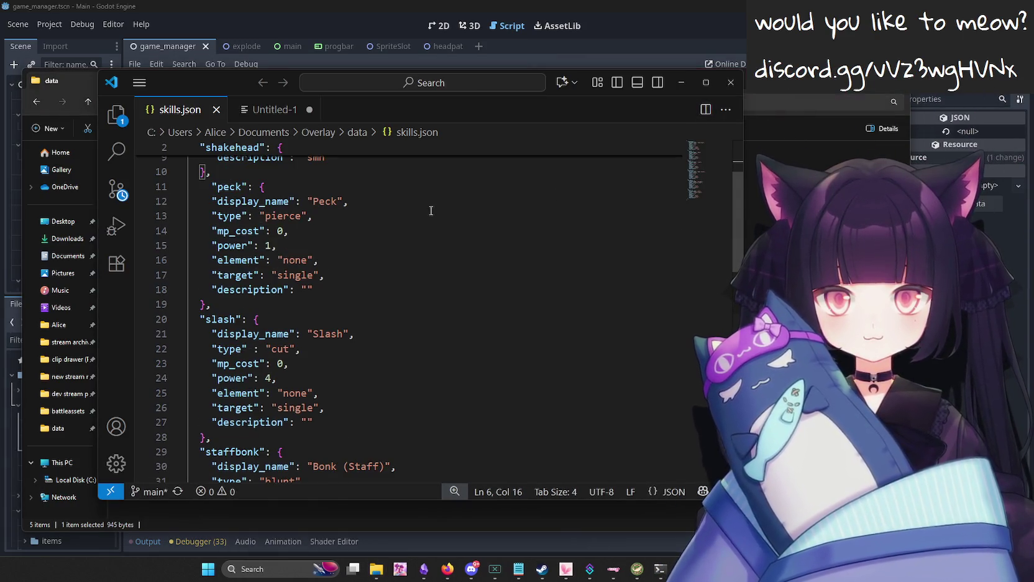
pyautogui.click(727, 83)
pyautogui.click(460, 569)
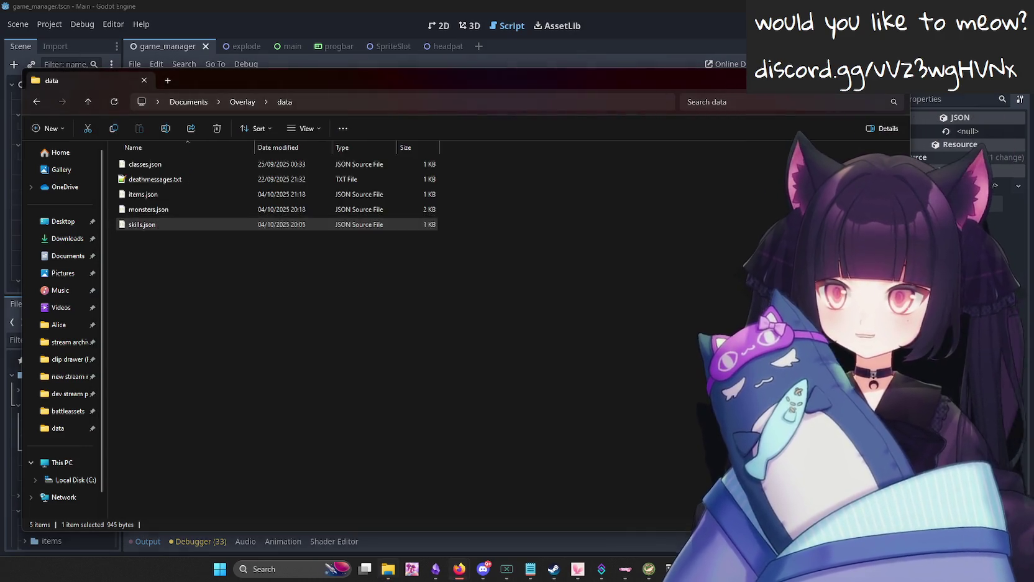
# Search the web for 'json dict' and open the W3Schools Python JSON page.
pyautogui.write('json dict')
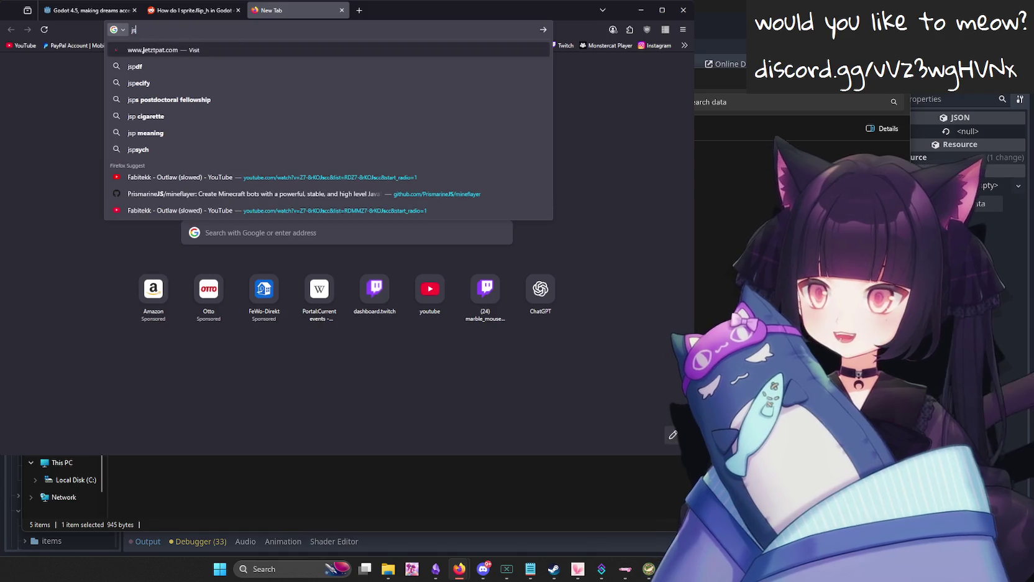
pyautogui.press('Return')
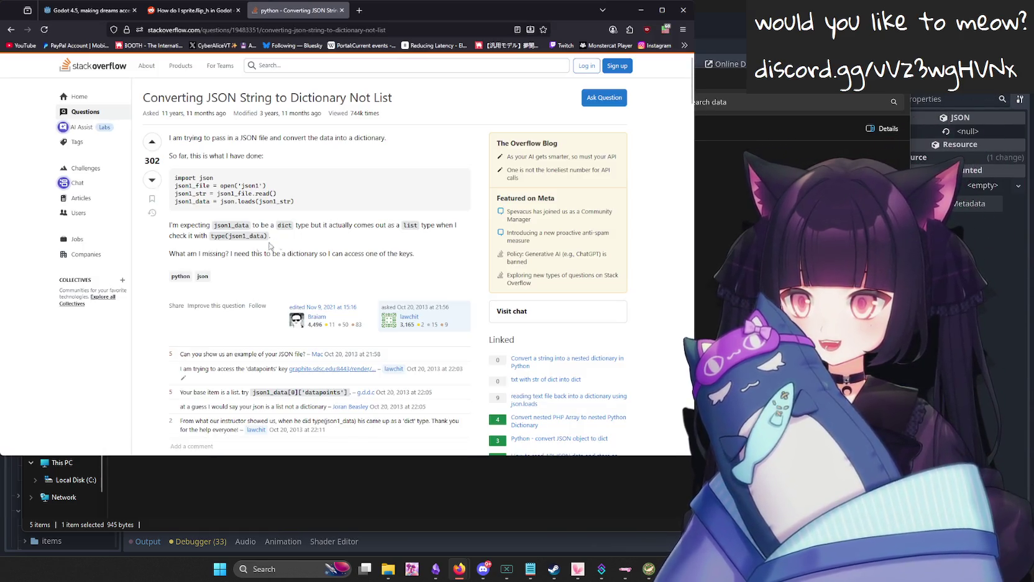
pyautogui.scroll(-5, 283, 244)
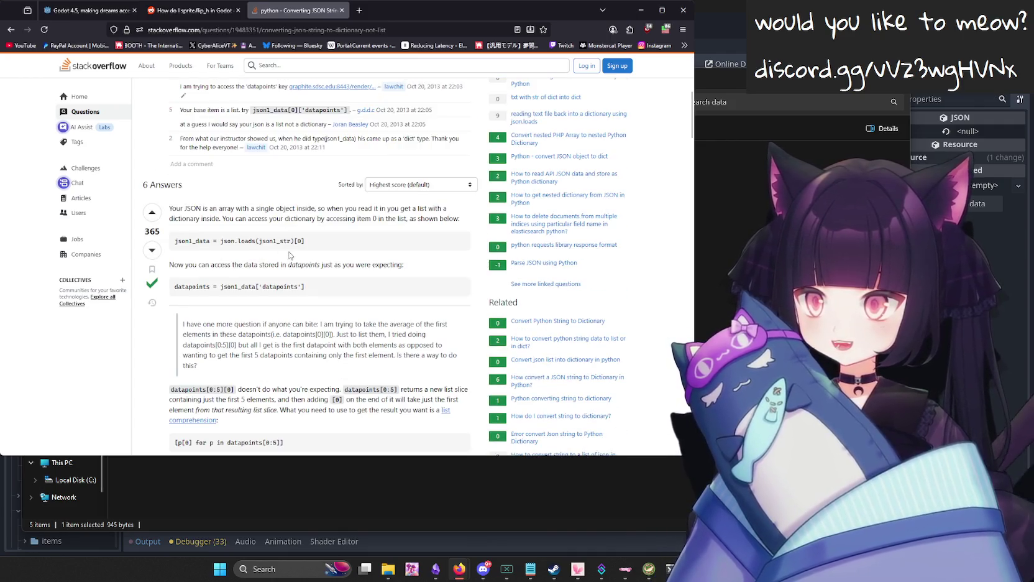
pyautogui.scroll(-3, 300, 248)
pyautogui.scroll(-4, 318, 245)
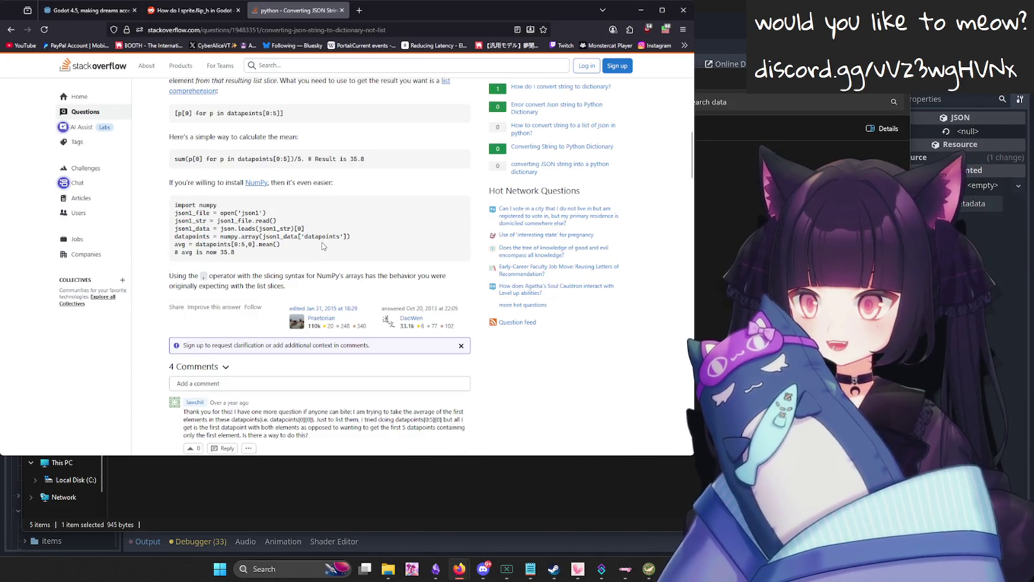
pyautogui.click(10, 29)
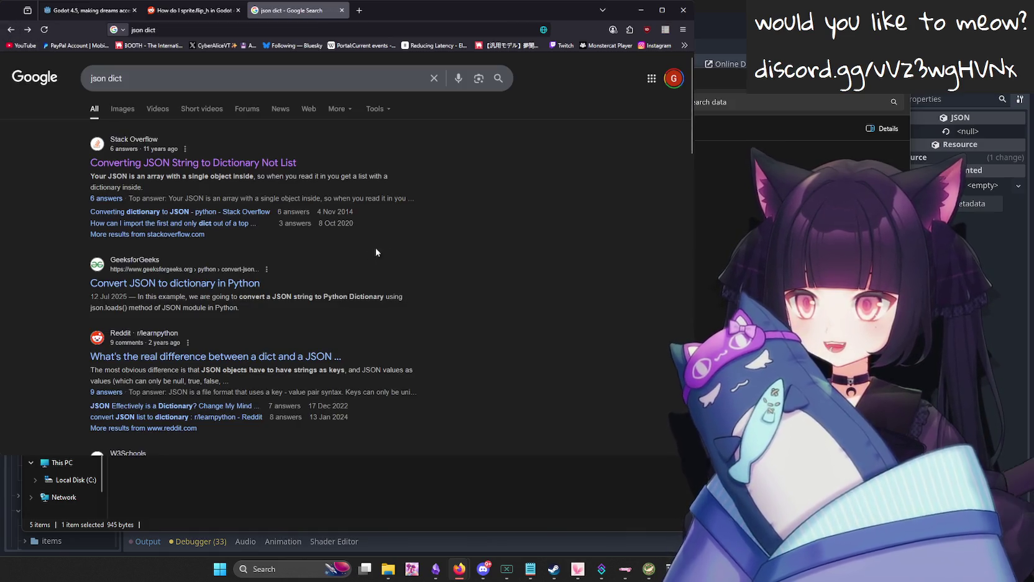
pyautogui.scroll(-3, 333, 249)
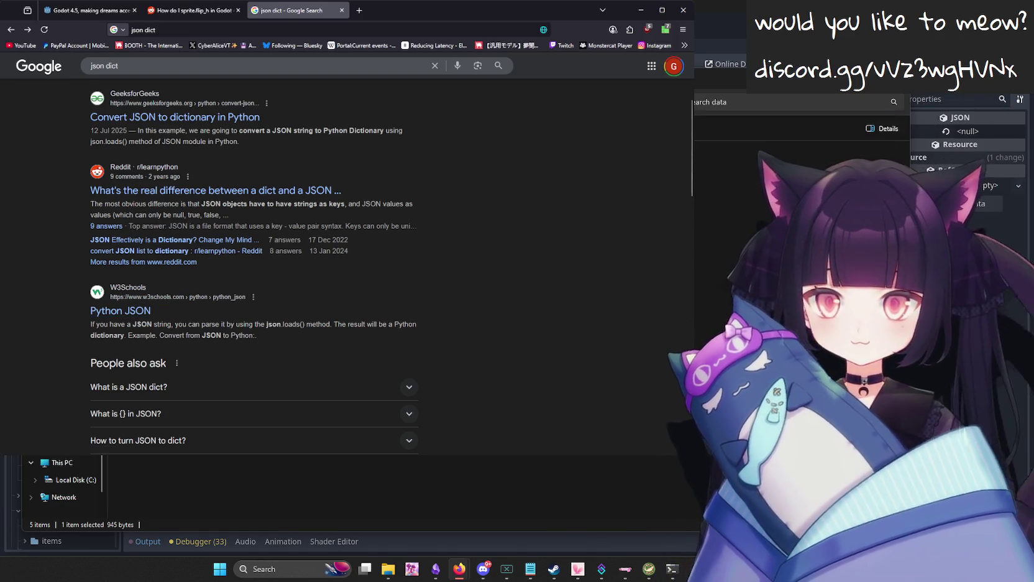
pyautogui.scroll(3, 157, 265)
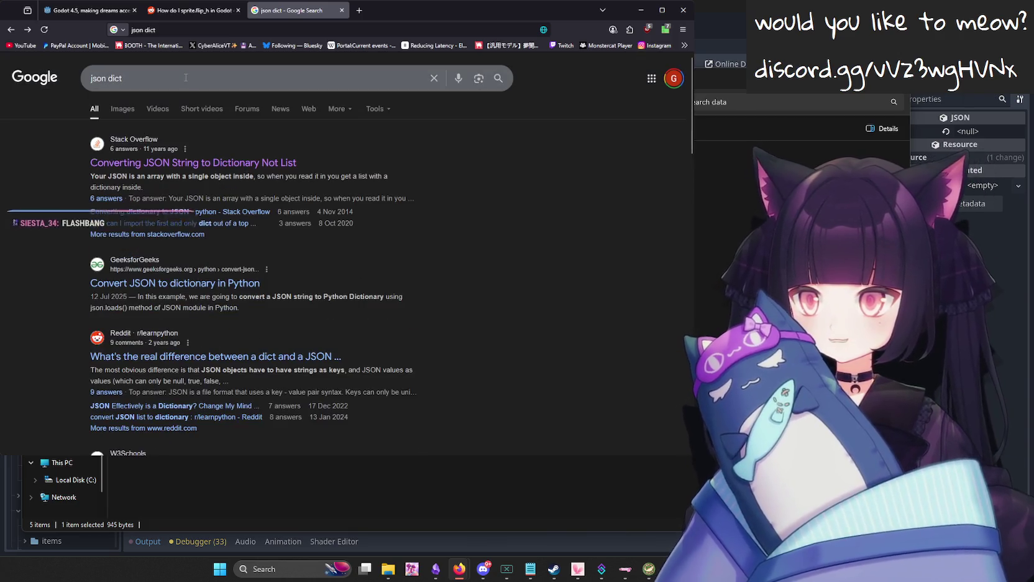
pyautogui.scroll(-3, 240, 271)
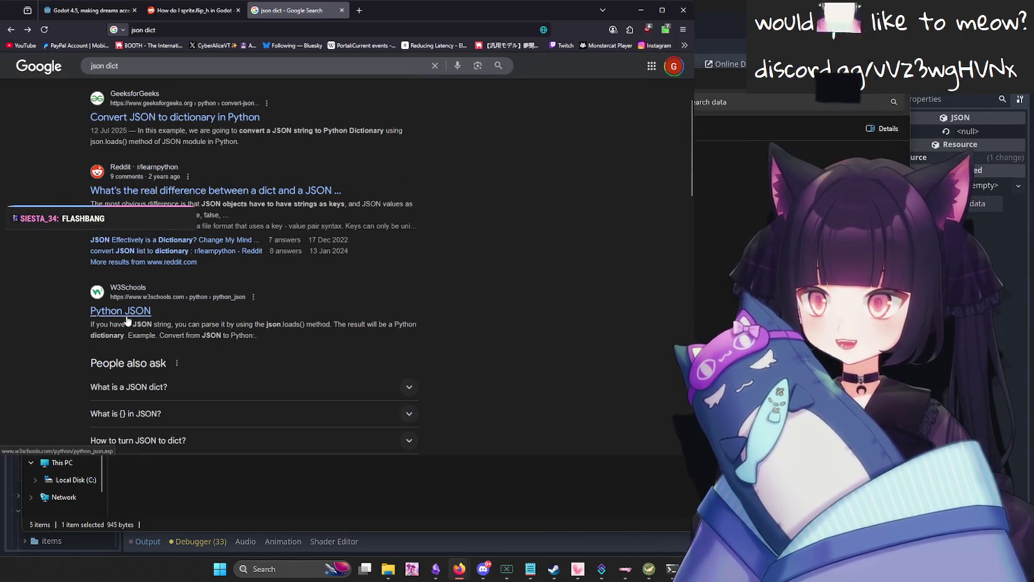
pyautogui.click(127, 312)
# Copy the sample JSON string from the Parse JSON example and return to Godot.
pyautogui.scroll(-2, 401, 291)
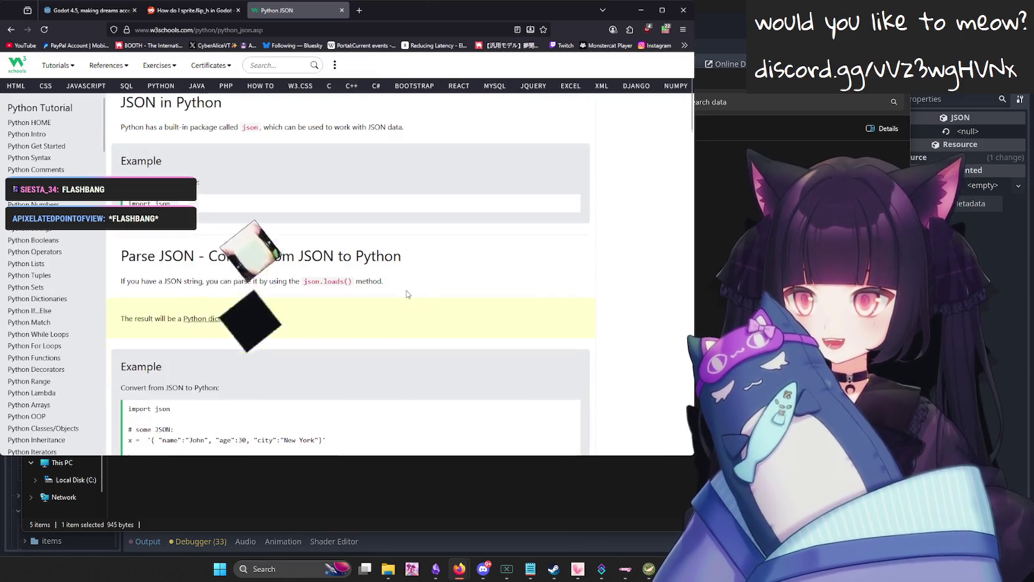
pyautogui.scroll(-2, 407, 294)
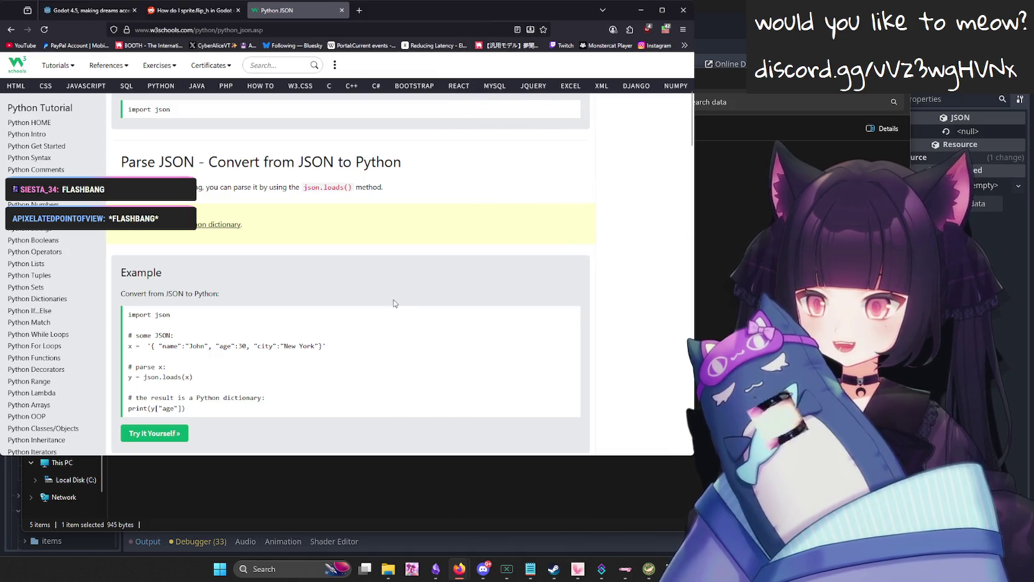
pyautogui.moveTo(327, 346); pyautogui.dragTo(152, 349)
pyautogui.hotkey('ctrl', 'c')
pyautogui.hotkey('ctrl', 'shift', 'Tab')
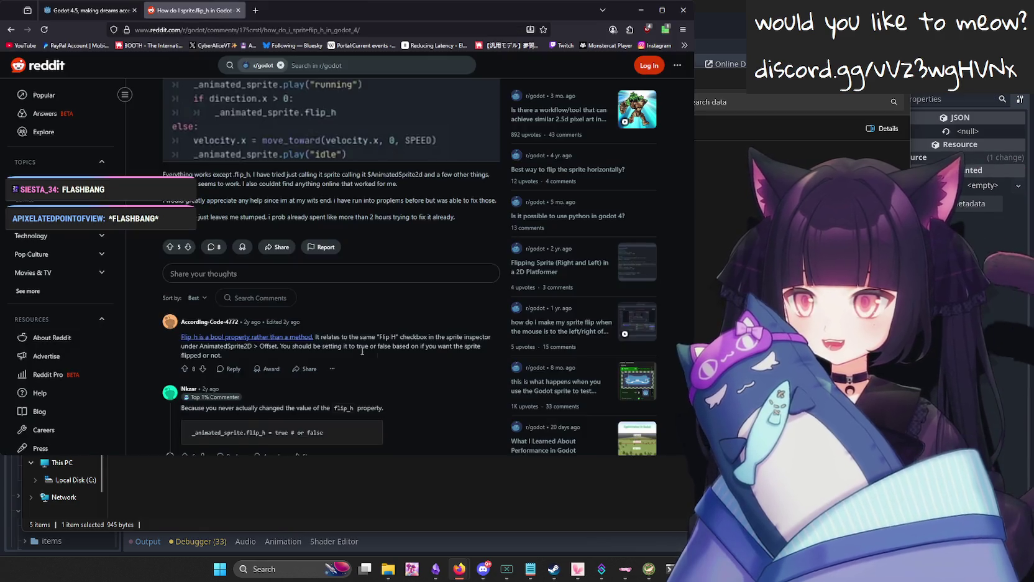
pyautogui.hotkey('alt', 'Tab')
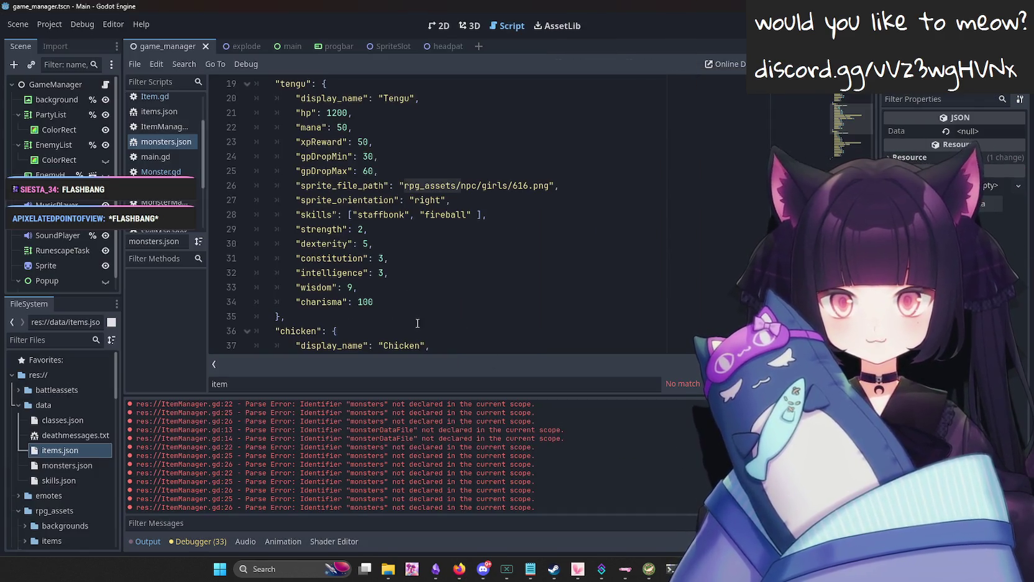
# Look over items.json and the tengu entry in monsters.json.
pyautogui.scroll(2, 164, 137)
pyautogui.click(167, 160)
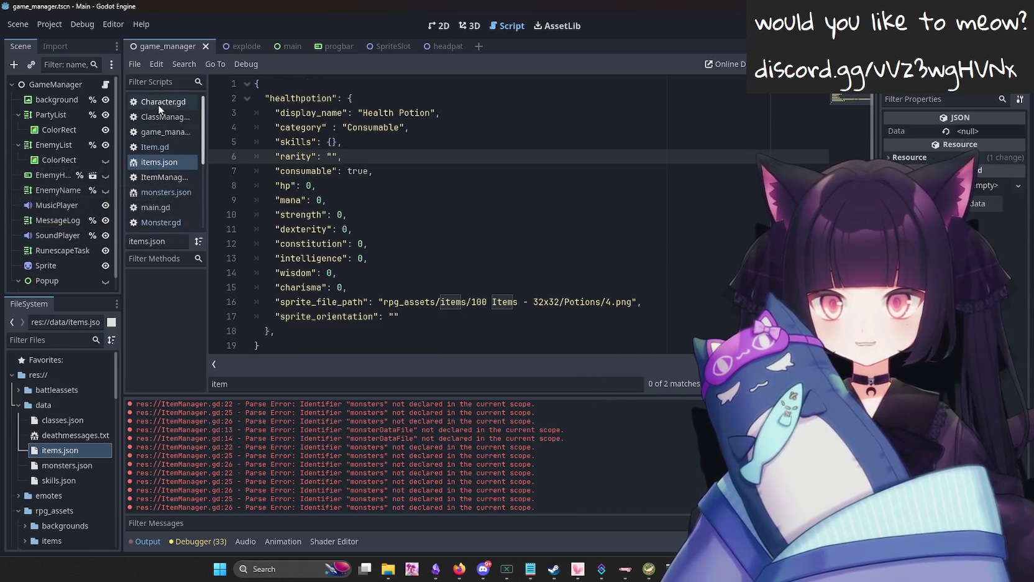
pyautogui.scroll(-2, 169, 169)
pyautogui.click(166, 157)
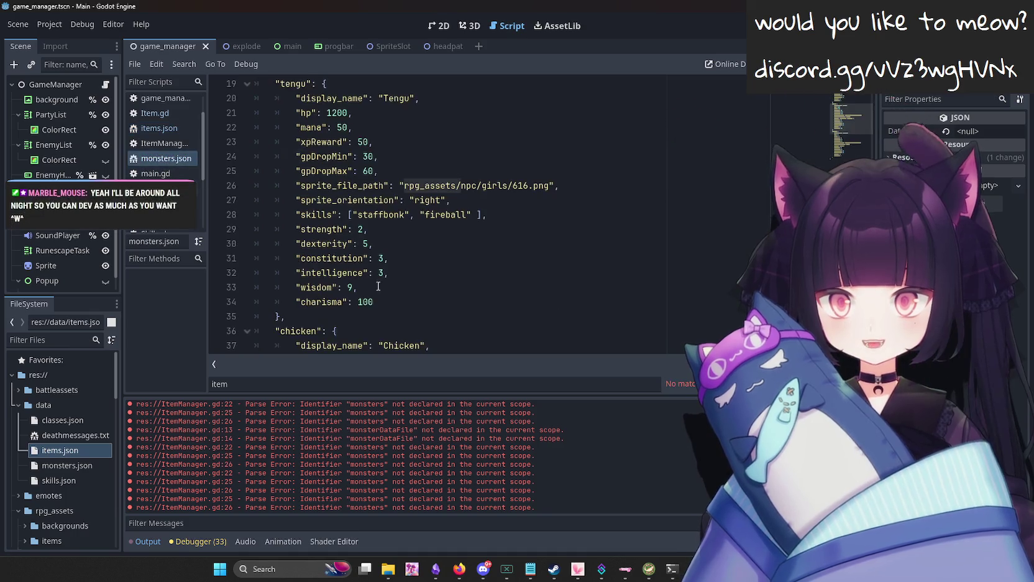
pyautogui.click(422, 302)
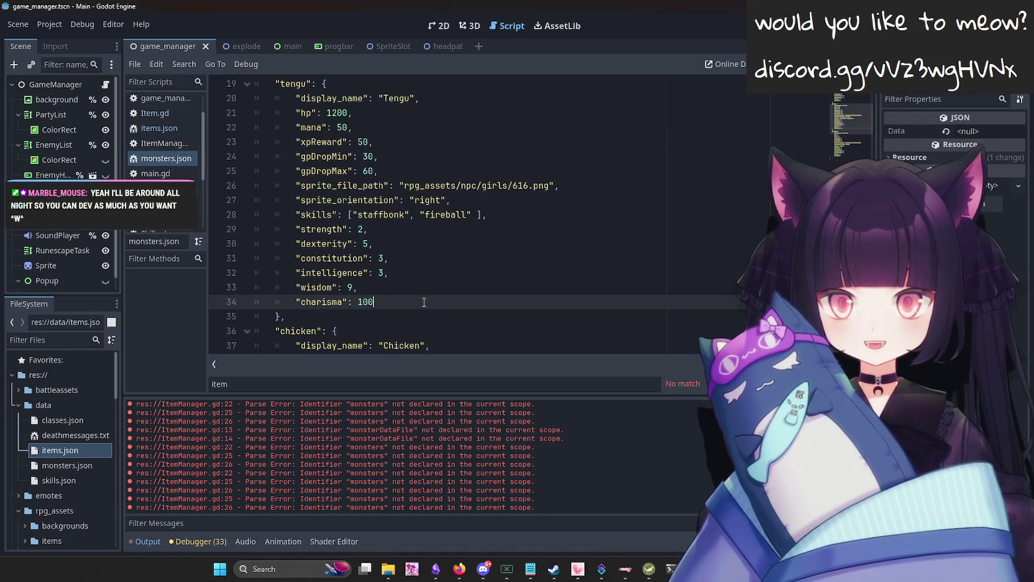
# In Monster.gd, rename the inventory variable declaration to drops.
pyautogui.click(158, 189)
pyautogui.scroll(12, 383, 225)
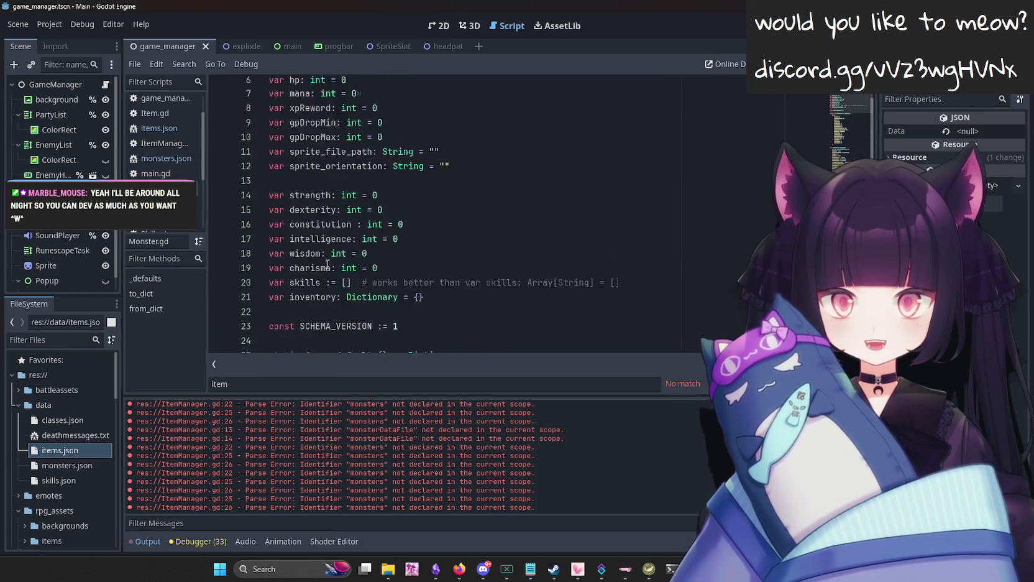
pyautogui.scroll(-2, 383, 224)
pyautogui.doubleClick(317, 244)
pyautogui.write('drops')
# Rename inventory to drops in the defaults and in to_dict's key and value.
pyautogui.scroll(-15, 317, 244)
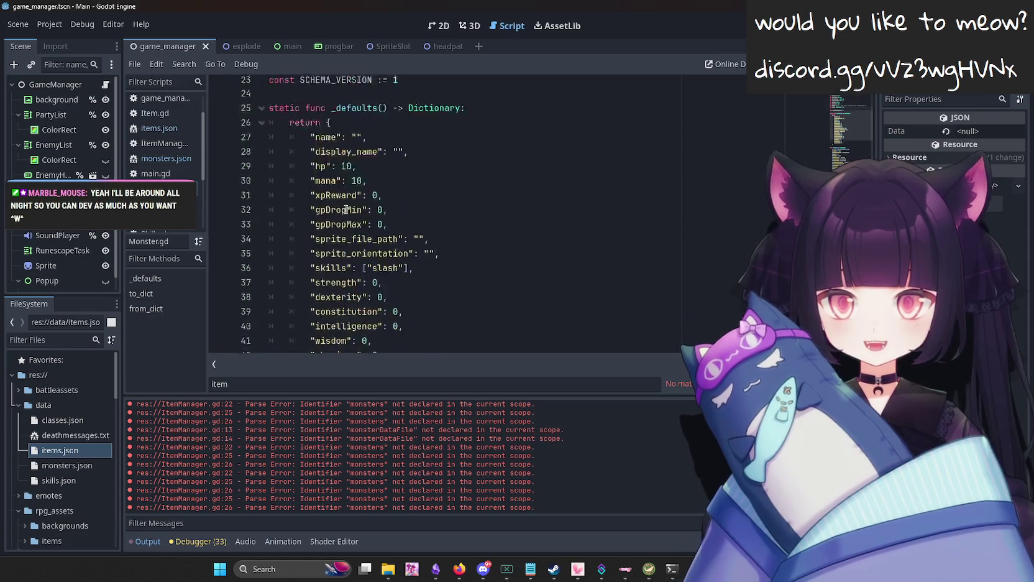
pyautogui.scroll(3, 329, 155)
pyautogui.doubleClick(332, 127)
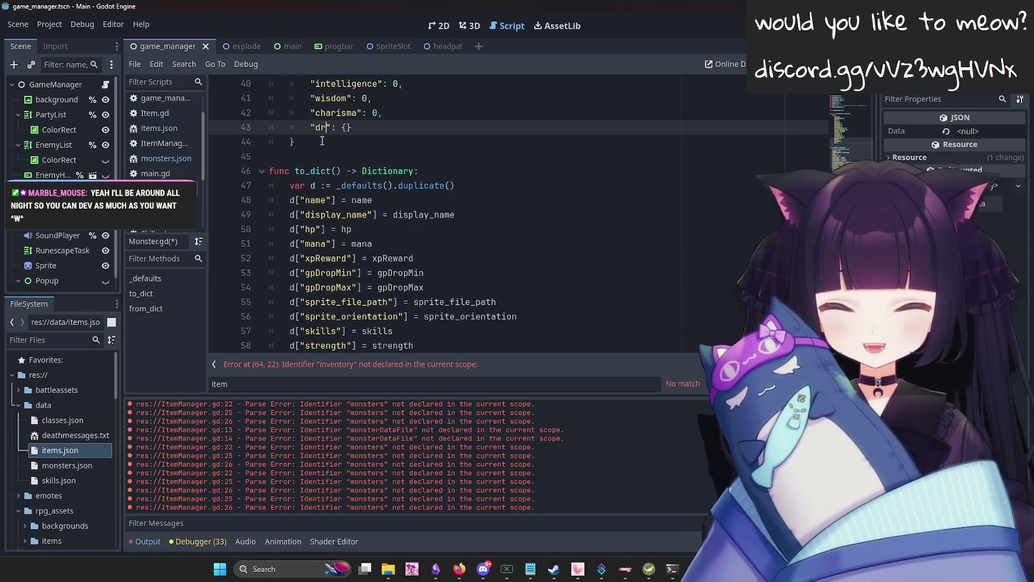
pyautogui.scroll(-3, 322, 141)
pyautogui.doubleClick(322, 303)
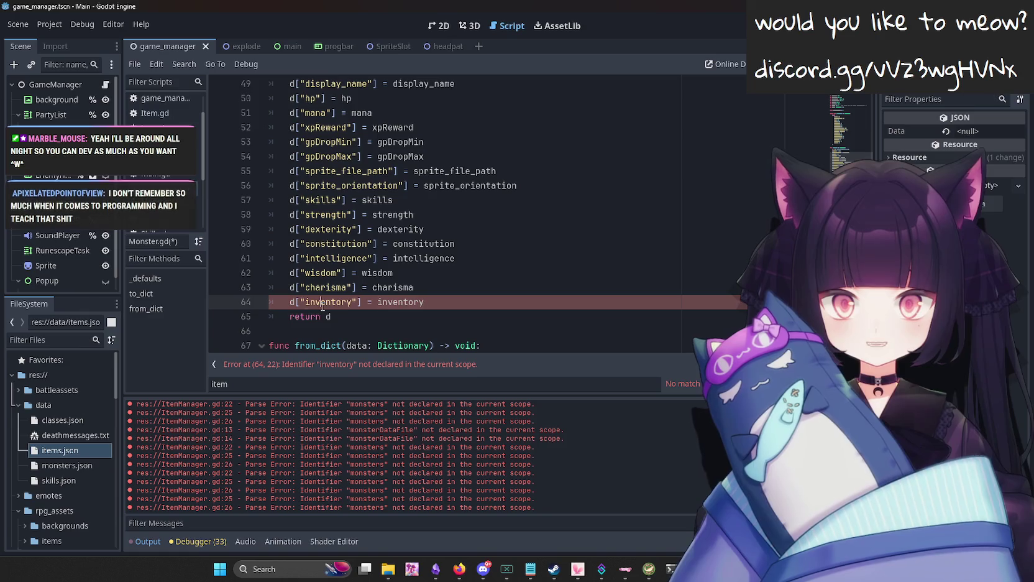
pyautogui.write('drops')
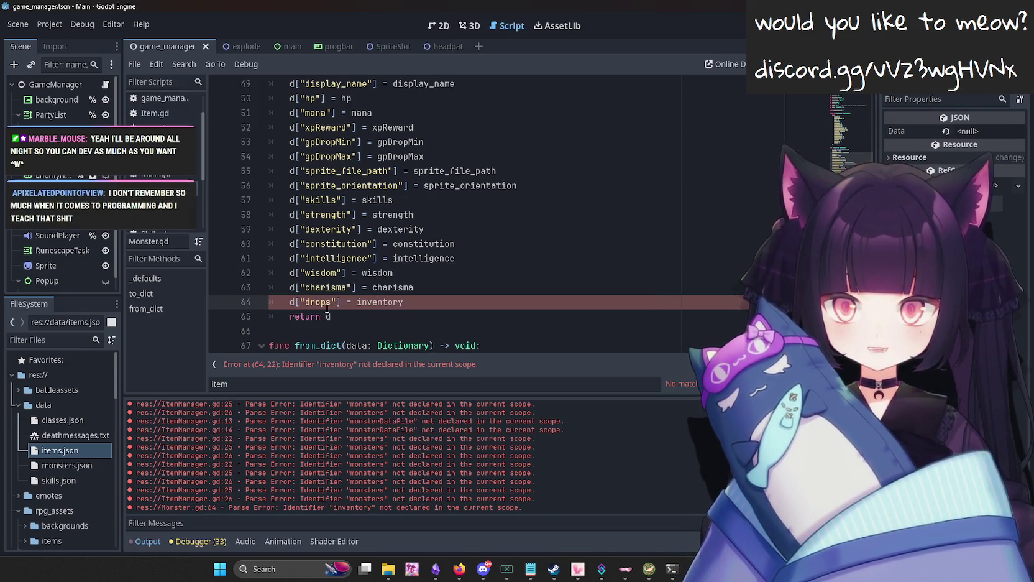
pyautogui.scroll(-3, 435, 304)
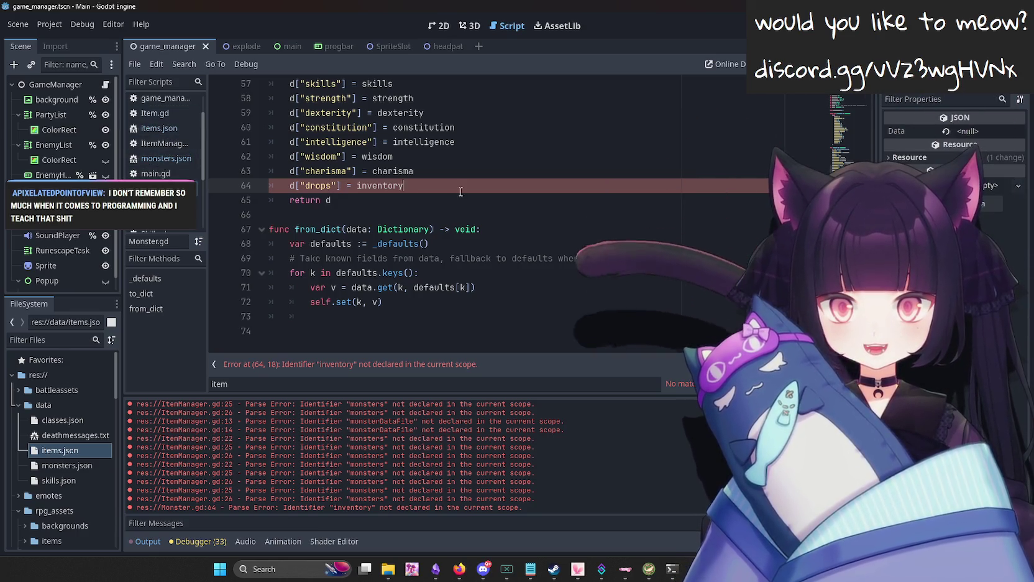
pyautogui.doubleClick(394, 185)
pyautogui.write('drops')
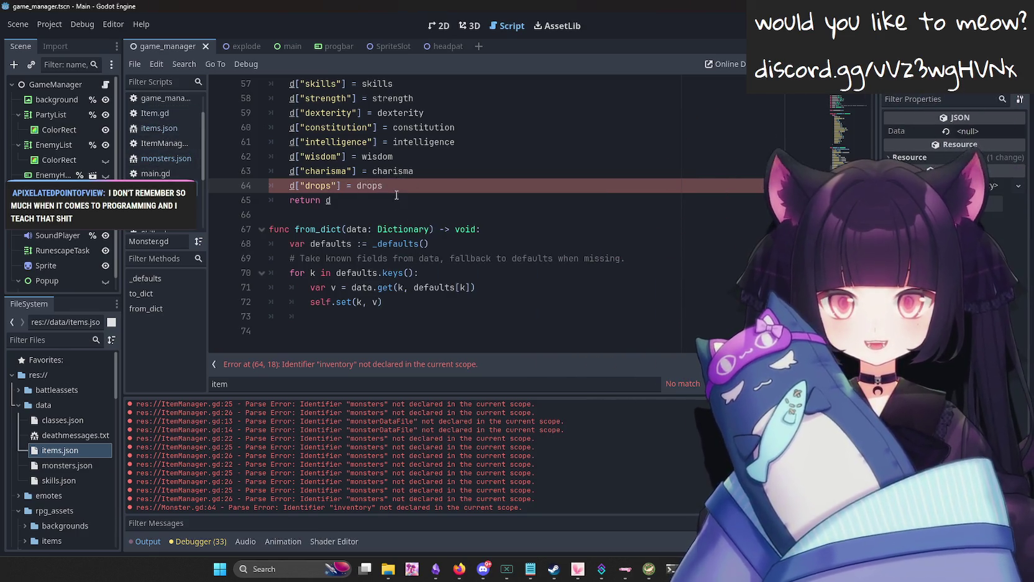
pyautogui.scroll(8, 506, 209)
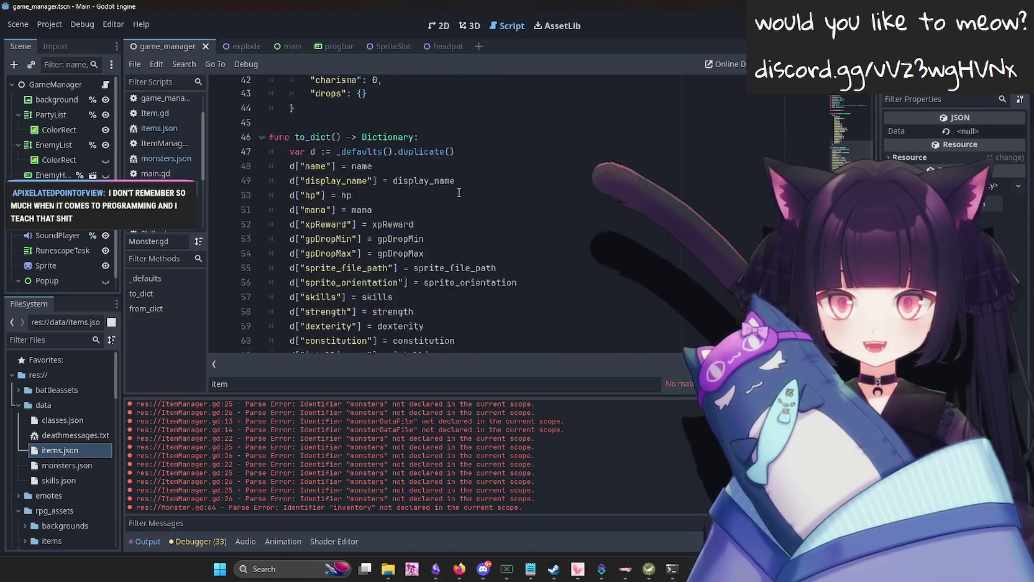
pyautogui.scroll(3, 459, 192)
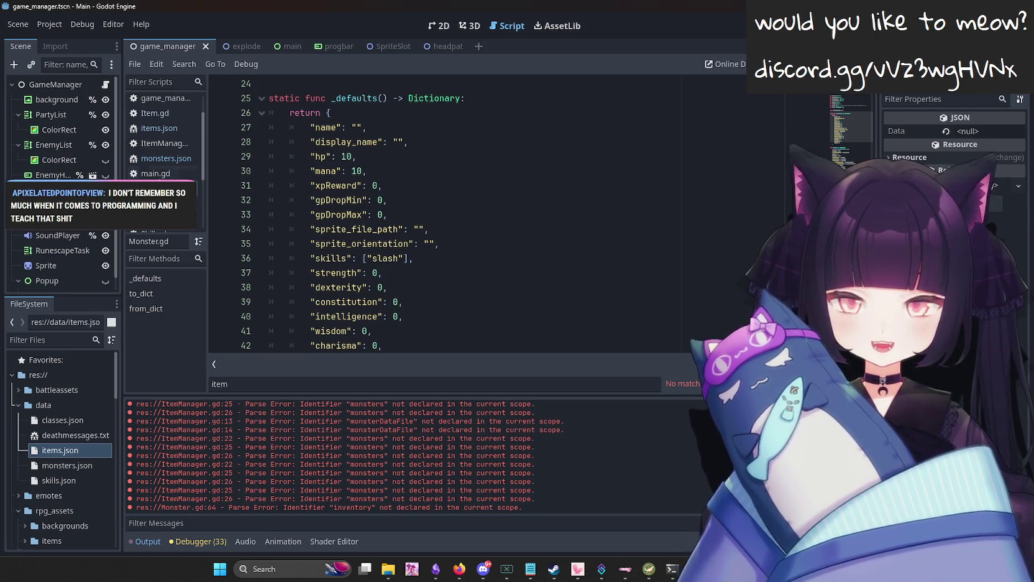
pyautogui.click(165, 158)
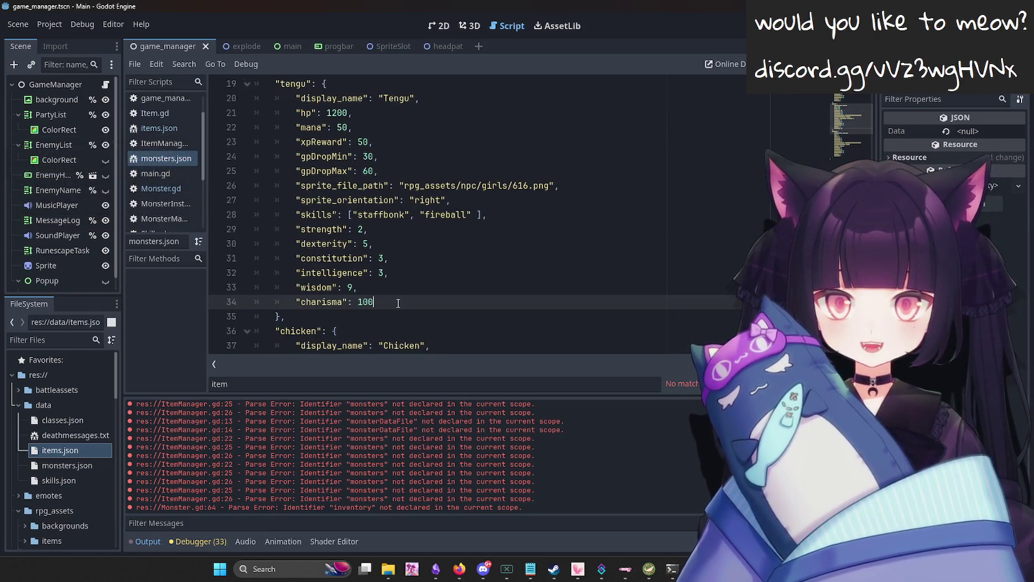
# Add a "drops" entry after the tengu's charisma from the sample JSON, with city removed and the key renamed to healthpotion.
pyautogui.write(',')
pyautogui.press('Return')
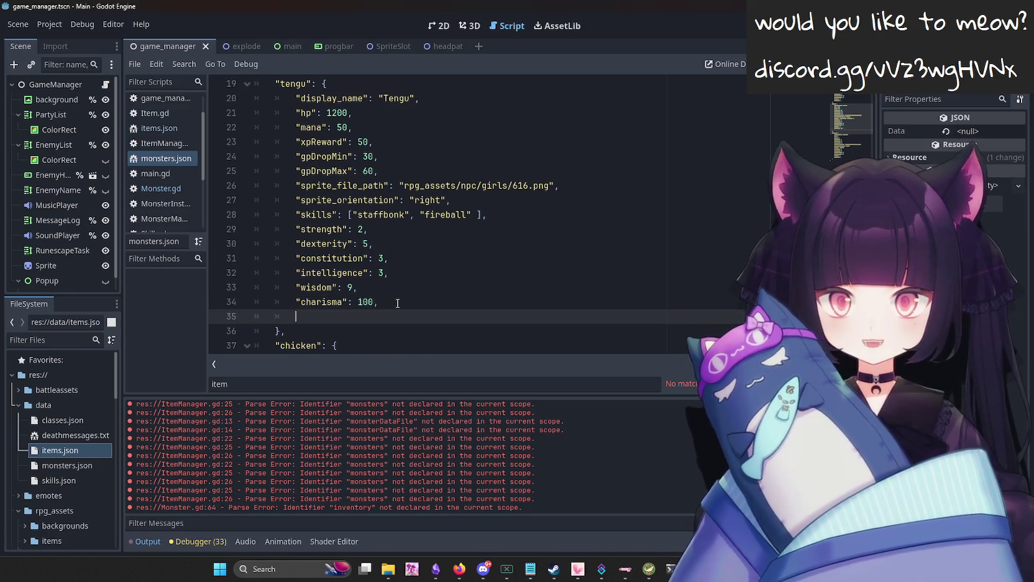
pyautogui.write('"')
pyautogui.hotkey('ctrl', 'v')
pyautogui.hotkey('ctrl', 'z')
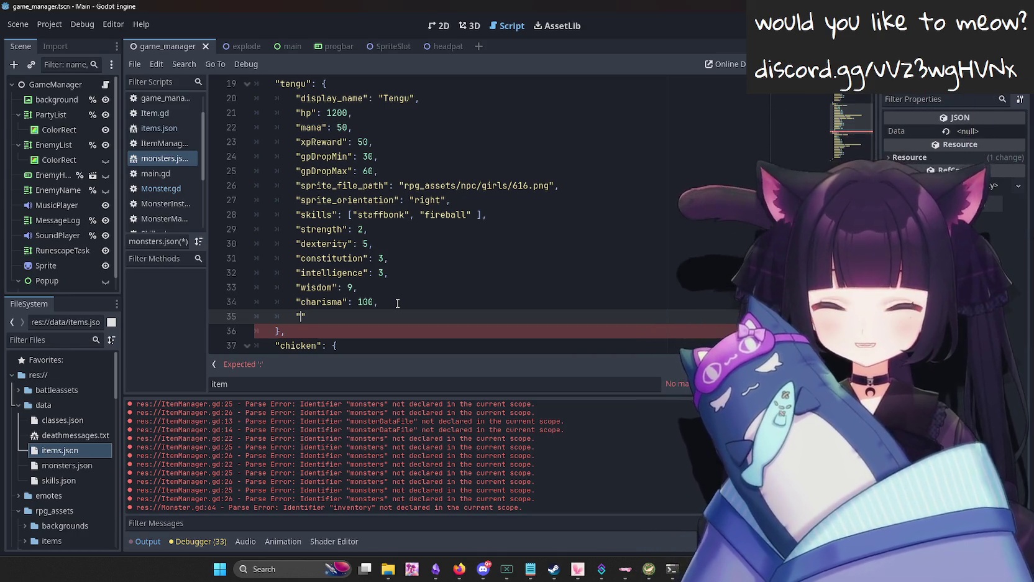
pyautogui.write('drops')
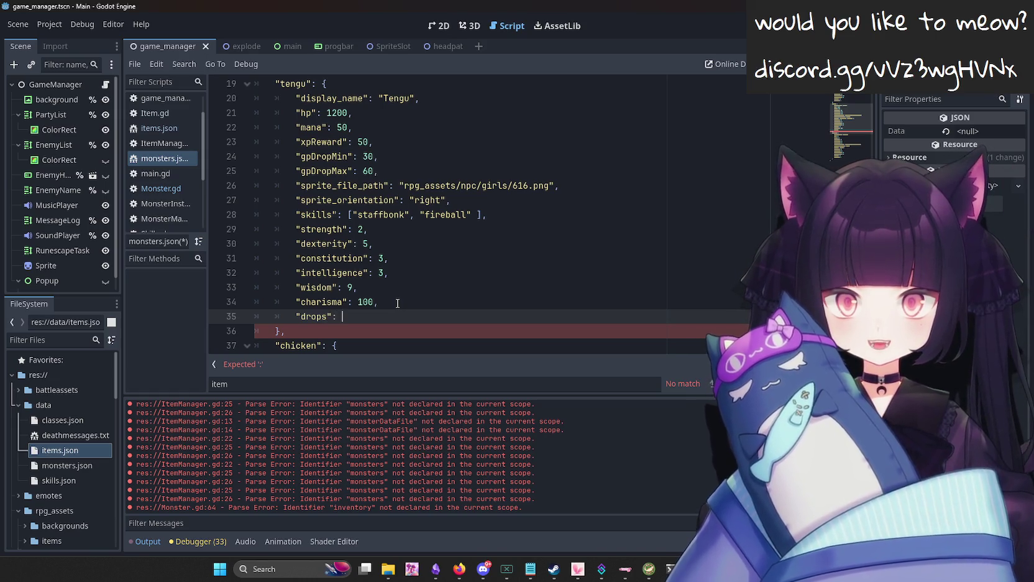
pyautogui.hotkey('ctrl', 'v')
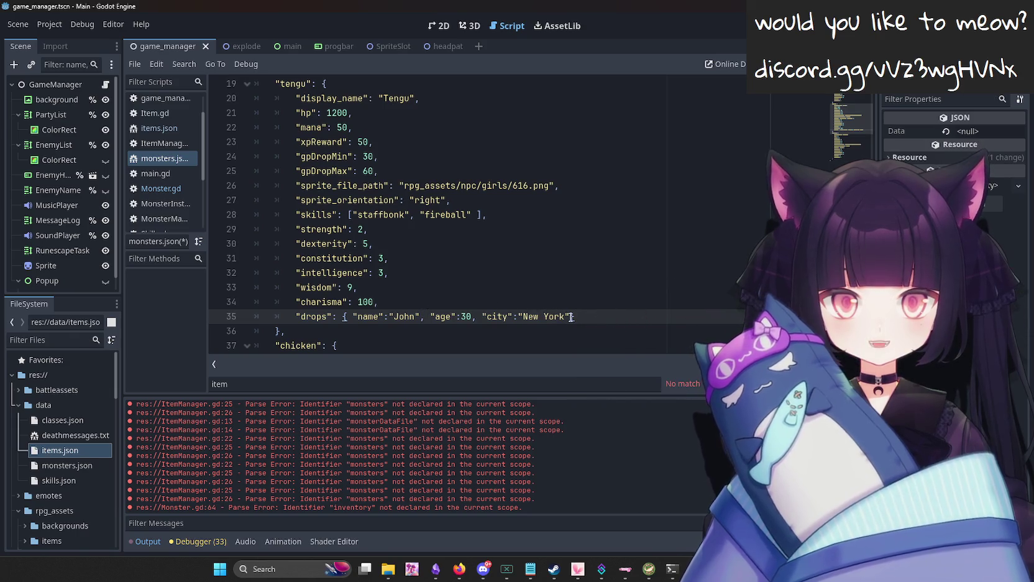
pyautogui.moveTo(569, 317); pyautogui.dragTo(482, 316)
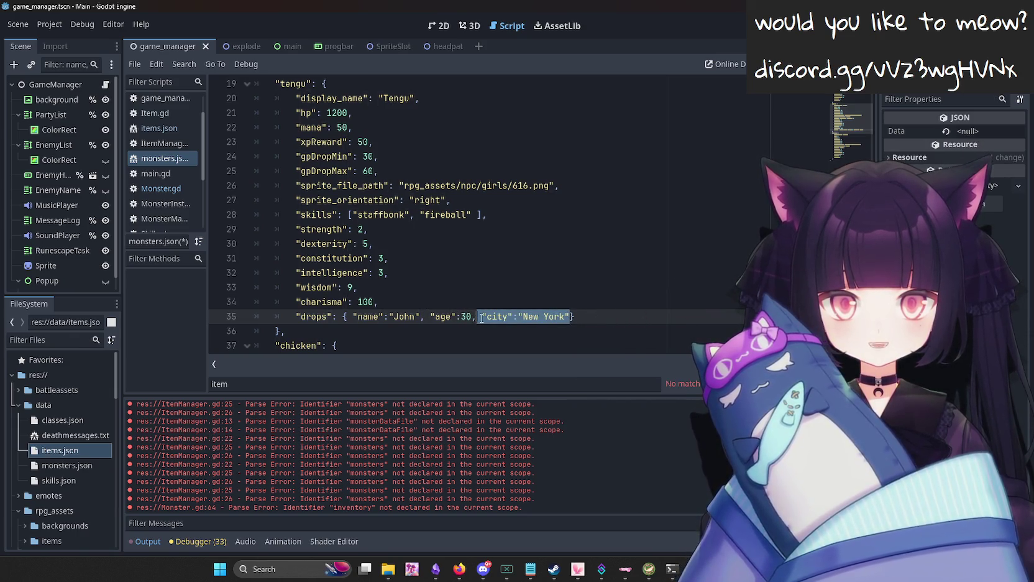
pyautogui.press('BackSpace')
pyautogui.press('BackSpace')
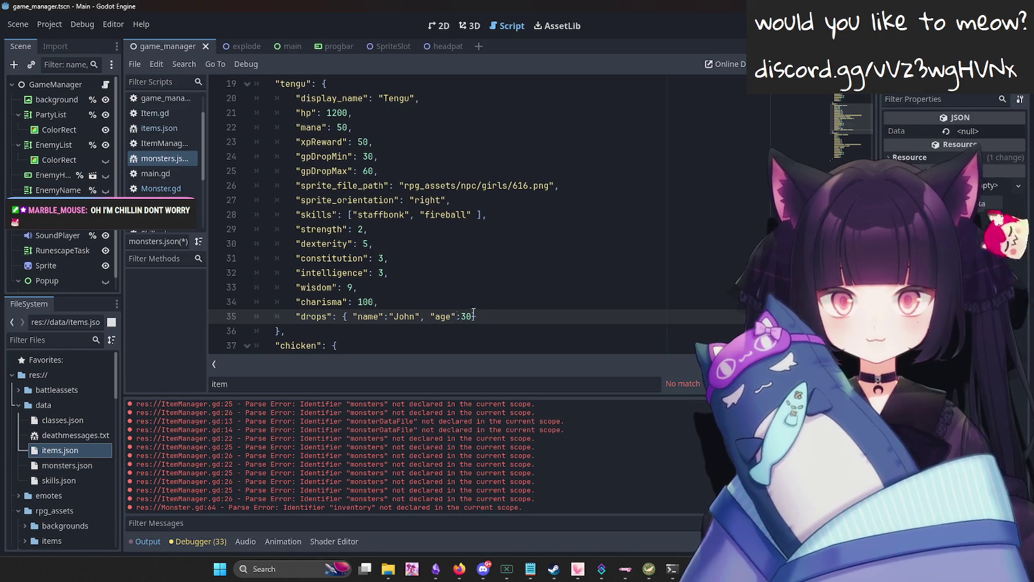
pyautogui.doubleClick(371, 318)
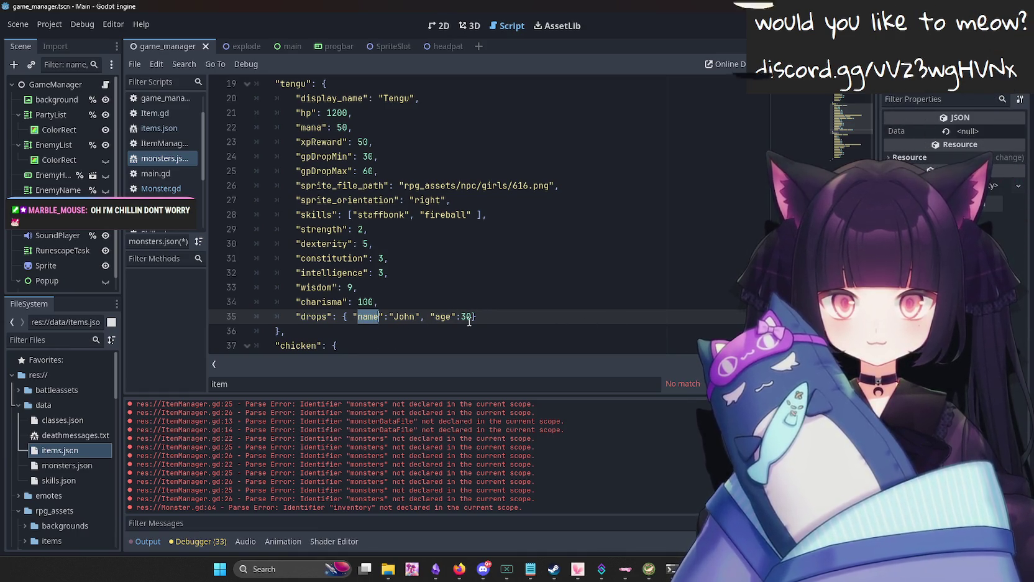
pyautogui.write('i')
pyautogui.press('BackSpace')
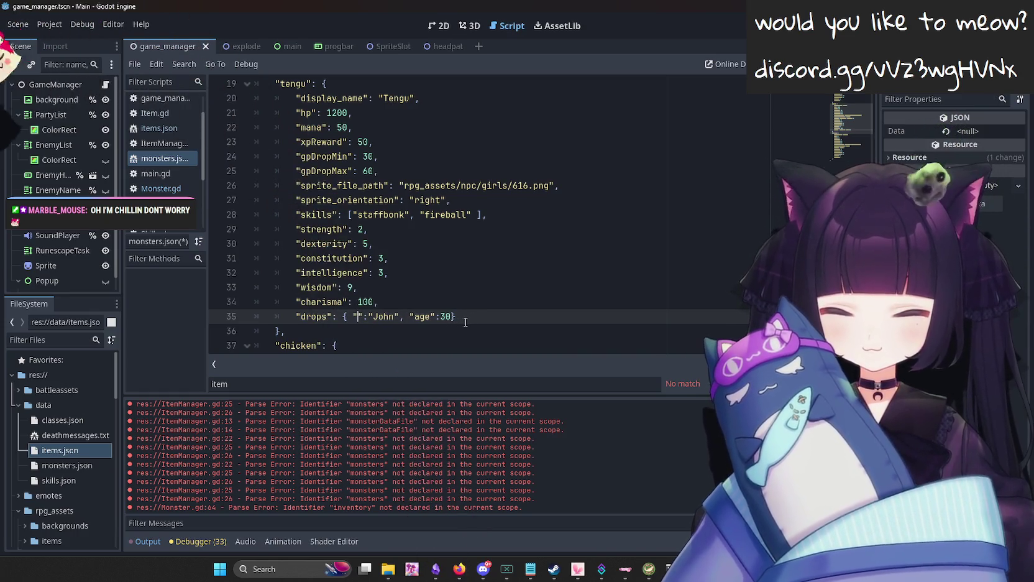
pyautogui.write('healthpotion')
pyautogui.hotkey('ctrl', 's')
# Empty the healthpotion value and delete the age entry so drops reads {"healthpotion":""}, then save.
pyautogui.doubleClick(446, 317)
pyautogui.write('1')
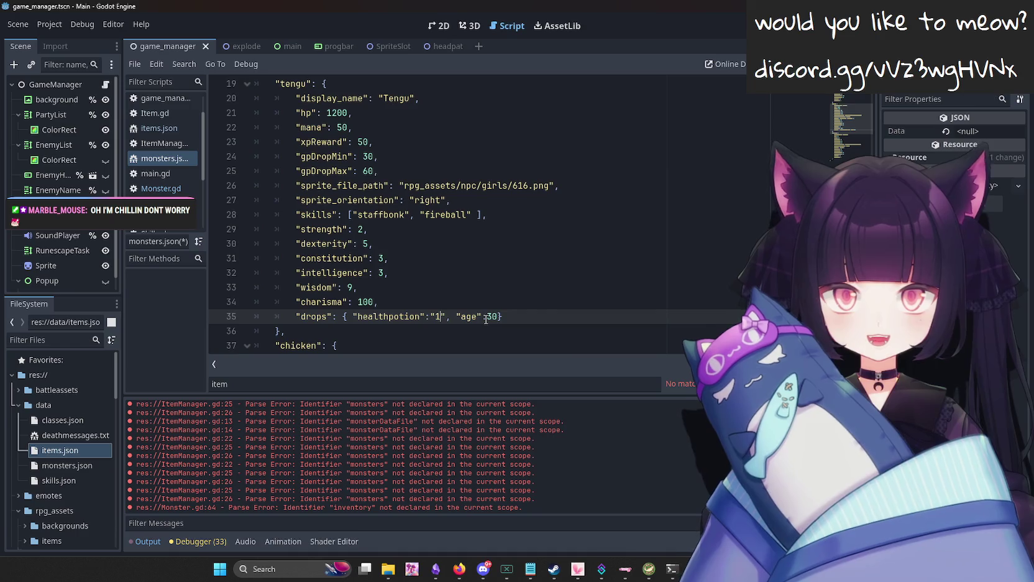
pyautogui.press('BackSpace')
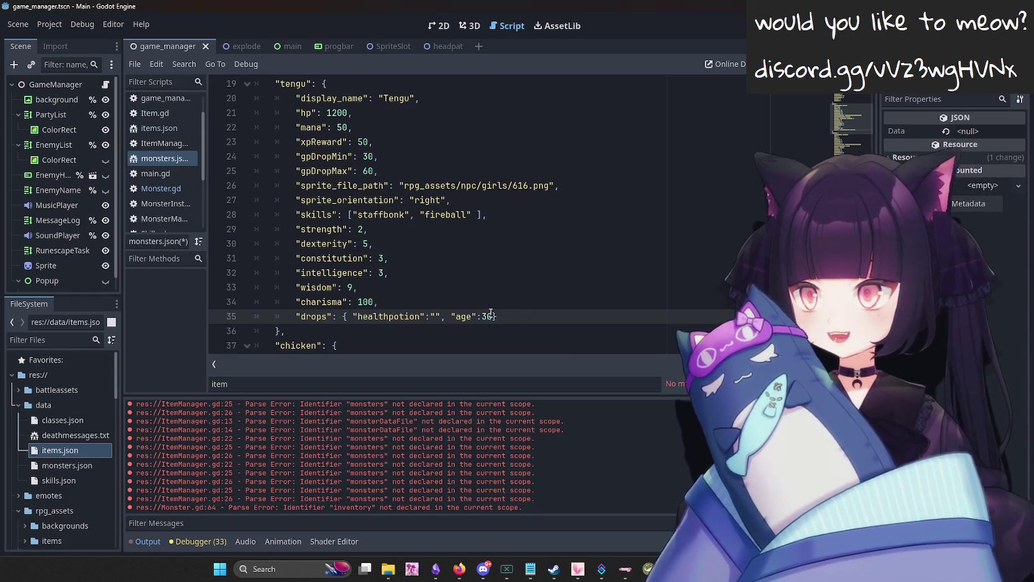
pyautogui.doubleClick(486, 317)
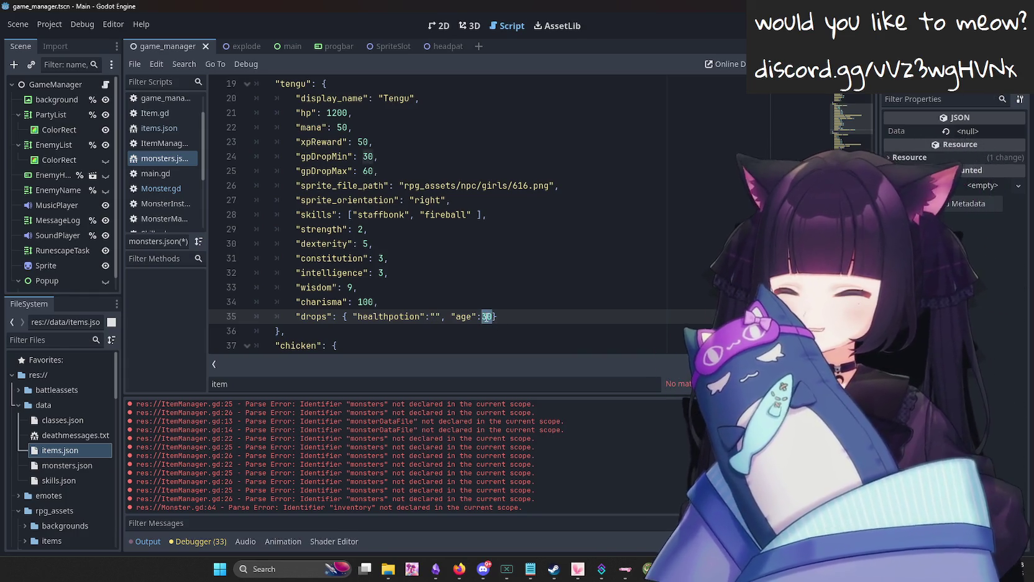
pyautogui.press('BackSpace')
pyautogui.press('BackSpace')
pyautogui.press('BackSpace')
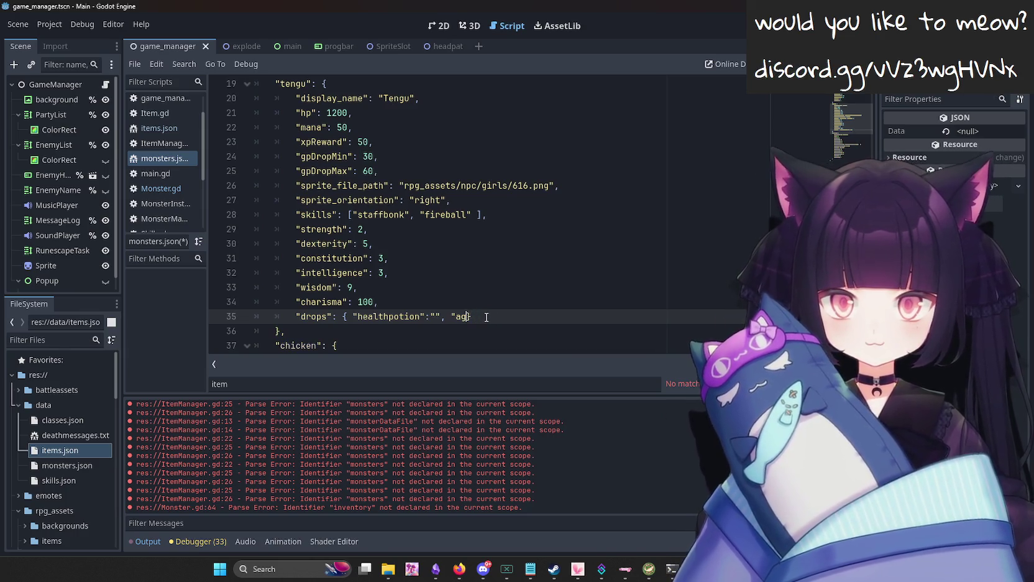
pyautogui.press('BackSpace')
pyautogui.press('BackSpace')
pyautogui.hotkey('ctrl', 's')
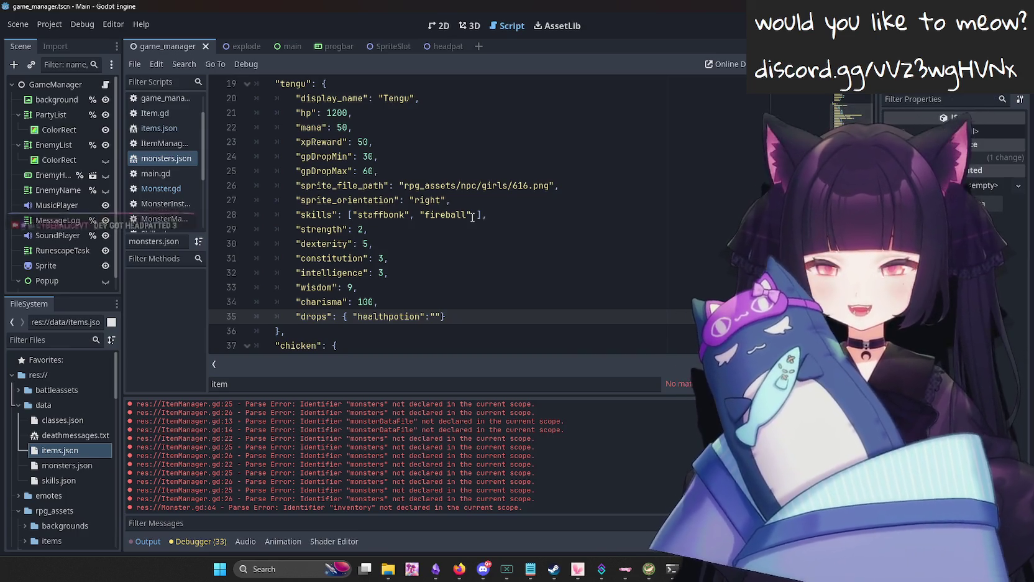
# Fix the quoting of the healthpotion value in the drops line and save monsters.json.
pyautogui.press('End')
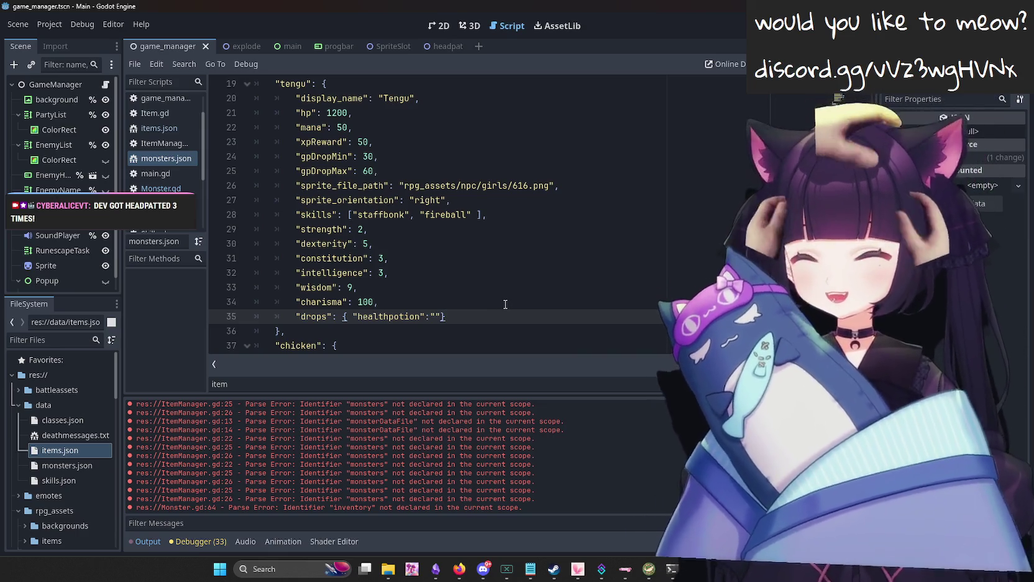
pyautogui.press('Left')
pyautogui.press('BackSpace')
pyautogui.write('"')
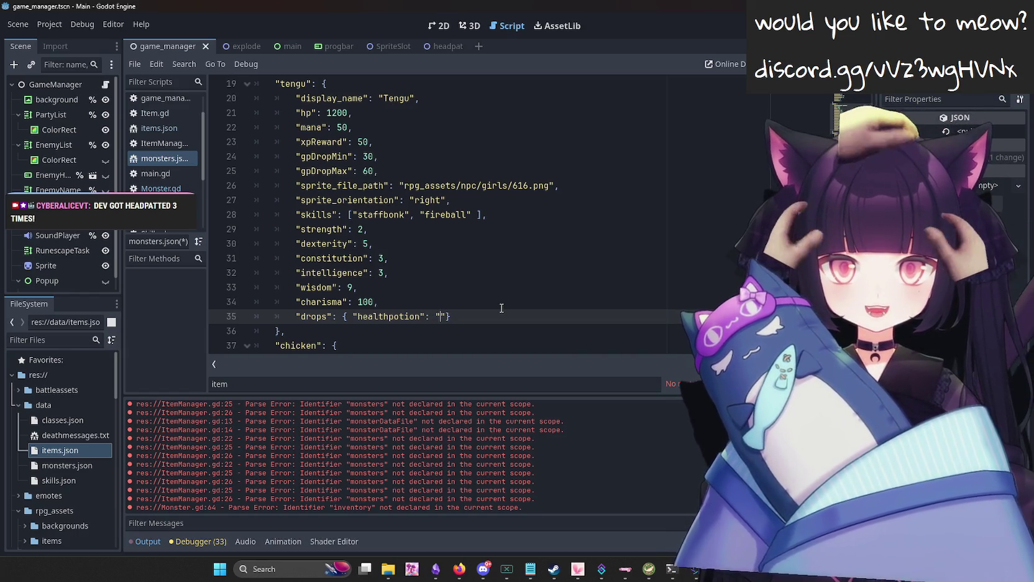
pyautogui.hotkey('ctrl', 's')
pyautogui.scroll(-1, 506, 301)
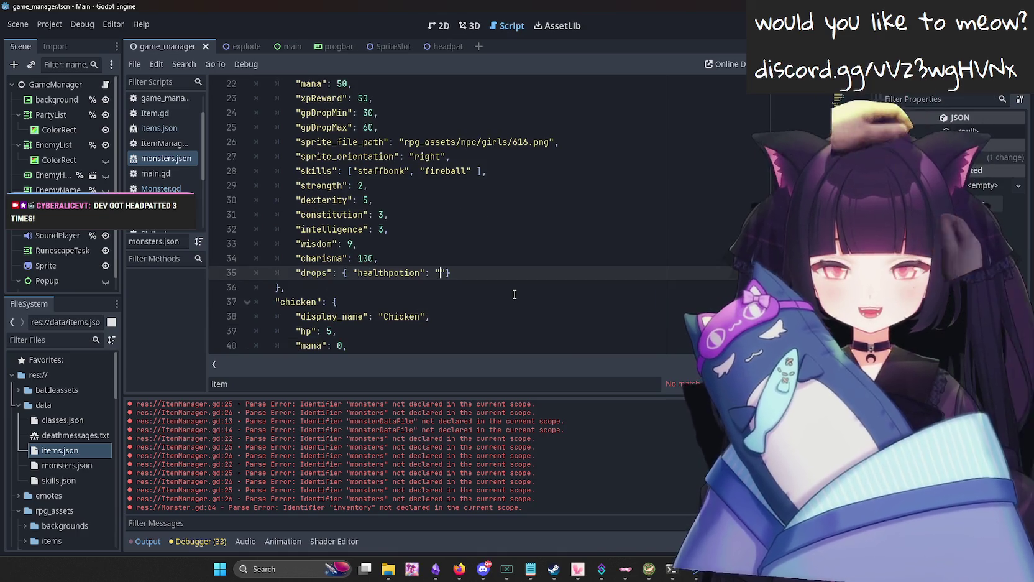
# Set the tengu's healthpotion drop value to 0.8.
pyautogui.click(435, 274)
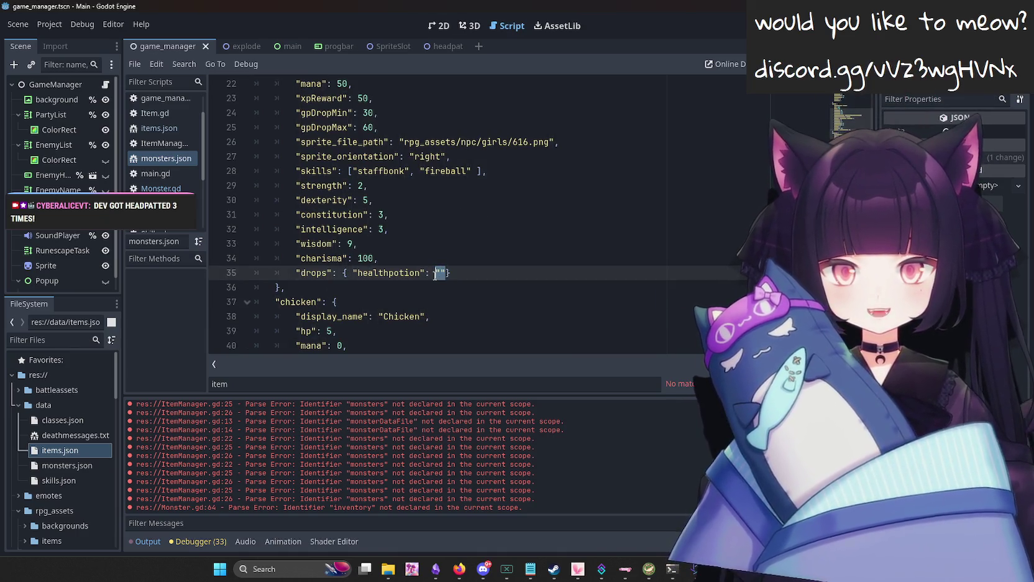
pyautogui.write('0.')
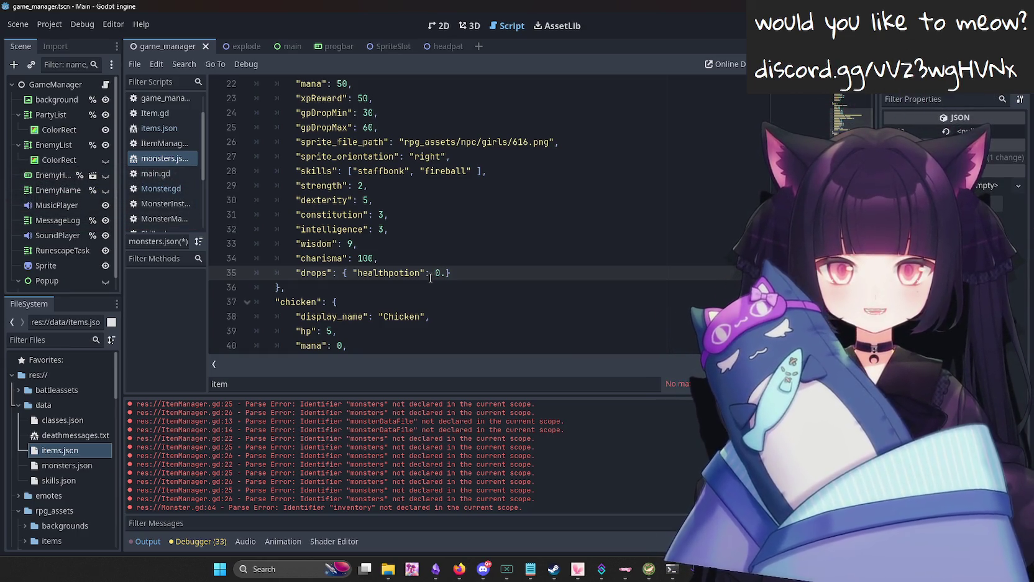
pyautogui.press('BackSpace')
pyautogui.press('BackSpace')
pyautogui.write('1.')
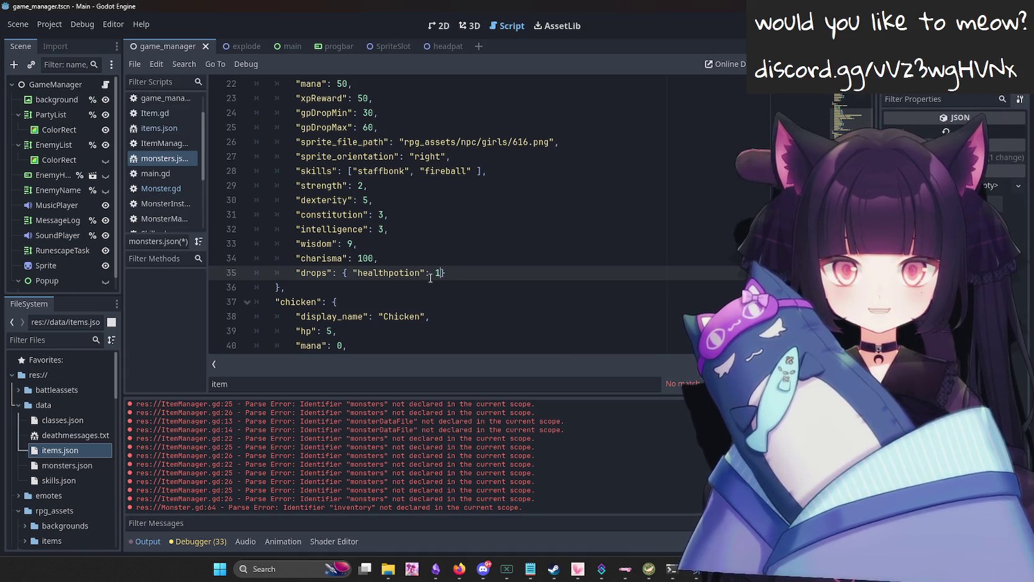
pyautogui.write('0')
pyautogui.hotkey('ctrl', 's')
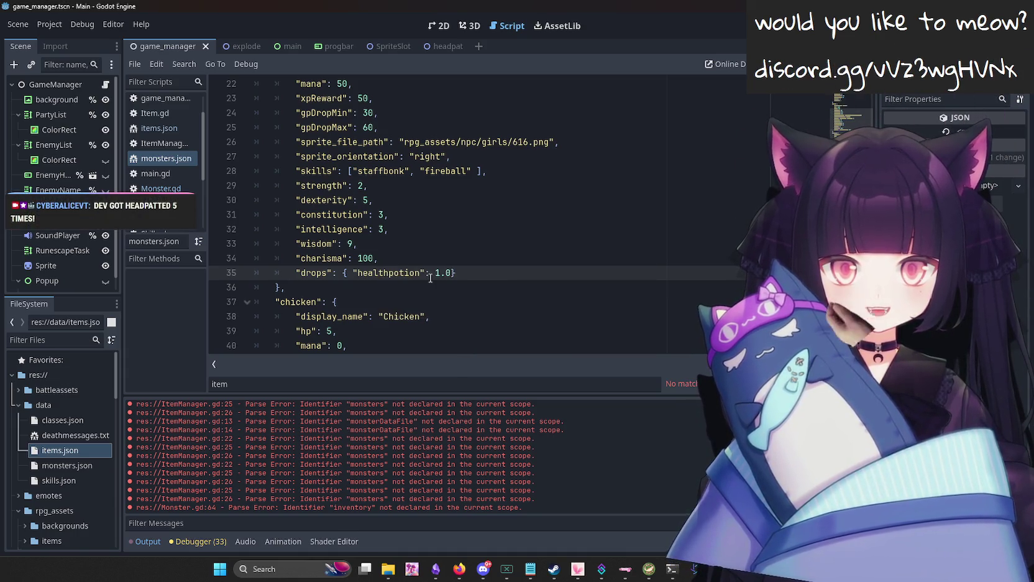
pyautogui.press('BackSpace')
pyautogui.press('BackSpace')
pyautogui.press('BackSpace')
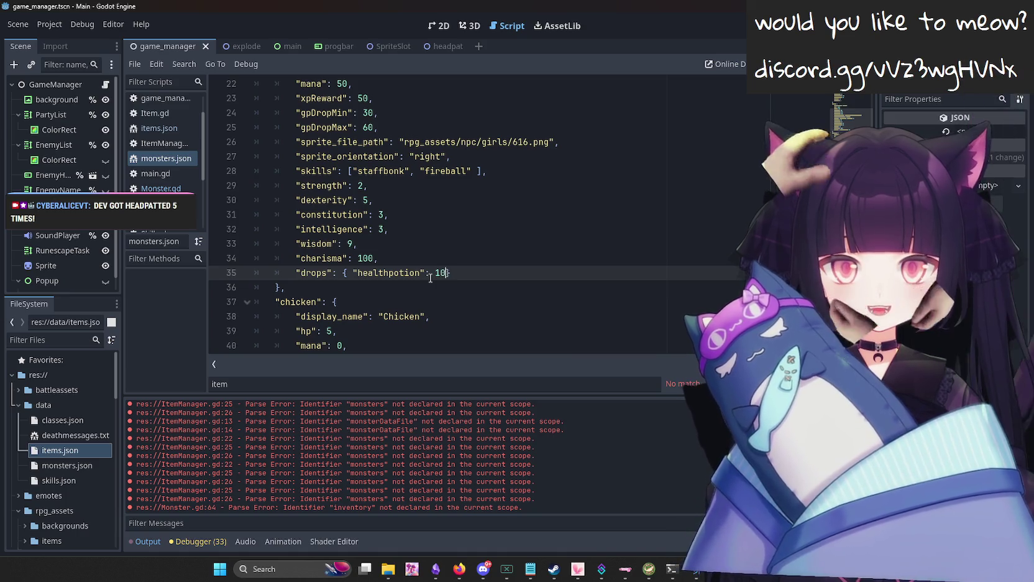
pyautogui.write('0.8f')
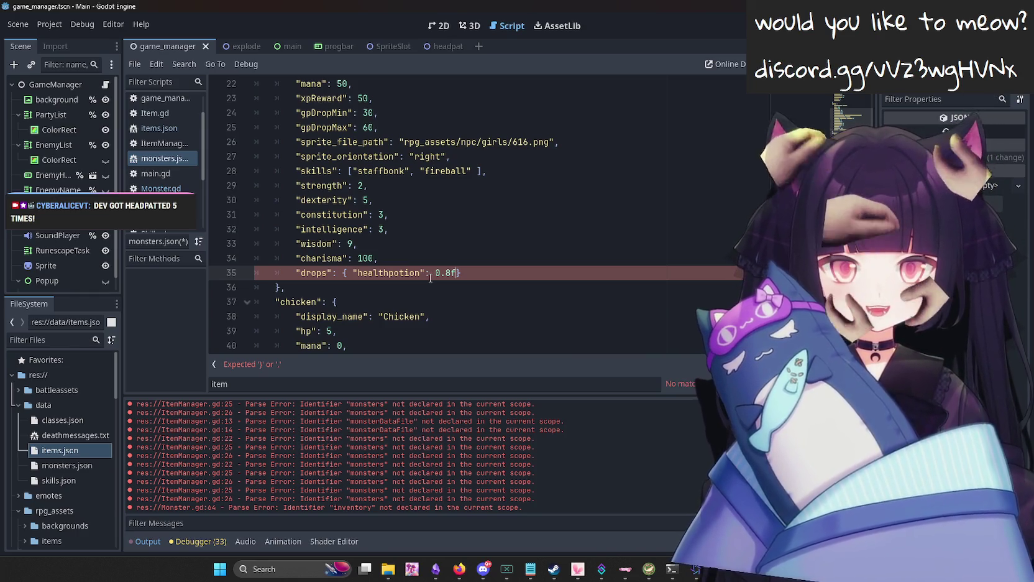
pyautogui.press('BackSpace')
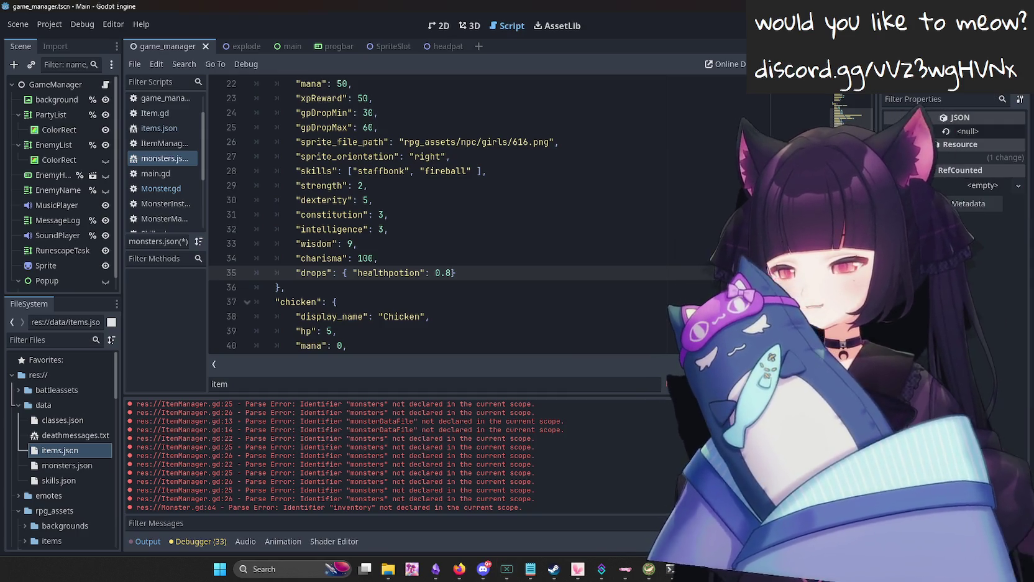
# Glance at the Reddit sprite flip_h page in Firefox, then minimize it.
pyautogui.moveTo(460, 575)
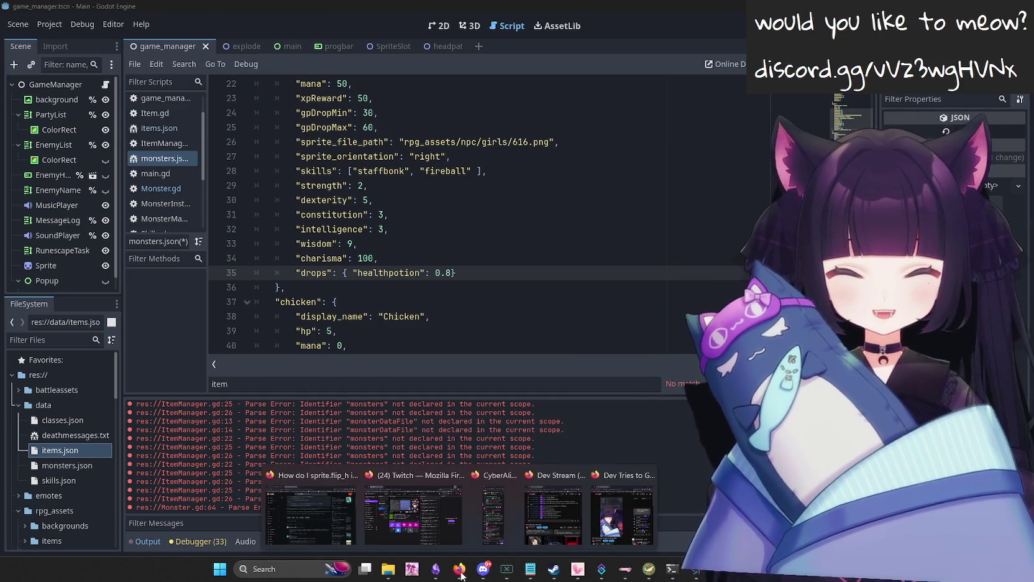
pyautogui.click(310, 514)
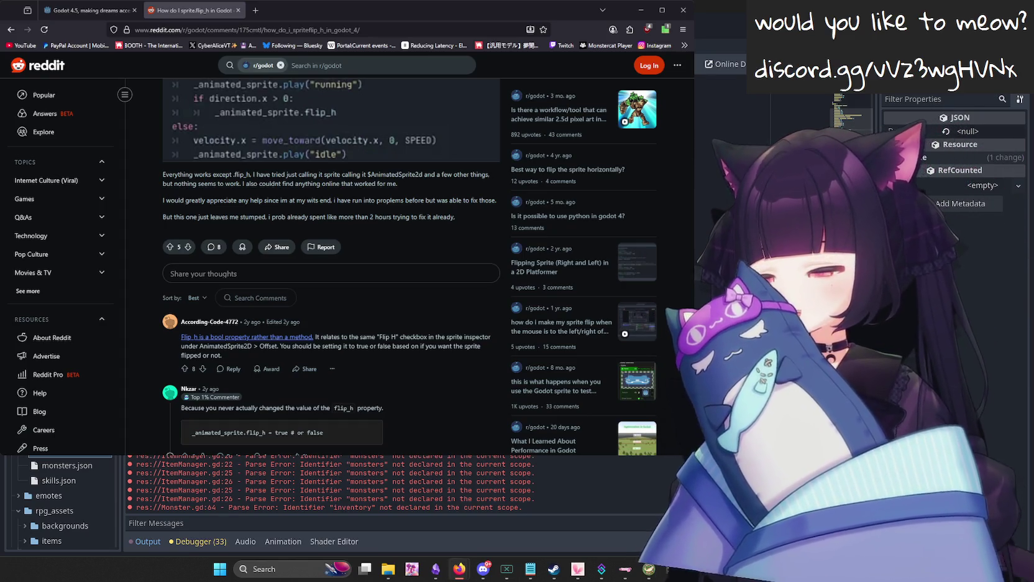
pyautogui.click(458, 569)
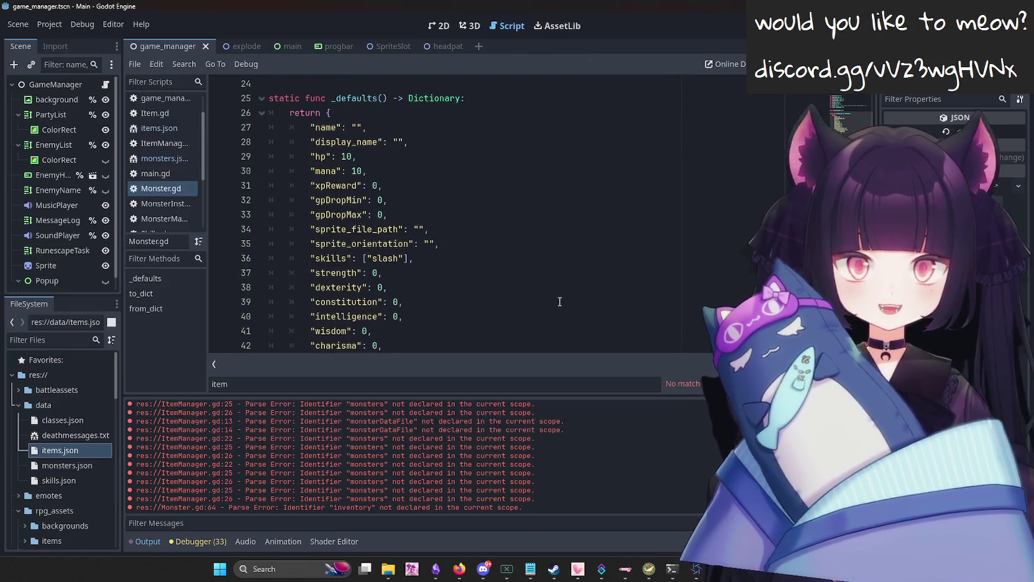
# Review Item.gd, the healthpotion entry in items.json, and the tengu's xpReward and gpDropMin.
pyautogui.click(151, 114)
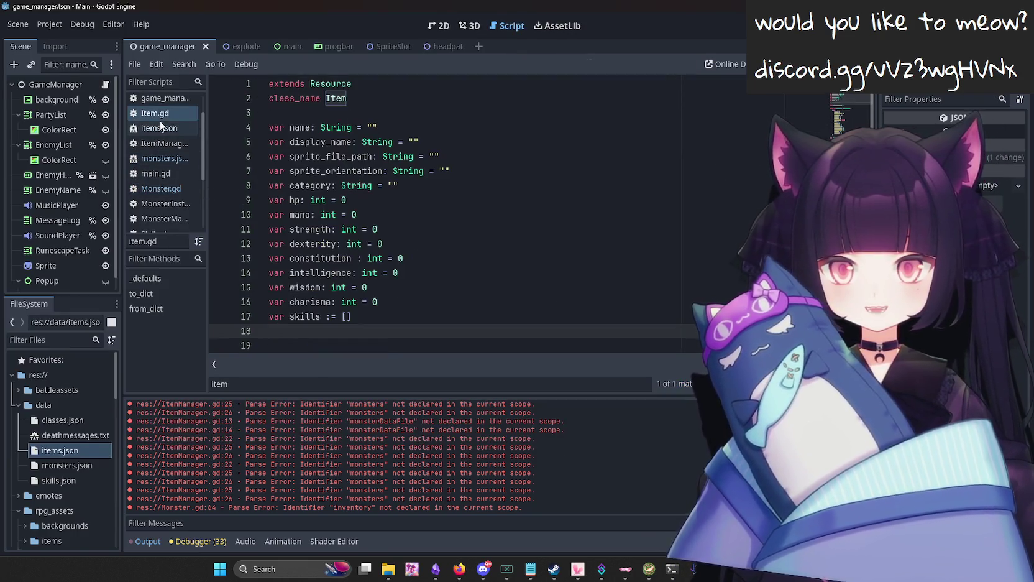
pyautogui.click(164, 127)
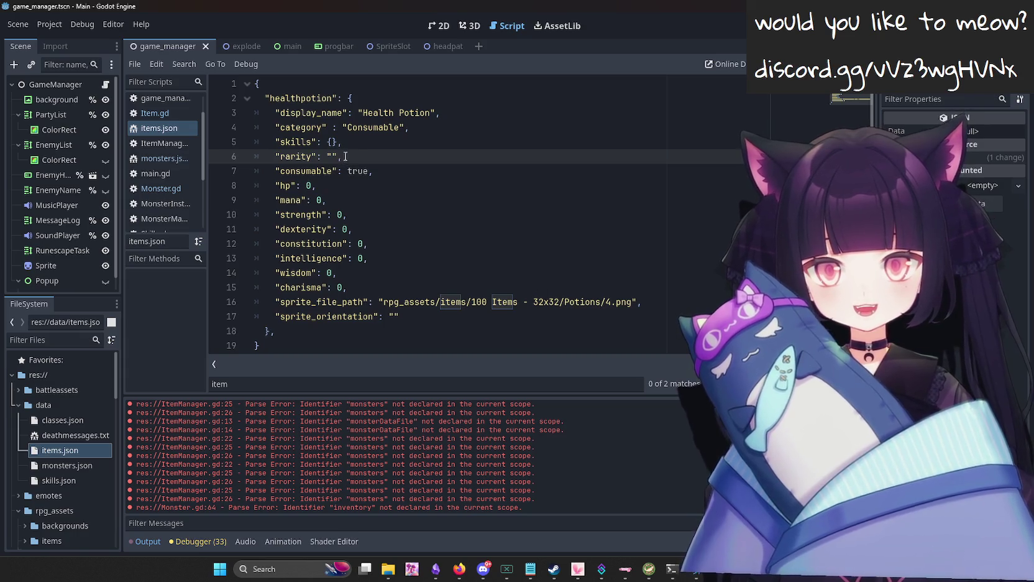
pyautogui.click(415, 127)
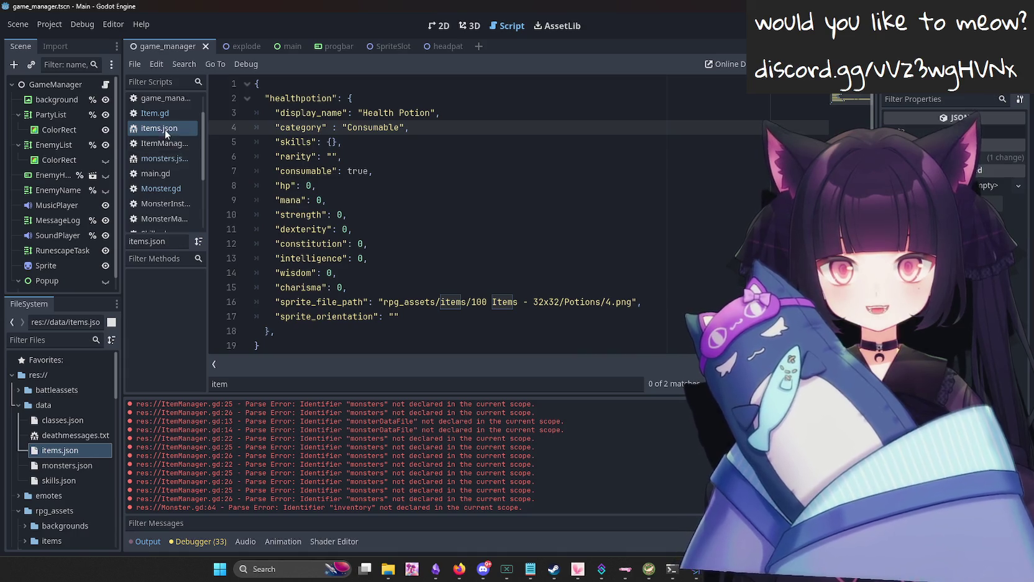
pyautogui.click(161, 158)
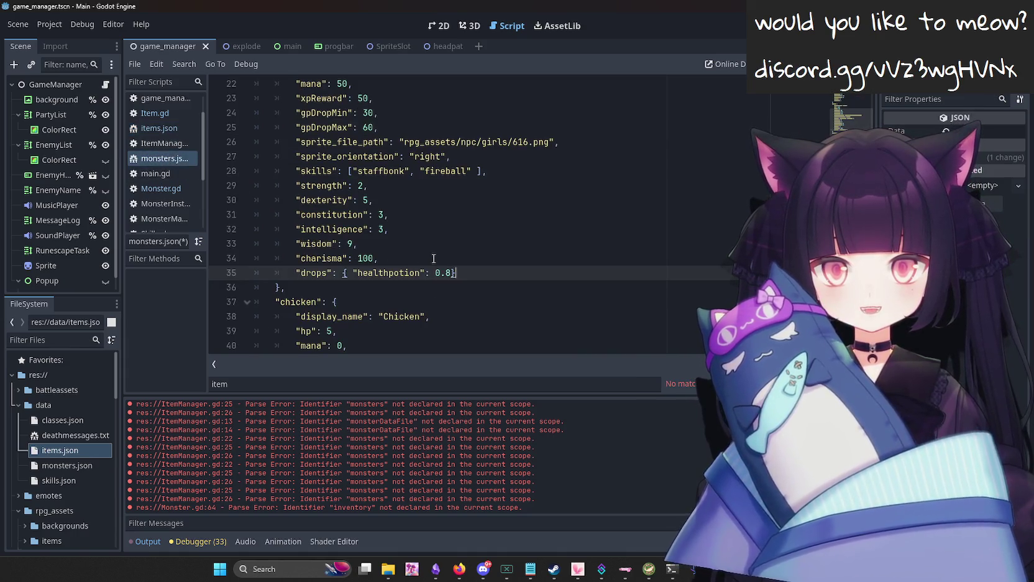
pyautogui.scroll(3, 393, 251)
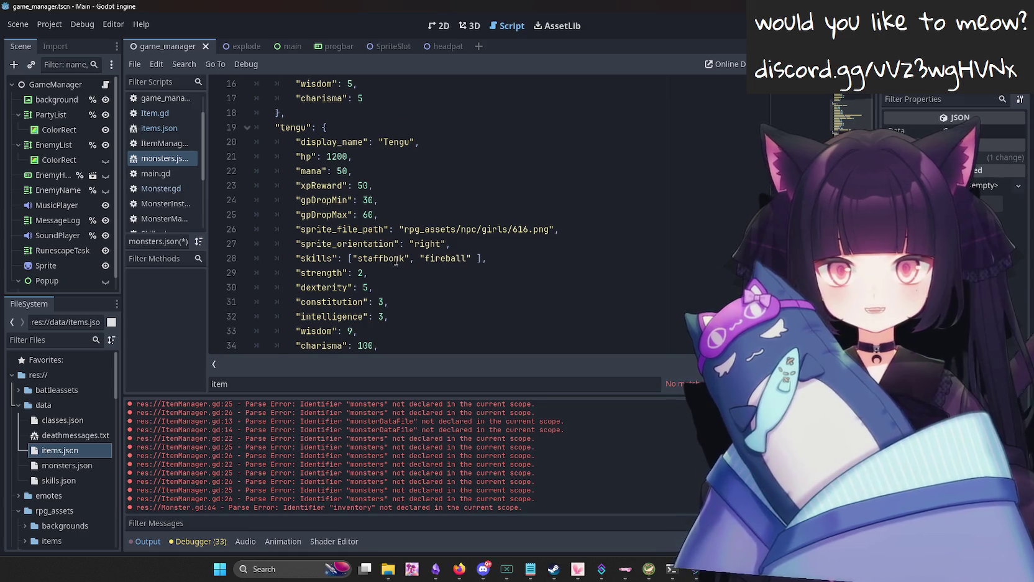
pyautogui.scroll(-2, 398, 258)
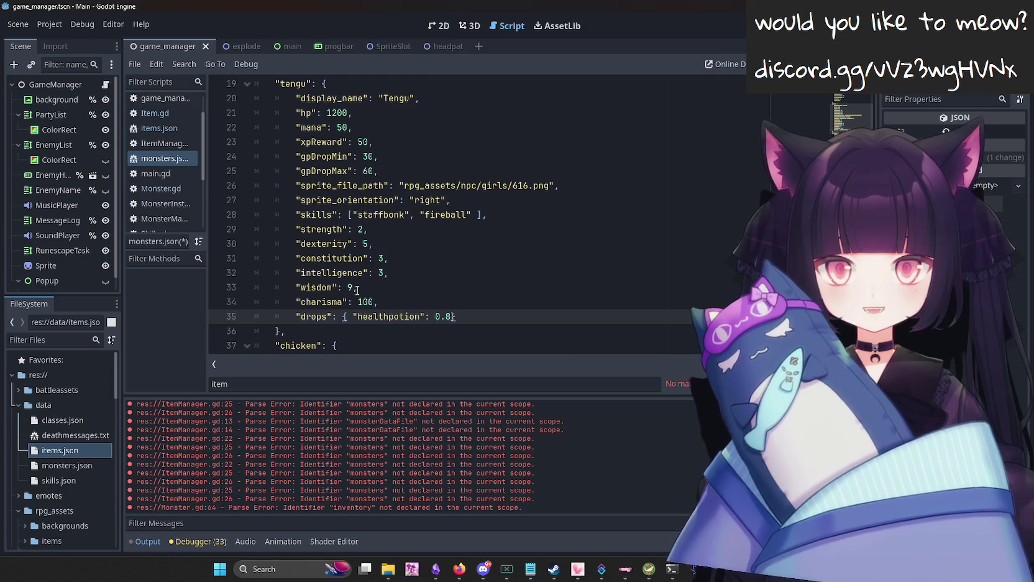
pyautogui.click(358, 142)
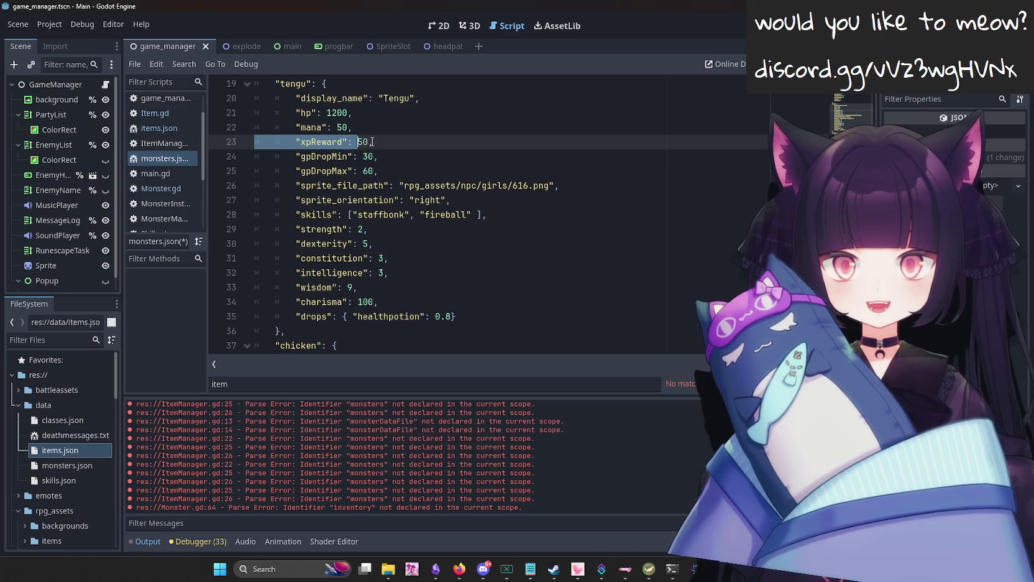
pyautogui.doubleClick(366, 143)
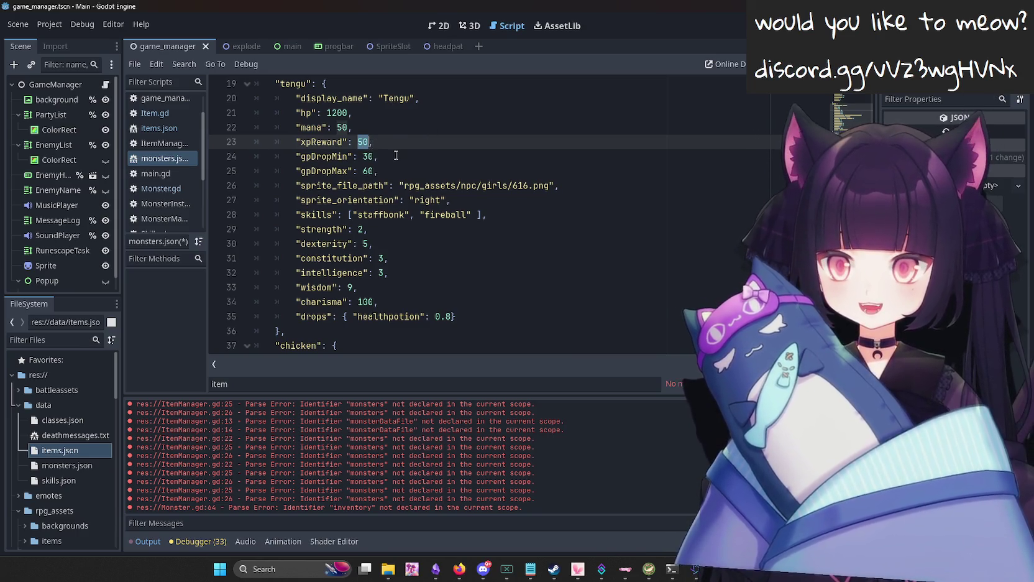
pyautogui.doubleClick(367, 156)
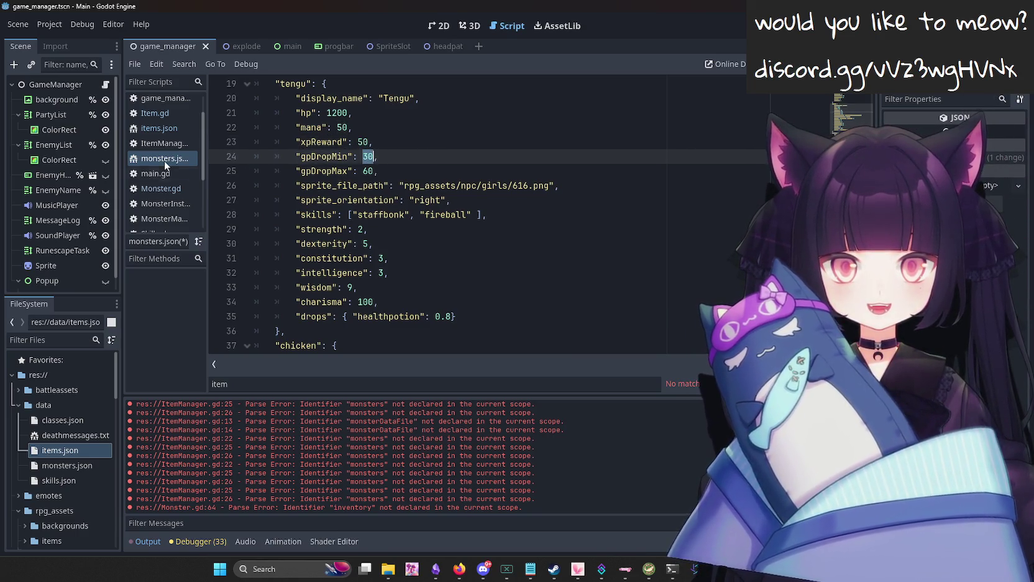
# Check items.json and Item.gd again, then return to game_manager.gd's item distribution section.
pyautogui.click(165, 128)
pyautogui.click(163, 113)
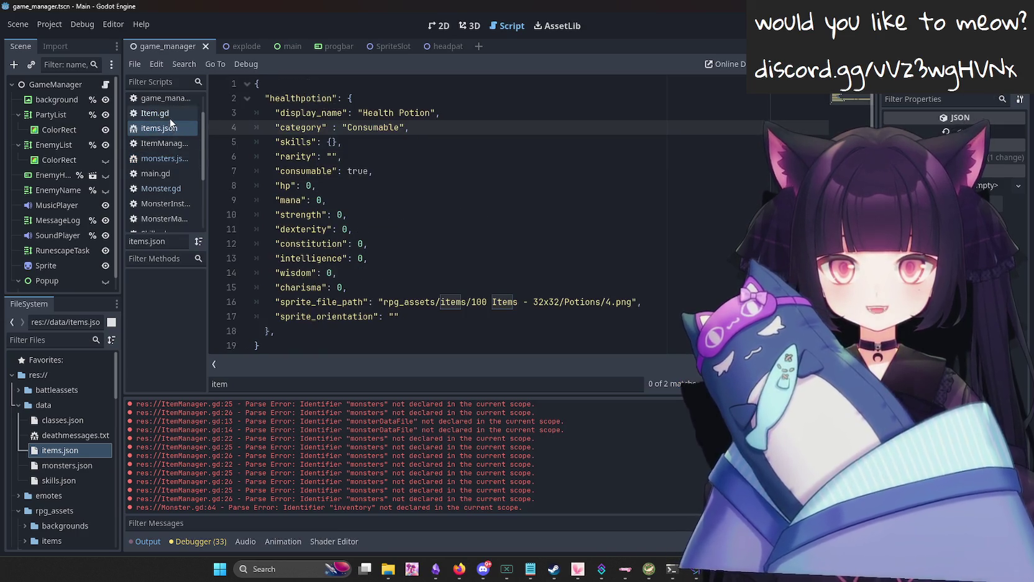
pyautogui.click(164, 129)
pyautogui.scroll(1, 164, 132)
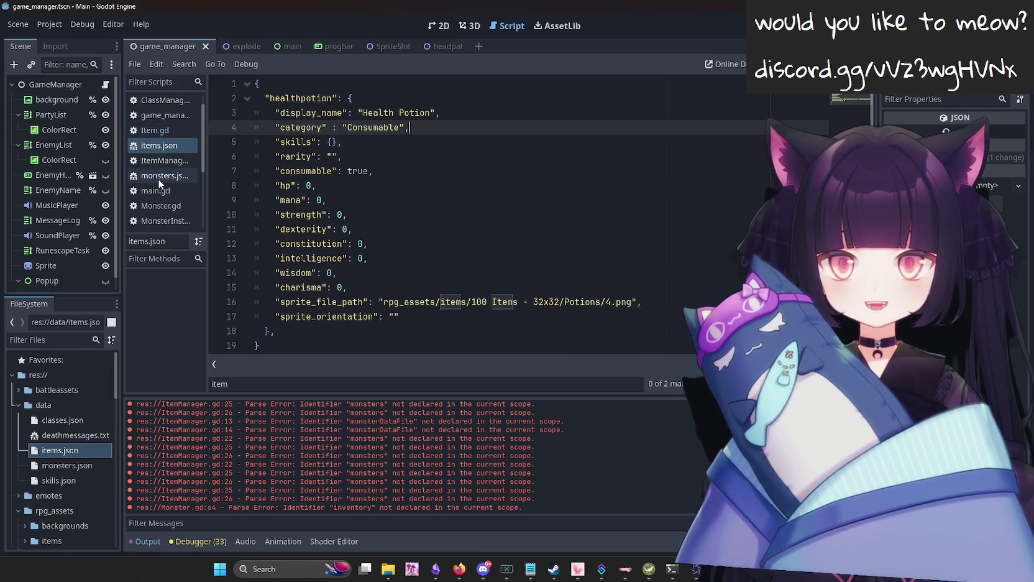
pyautogui.click(173, 116)
pyautogui.scroll(-1, 446, 254)
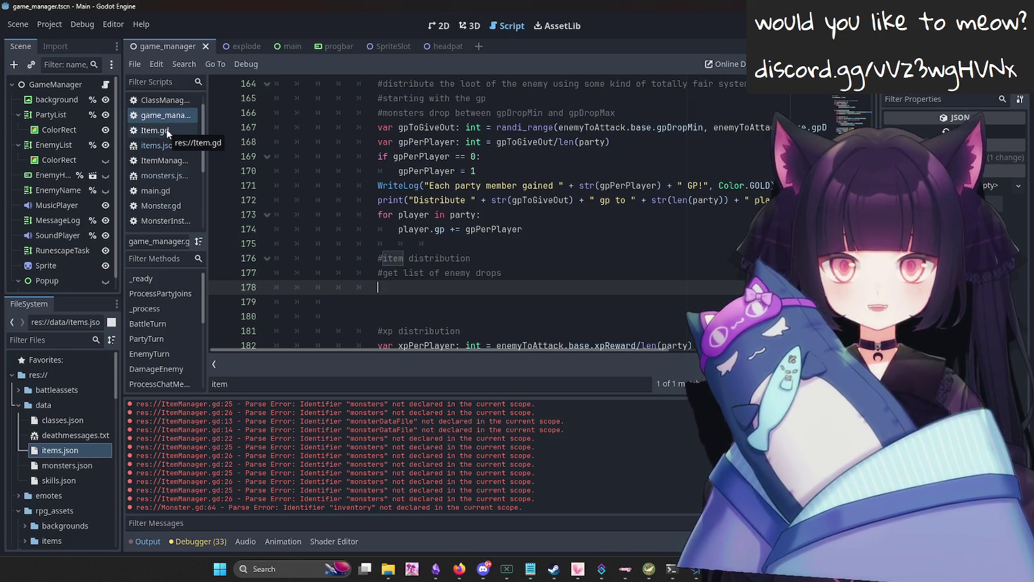
# Start a print of enemyToAttack under the item distribution comment.
pyautogui.write('for')
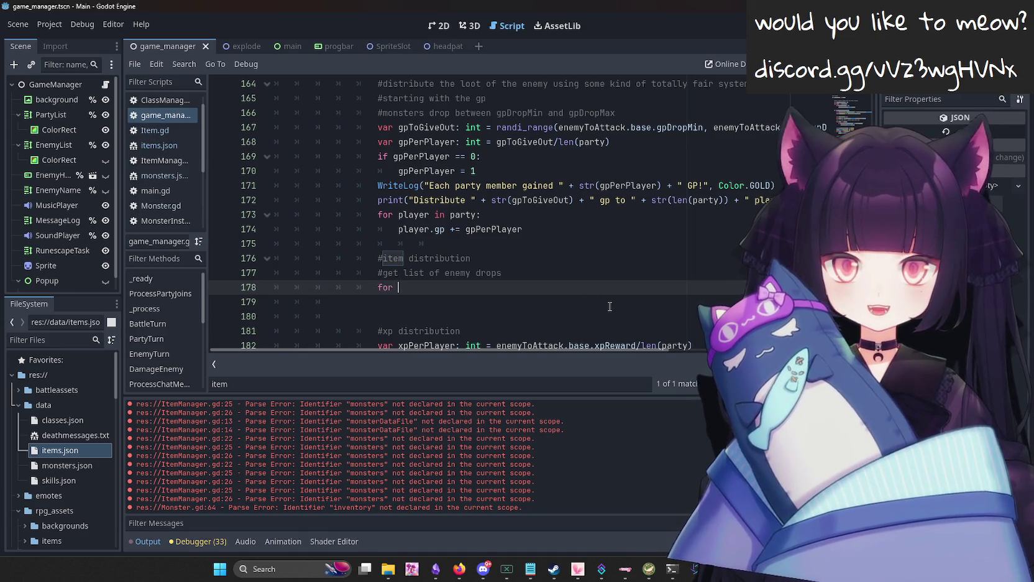
pyautogui.press('BackSpace')
pyautogui.press('BackSpace')
pyautogui.press('BackSpace')
pyautogui.write('print(enem')
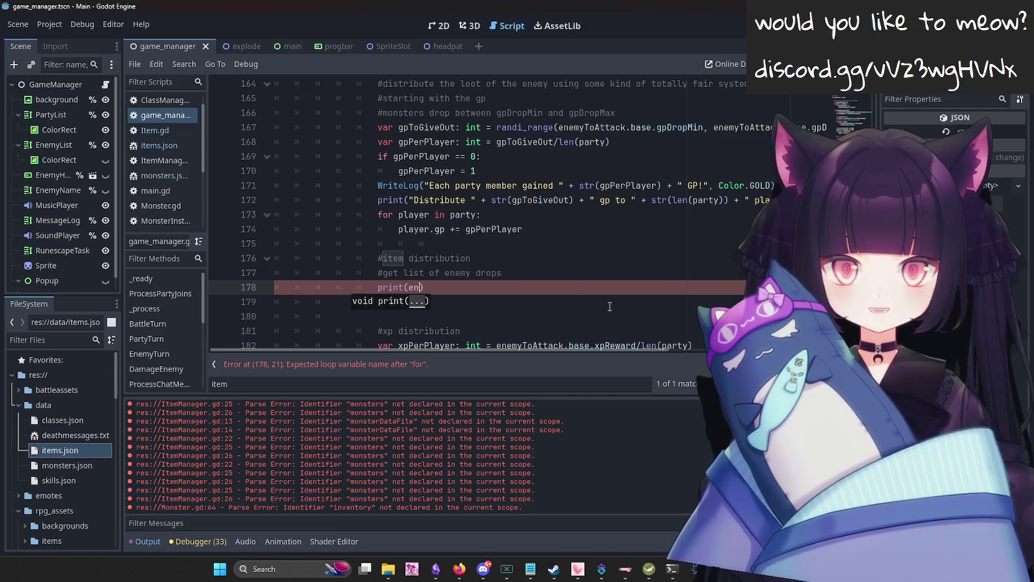
pyautogui.write('y')
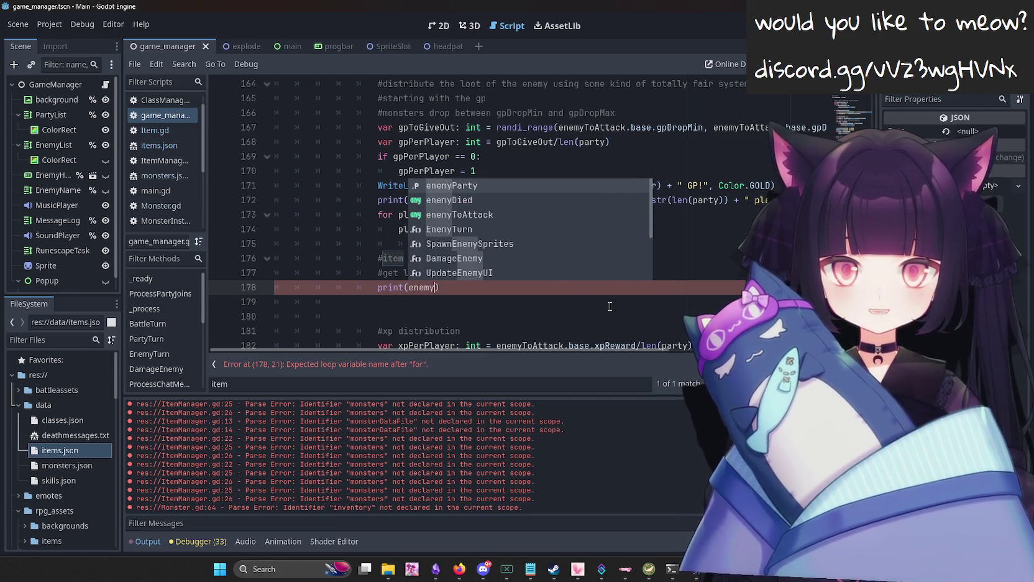
pyautogui.write('i')
pyautogui.press('Escape')
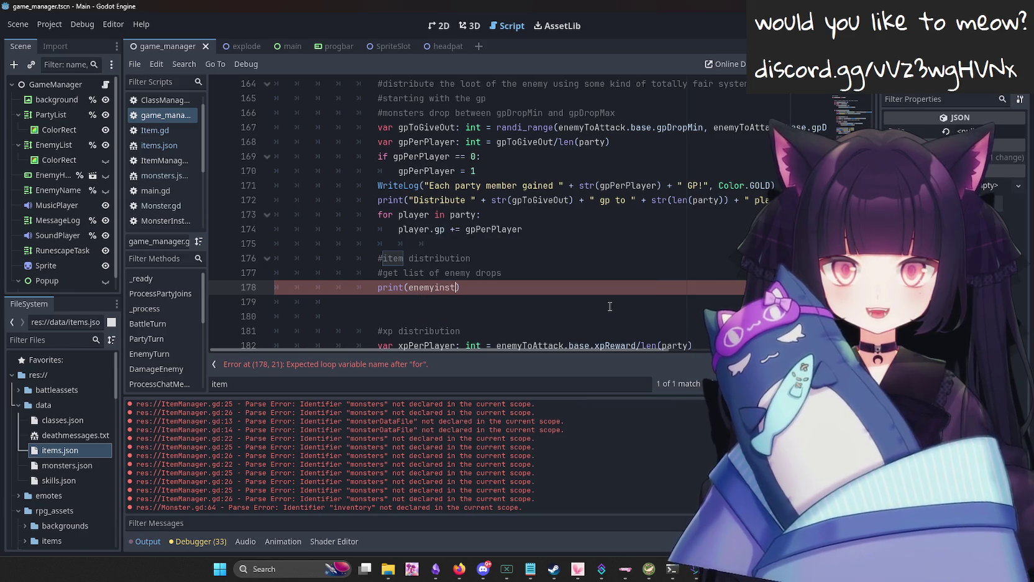
pyautogui.scroll(4, 617, 279)
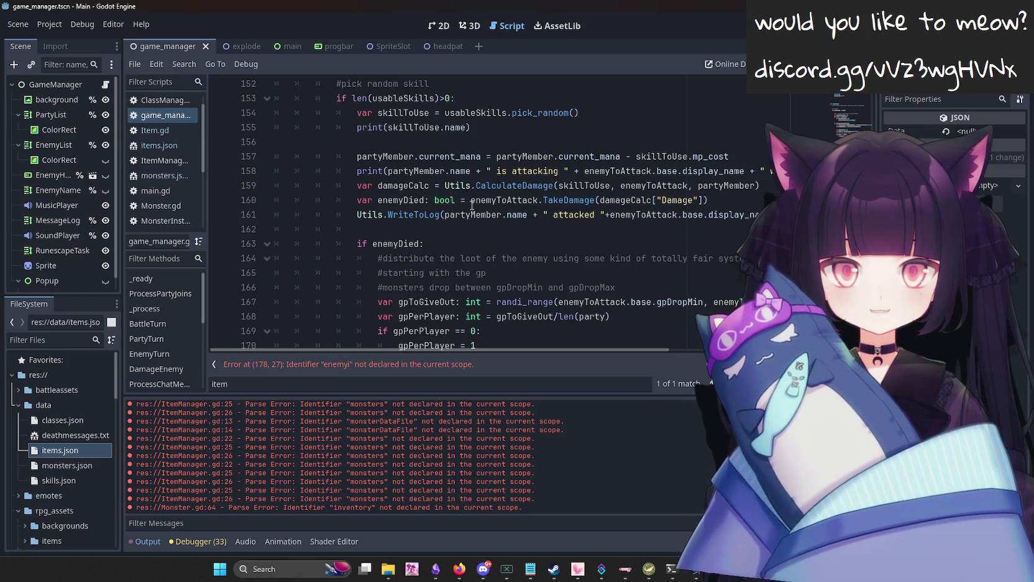
pyautogui.scroll(1, 528, 229)
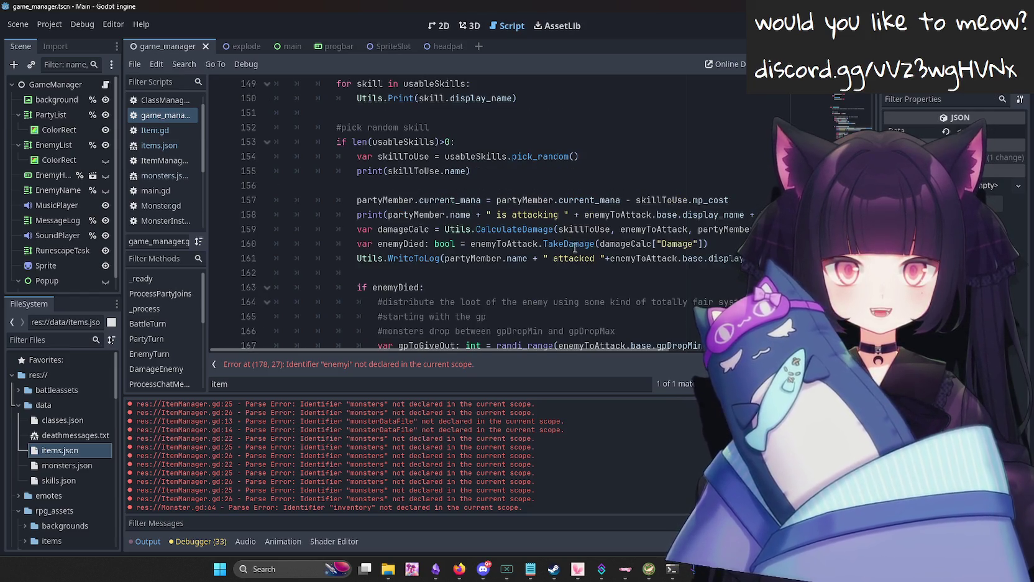
pyautogui.scroll(1, 571, 248)
pyautogui.scroll(-5, 585, 261)
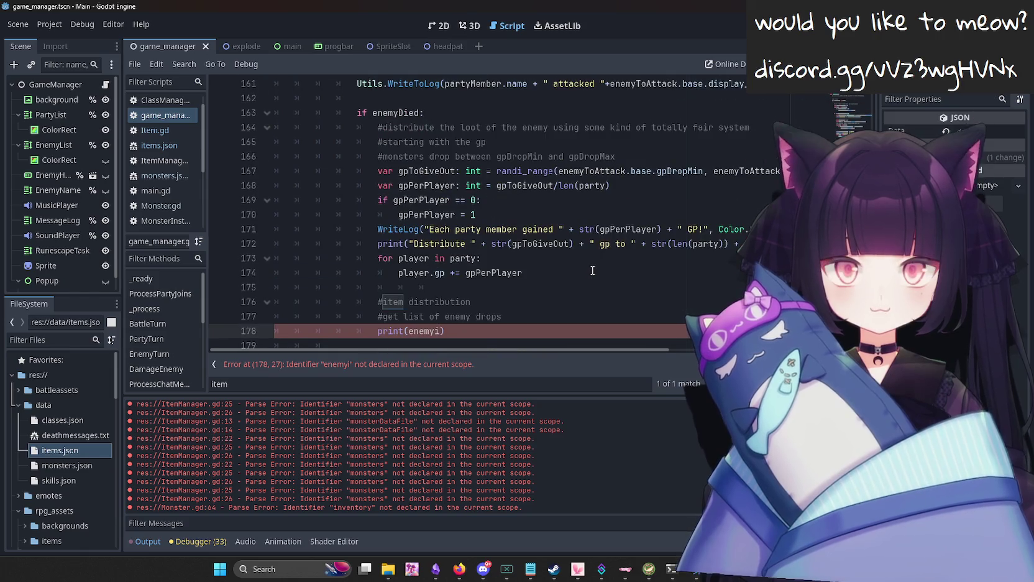
pyautogui.scroll(-3, 593, 270)
pyautogui.press('BackSpace')
pyautogui.press('BackSpace')
pyautogui.press('BackSpace')
pyautogui.write('enemyT')
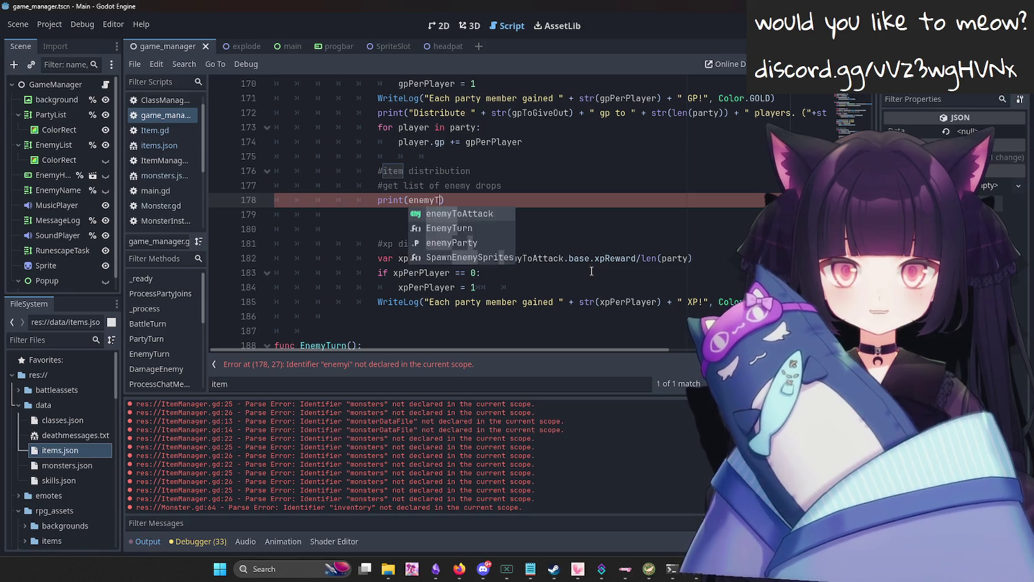
pyautogui.write('oAttack.')
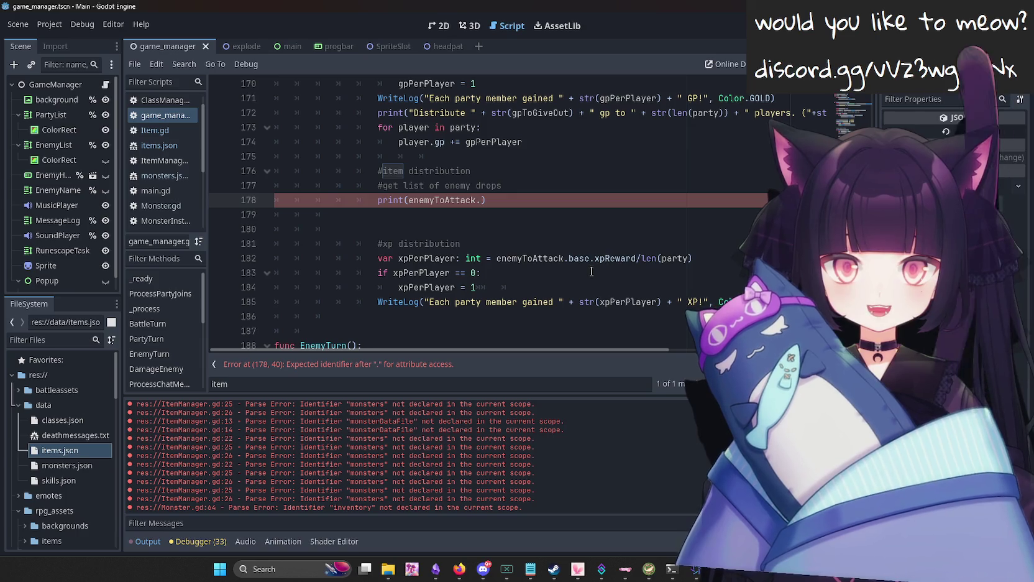
pyautogui.press('BackSpace')
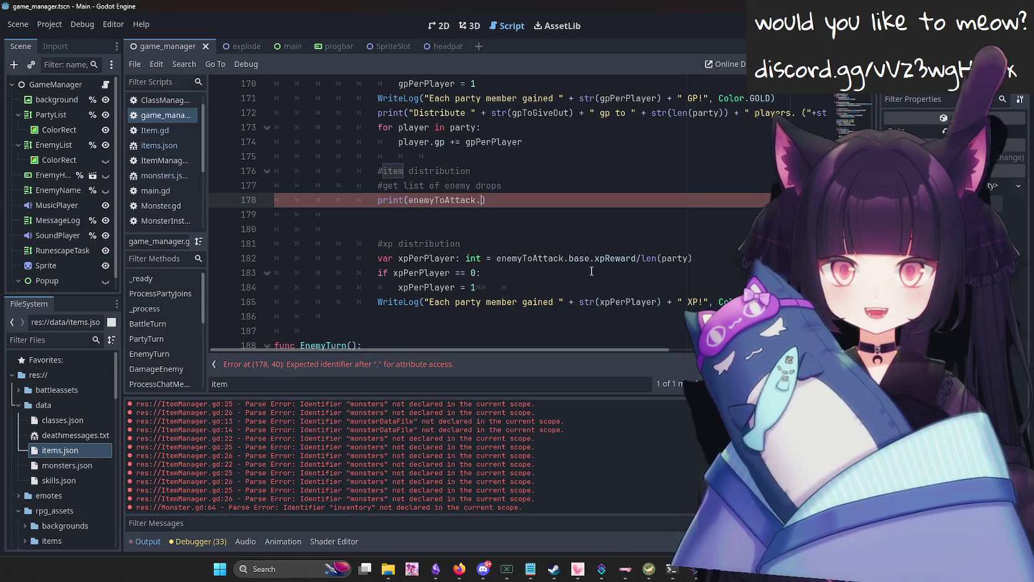
# Complete the line as print(enemyToAttack.base.drops).
pyautogui.write('bsdr.')
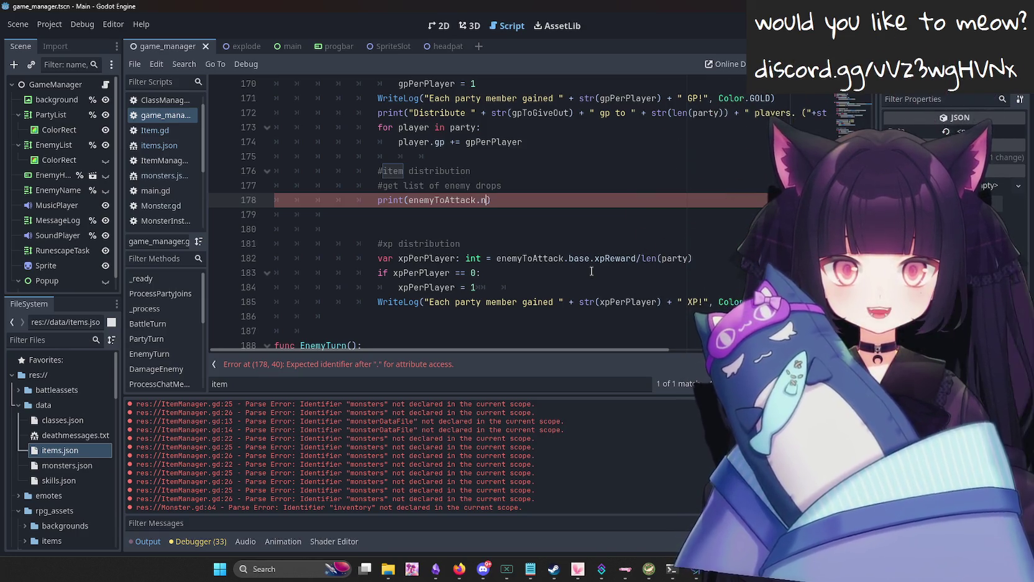
pyautogui.press('BackSpace')
pyautogui.press('BackSpace')
pyautogui.press('BackSpace')
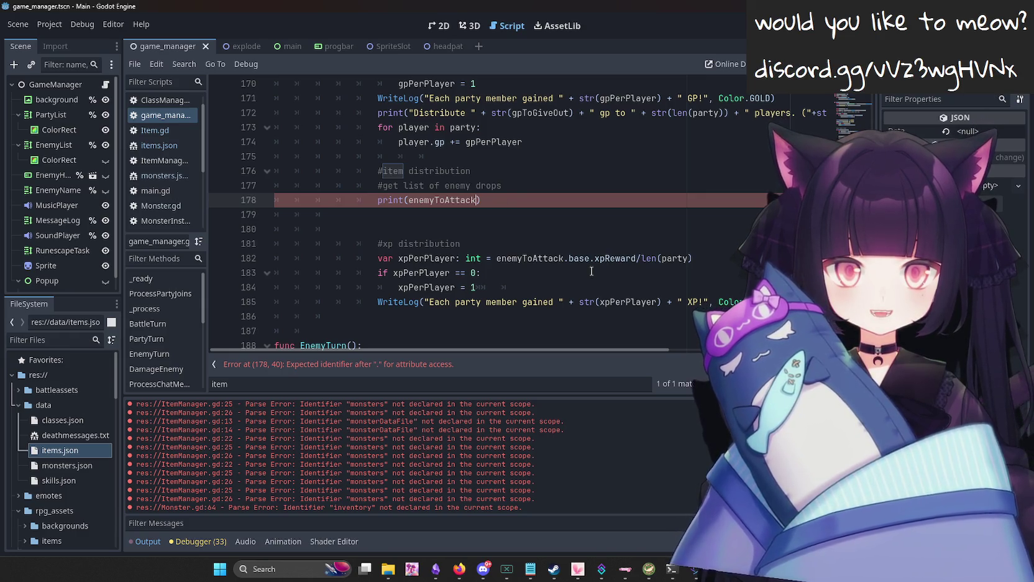
pyautogui.write('.base.')
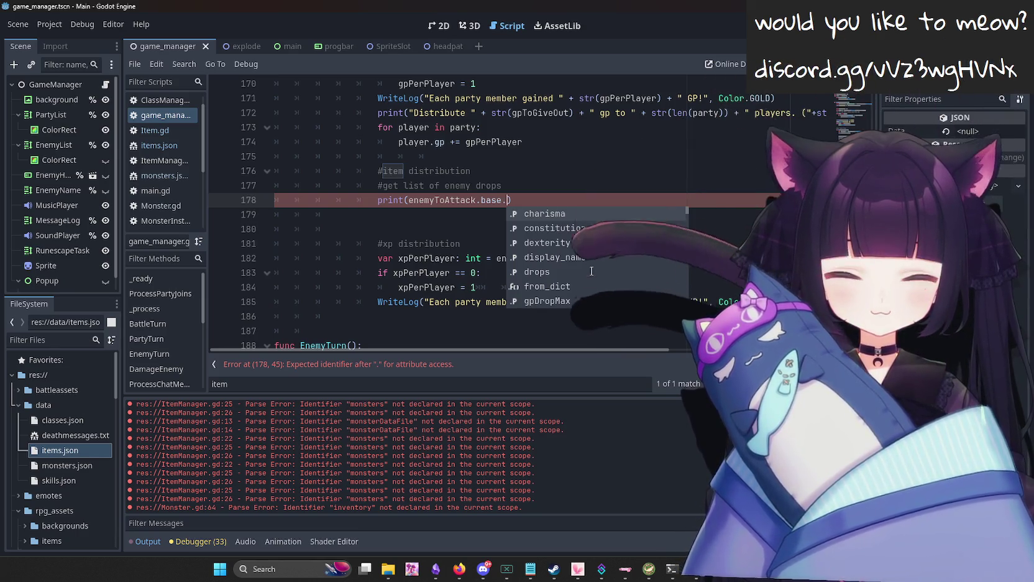
pyautogui.scroll(-5, 591, 271)
pyautogui.scroll(5, 591, 271)
pyautogui.click(591, 271)
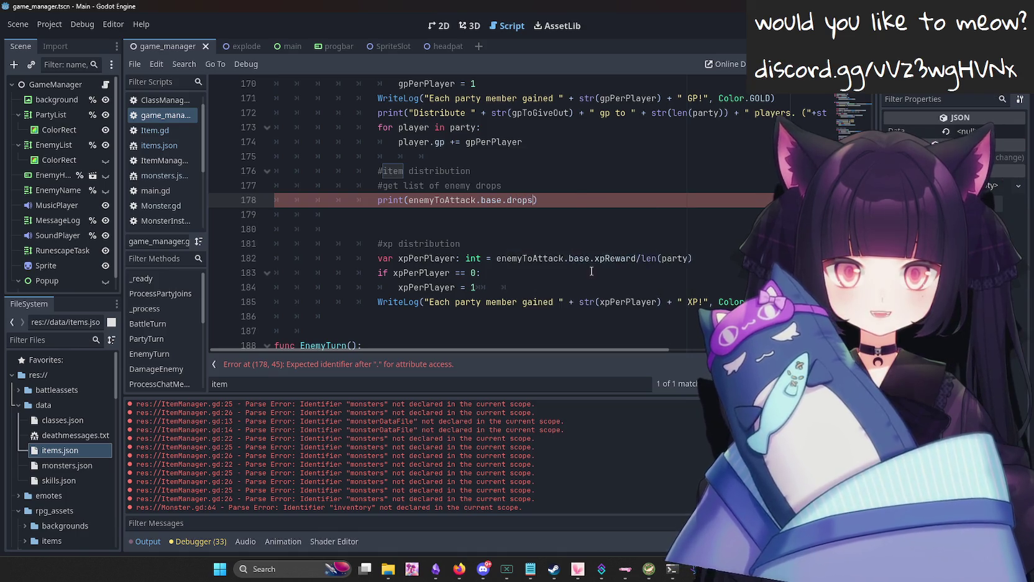
pyautogui.press('Return')
pyautogui.press('BackSpace')
pyautogui.press('BackSpace')
pyautogui.press('BackSpace')
# Insert print("drops") above it and set a breakpoint on the enemy drops print line.
pyautogui.press('Up')
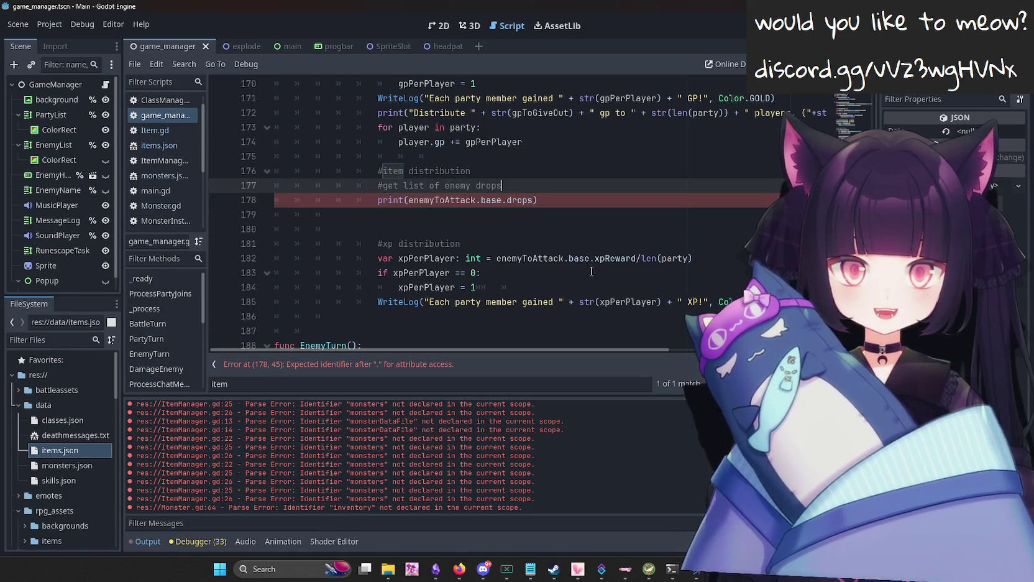
pyautogui.press('Return')
pyautogui.write('print("drops")')
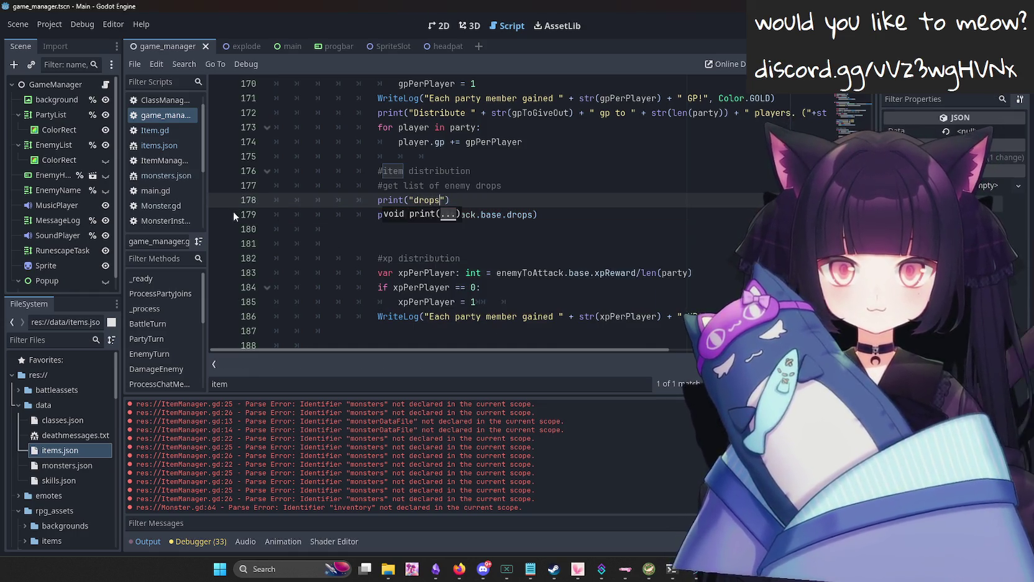
pyautogui.click(221, 214)
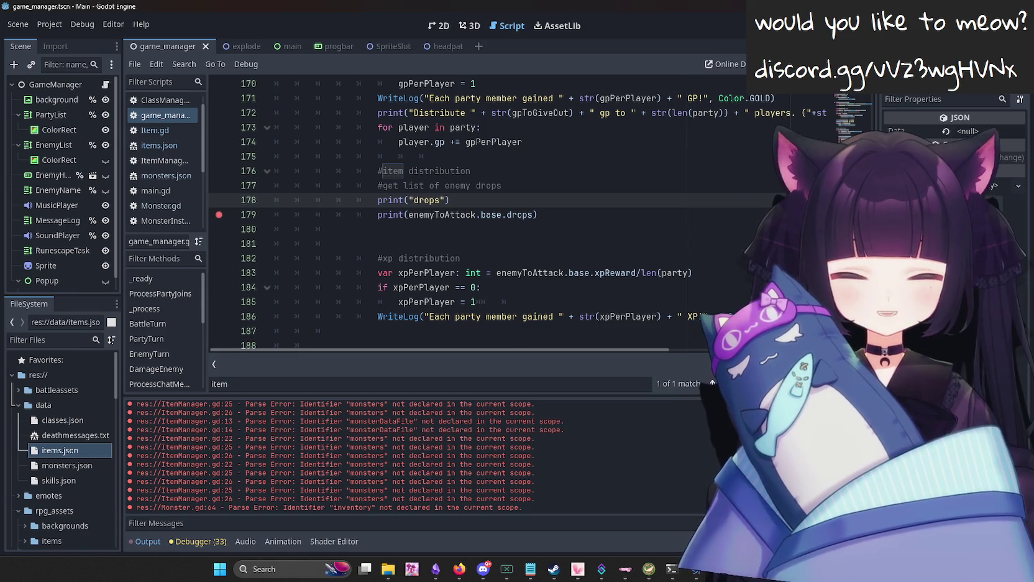
pyautogui.click(164, 178)
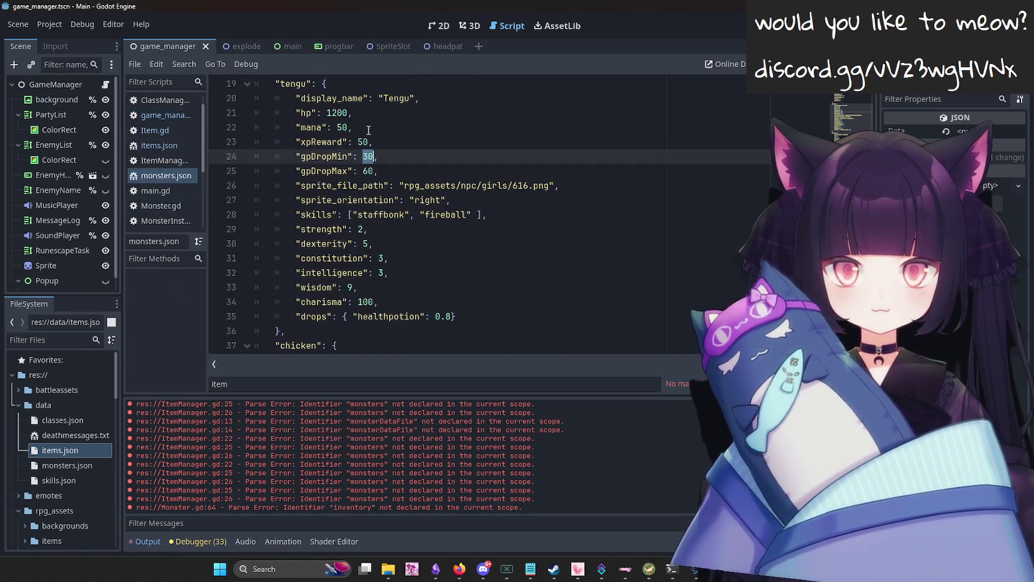
# Set the tengu's hp to 1, run the game to test the drops print, then stop it.
pyautogui.doubleClick(337, 112)
pyautogui.write('1')
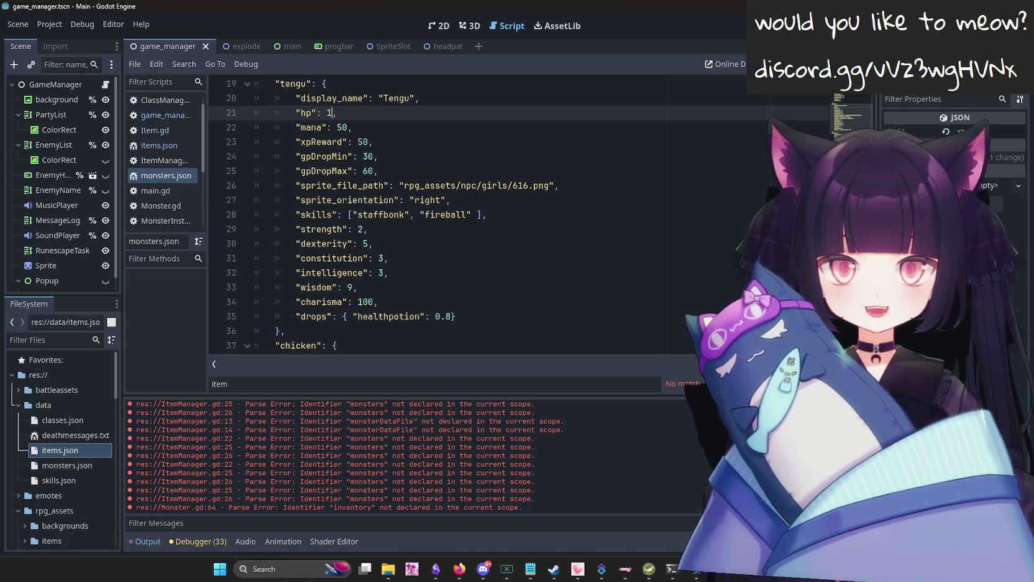
pyautogui.press('F5')
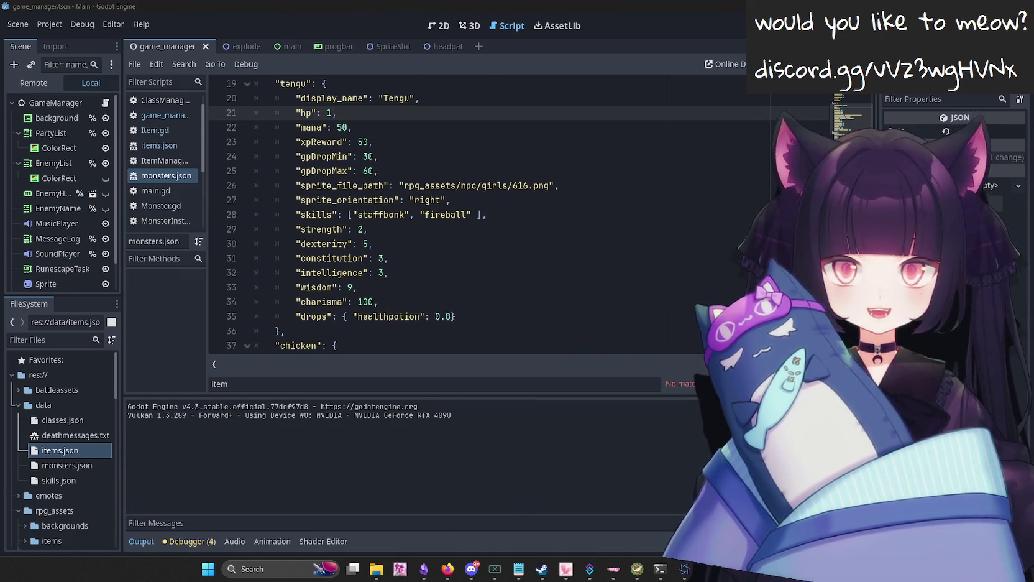
pyautogui.click(145, 539)
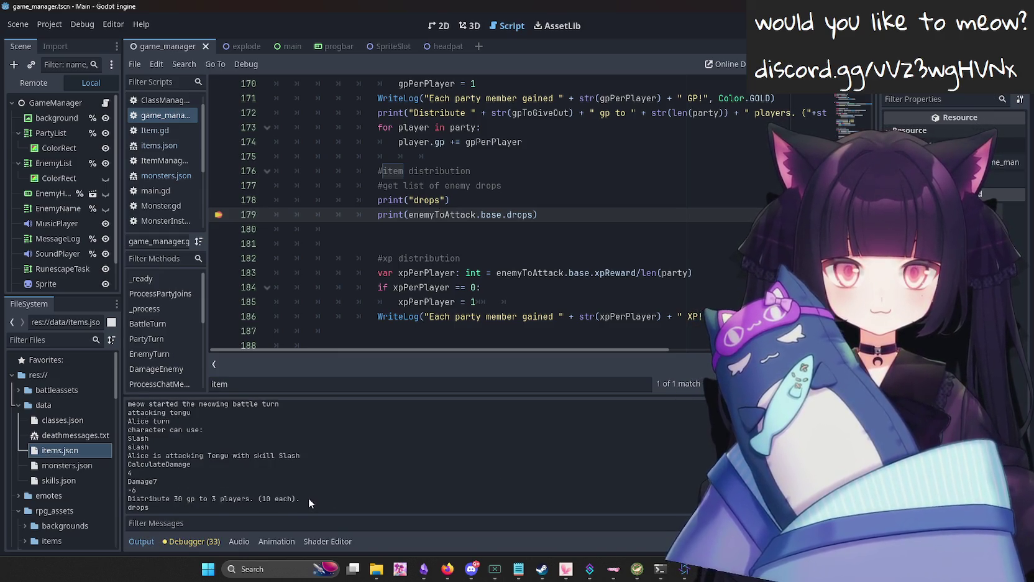
pyautogui.press('F8')
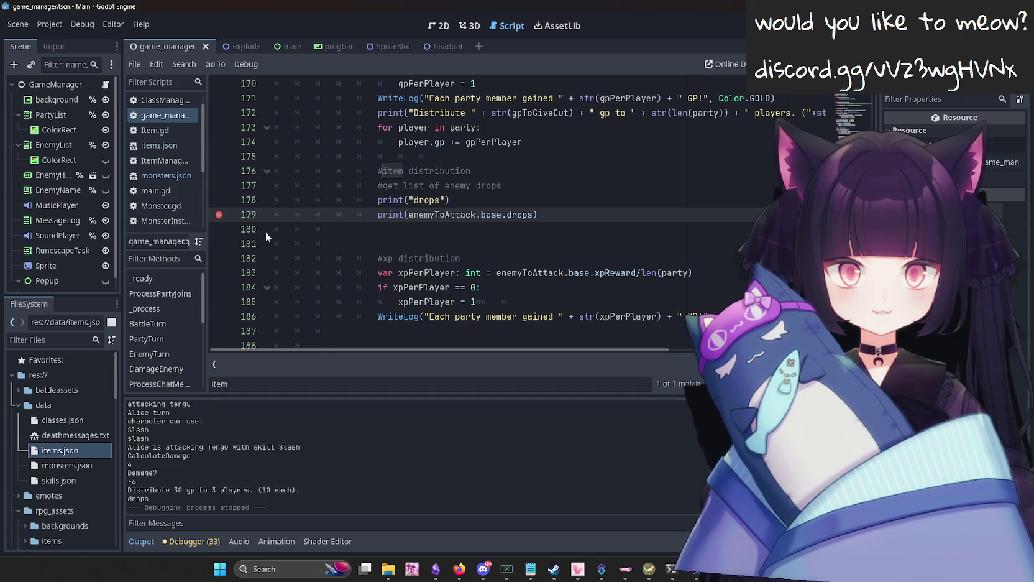
# Add a breakpoint at the xp distribution line, rerun, and confirm the output shows { "healthpotion": 0.8 }.
pyautogui.click(220, 272)
pyautogui.press('F5')
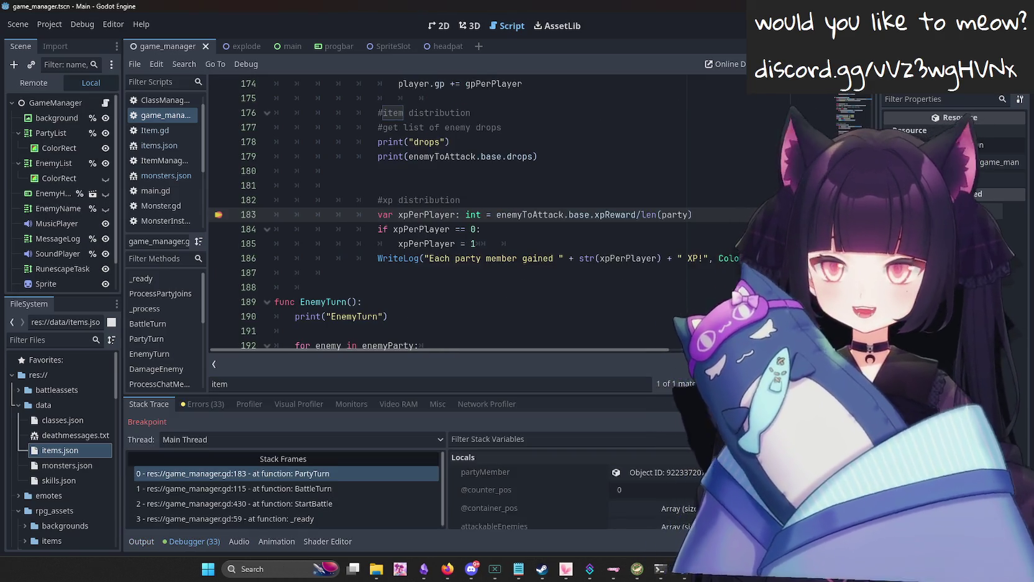
pyautogui.click(141, 542)
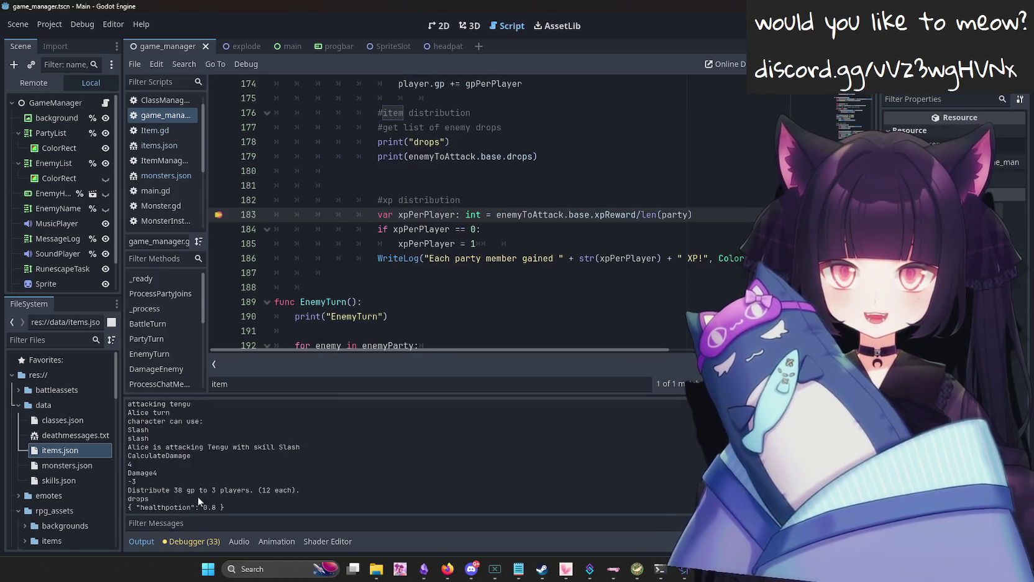
pyautogui.moveTo(231, 508); pyautogui.dragTo(200, 507)
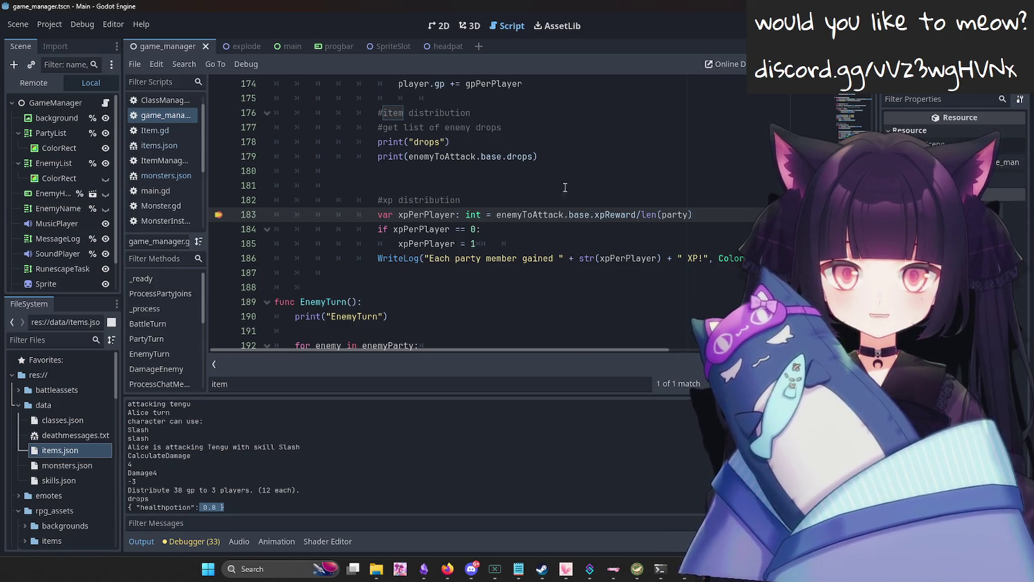
# Start a loop line 'for drop in enemyToAttack.base.dro' after the drops print.
pyautogui.click(580, 149)
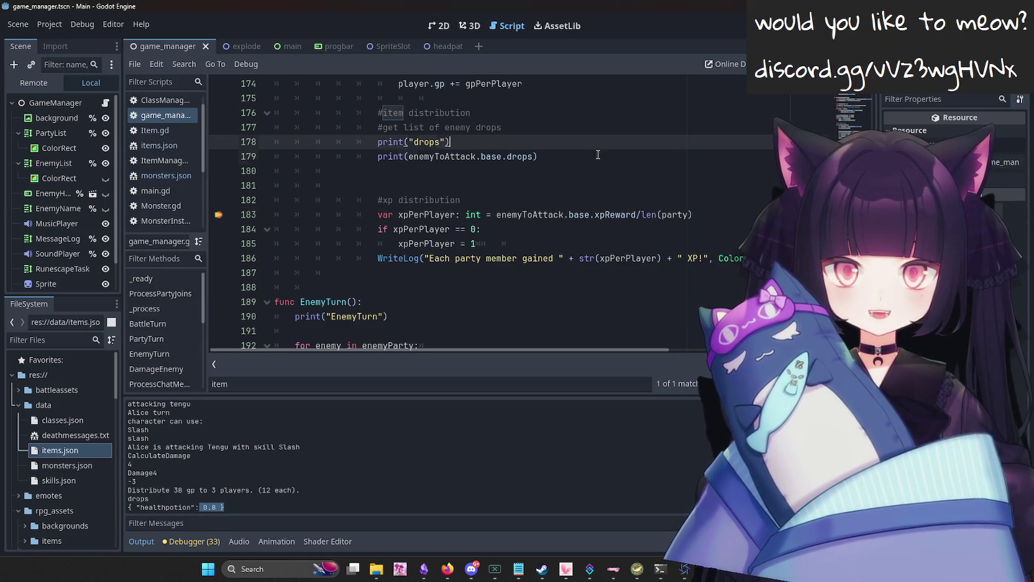
pyautogui.click(593, 159)
pyautogui.press('Return')
pyautogui.write('for drop in ')
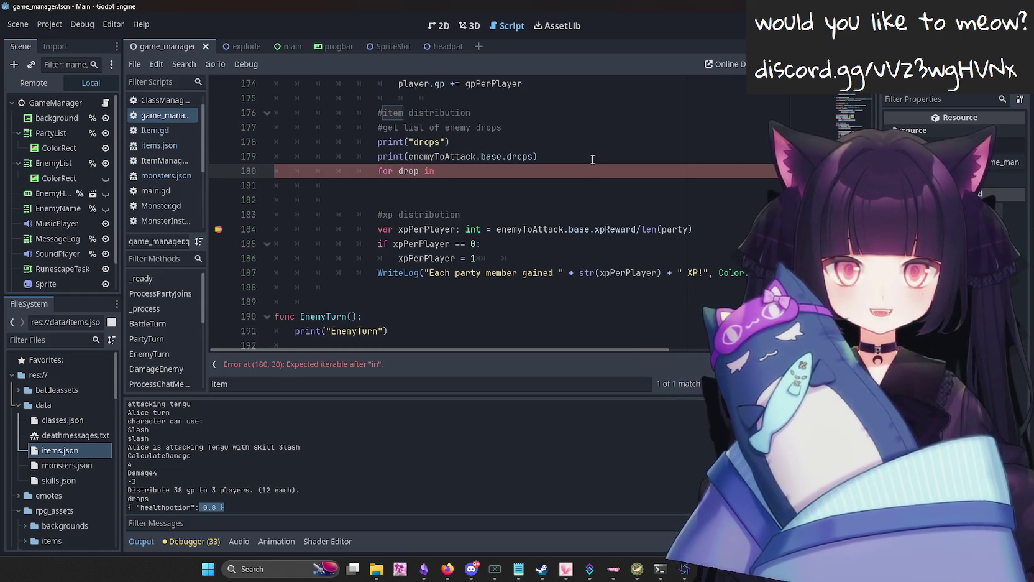
pyautogui.write('enemyToAttack.base.dro')
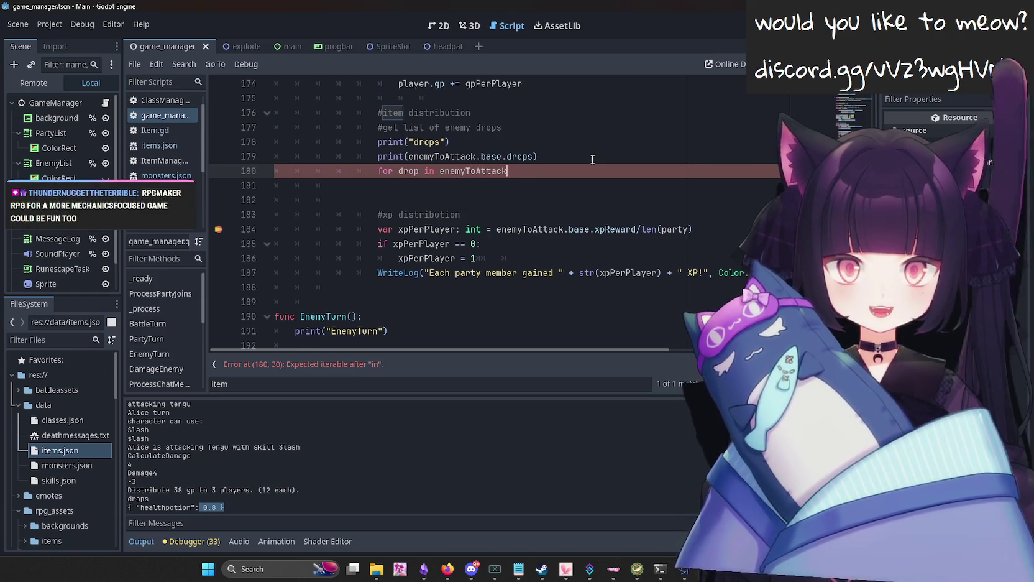
# Complete the loop header as "for drop in enemyToAttack.base.drops:" with an indented empty line below.
pyautogui.press('Return')
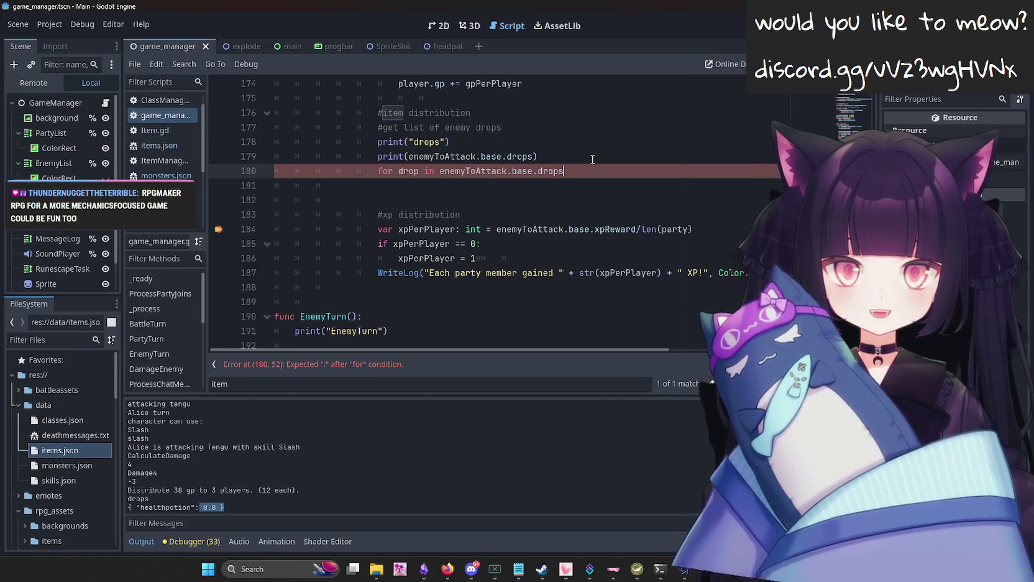
pyautogui.write(':')
pyautogui.press('Return')
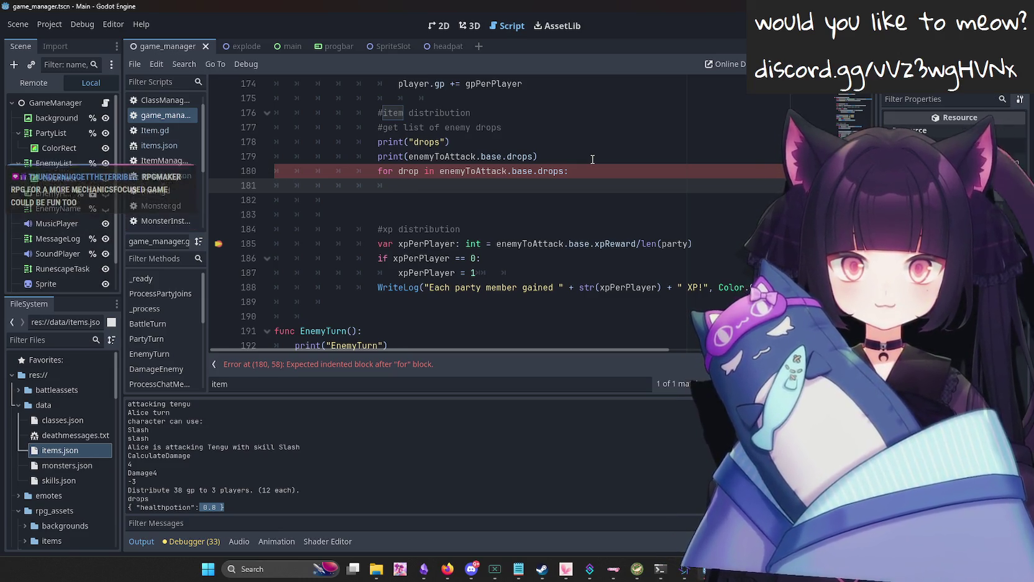
pyautogui.moveTo(490, 165)
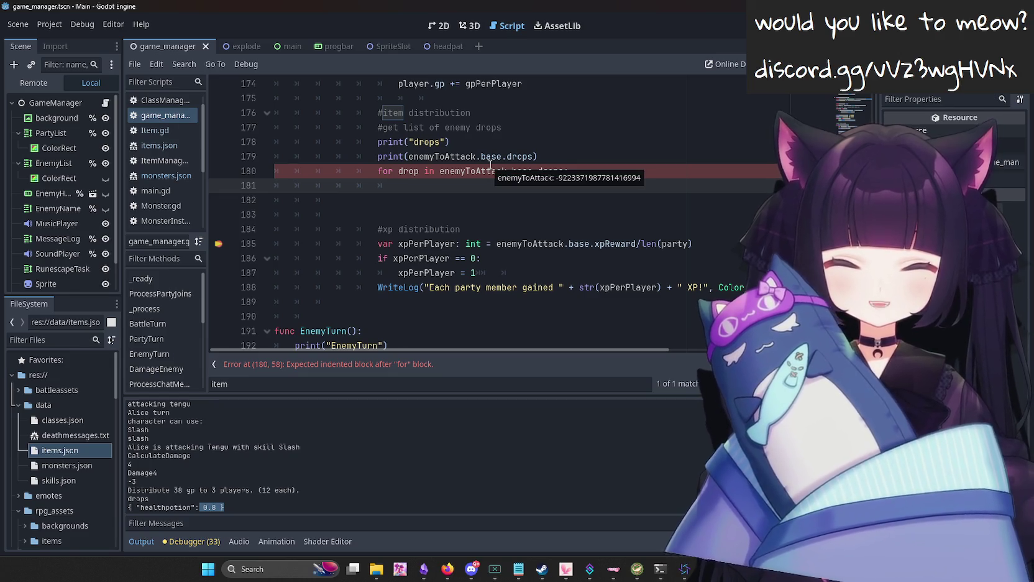
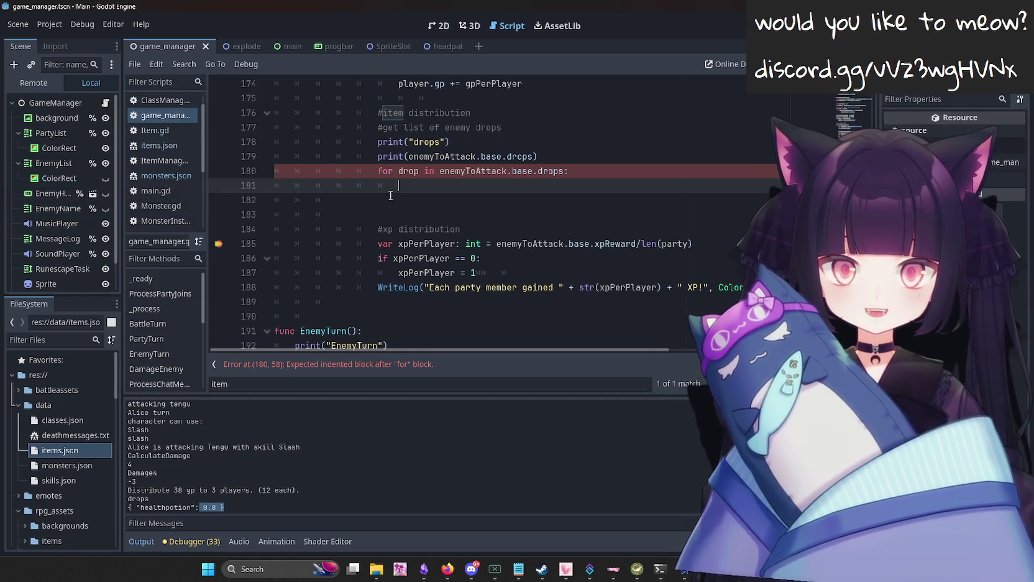
# Clear the stray partial print text from empty line 181.
pyautogui.press('BackSpace')
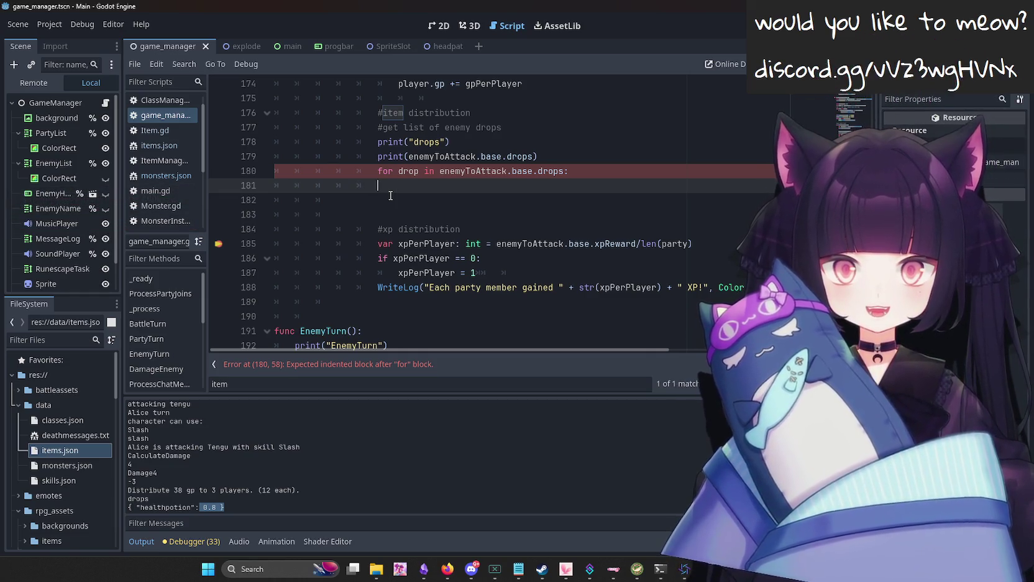
pyautogui.write('prin')
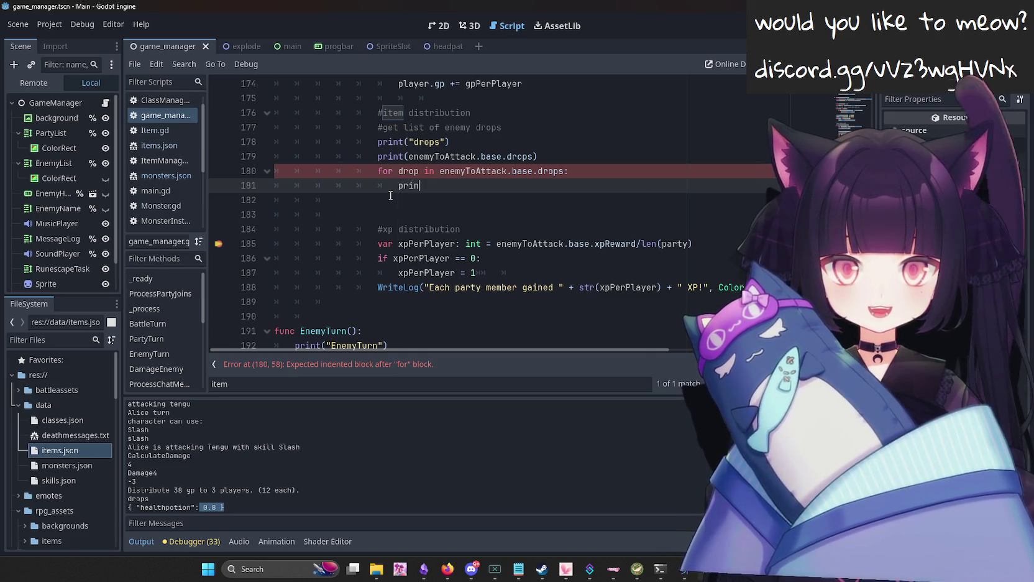
pyautogui.press('BackSpace')
pyautogui.press('BackSpace')
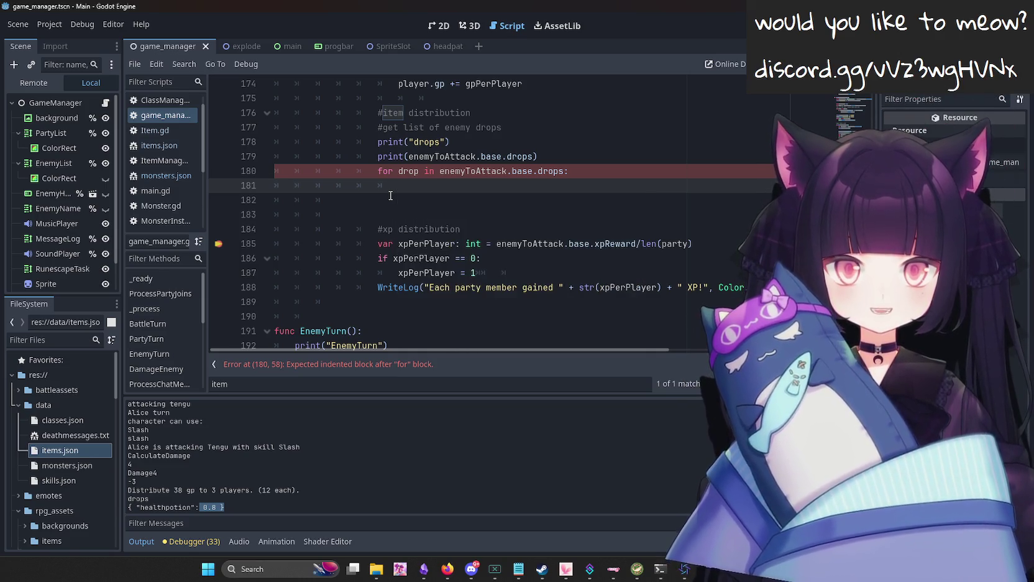
# Search the script for 'random' to find existing uses, then start a new browser tab.
pyautogui.hotkey('ctrl', 'f')
pyautogui.write('random')
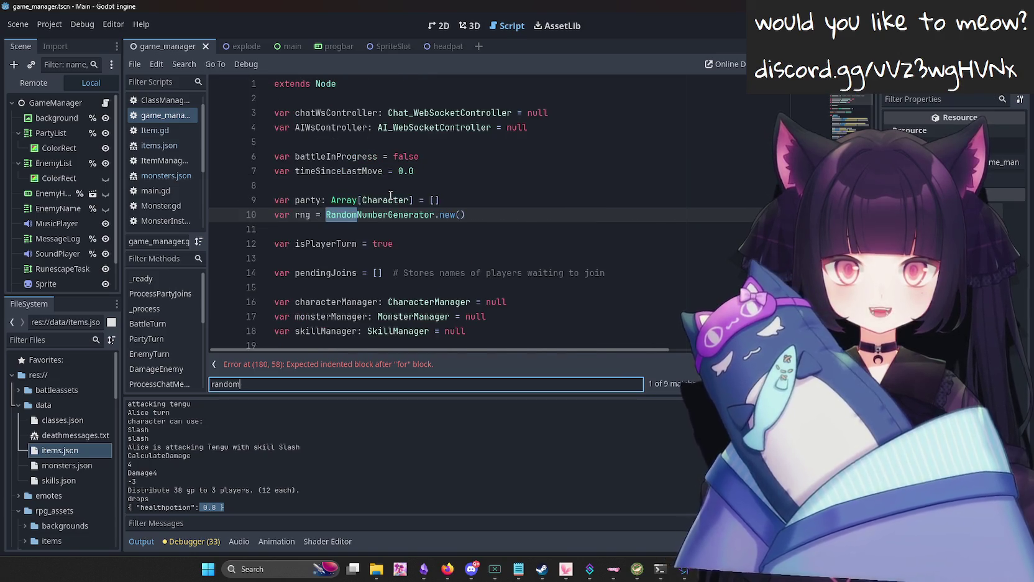
pyautogui.press('Return')
pyautogui.press('Return')
pyautogui.press('Return')
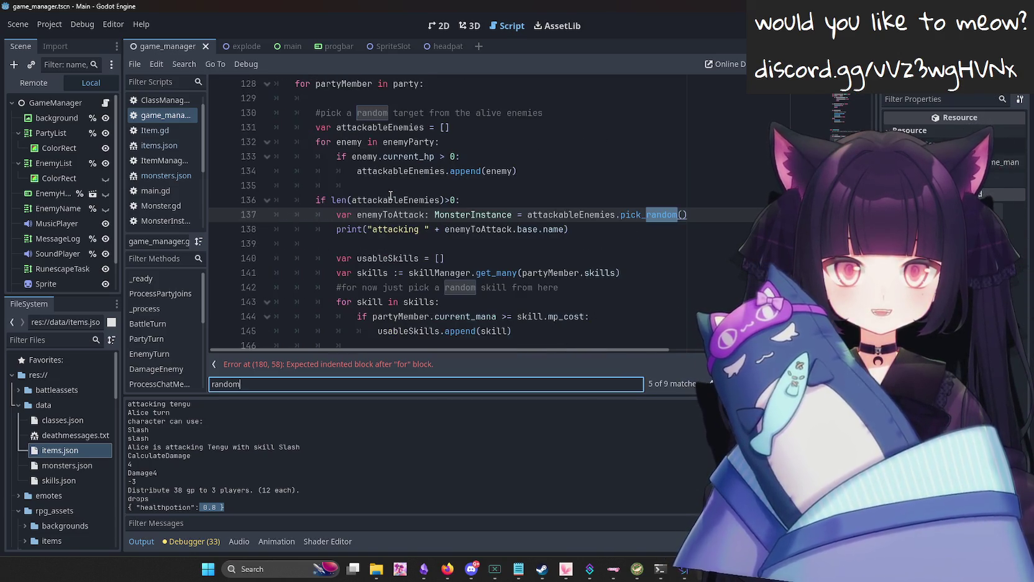
pyautogui.scroll(-13, 375, 204)
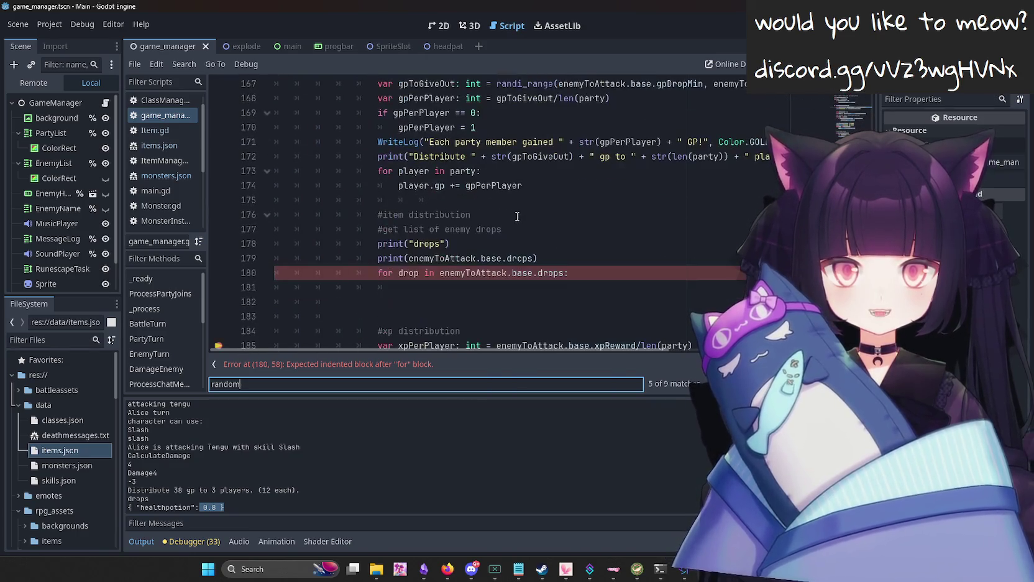
pyautogui.click(257, 12)
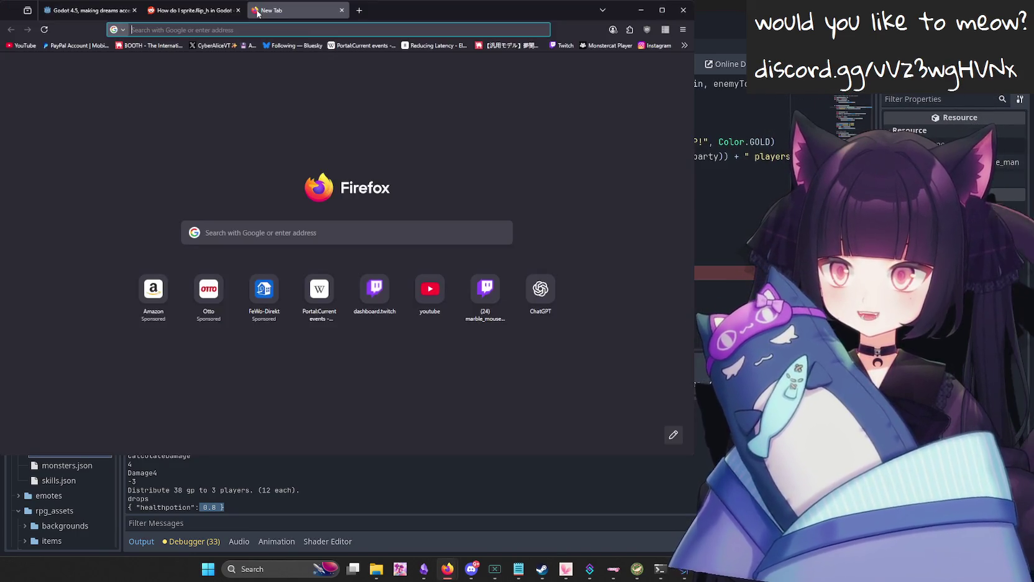
# Search the web for 'godot rng' and open the RandomNumberGenerator documentation page.
pyautogui.write('godot rng')
pyautogui.press('Return')
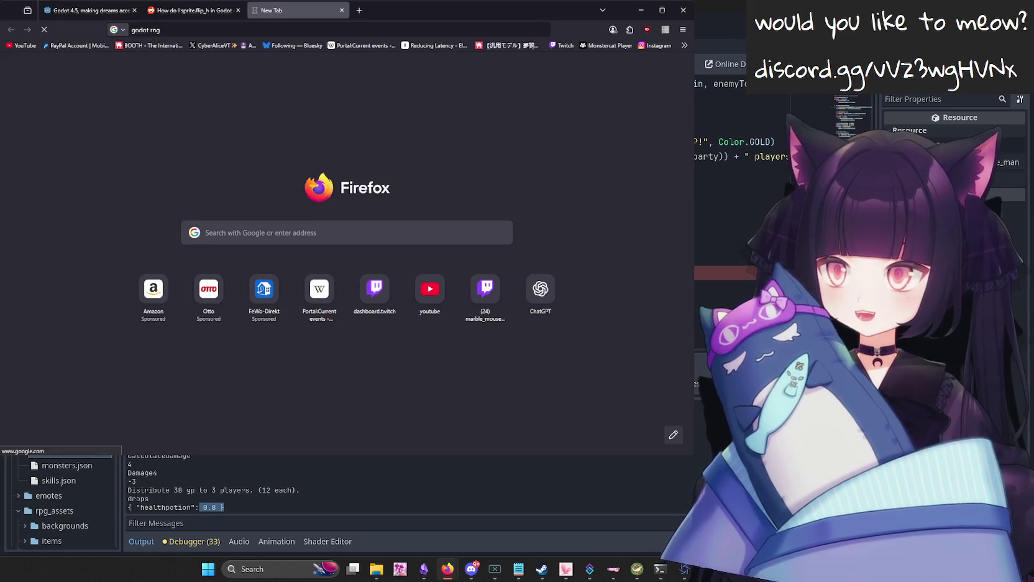
pyautogui.click(175, 164)
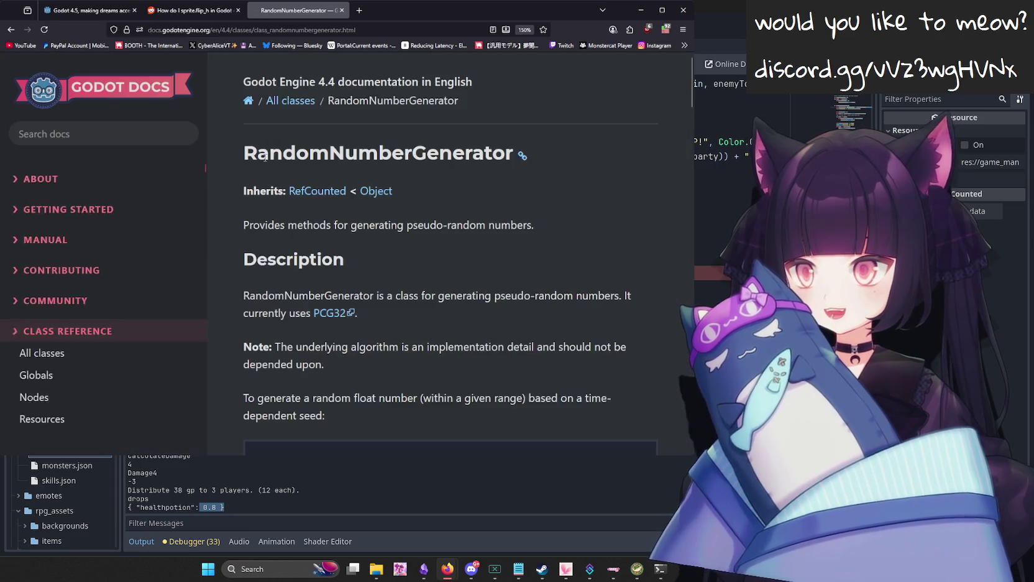
# Read the Methods and seed/state notes, then add a new line above the enemy-drops loop in Godot.
pyautogui.scroll(-3, 403, 248)
pyautogui.scroll(-3, 407, 246)
pyautogui.scroll(-1, 412, 244)
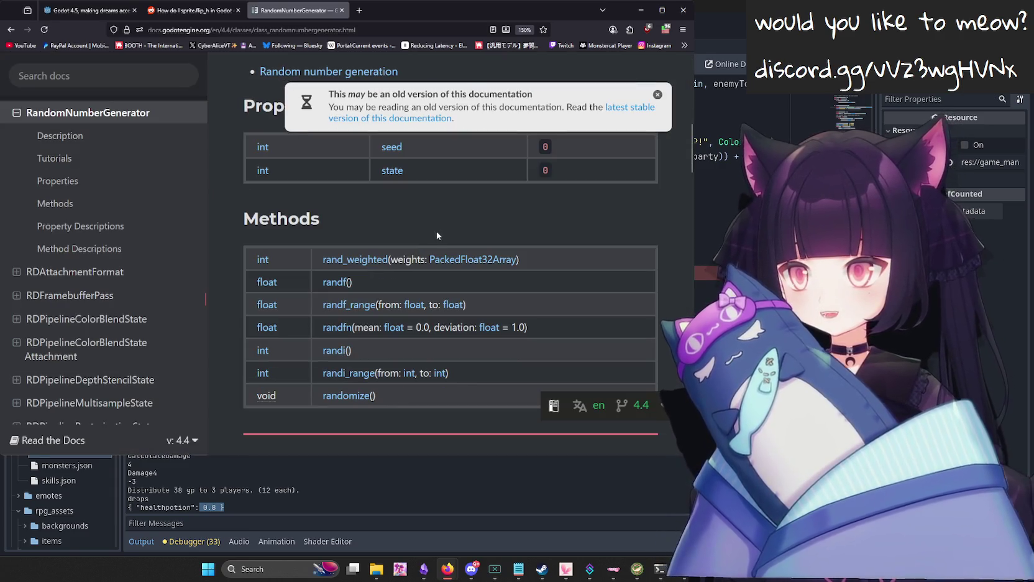
pyautogui.scroll(-3, 441, 233)
pyautogui.scroll(-3, 442, 232)
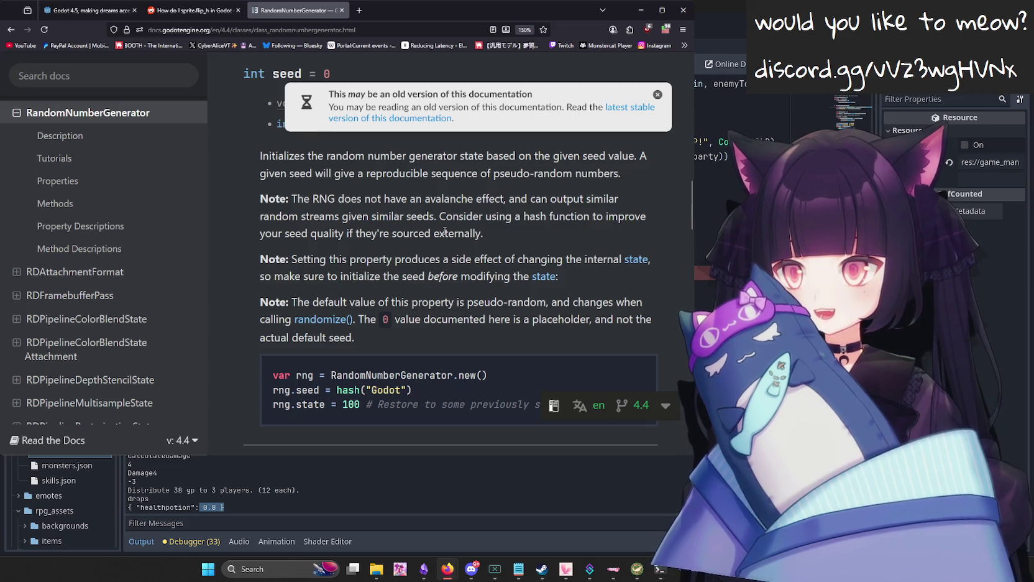
pyautogui.scroll(-3, 447, 232)
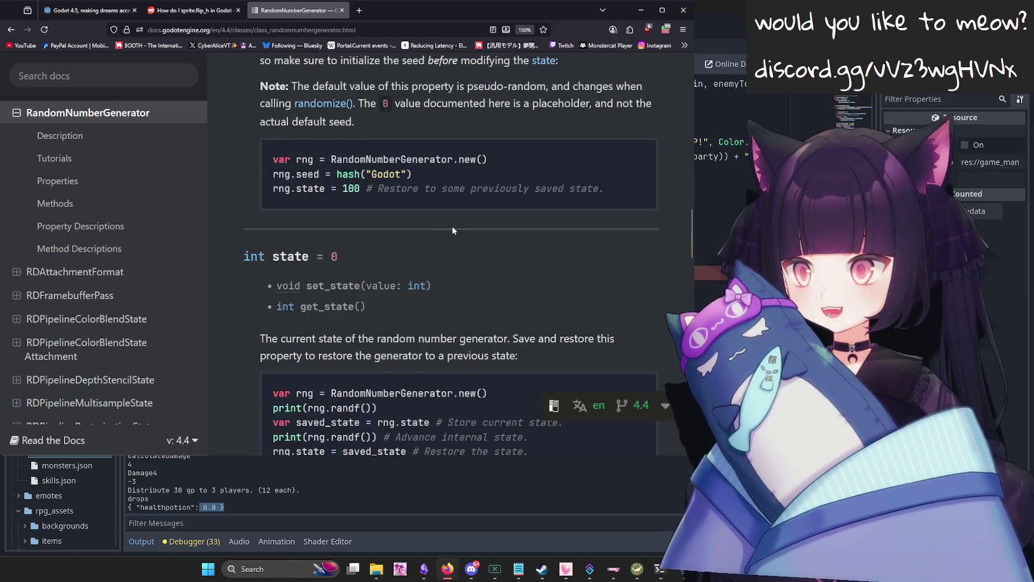
pyautogui.scroll(-1, 460, 224)
pyautogui.scroll(-1, 461, 227)
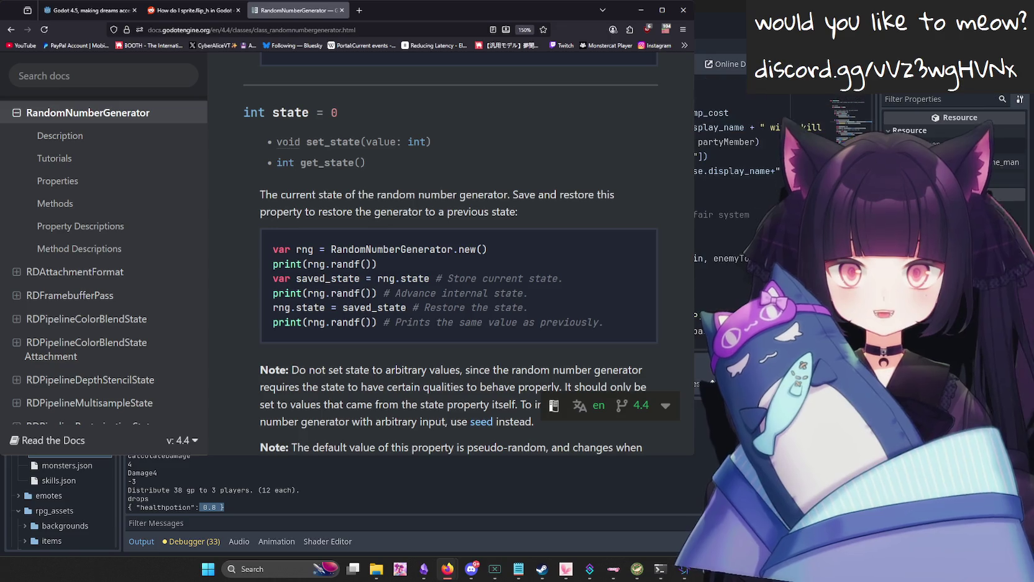
pyautogui.scroll(-3, 721, 187)
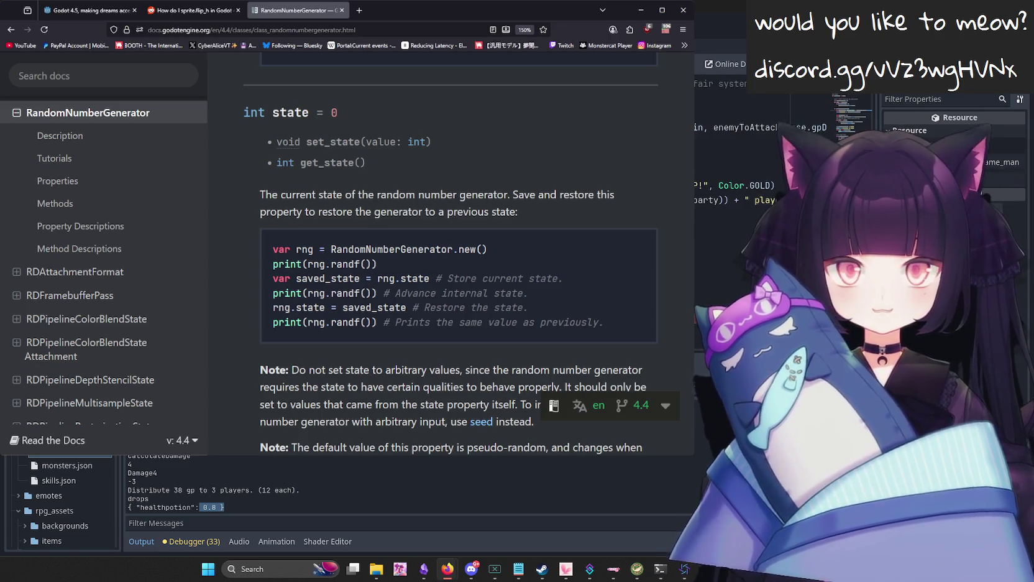
pyautogui.hotkey('alt', 'Tab')
pyautogui.hotkey('ctrl', 'shift', 'Return')
# Write rng.randomize() on the new line using autocomplete.
pyautogui.write('rp')
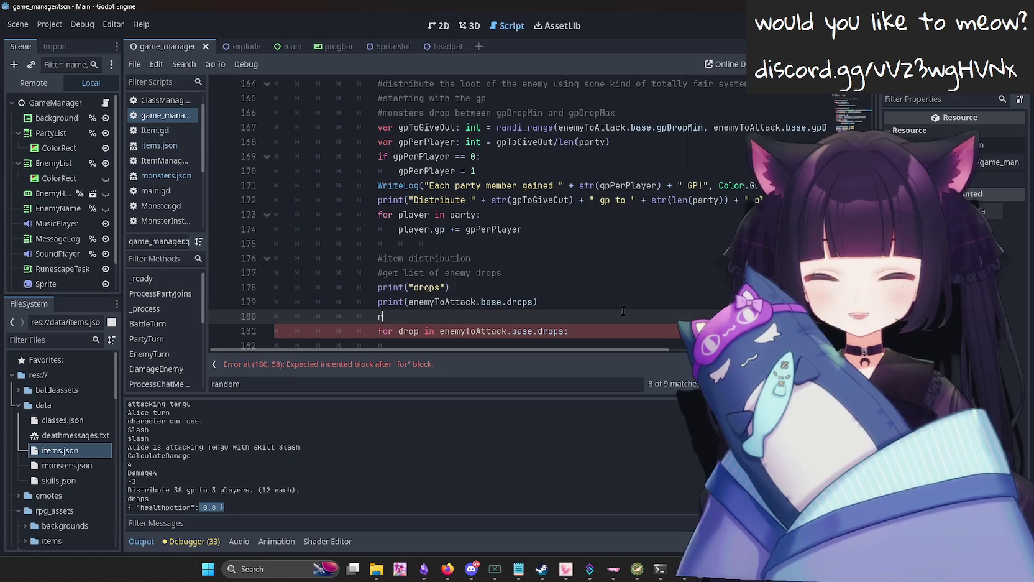
pyautogui.press('BackSpace')
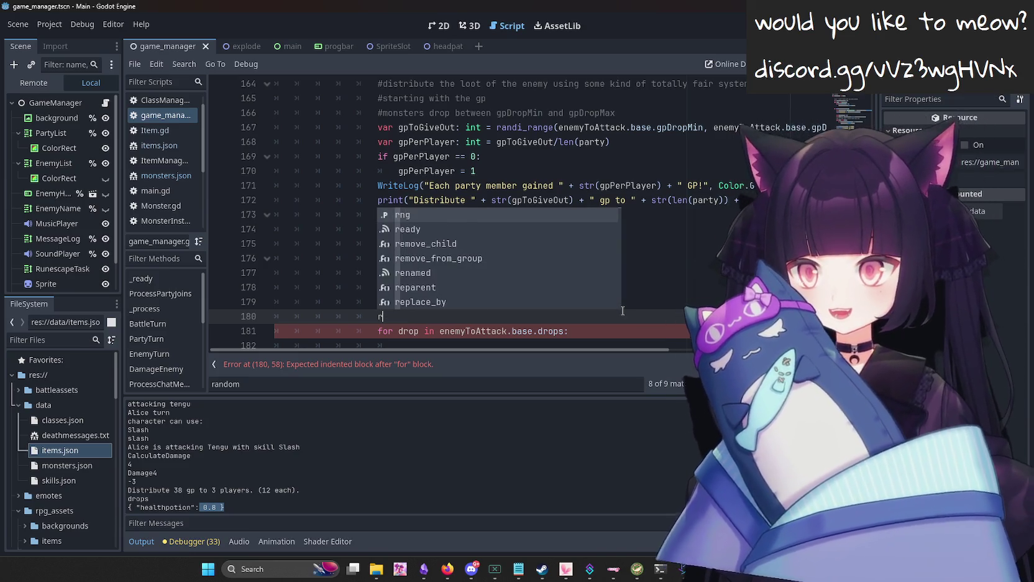
pyautogui.write('ng.')
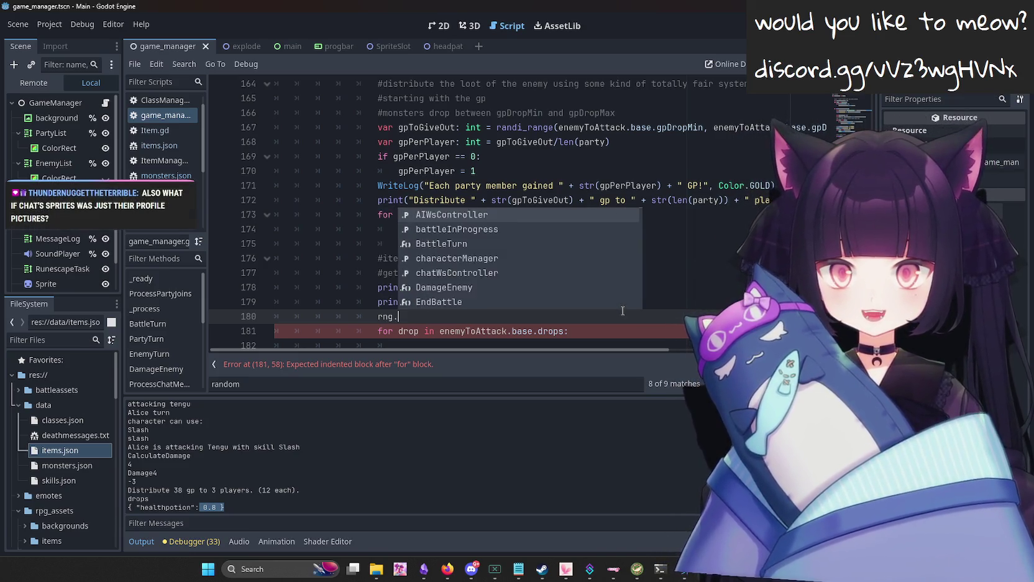
pyautogui.write('ran')
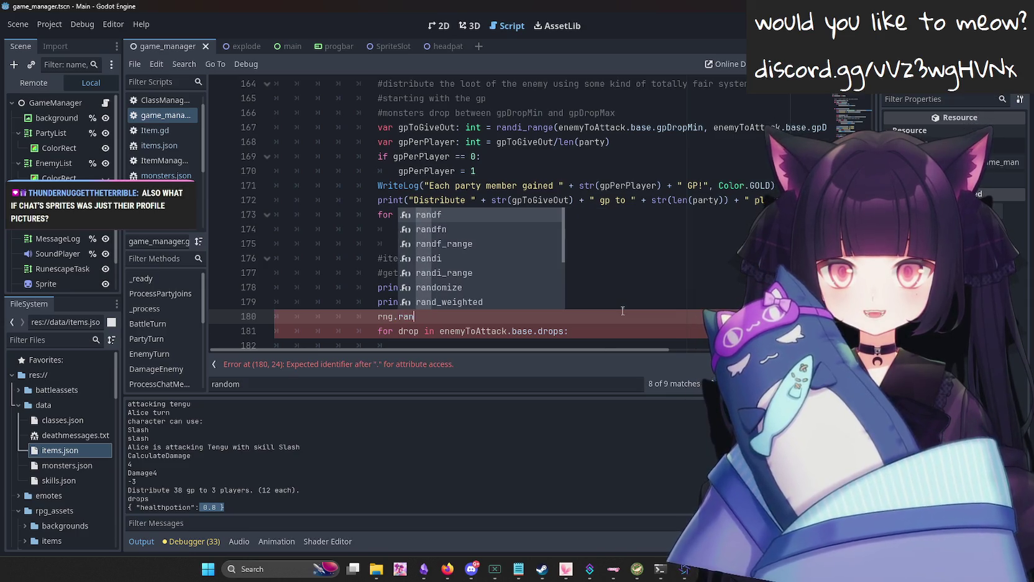
pyautogui.press('Down')
pyautogui.press('Down')
pyautogui.press('Down')
pyautogui.press('Return')
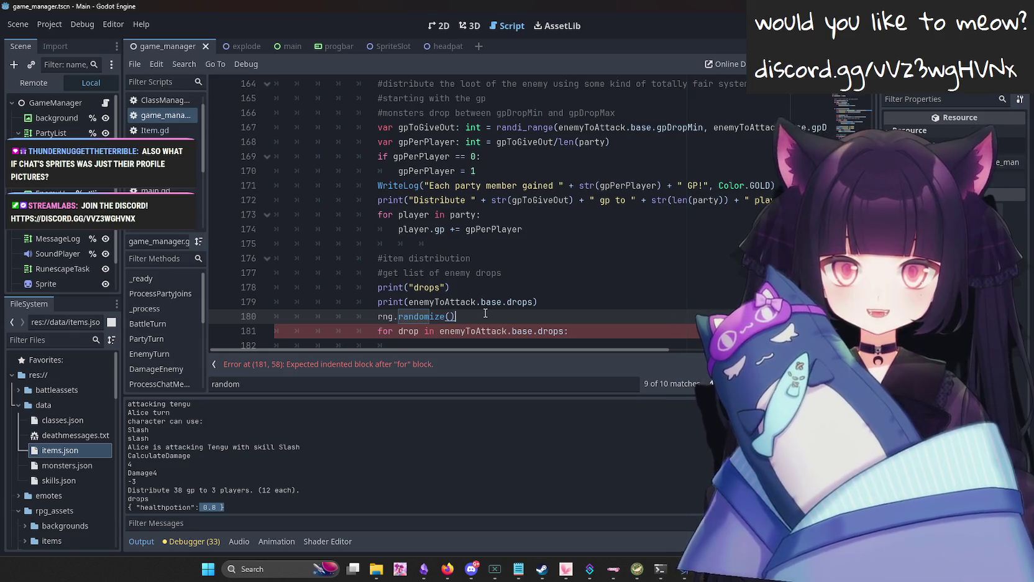
# Move rng.randomize() inside the drop loop, indented one level under the loop header.
pyautogui.scroll(-2, 491, 305)
pyautogui.click(544, 254)
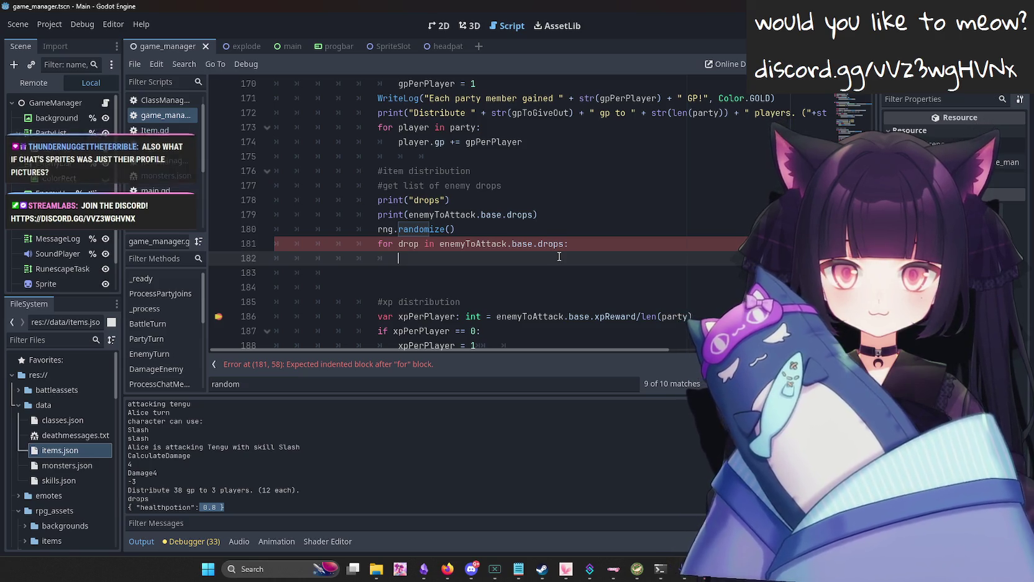
pyautogui.moveTo(511, 231); pyautogui.dragTo(195, 235)
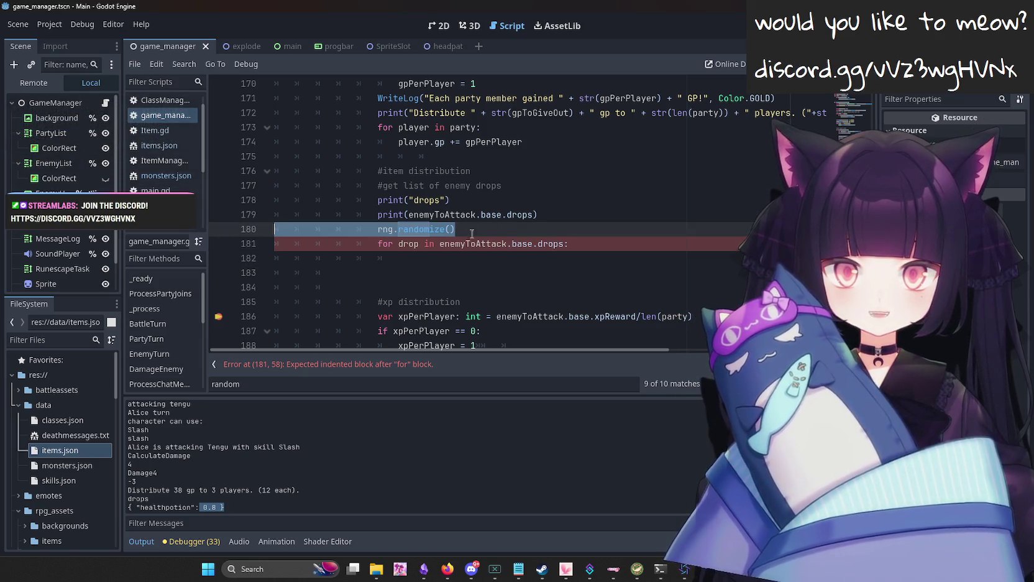
pyautogui.hotkey('ctrl', 'x')
pyautogui.press('Delete')
pyautogui.click(534, 238)
pyautogui.hotkey('ctrl', 'v')
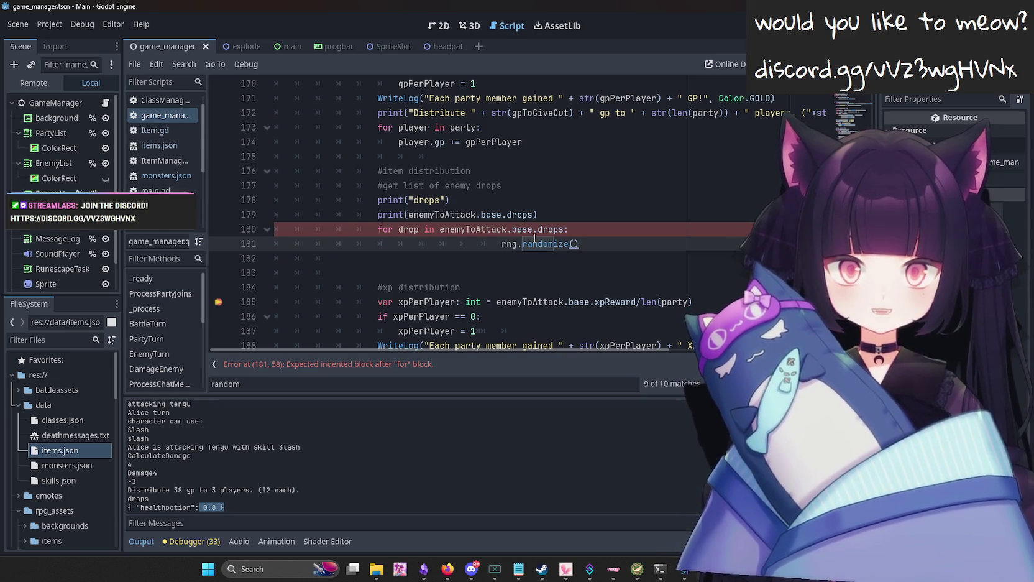
pyautogui.moveTo(503, 244); pyautogui.dragTo(386, 242)
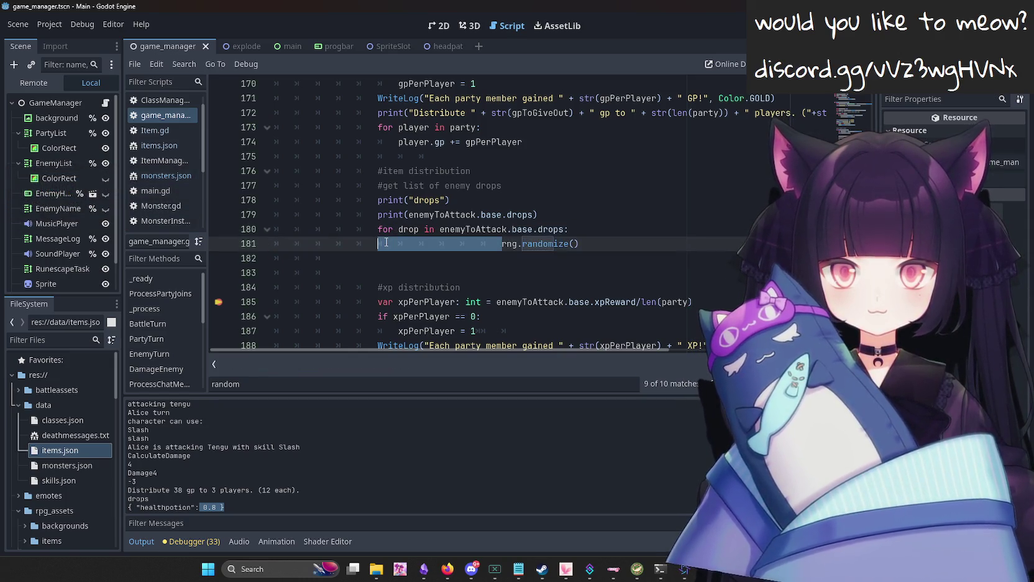
pyautogui.press('BackSpace')
pyautogui.press('Tab')
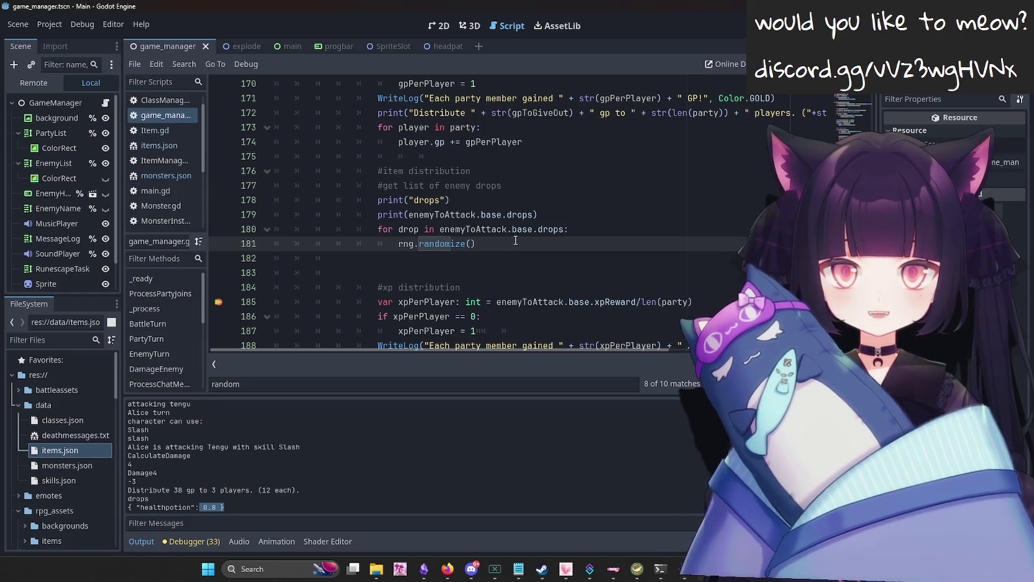
pyautogui.click(523, 244)
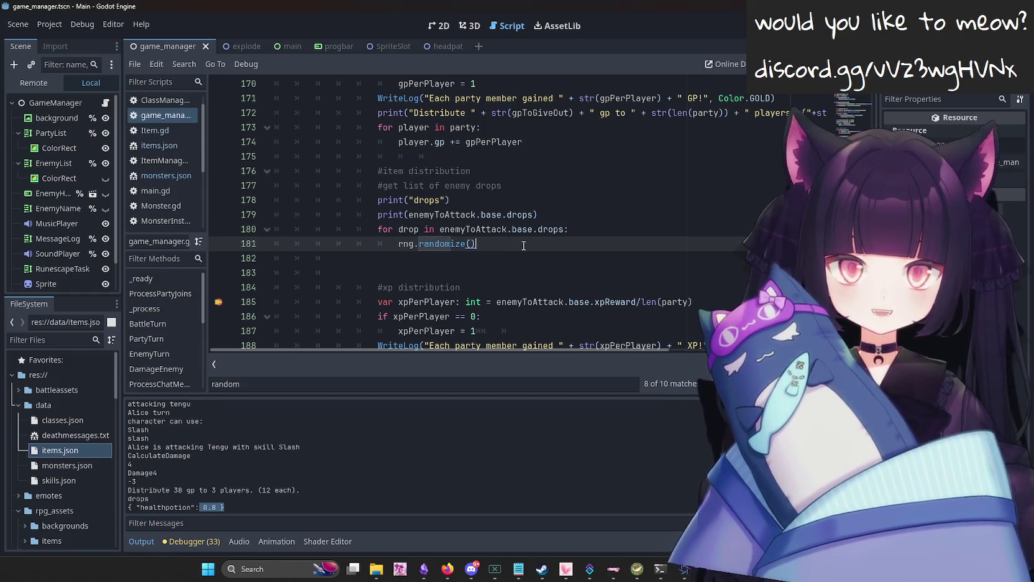
# Add print(drops["drop"]) below rng.randomize() on line 182 and save the script.
pyautogui.press('Return')
pyautogui.write('print(')
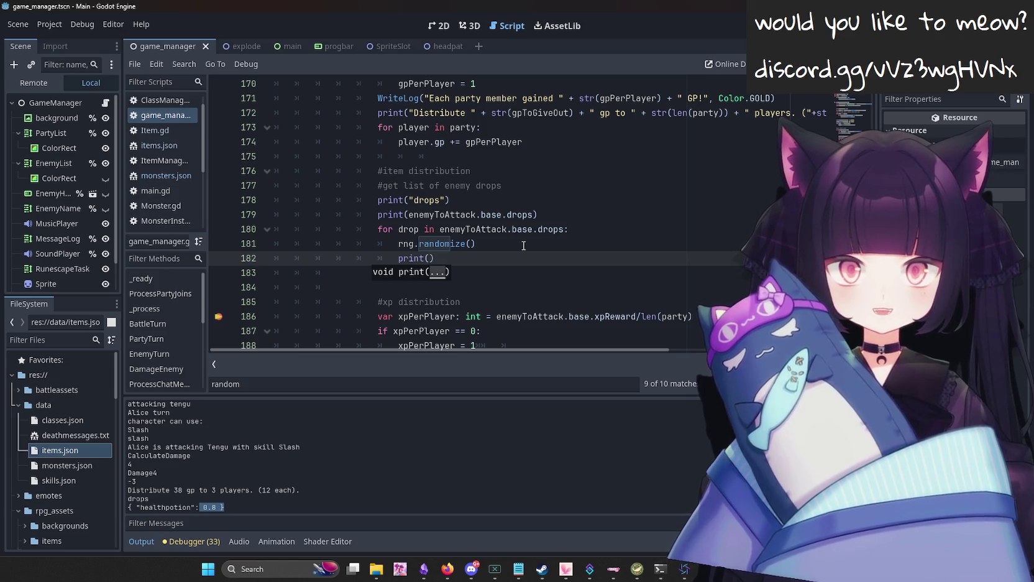
pyautogui.write('dr')
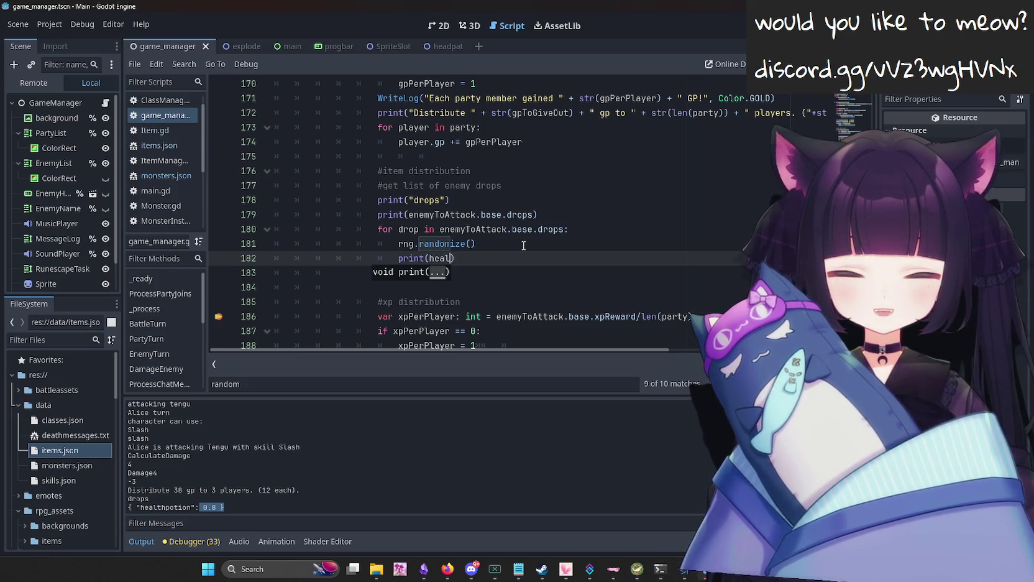
pyautogui.press('BackSpace')
pyautogui.press('BackSpace')
pyautogui.write('drops["healthpp')
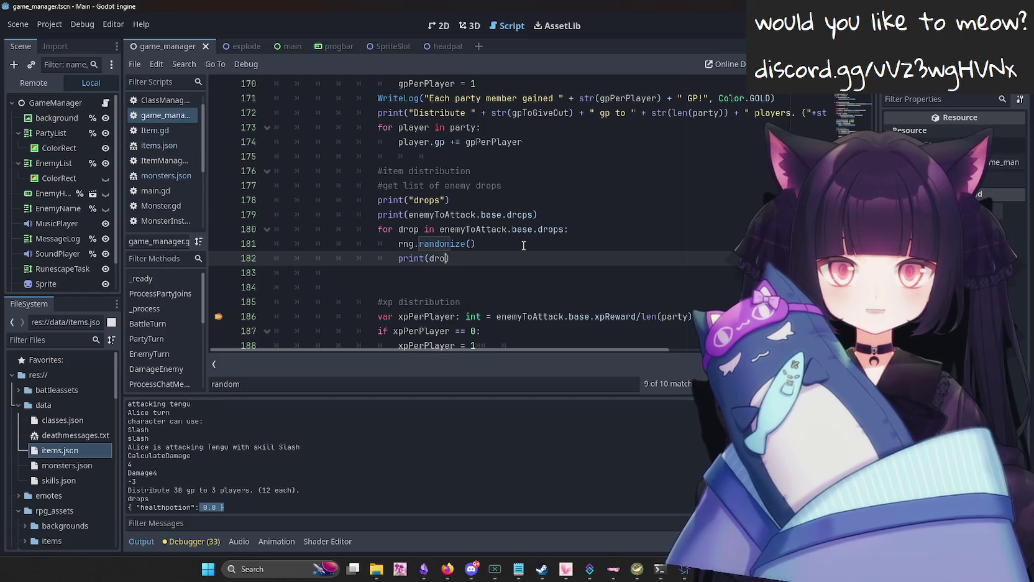
pyautogui.press('BackSpace')
pyautogui.press('BackSpace')
pyautogui.press('BackSpace')
pyautogui.write('drop')
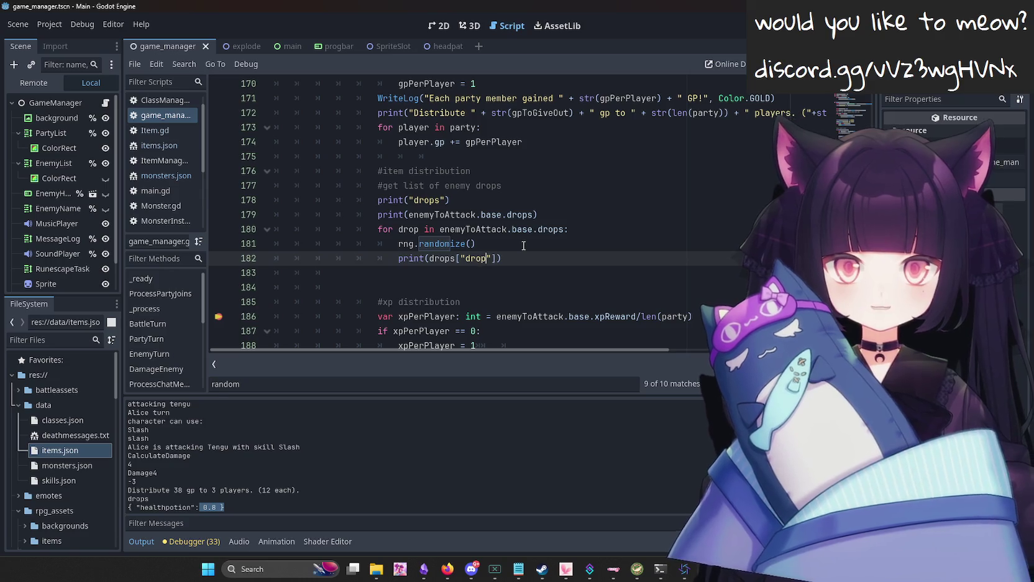
pyautogui.hotkey('ctrl', 's')
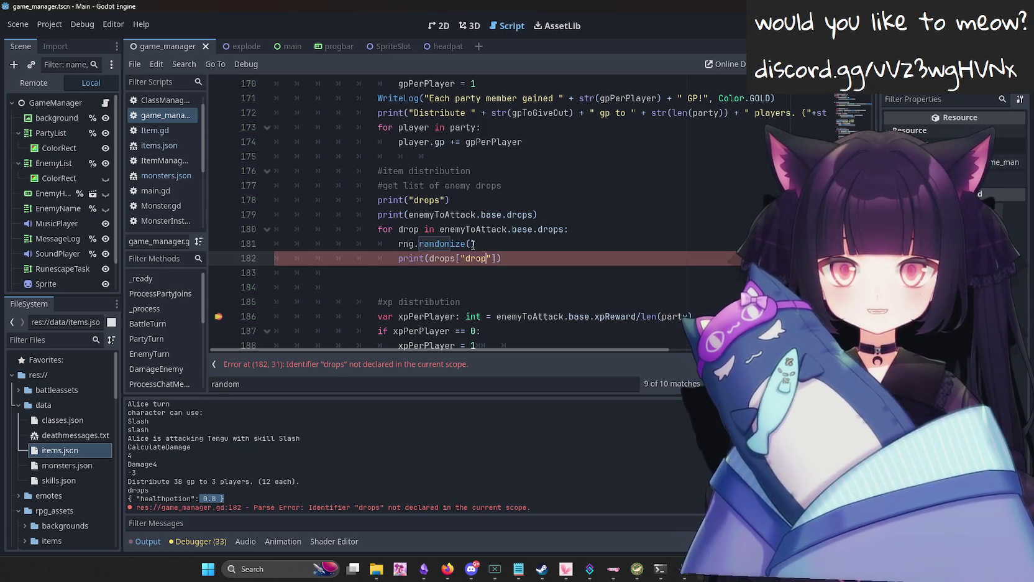
# Change line 182 to print(drop), set a breakpoint on line 186, and run the game with F5.
pyautogui.press('BackSpace')
pyautogui.press('BackSpace')
pyautogui.press('BackSpace')
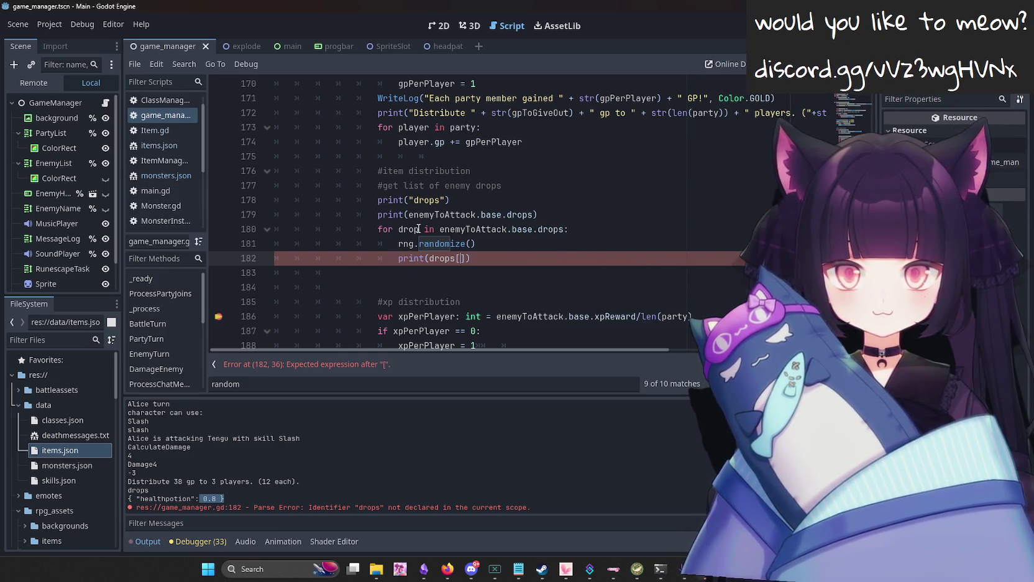
pyautogui.click(419, 229)
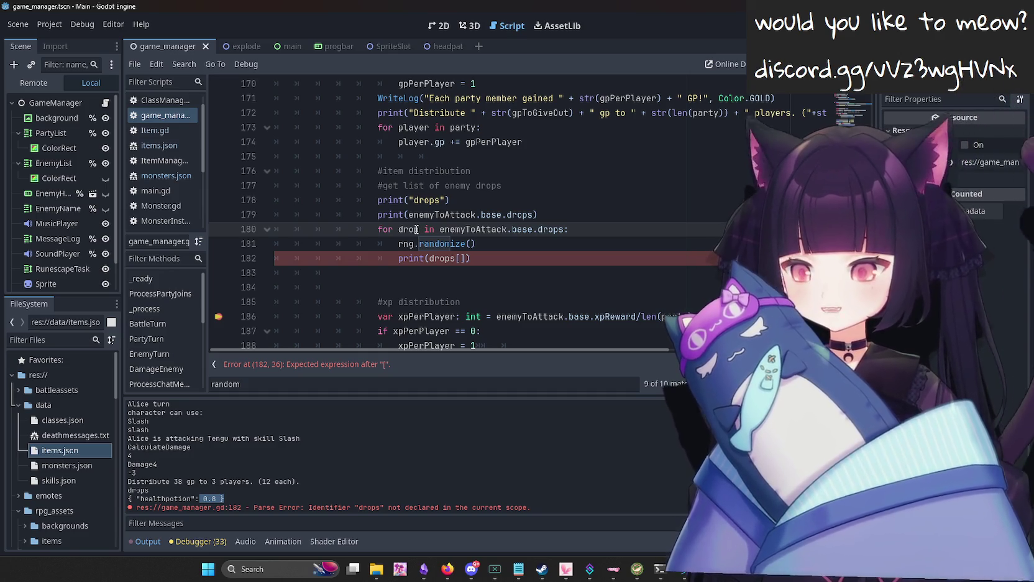
pyautogui.click(445, 260)
pyautogui.doubleClick(443, 260)
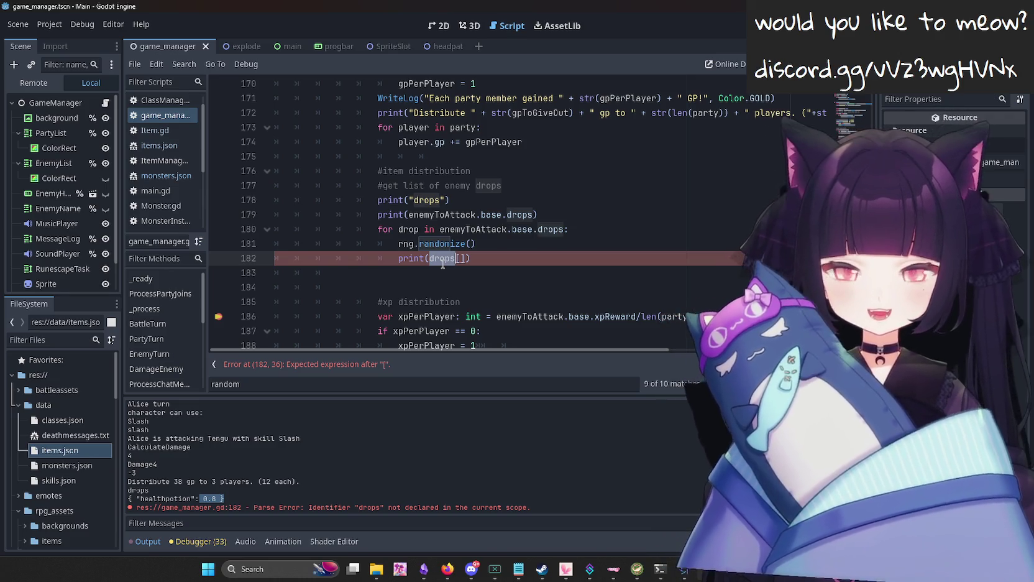
pyautogui.write('drop')
pyautogui.press('Delete')
pyautogui.press('Delete')
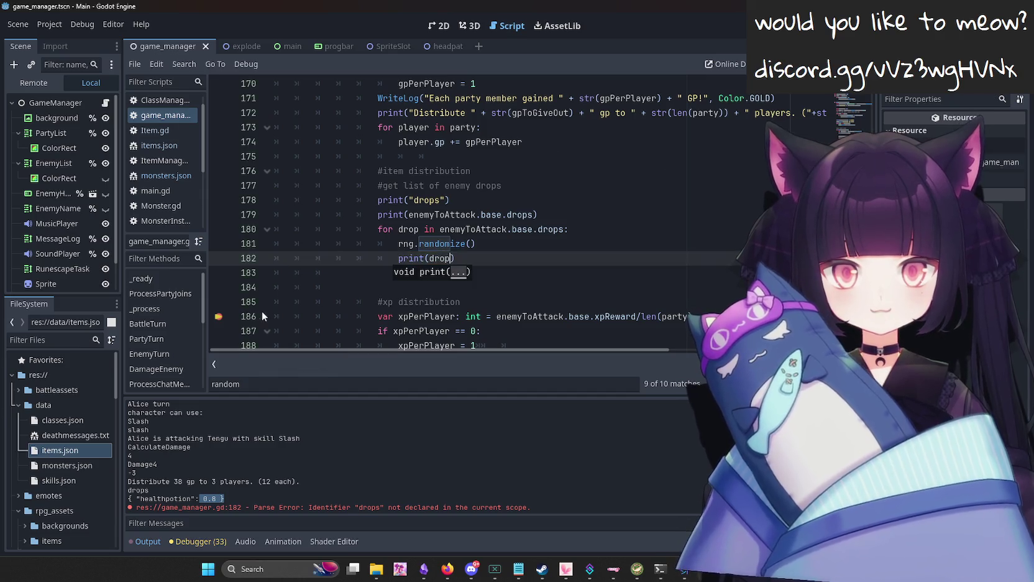
pyautogui.click(221, 316)
pyautogui.press('F5')
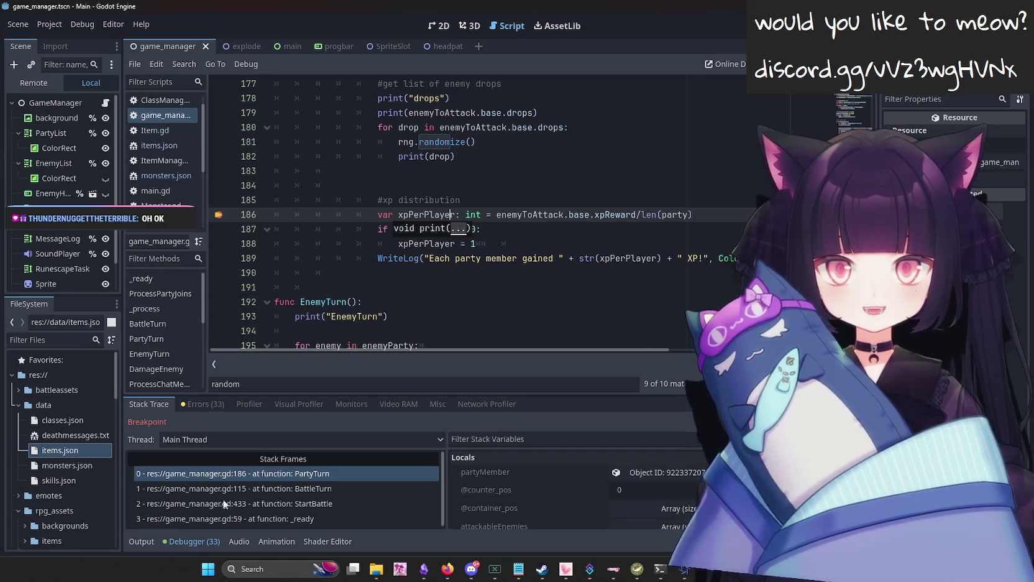
# Check the printed drops in Output, stop the game, and copy enemyToAttack.base.drops from line 180.
pyautogui.click(132, 542)
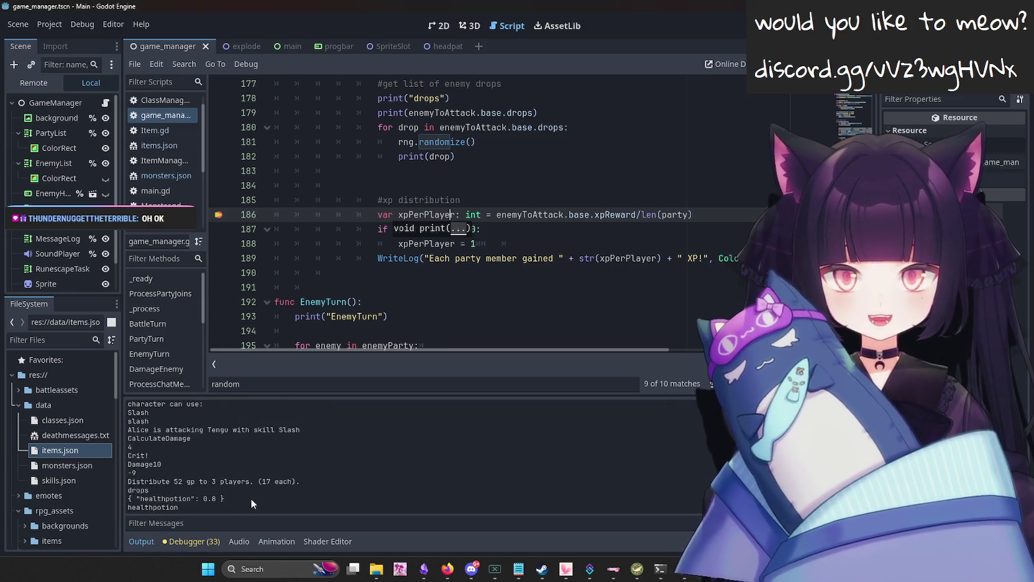
pyautogui.press('F8')
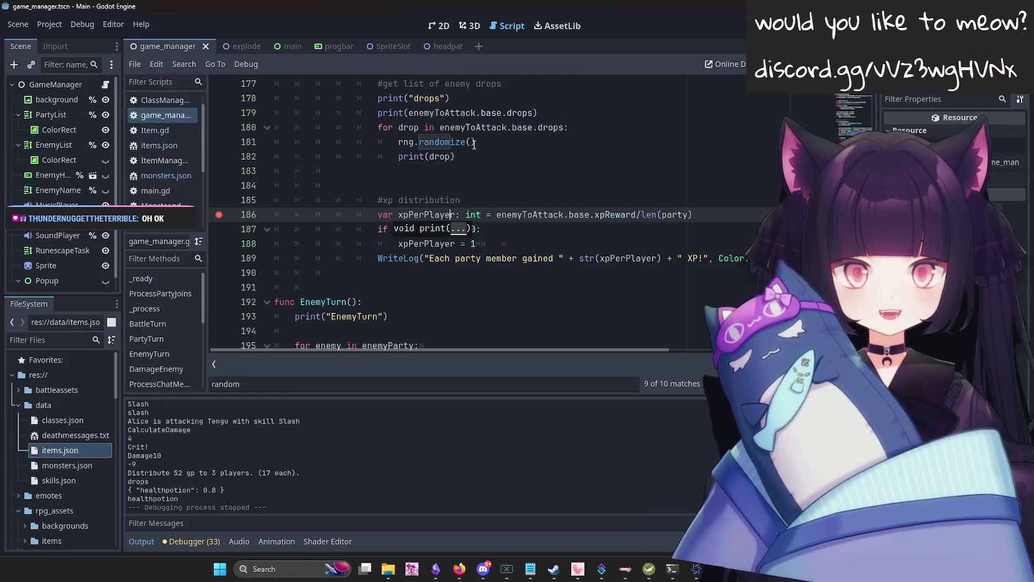
pyautogui.click(452, 156)
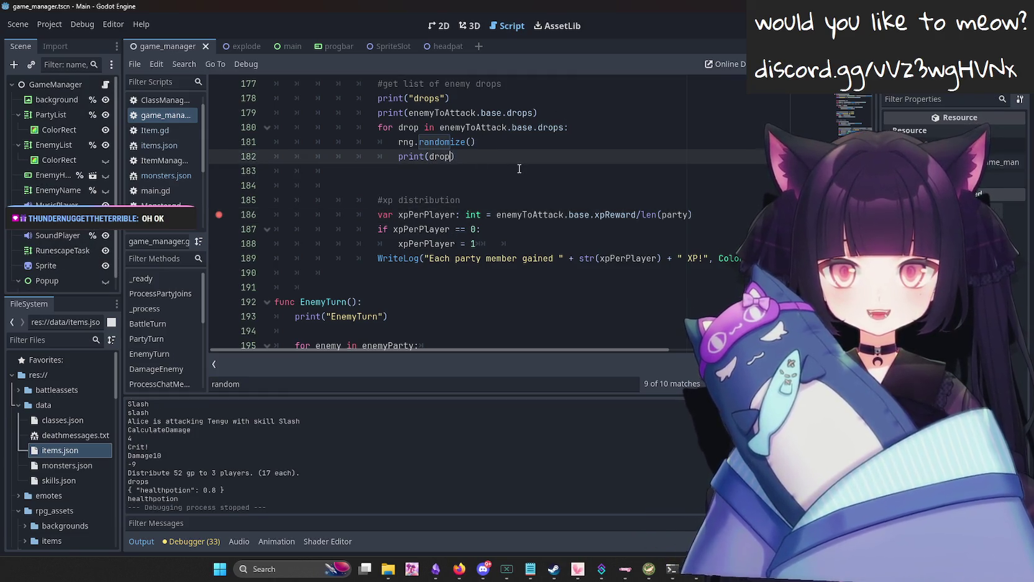
pyautogui.click(445, 127)
pyautogui.moveTo(445, 126); pyautogui.dragTo(564, 126)
pyautogui.moveTo(440, 127); pyautogui.dragTo(563, 127)
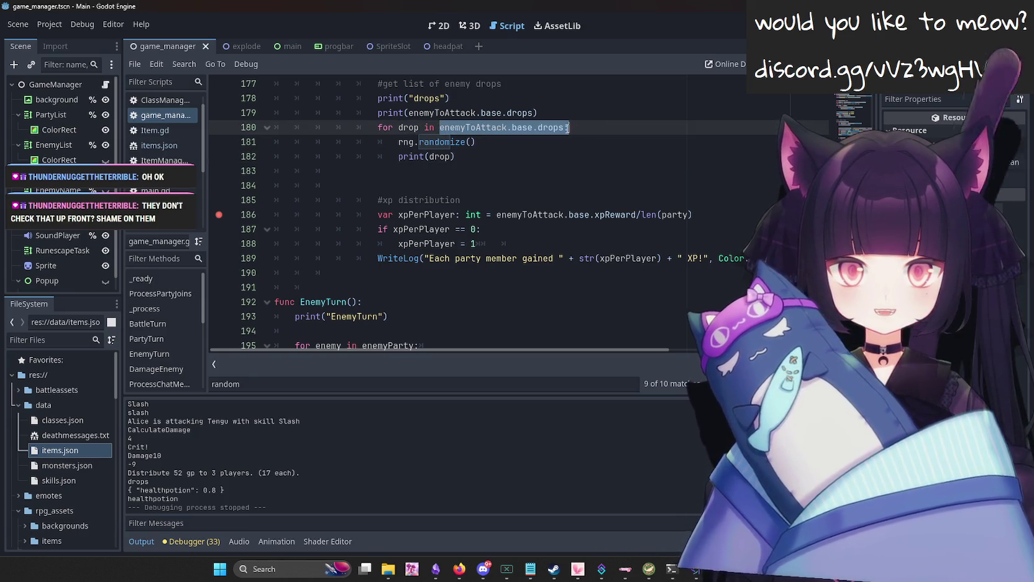
pyautogui.hotkey('ctrl', 'c')
# Test printing enemyToAttack.base.drops["drop"], then revert to print(drop) and go back to Firefox.
pyautogui.doubleClick(442, 156)
pyautogui.hotkey('ctrl', 'v')
pyautogui.write('["drop')
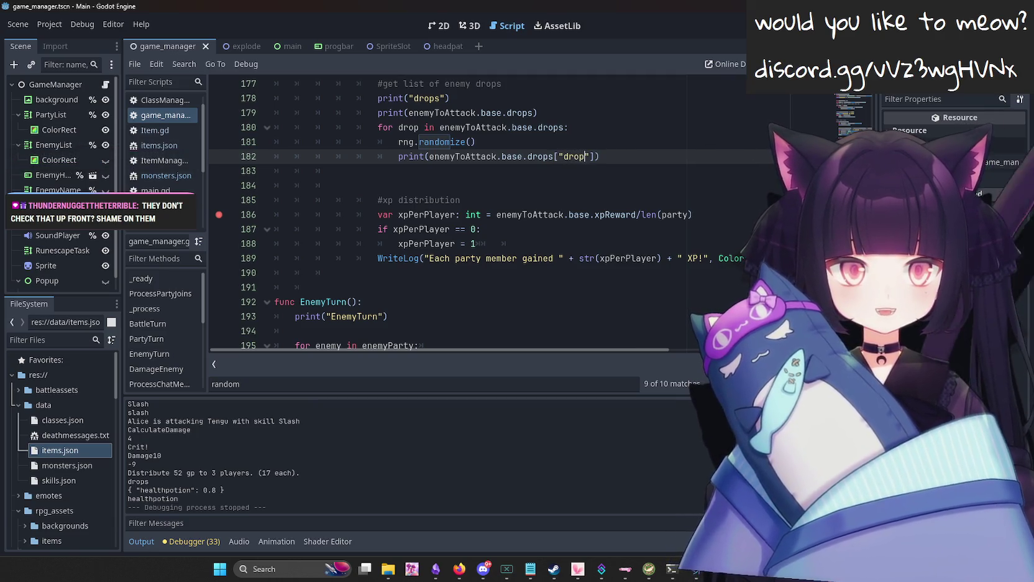
pyautogui.press('F5')
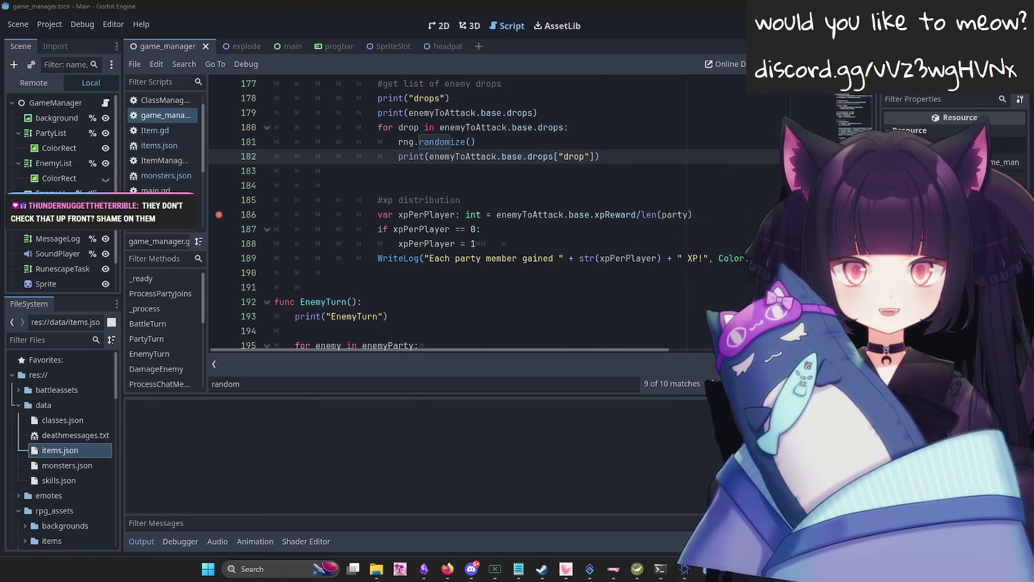
pyautogui.press('F8')
pyautogui.hotkey('ctrl', 'z')
pyautogui.hotkey('ctrl', 'z')
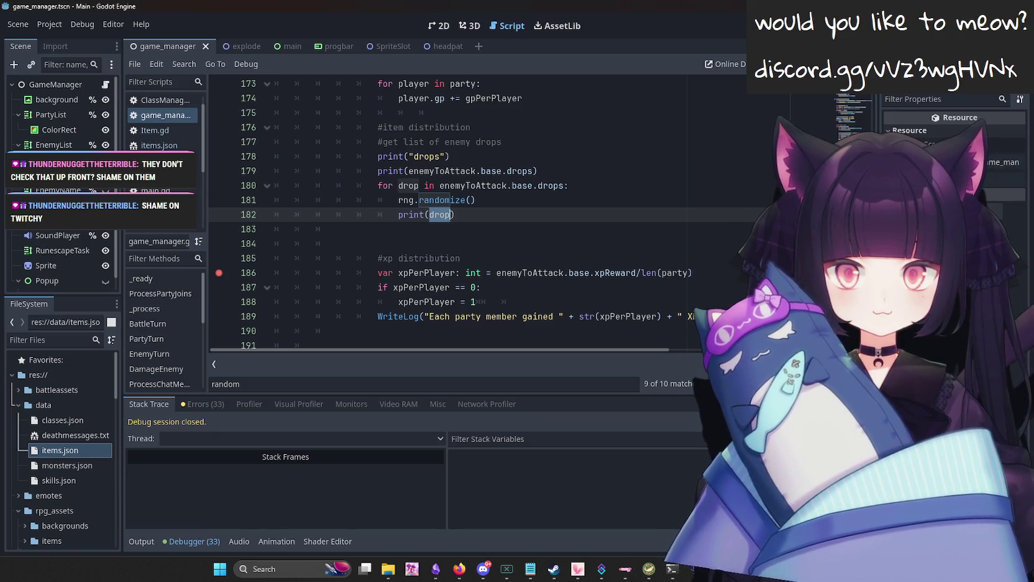
pyautogui.hotkey('alt', 'Tab')
# Search 'godot dict' and open the Dictionary docs page at its bracket key-access examples.
pyautogui.write('godot ')
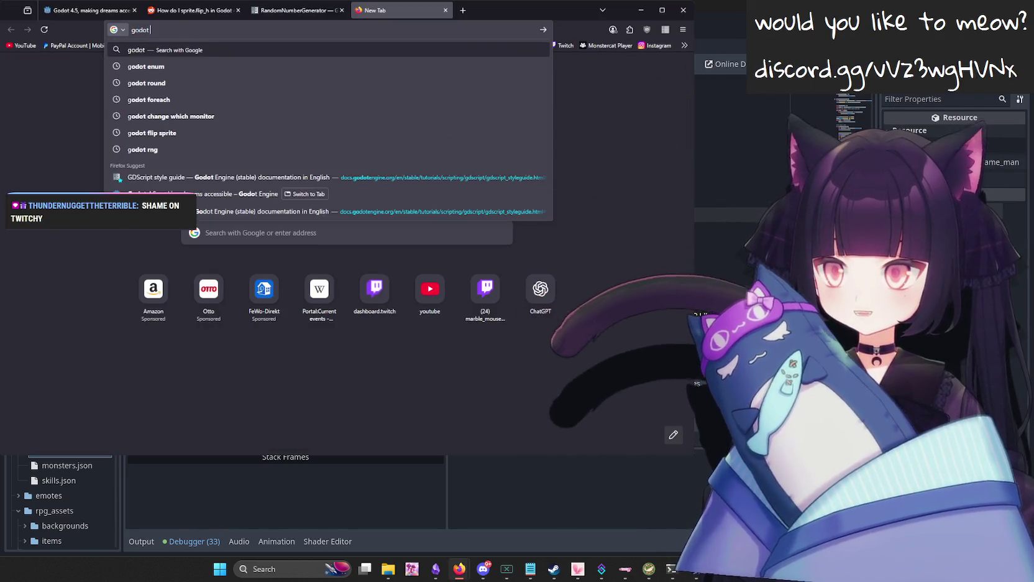
pyautogui.write('dict')
pyautogui.press('Return')
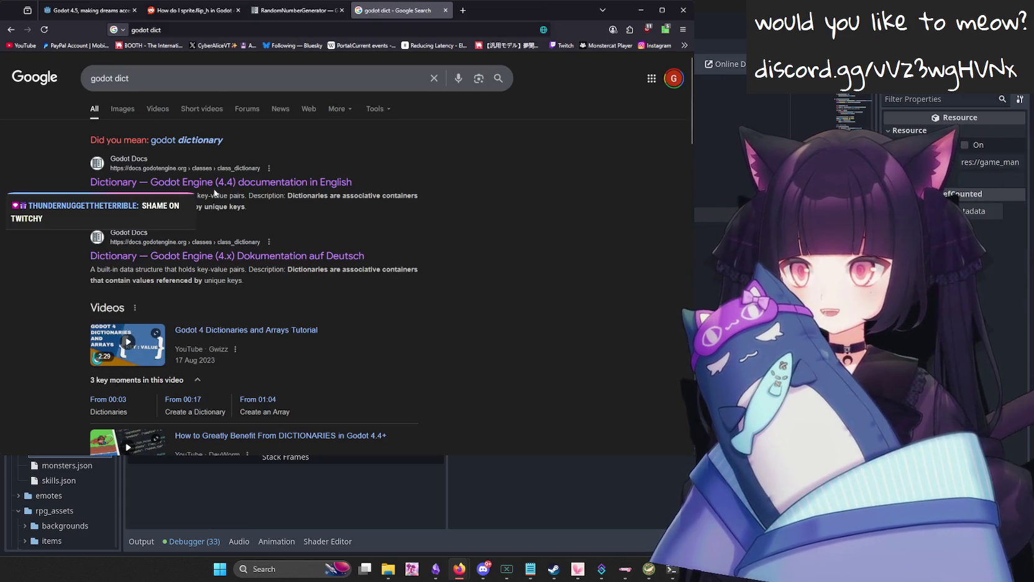
pyautogui.click(214, 184)
pyautogui.scroll(-5, 410, 269)
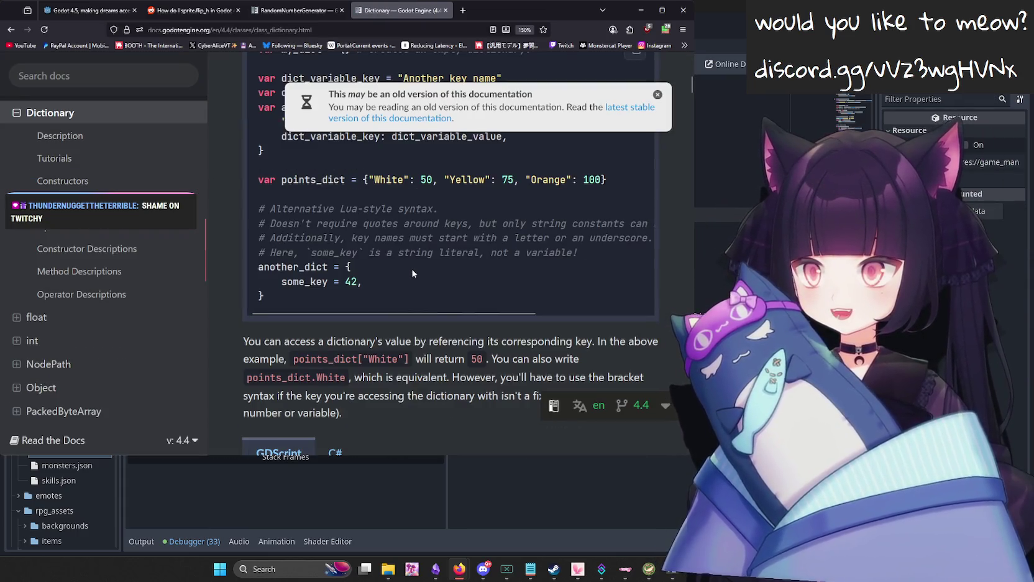
pyautogui.scroll(-3, 410, 274)
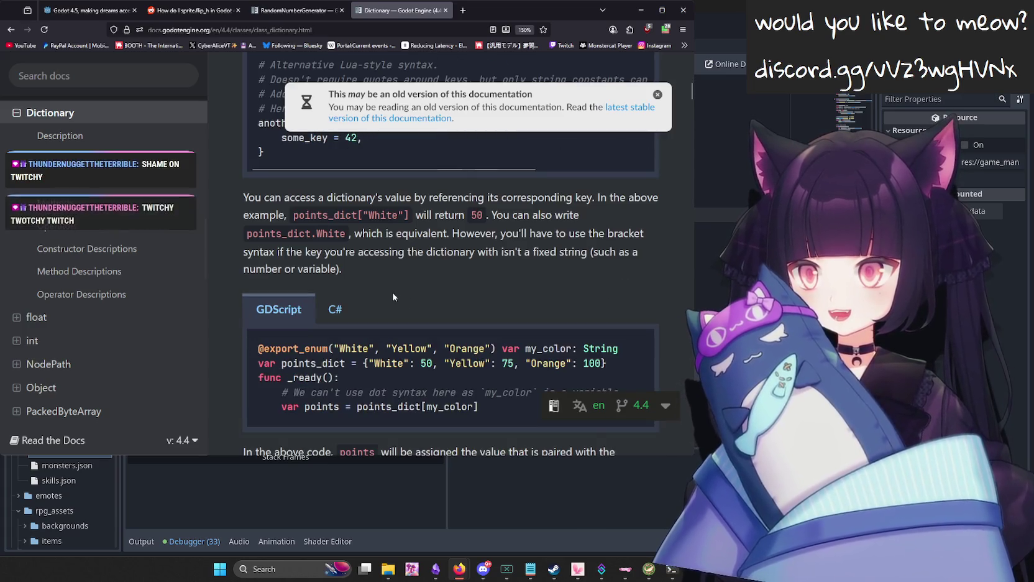
pyautogui.scroll(2, 398, 304)
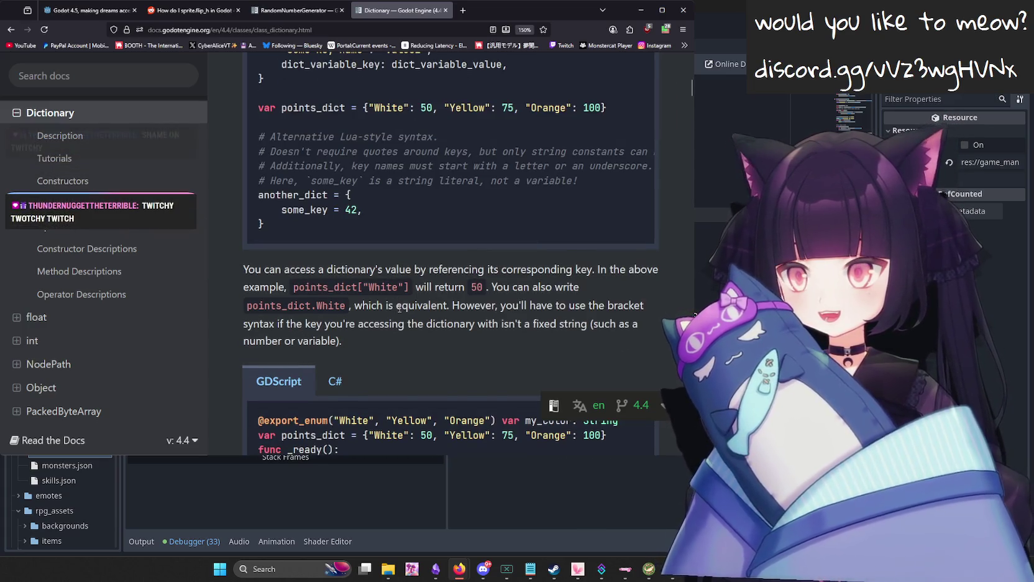